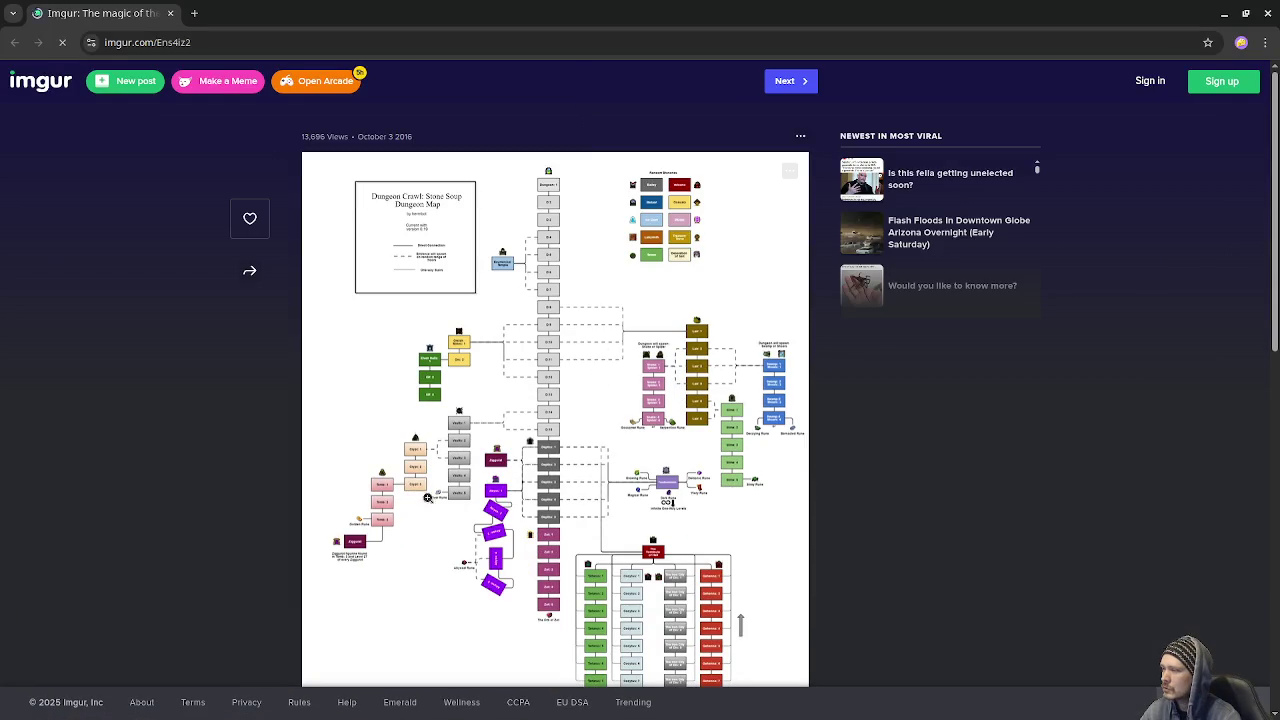
Step: Scroll down the Imgur post to view the Dungeon Crawl: Stone Soup map image
{"action": "scroll", "coordinate": [593, 455], "scroll_direction": "down", "scroll_amount": 1}
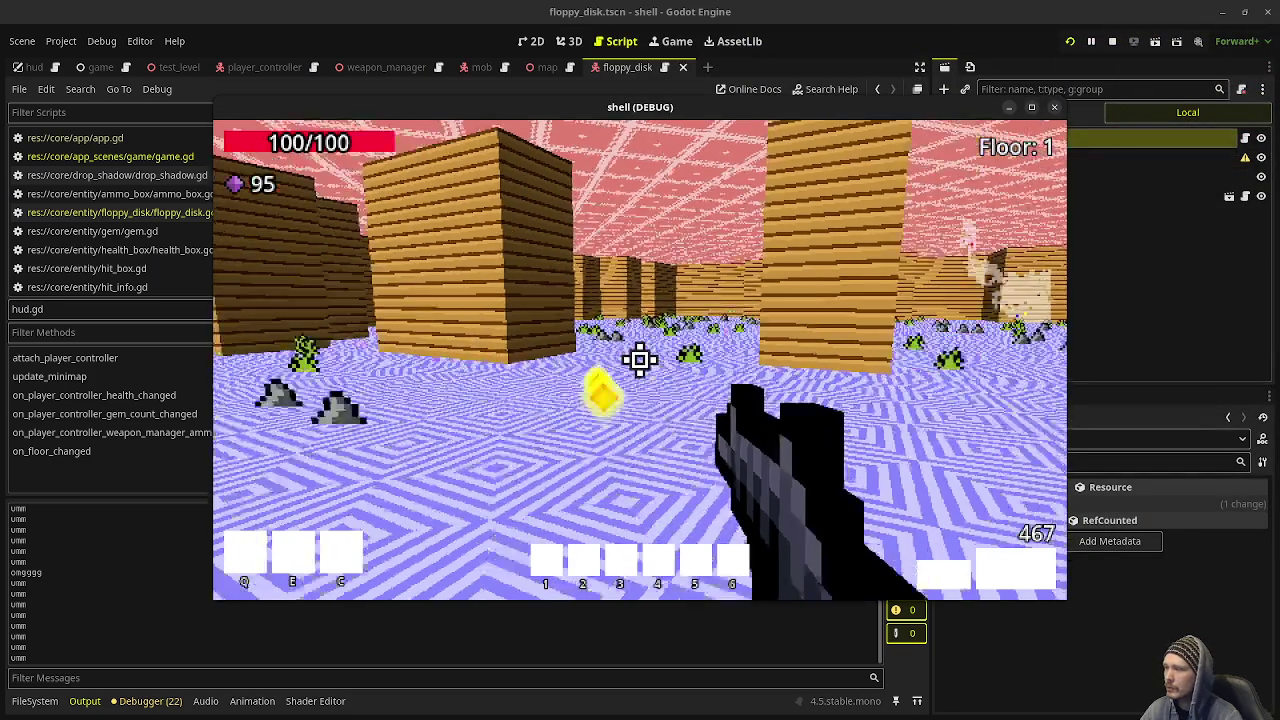
Step: Walk the player forward through the dungeon's first floor
{"action": "key", "text": "w"}
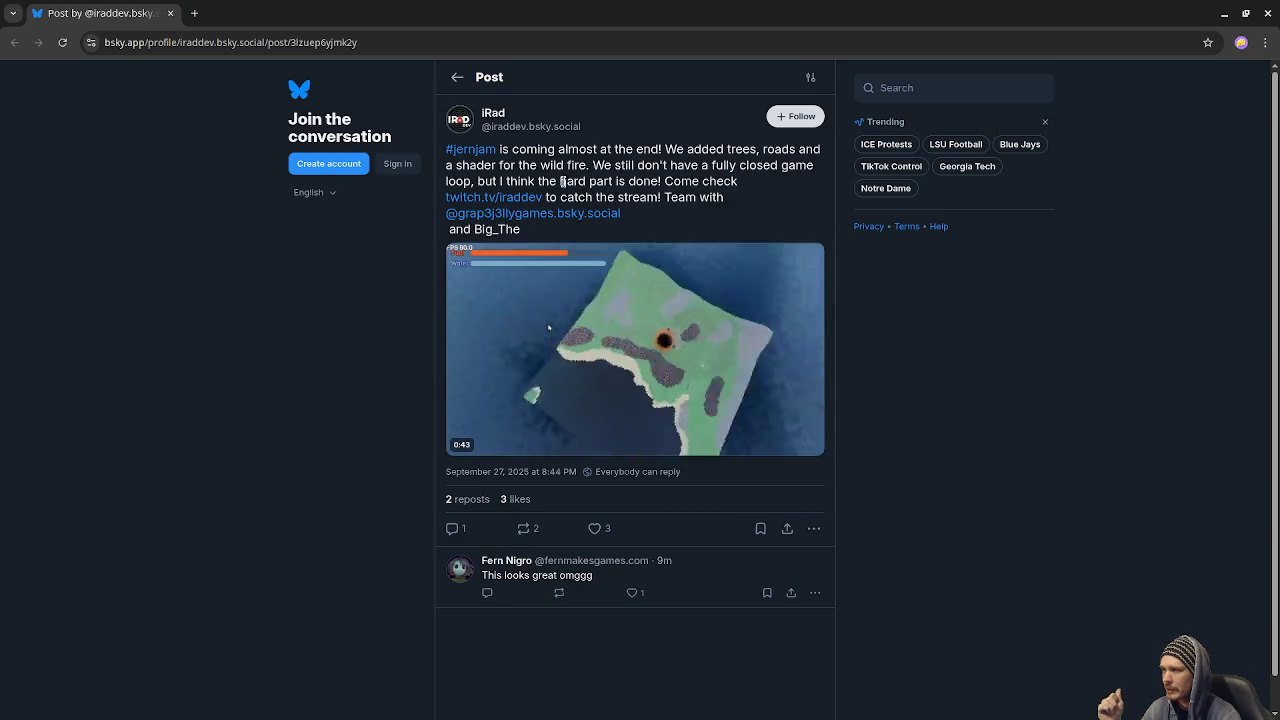
{"action": "mouse_move", "coordinate": [686, 254]}
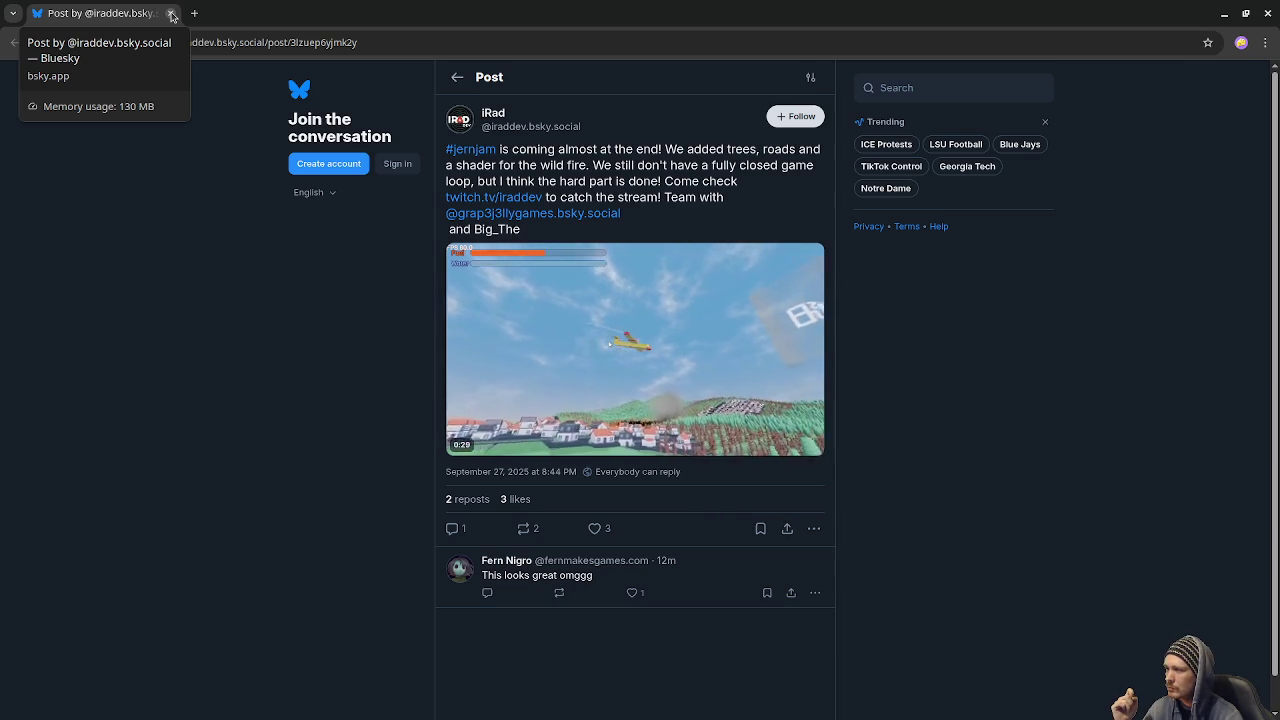
{"action": "left_click", "coordinate": [171, 14]}
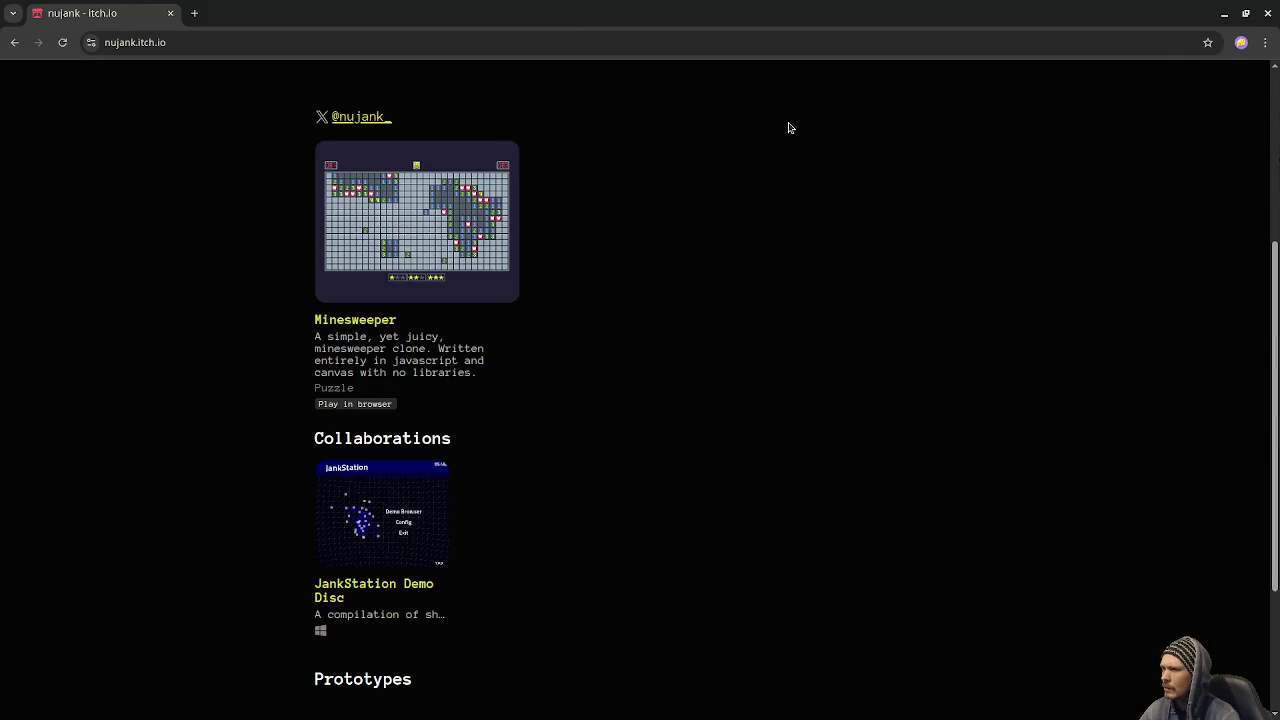
Step: Open the JankStation Demo Disc page on itch.io and download the 332 MB jankstation_1.0.0.zip
{"action": "scroll", "coordinate": [416, 391], "scroll_direction": "down", "scroll_amount": 2}
{"action": "left_click", "coordinate": [363, 424]}
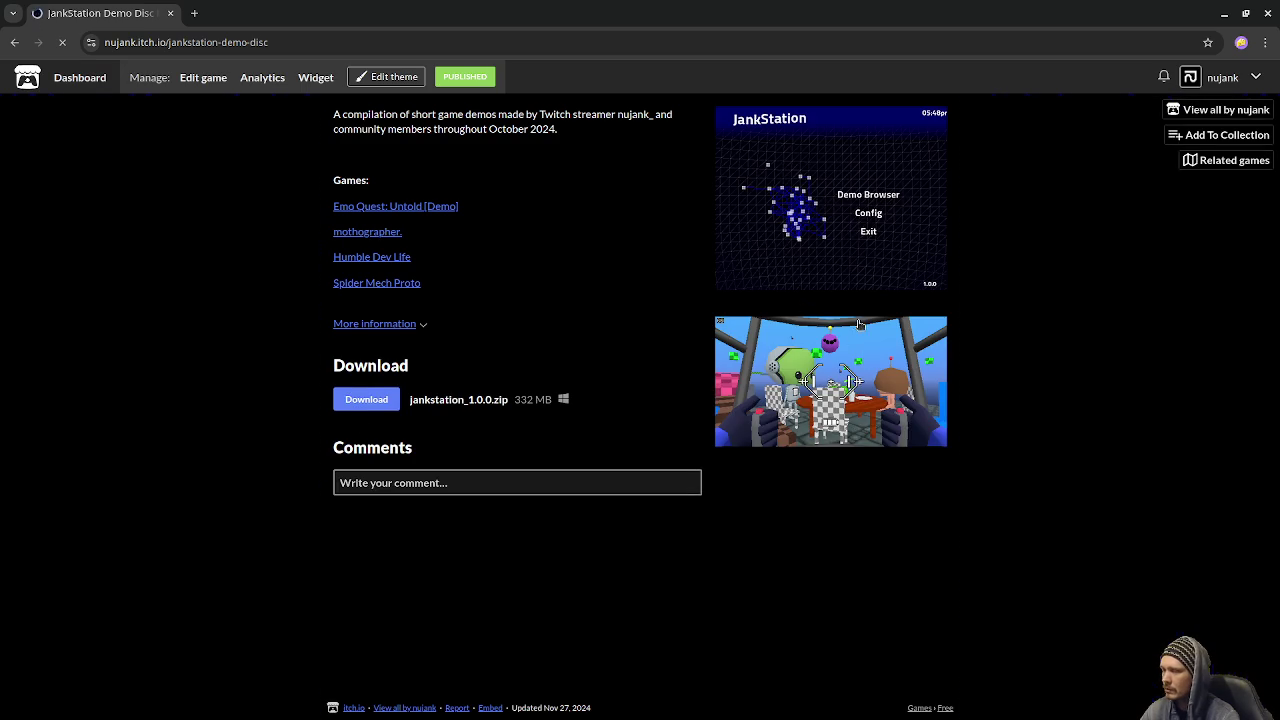
{"action": "scroll", "coordinate": [970, 397], "scroll_direction": "down", "scroll_amount": 2}
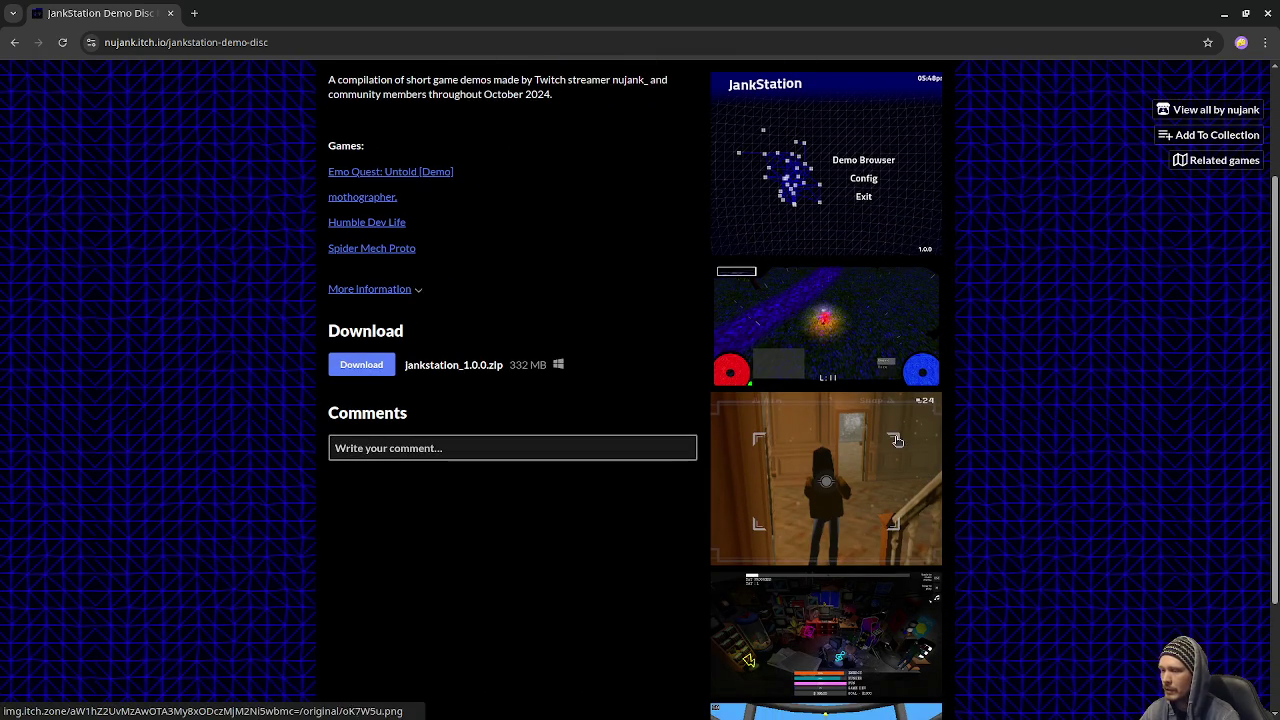
{"action": "scroll", "coordinate": [919, 345], "scroll_direction": "down", "scroll_amount": 2}
{"action": "scroll", "coordinate": [826, 390], "scroll_direction": "up", "scroll_amount": 2}
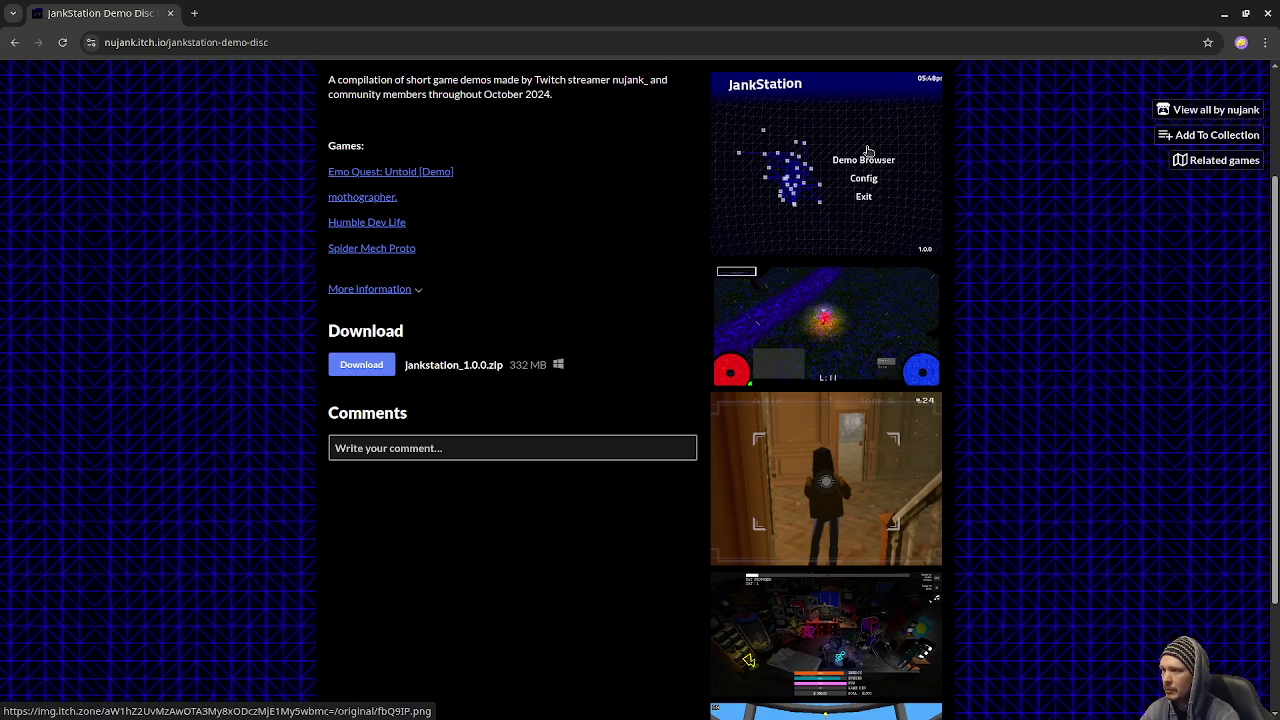
{"action": "scroll", "coordinate": [763, 263], "scroll_direction": "up", "scroll_amount": 2}
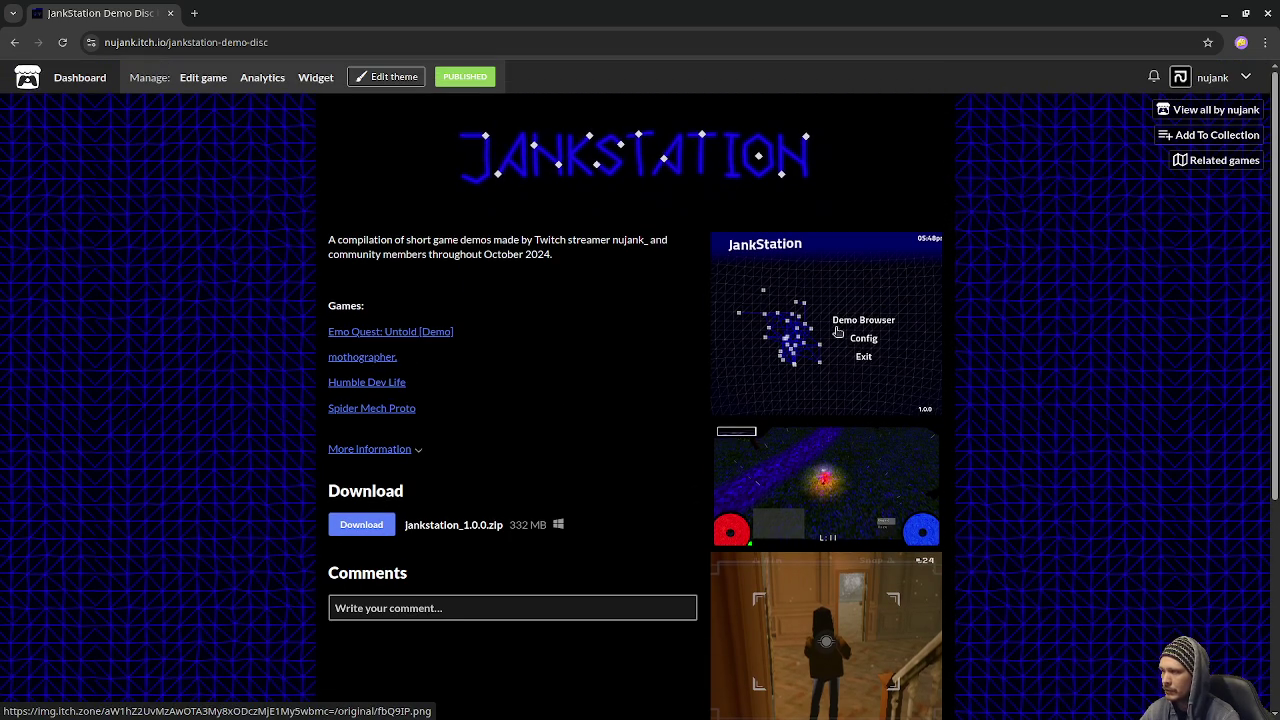
{"action": "left_click", "coordinate": [361, 524]}
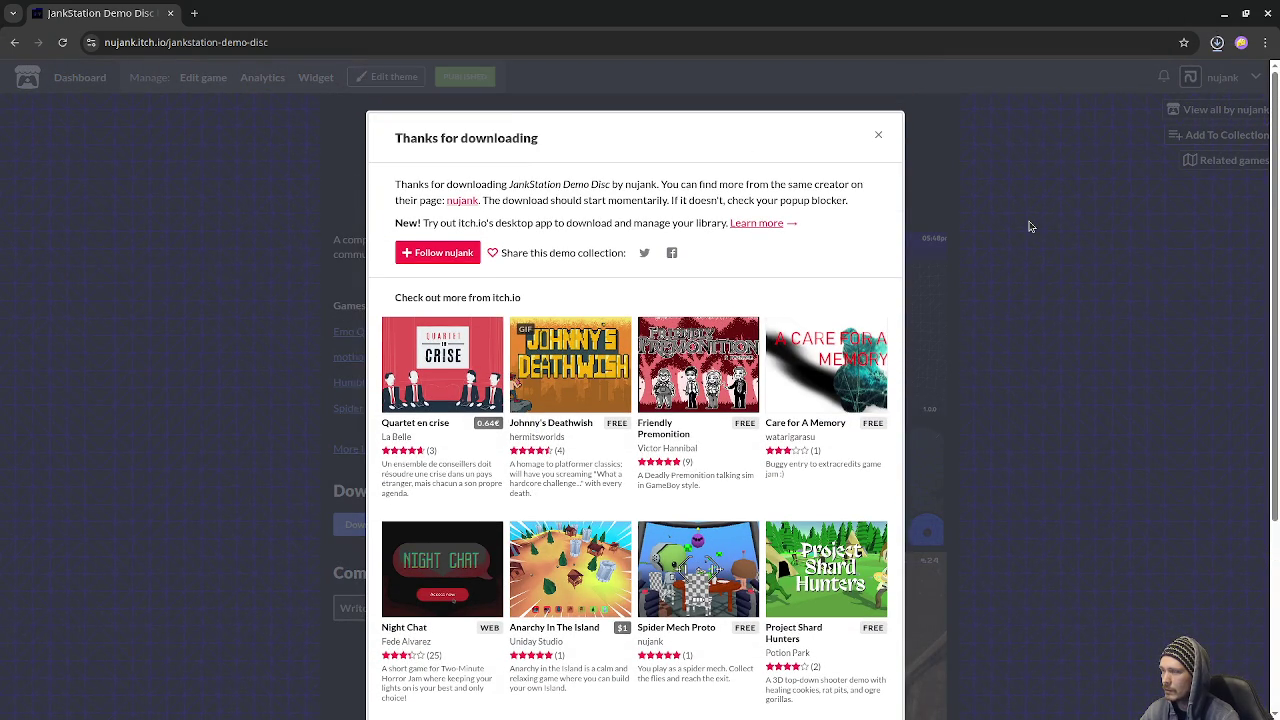
Step: Close the 'Thanks for downloading' dialog
{"action": "left_click", "coordinate": [878, 134]}
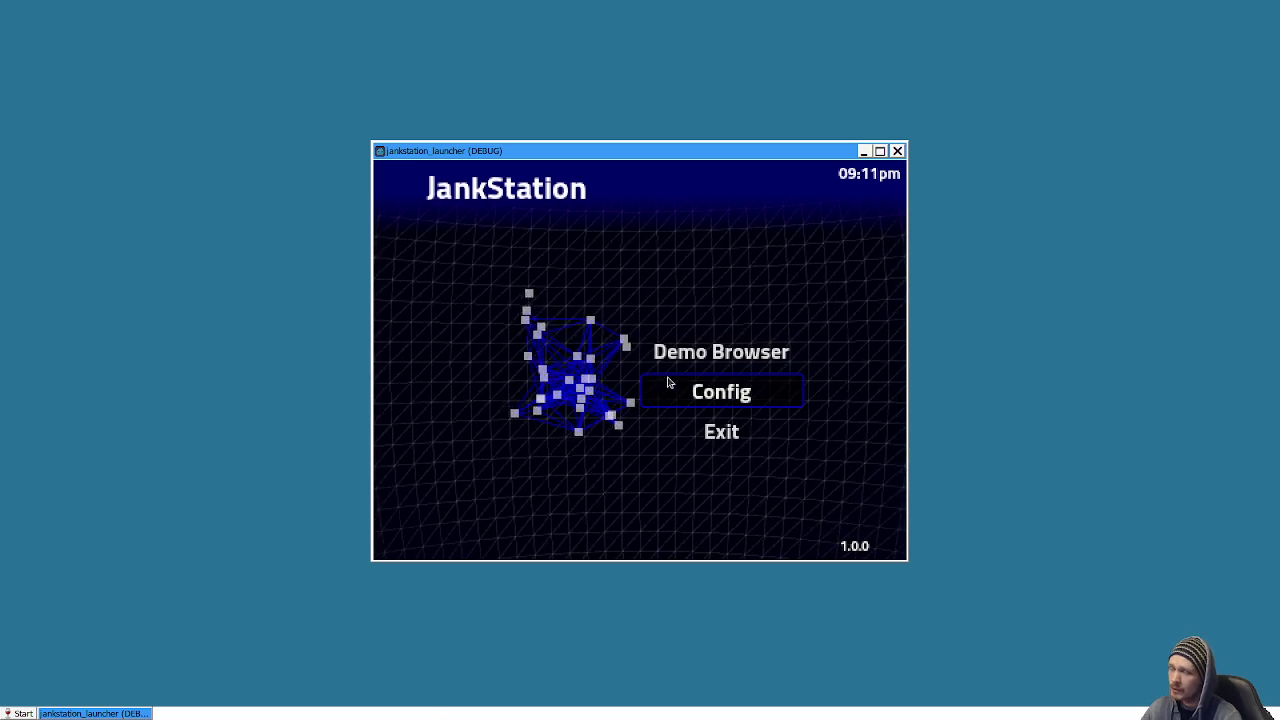
Step: In the Demo Browser, read the demo tiles' info and launch Emo Quest: Untold
{"action": "left_click", "coordinate": [697, 350]}
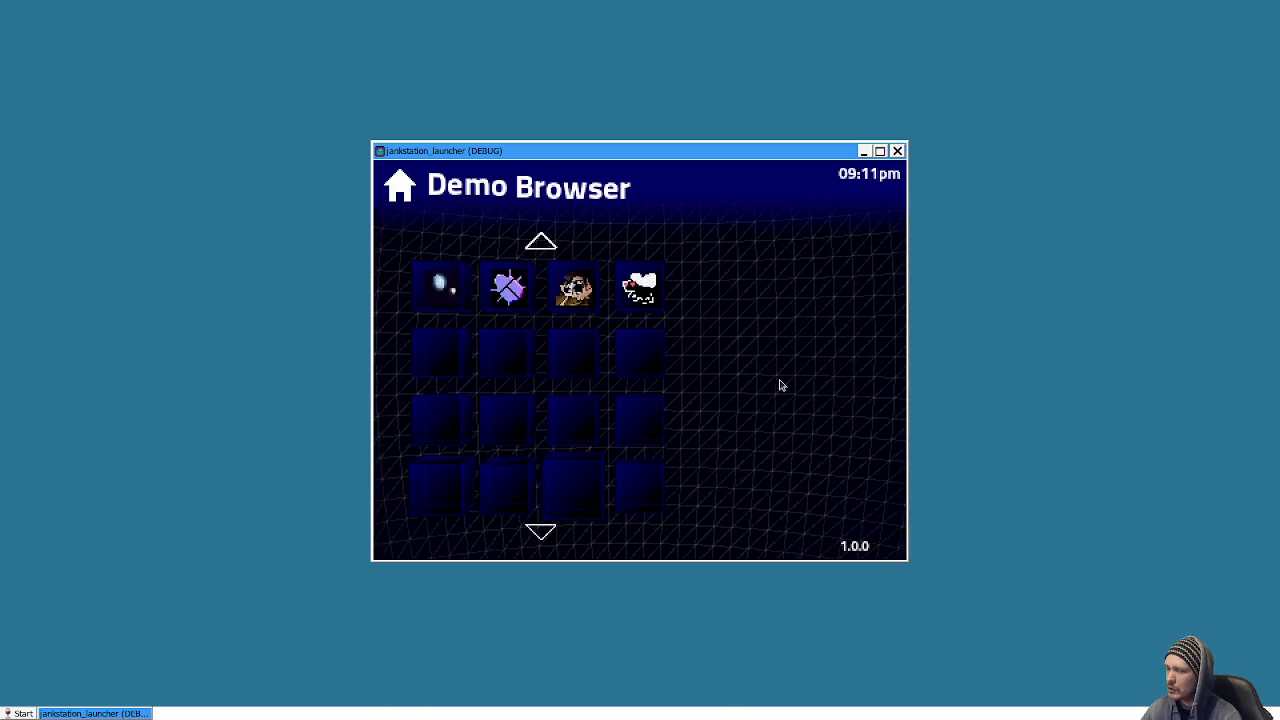
{"action": "mouse_move", "coordinate": [495, 287]}
{"action": "mouse_move", "coordinate": [575, 288]}
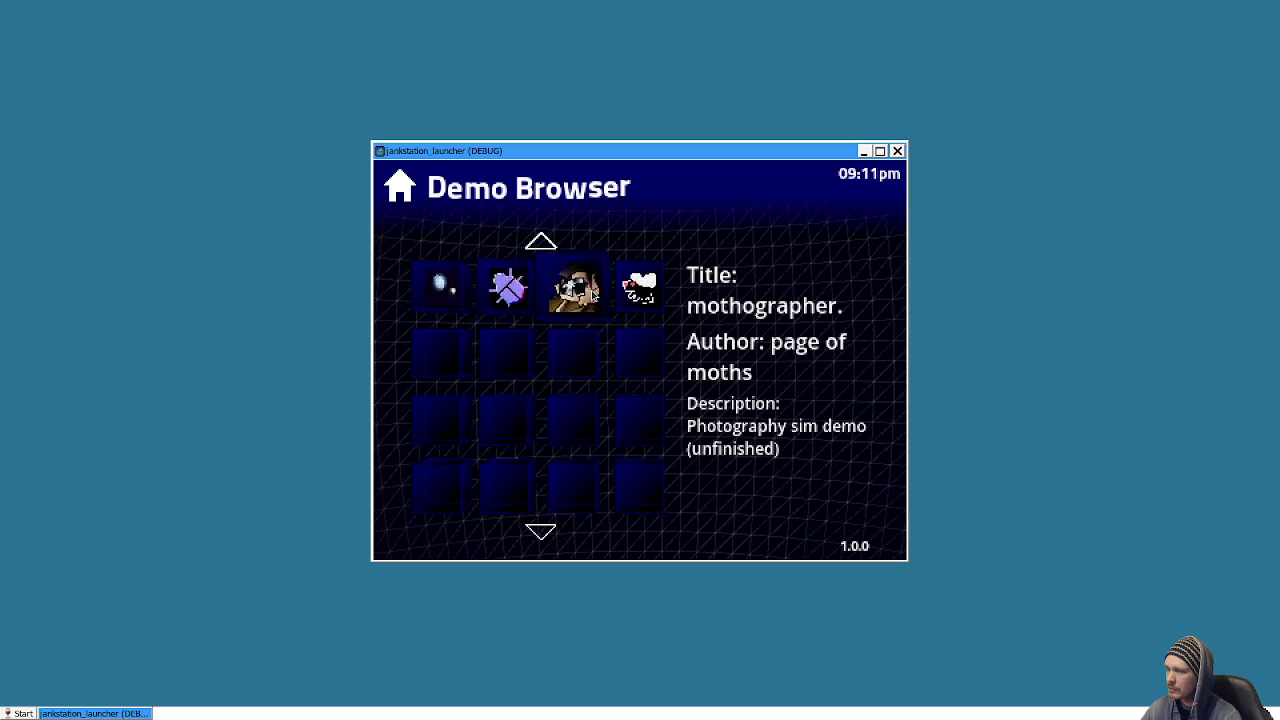
{"action": "mouse_move", "coordinate": [637, 290]}
{"action": "mouse_move", "coordinate": [438, 286]}
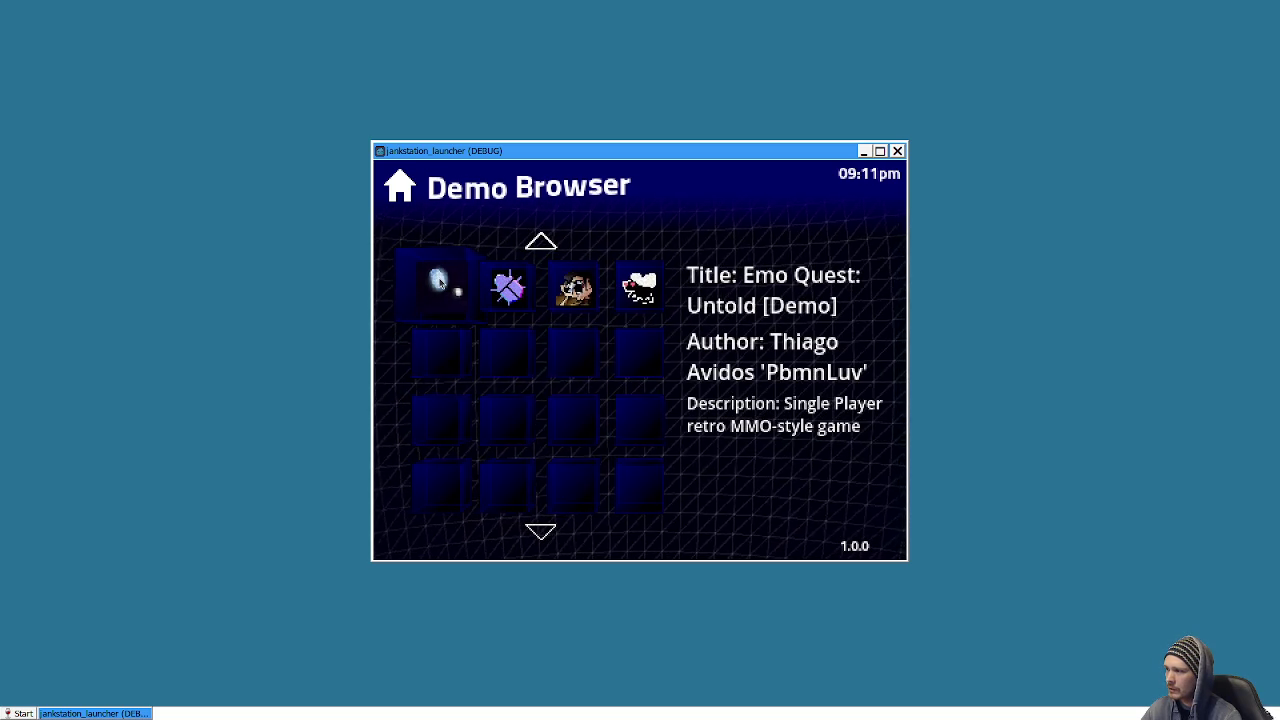
{"action": "left_click", "coordinate": [438, 286]}
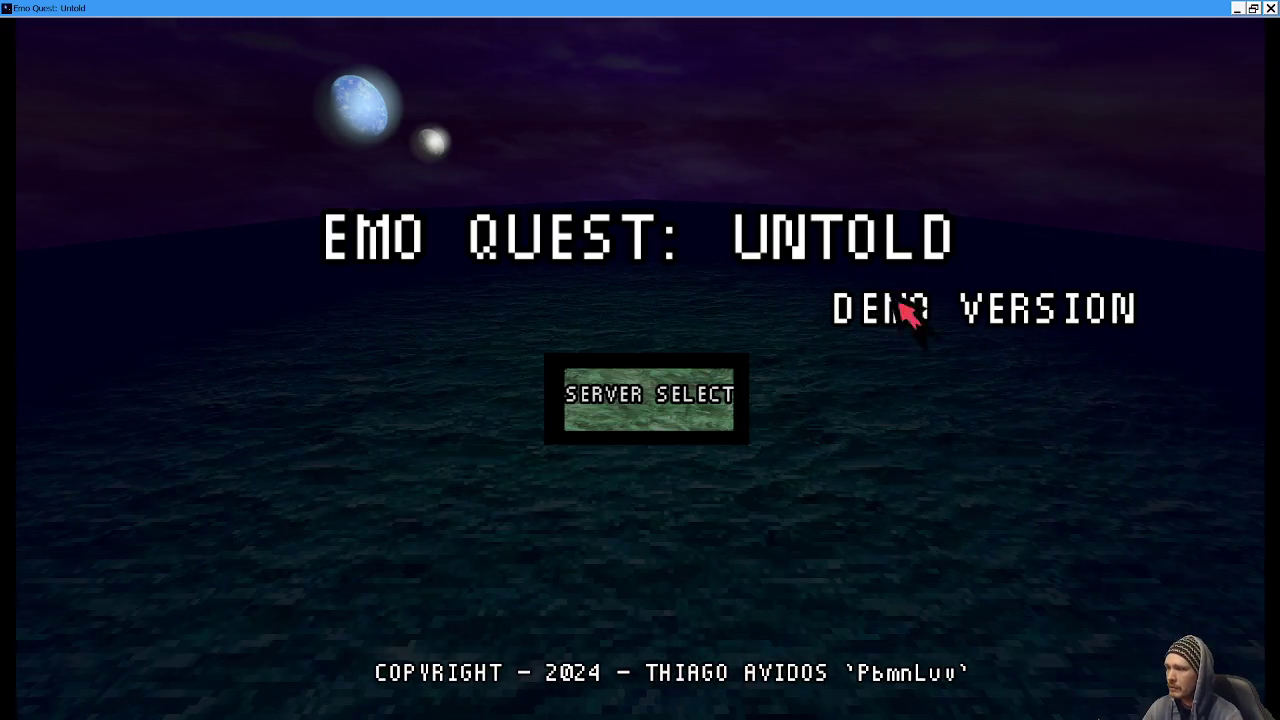
Step: Quit Emo Quest and browse to Spider Mech Proto and the mothographer demo's details
{"action": "left_click", "coordinate": [1269, 8]}
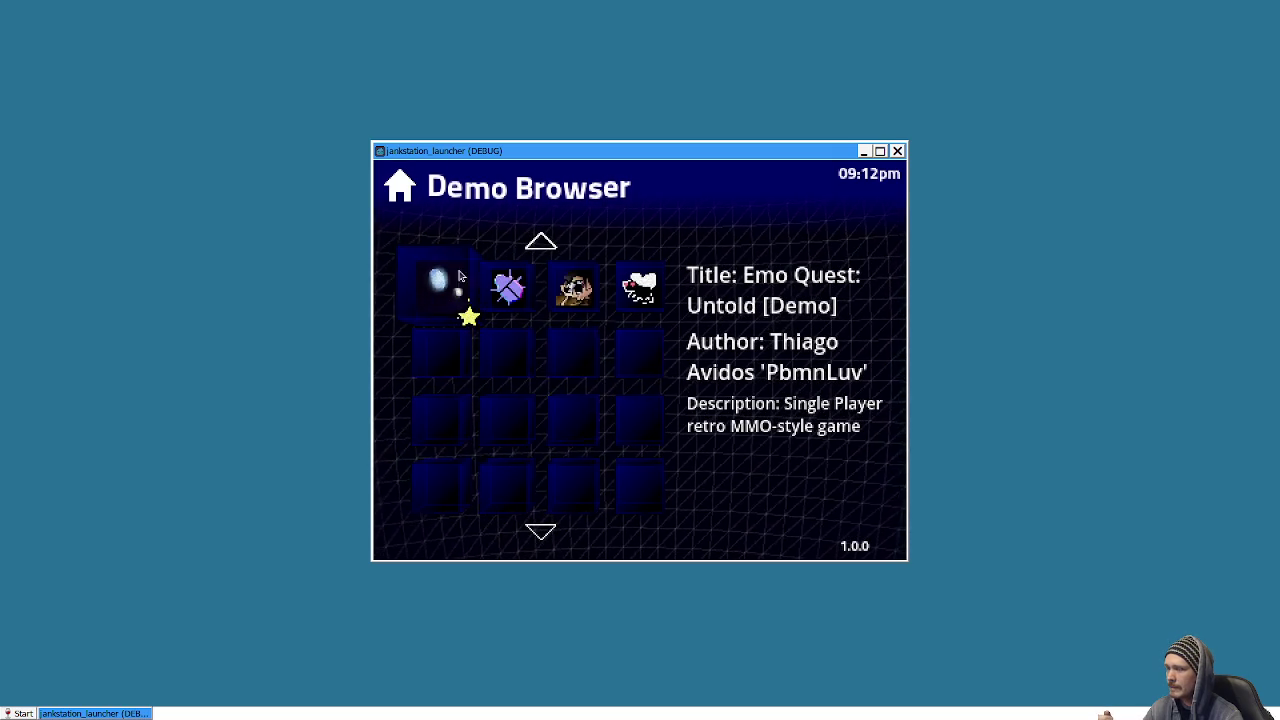
{"action": "key", "text": "Right"}
{"action": "key", "text": "Right"}
{"action": "key", "text": "Right"}
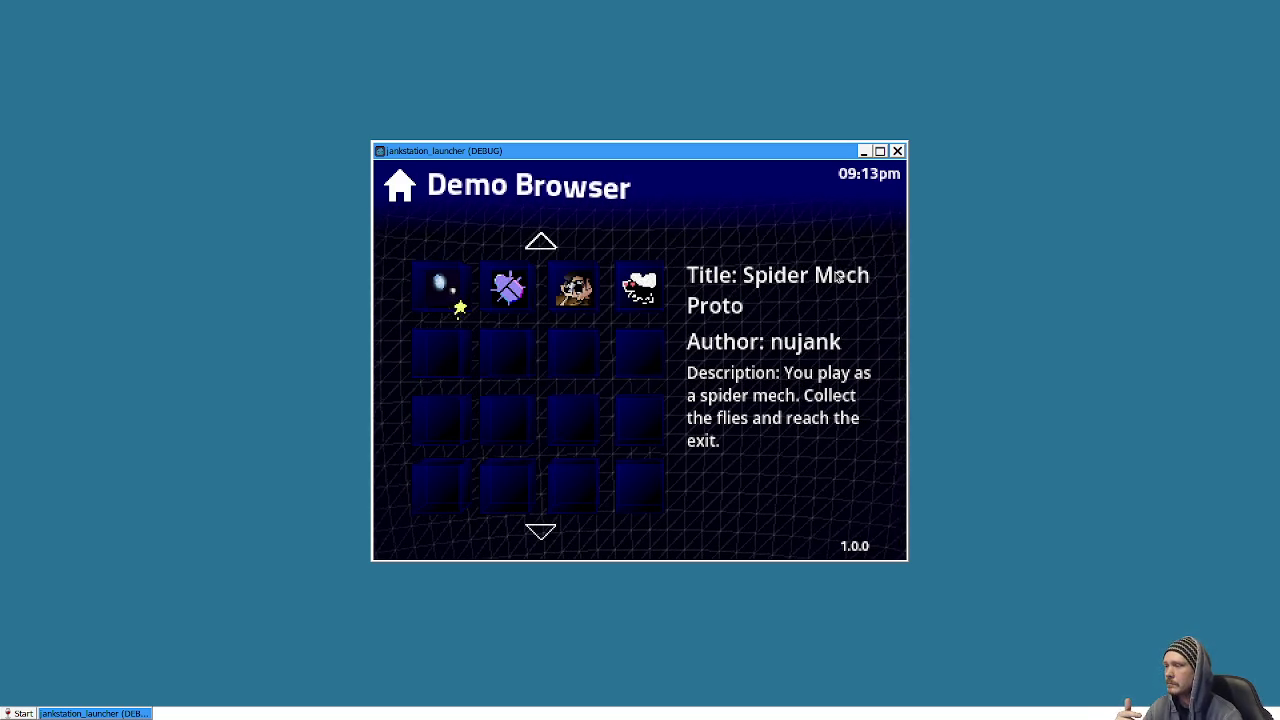
{"action": "left_click", "coordinate": [572, 290]}
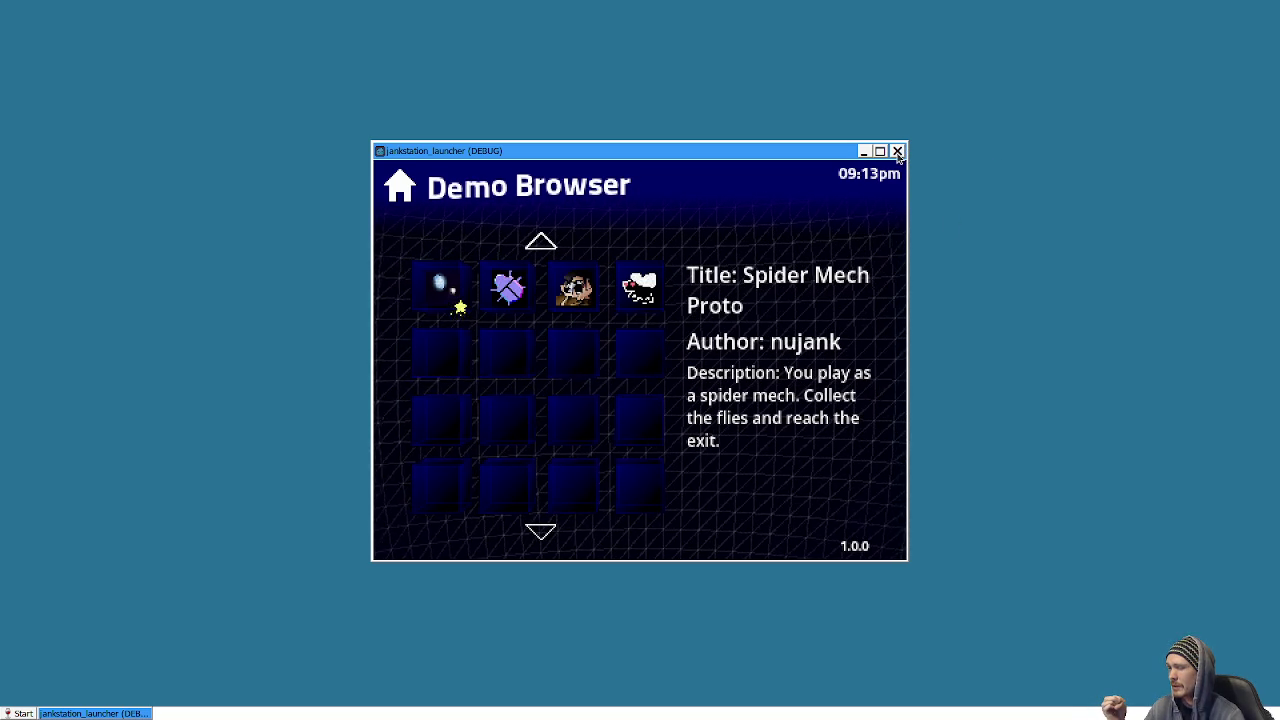
{"action": "left_click", "coordinate": [897, 151]}
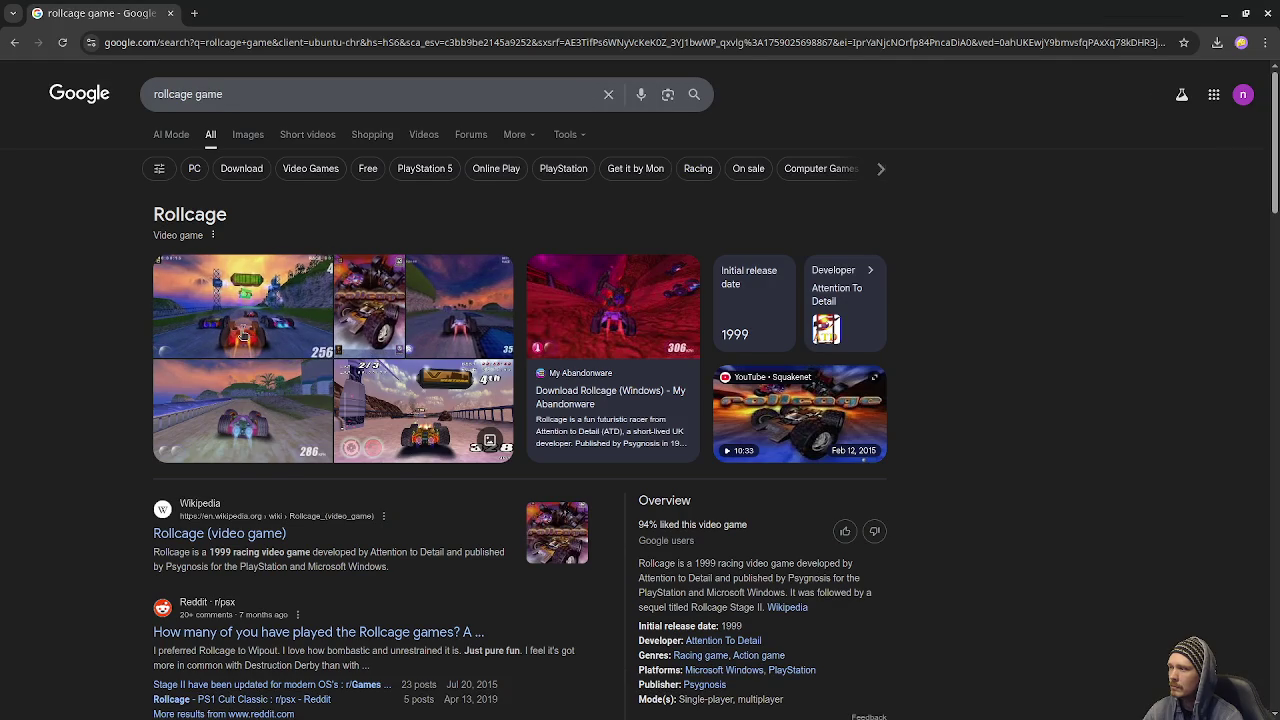
Step: Refine the Rollcage search to 'rollcage 6 game', view web results, then return to Godot
{"action": "left_click", "coordinate": [248, 135]}
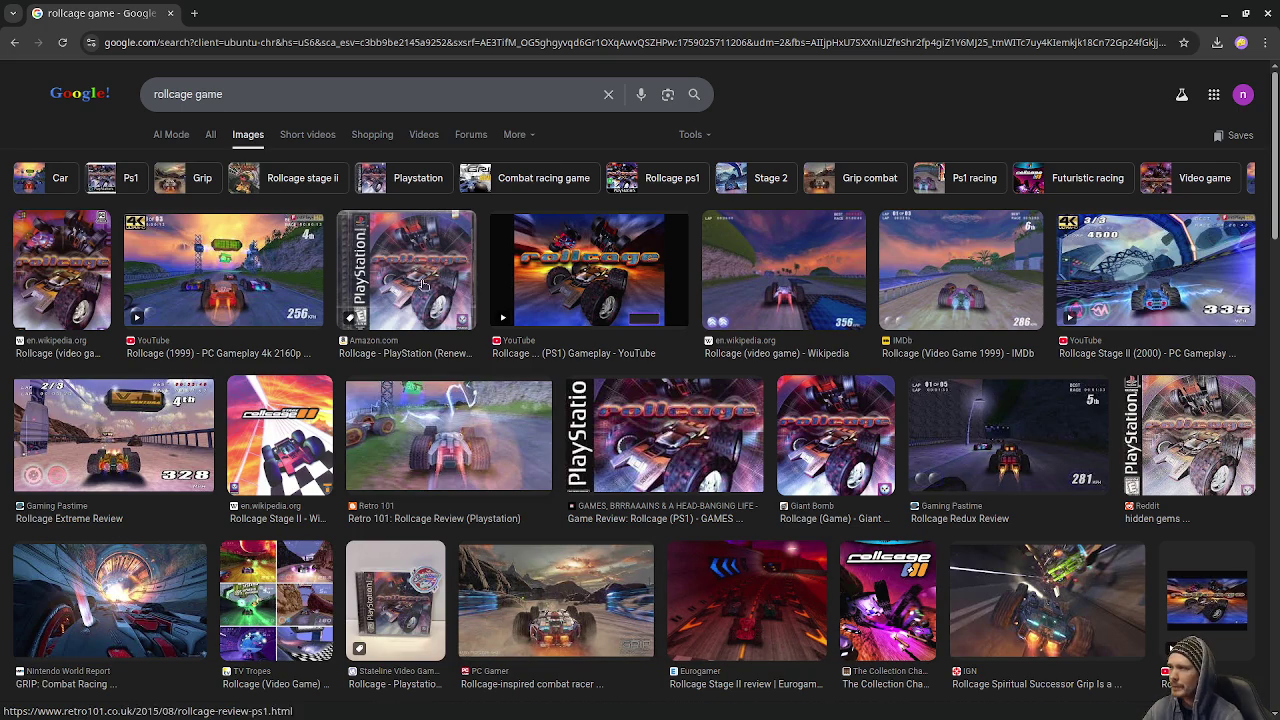
{"action": "left_click", "coordinate": [198, 94]}
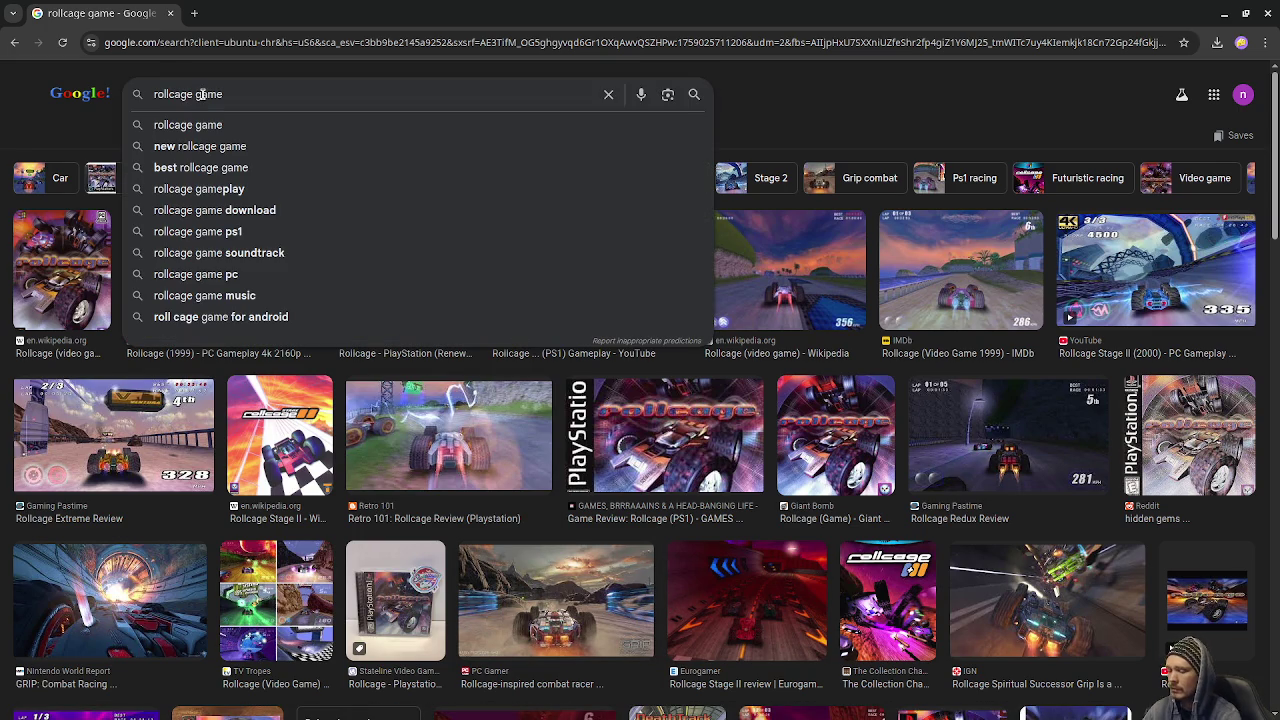
{"action": "type", "text": "6"}
{"action": "key", "text": "Return"}
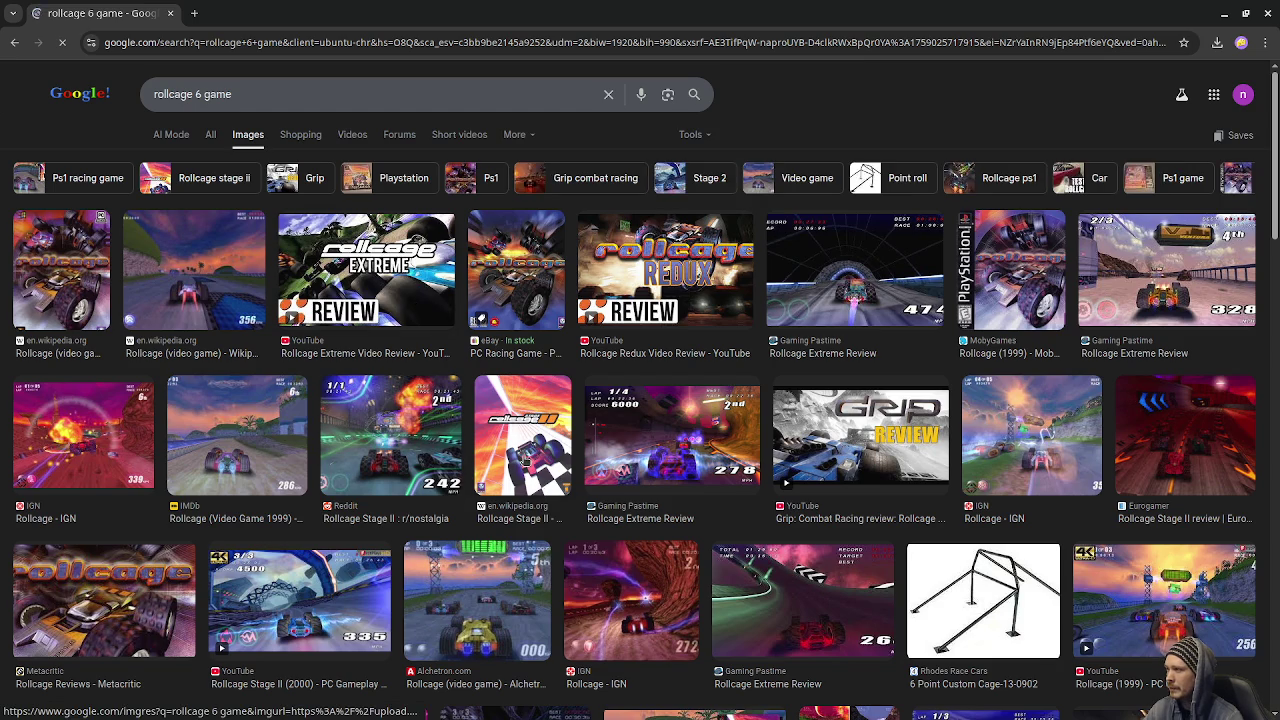
{"action": "left_click", "coordinate": [207, 134]}
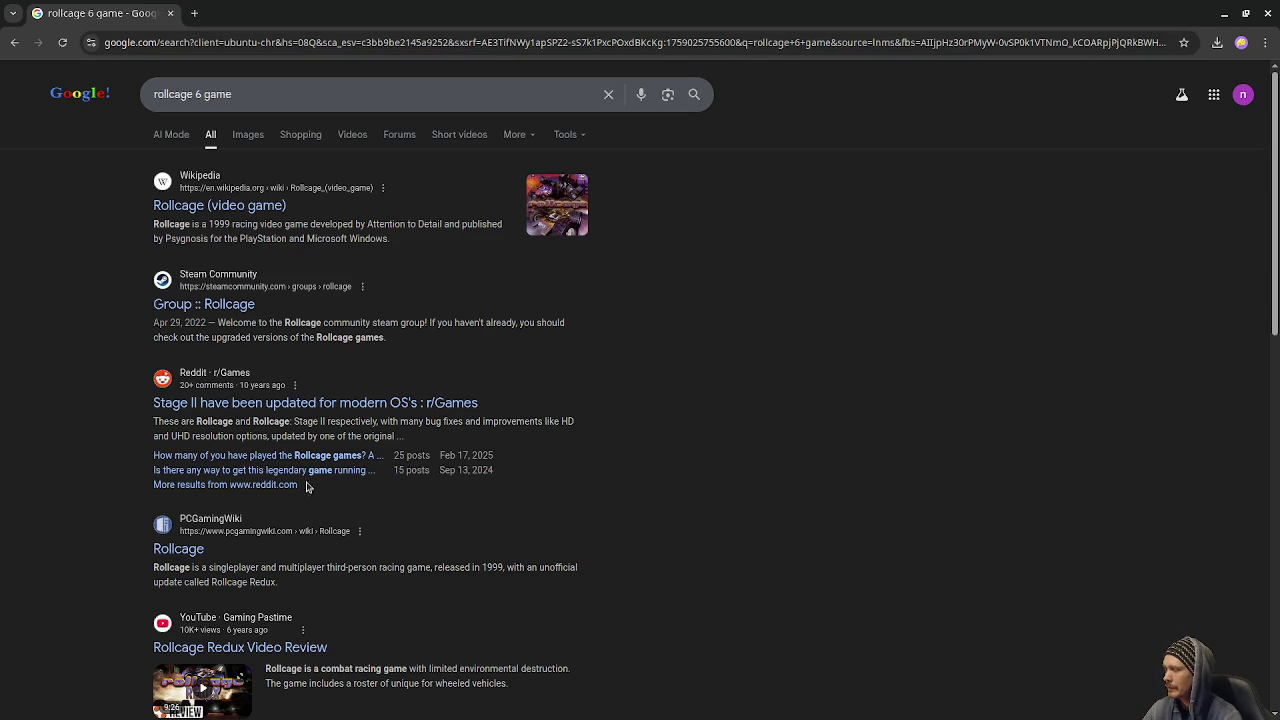
{"action": "left_click", "coordinate": [170, 13]}
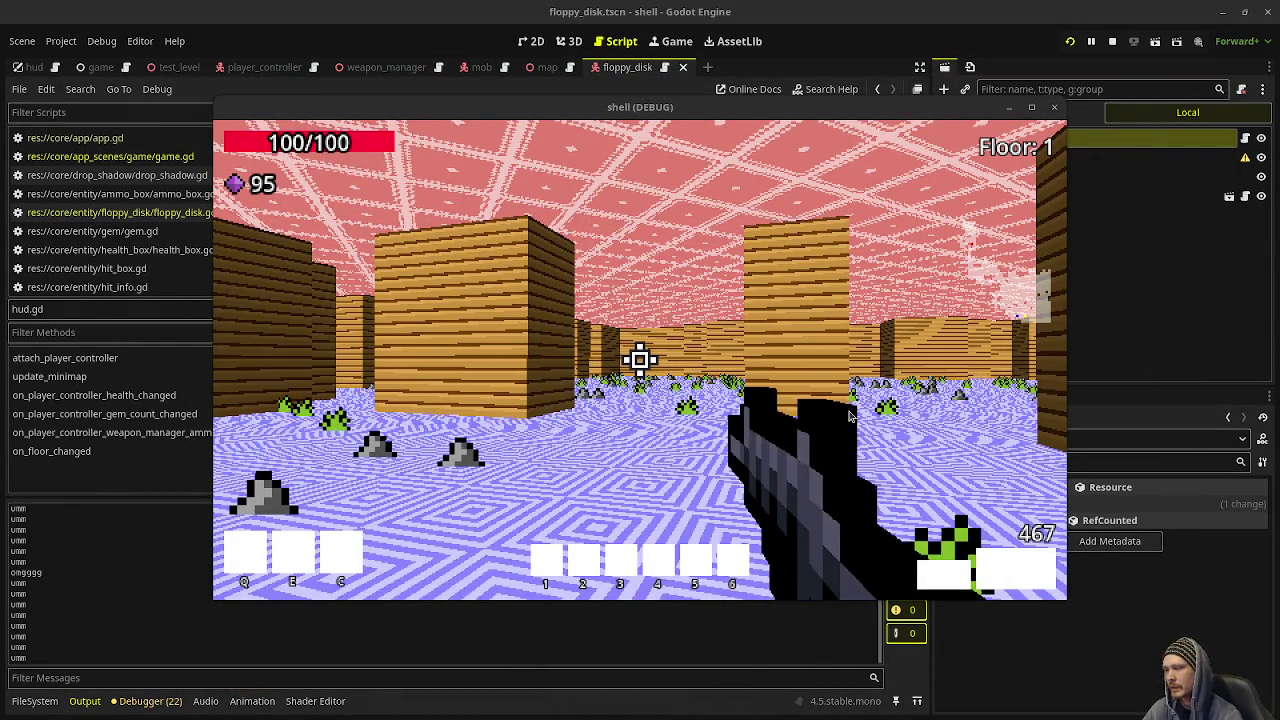
Step: Walk through the dungeon firing the gun toward enemies, then stop the debug run
{"action": "key", "text": "w"}
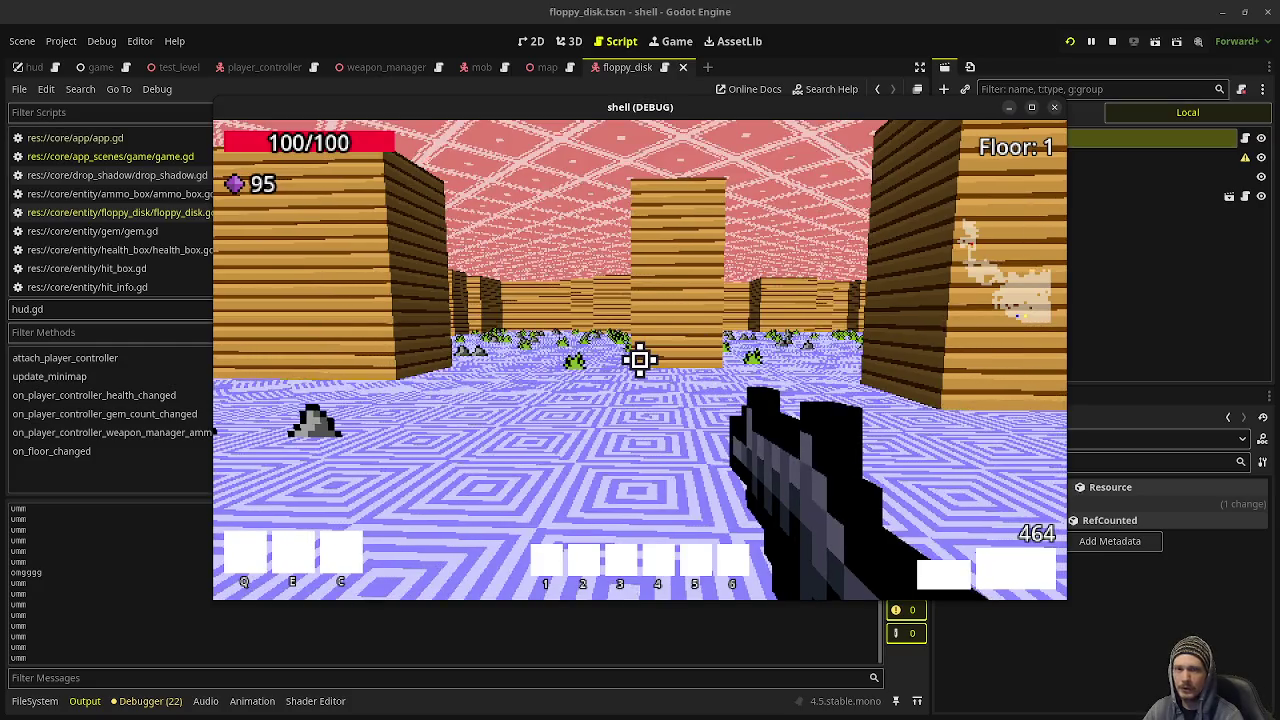
{"action": "left_click", "coordinate": [640, 358]}
{"action": "left_click", "coordinate": [640, 358]}
{"action": "left_click", "coordinate": [640, 358]}
{"action": "key", "text": "w"}
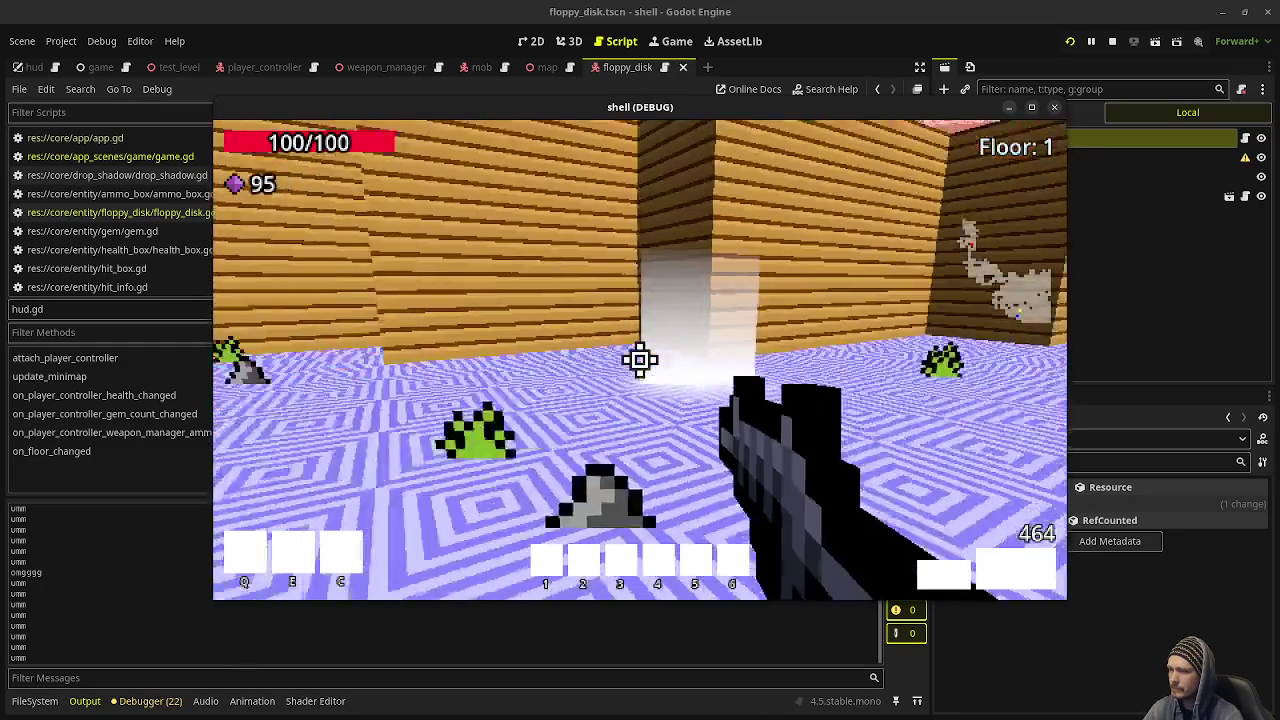
{"action": "key", "text": "w"}
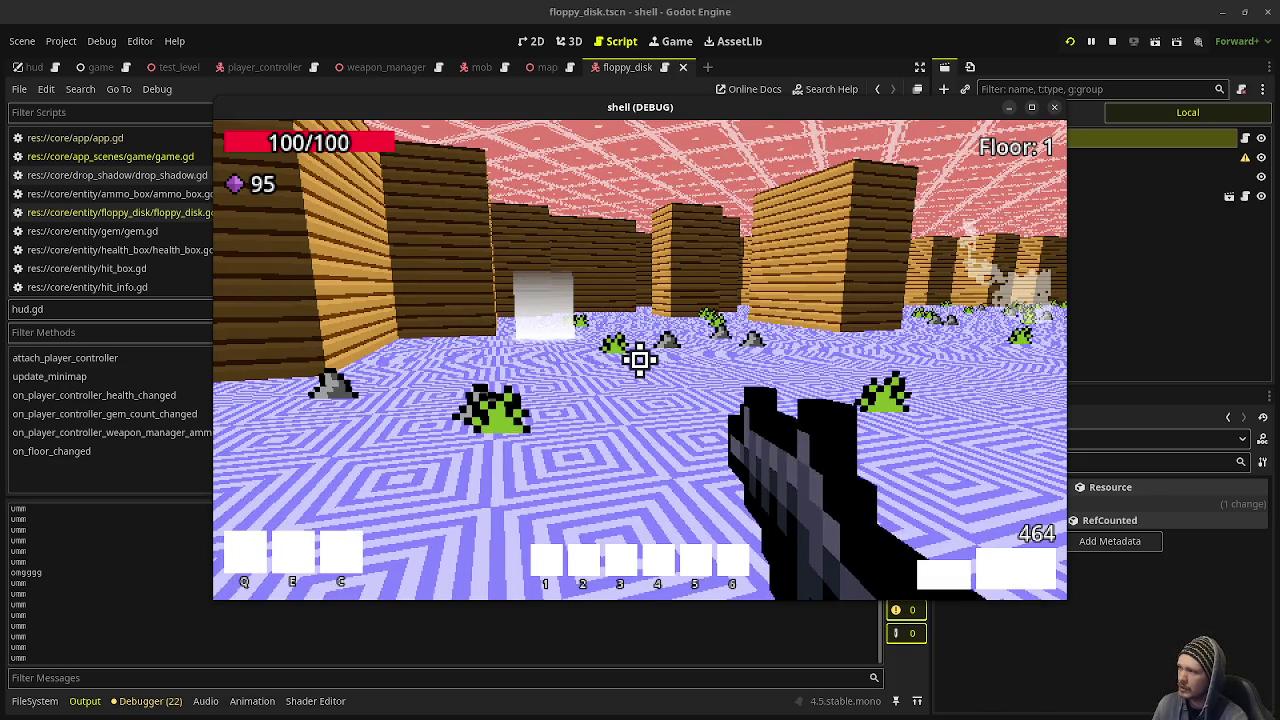
{"action": "key", "text": "w"}
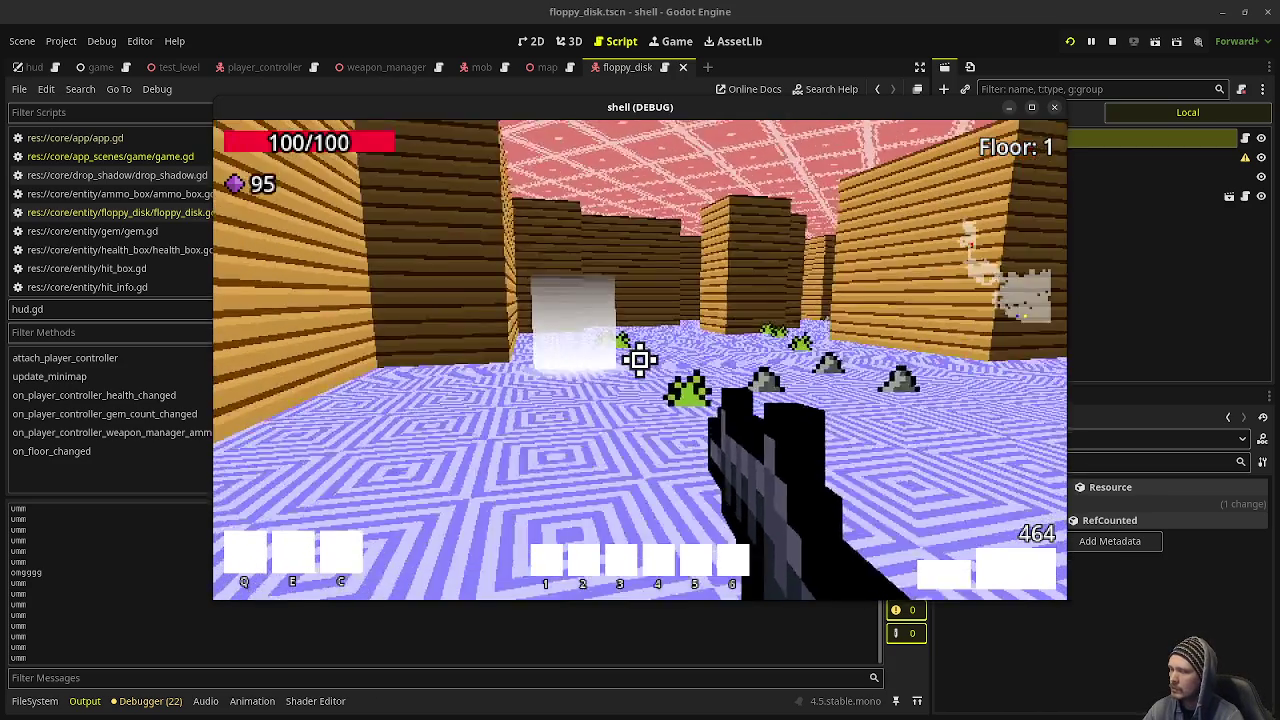
{"action": "left_click", "coordinate": [1112, 41]}
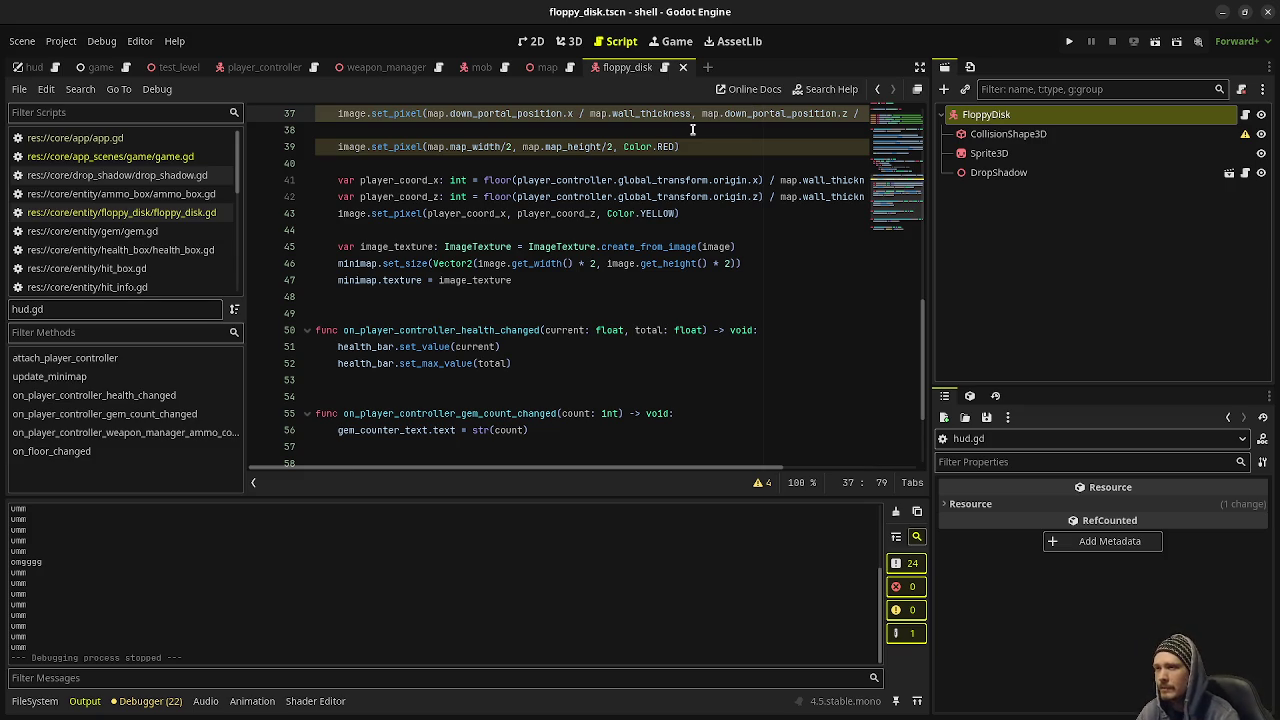
Step: View the floppy_disk scene in 3D and inspect the Sprite3D's floppy disk texture
{"action": "left_click", "coordinate": [1020, 138]}
{"action": "key", "text": "ctrl+F2"}
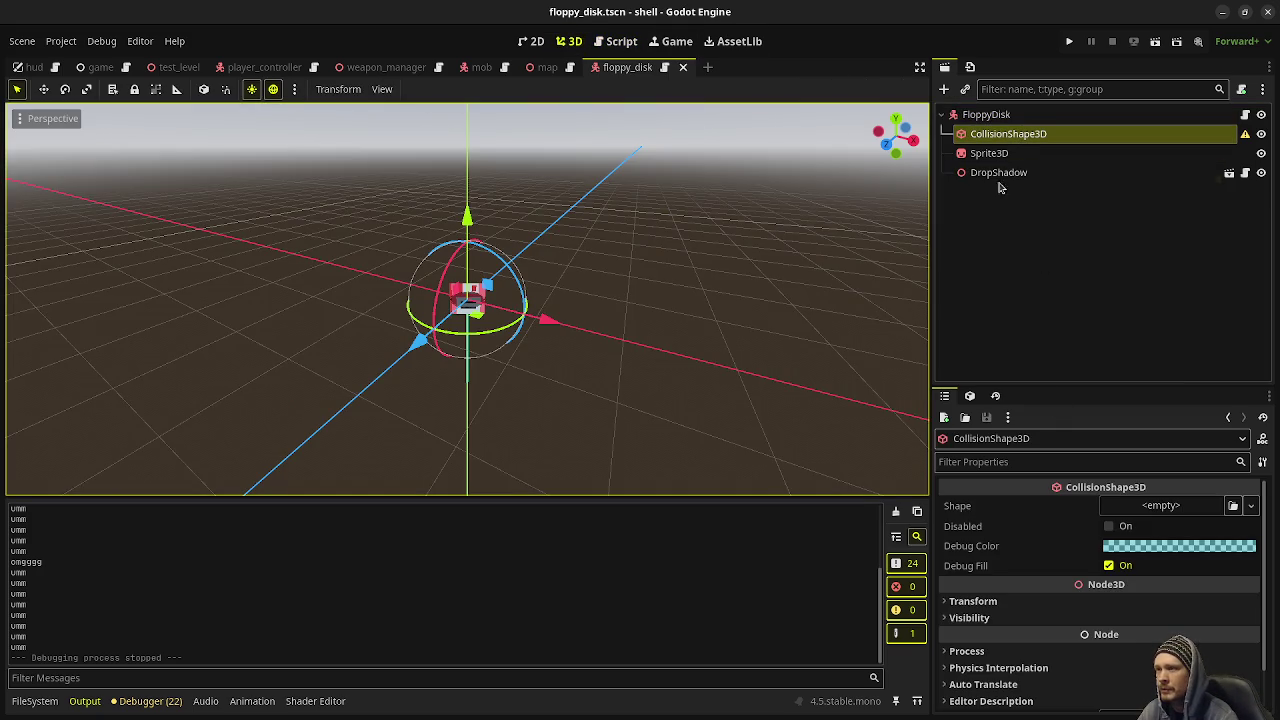
{"action": "left_click", "coordinate": [993, 153]}
{"action": "scroll", "coordinate": [1050, 558], "scroll_direction": "up", "scroll_amount": 5}
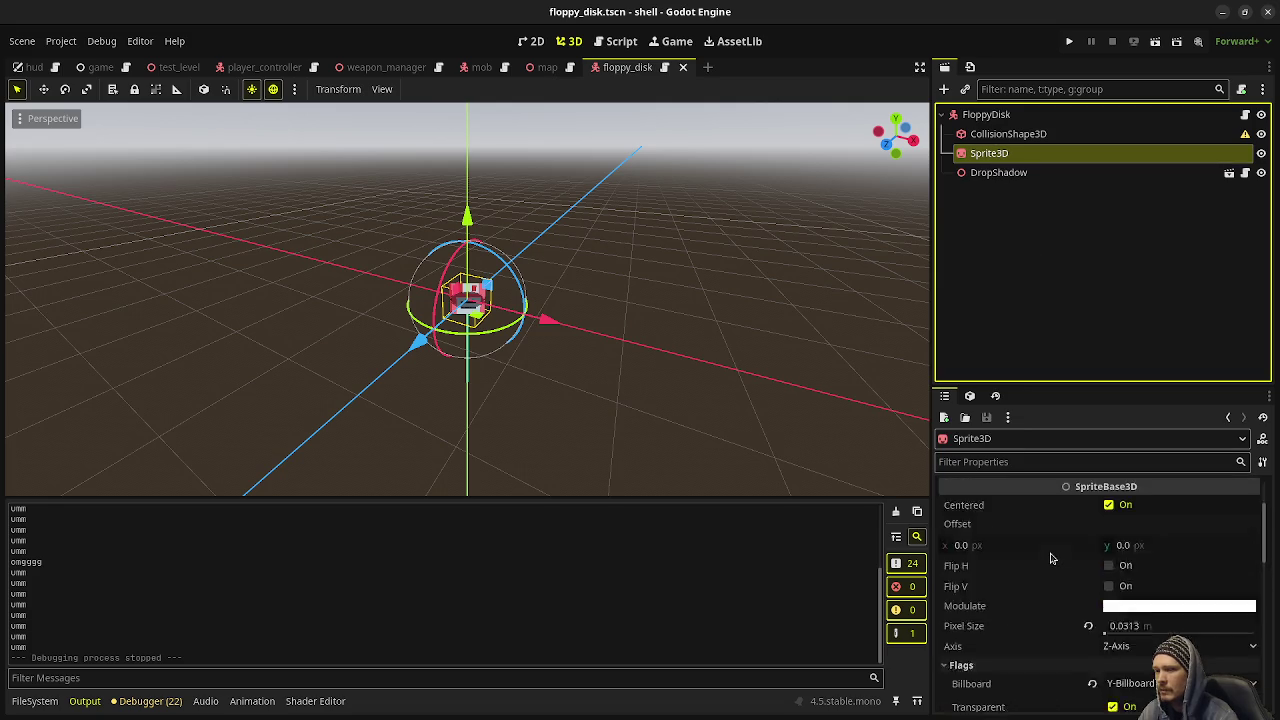
{"action": "scroll", "coordinate": [1050, 558], "scroll_direction": "up", "scroll_amount": 2}
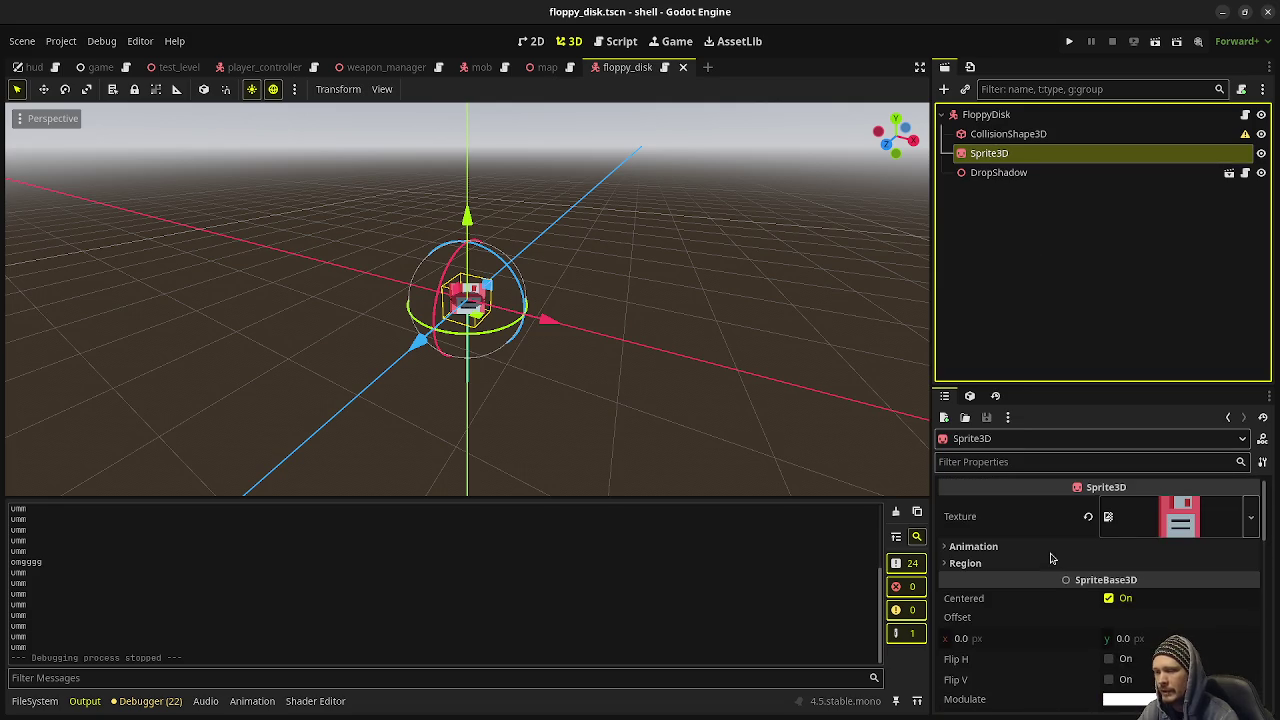
{"action": "scroll", "coordinate": [1050, 558], "scroll_direction": "down", "scroll_amount": 10}
Step: Give CollisionShape3D a new BoxShape3D sized 0.5 × 0.5 × 0.5
{"action": "scroll", "coordinate": [1050, 558], "scroll_direction": "down", "scroll_amount": 5}
{"action": "scroll", "coordinate": [1062, 603], "scroll_direction": "up", "scroll_amount": 8}
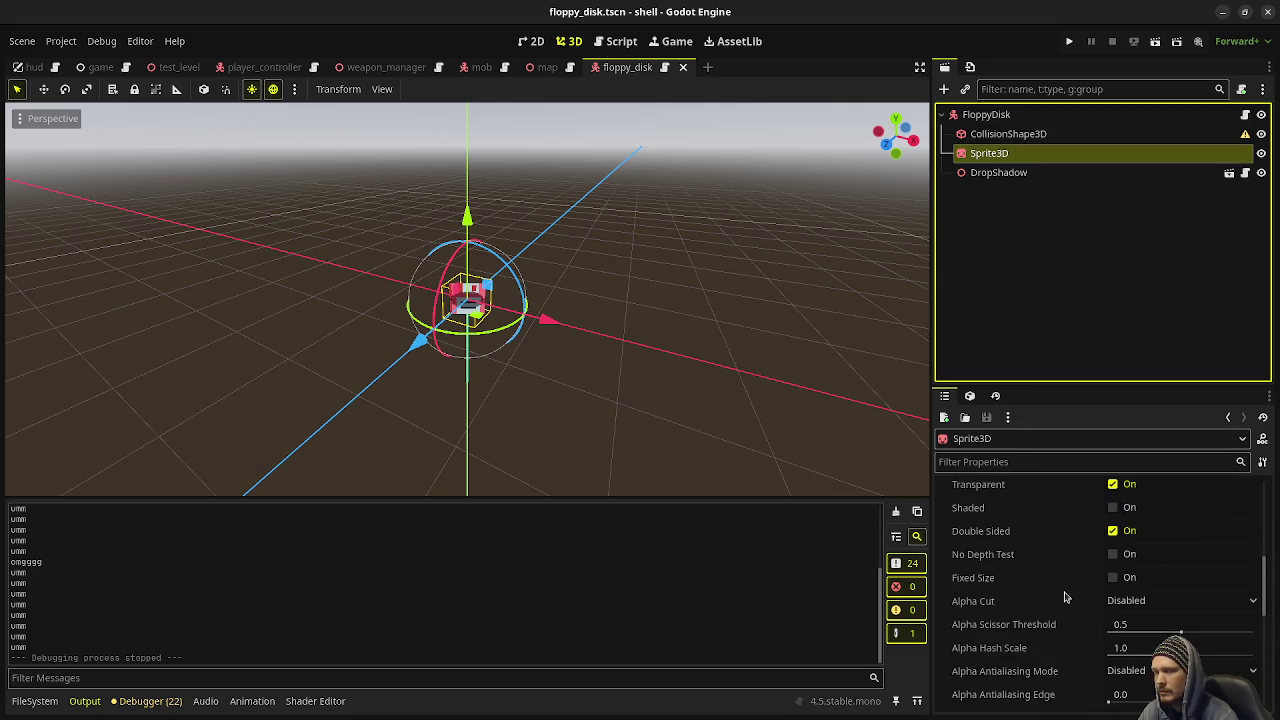
{"action": "left_click", "coordinate": [1005, 134]}
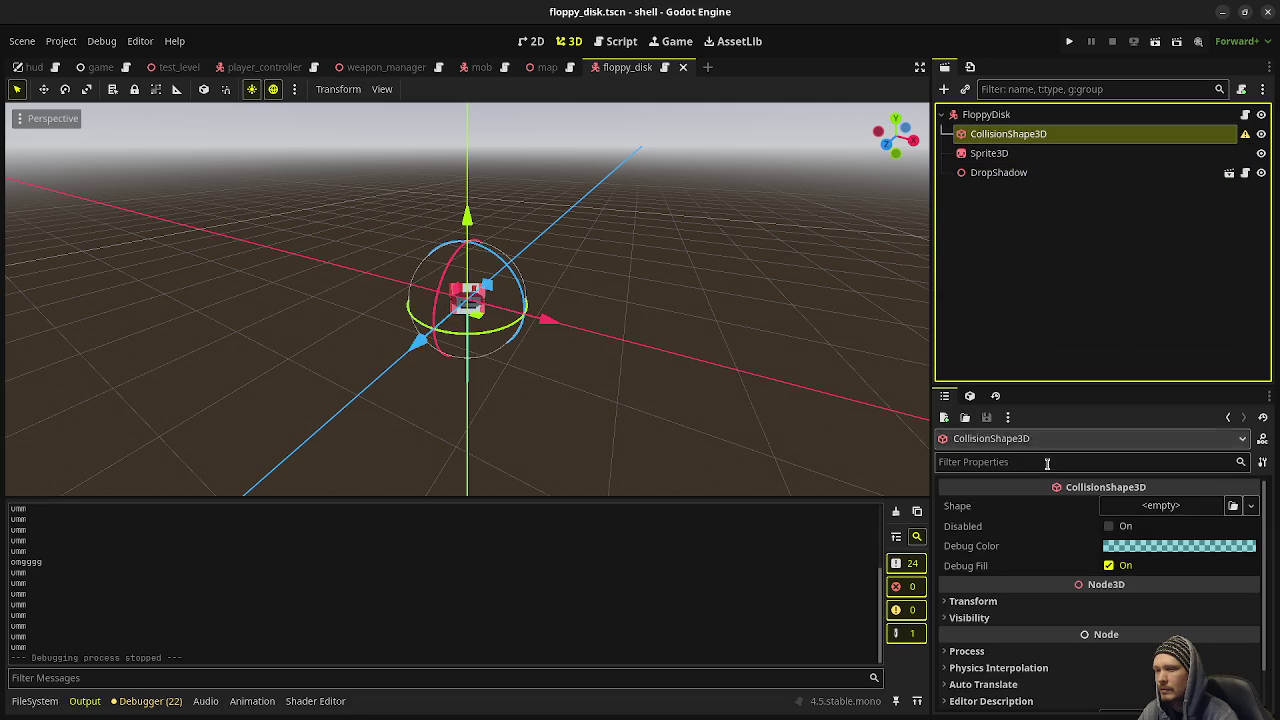
{"action": "left_click", "coordinate": [1192, 510]}
{"action": "left_click", "coordinate": [1160, 549]}
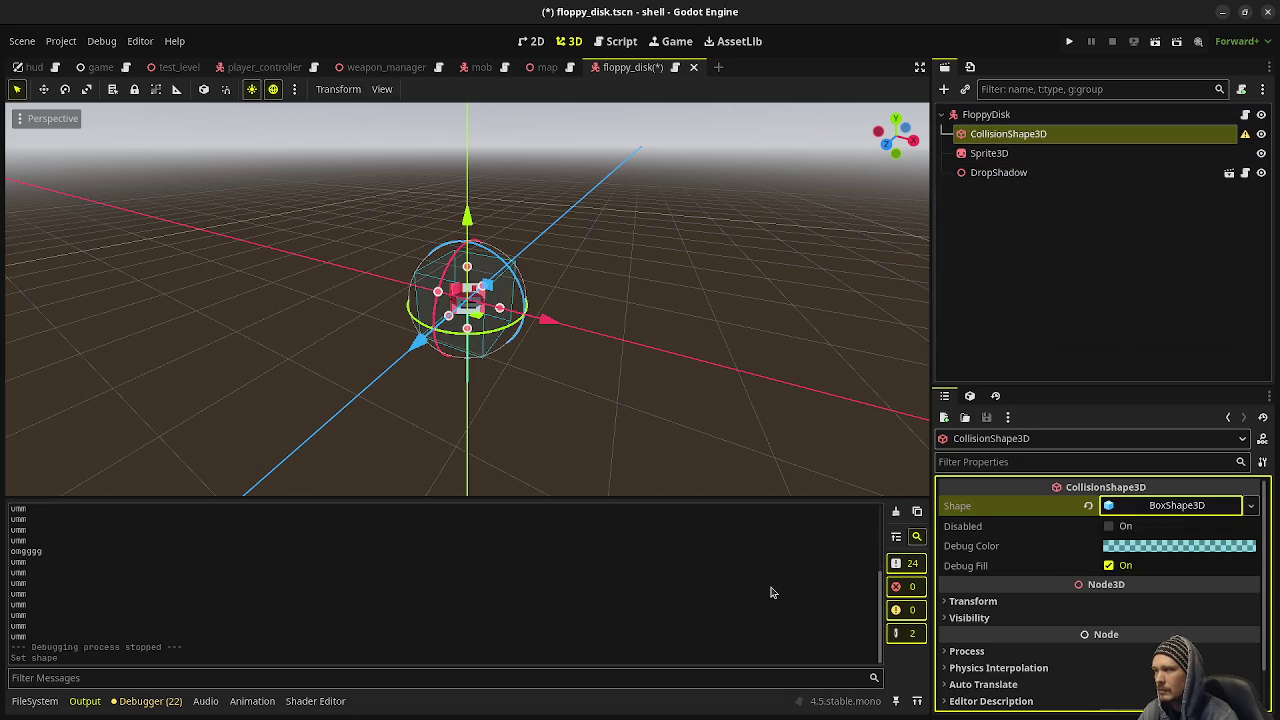
{"action": "left_click", "coordinate": [1184, 505]}
{"action": "left_click", "coordinate": [1008, 549]}
{"action": "type", "text": "0.5"}
{"action": "key", "text": "Tab"}
{"action": "type", "text": "0.5"}
{"action": "key", "text": "Tab"}
{"action": "type", "text": "0.5"}
{"action": "key", "text": "Return"}
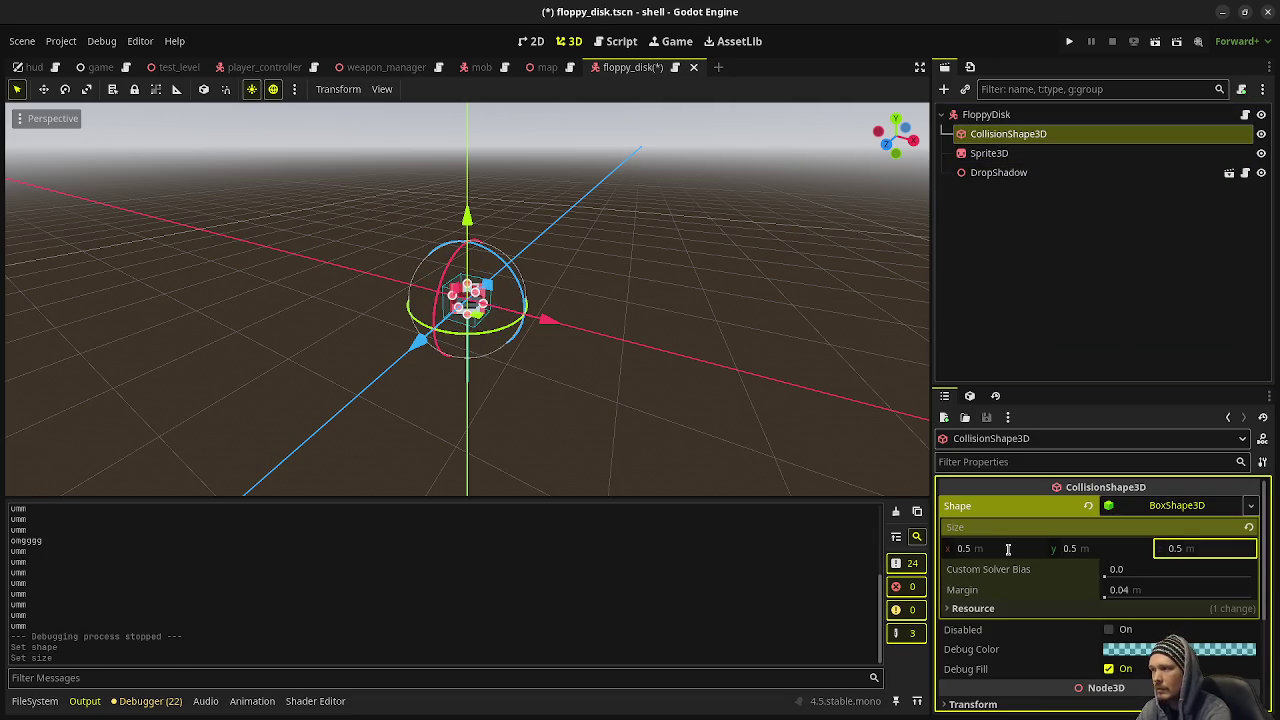
Step: Set the collision shape's Y position to 0.25 and orbit to check the fit
{"action": "scroll", "coordinate": [544, 337], "scroll_direction": "up", "scroll_amount": 5}
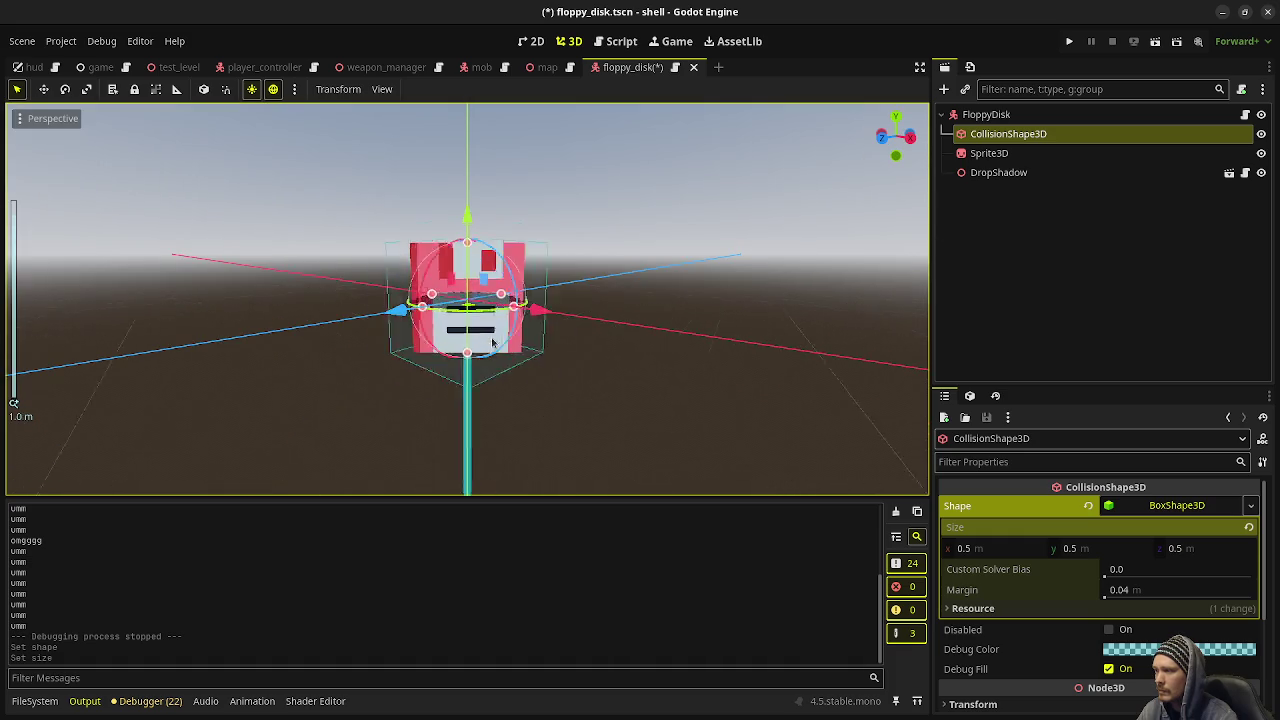
{"action": "scroll", "coordinate": [1080, 600], "scroll_direction": "down", "scroll_amount": 5}
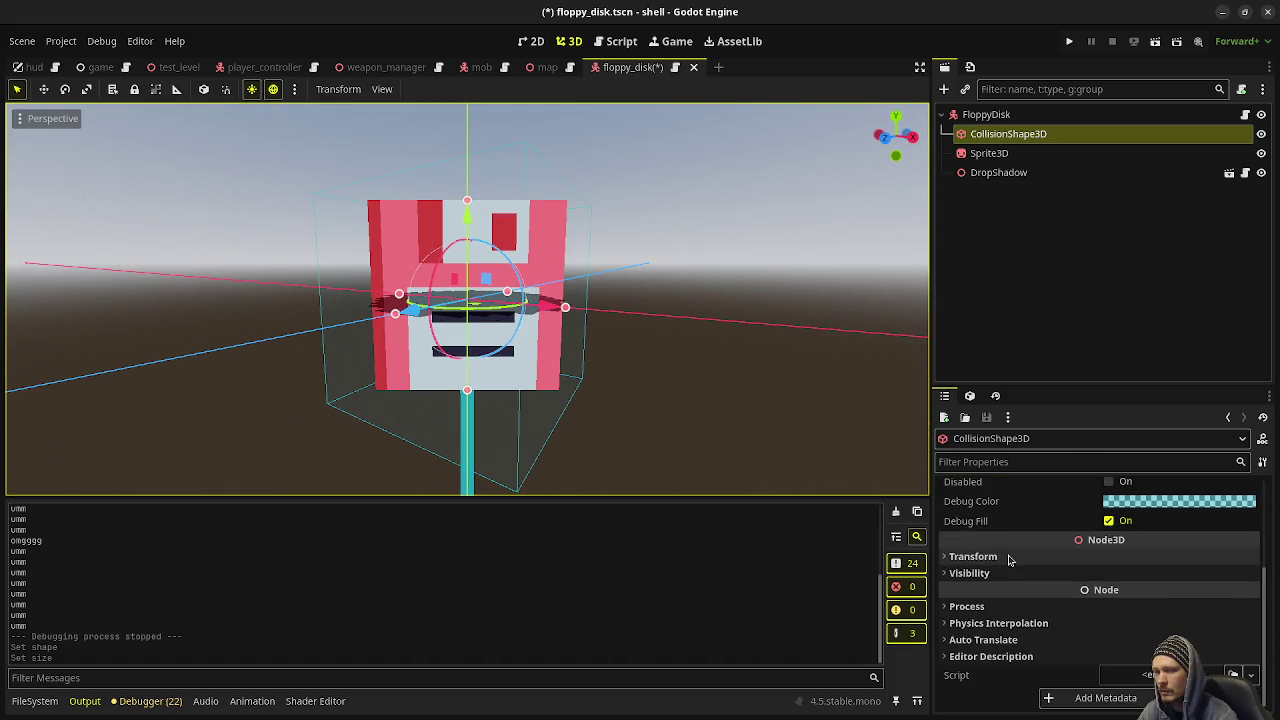
{"action": "left_click", "coordinate": [1080, 556]}
{"action": "left_click", "coordinate": [1110, 595]}
{"action": "type", "text": "0.25"}
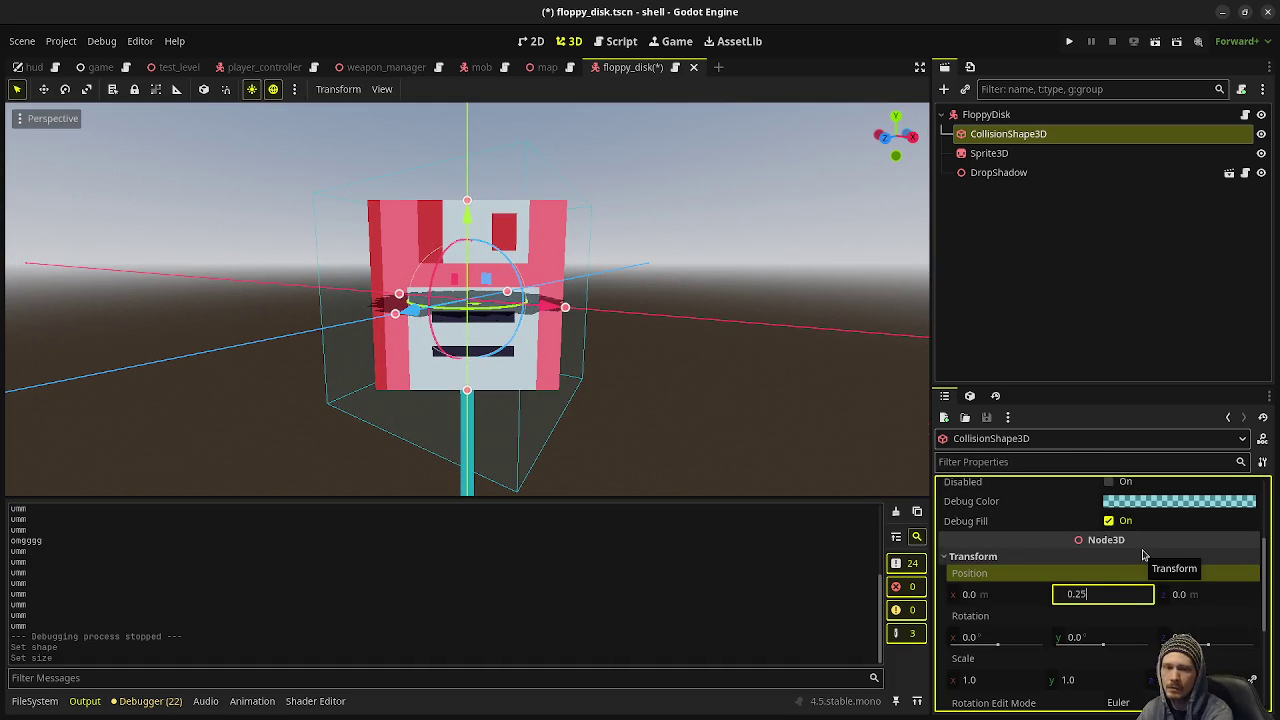
{"action": "key", "text": "Return"}
{"action": "scroll", "coordinate": [640, 380], "scroll_direction": "down", "scroll_amount": 5}
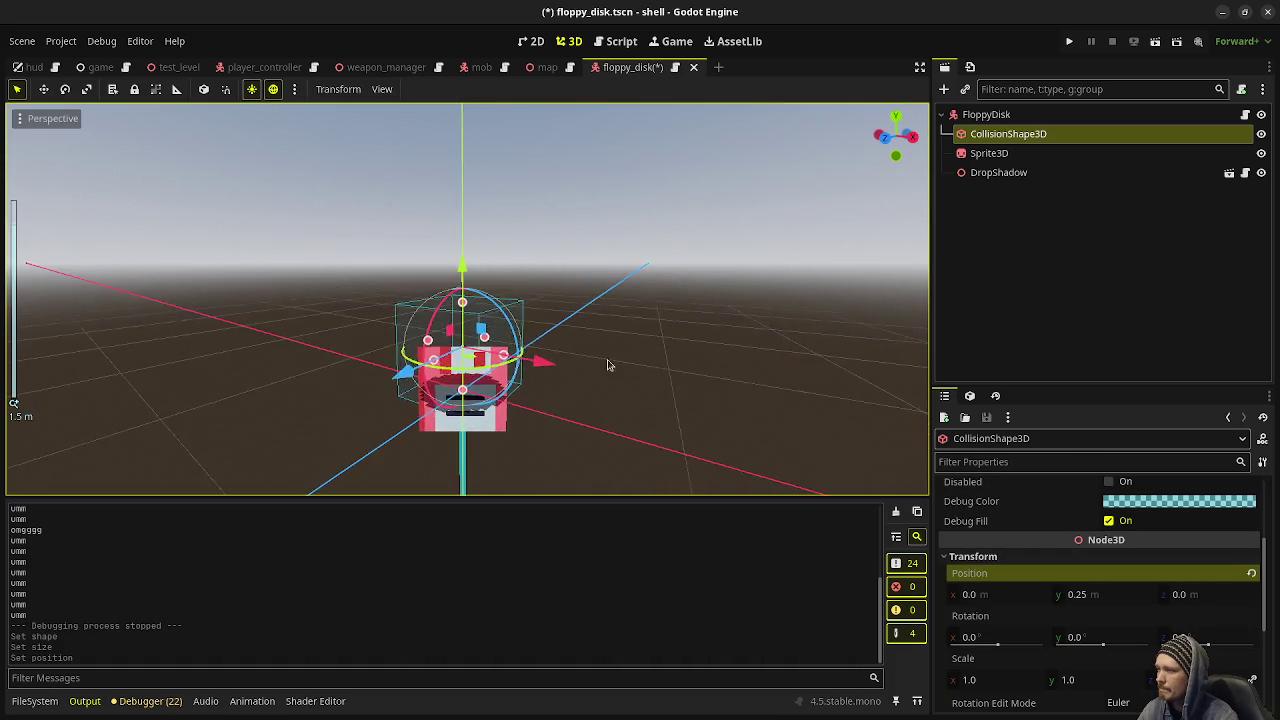
{"action": "mouse_move", "coordinate": [560, 411]}
{"action": "left_mouse_down"}
{"action": "mouse_move", "coordinate": [609, 397]}
{"action": "mouse_move", "coordinate": [586, 434]}
{"action": "mouse_move", "coordinate": [635, 399]}
{"action": "mouse_move", "coordinate": [629, 366]}
{"action": "mouse_move", "coordinate": [596, 361]}
{"action": "left_mouse_up"}
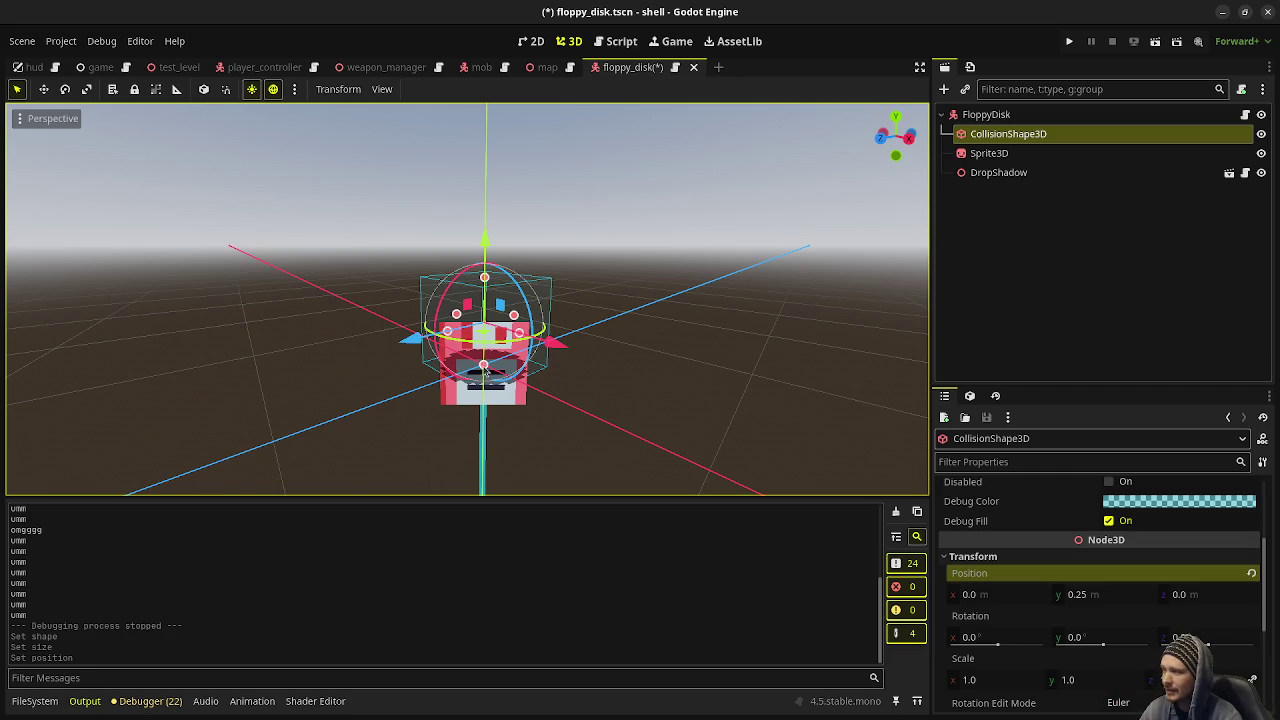
{"action": "mouse_move", "coordinate": [676, 307]}
{"action": "left_mouse_down"}
{"action": "mouse_move", "coordinate": [651, 320]}
{"action": "mouse_move", "coordinate": [737, 317]}
{"action": "mouse_move", "coordinate": [694, 297]}
{"action": "left_mouse_up"}
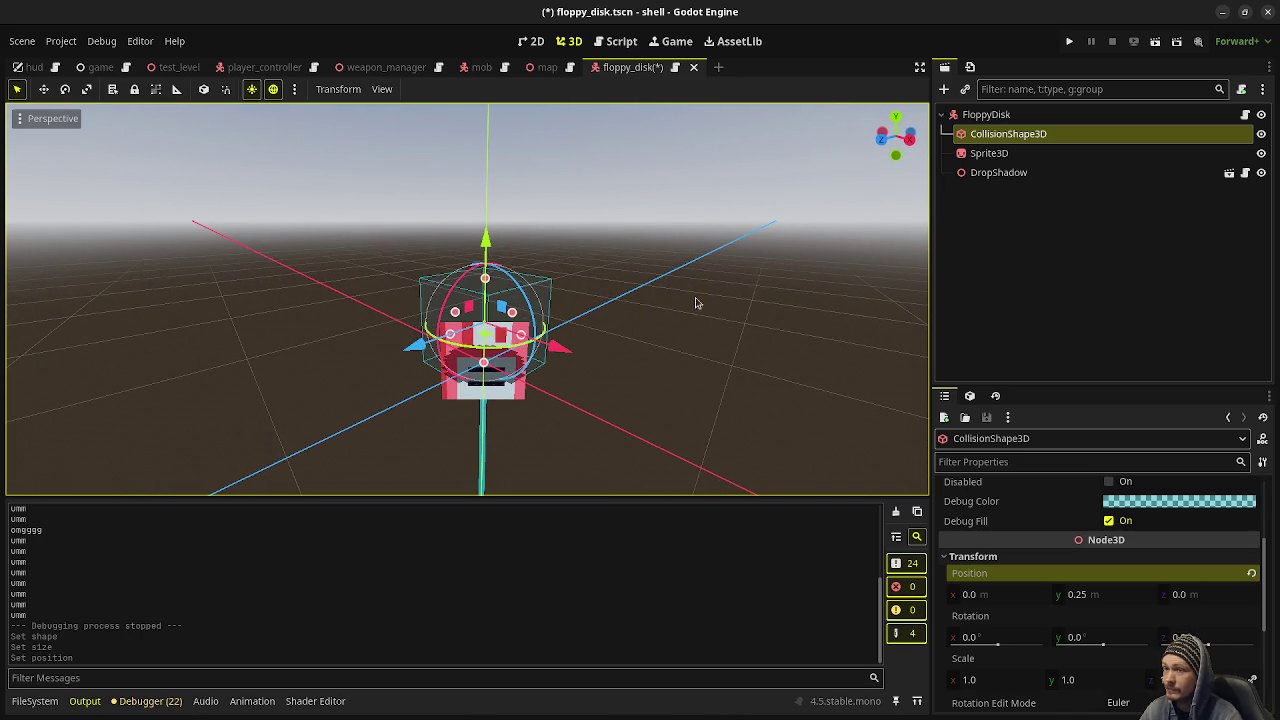
Step: Select all of the code in the gem.gd script to copy it
{"action": "left_click", "coordinate": [1245, 114]}
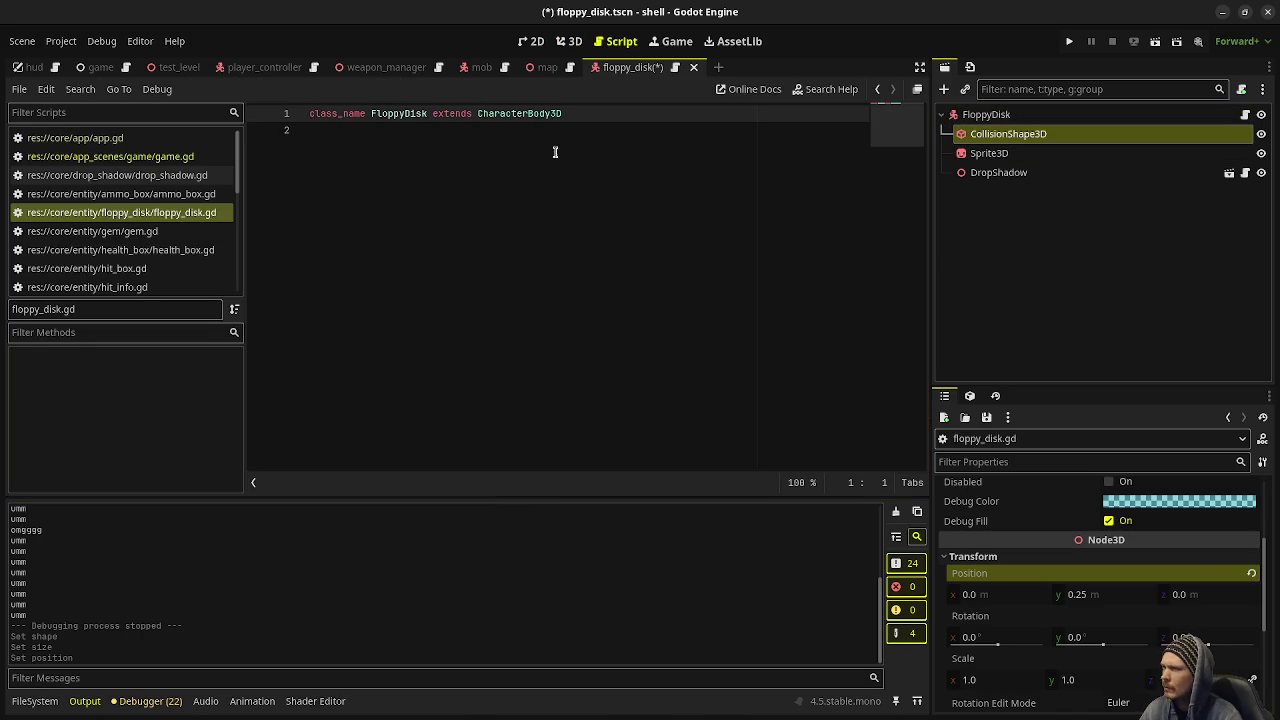
{"action": "scroll", "coordinate": [141, 229], "scroll_direction": "down", "scroll_amount": 5}
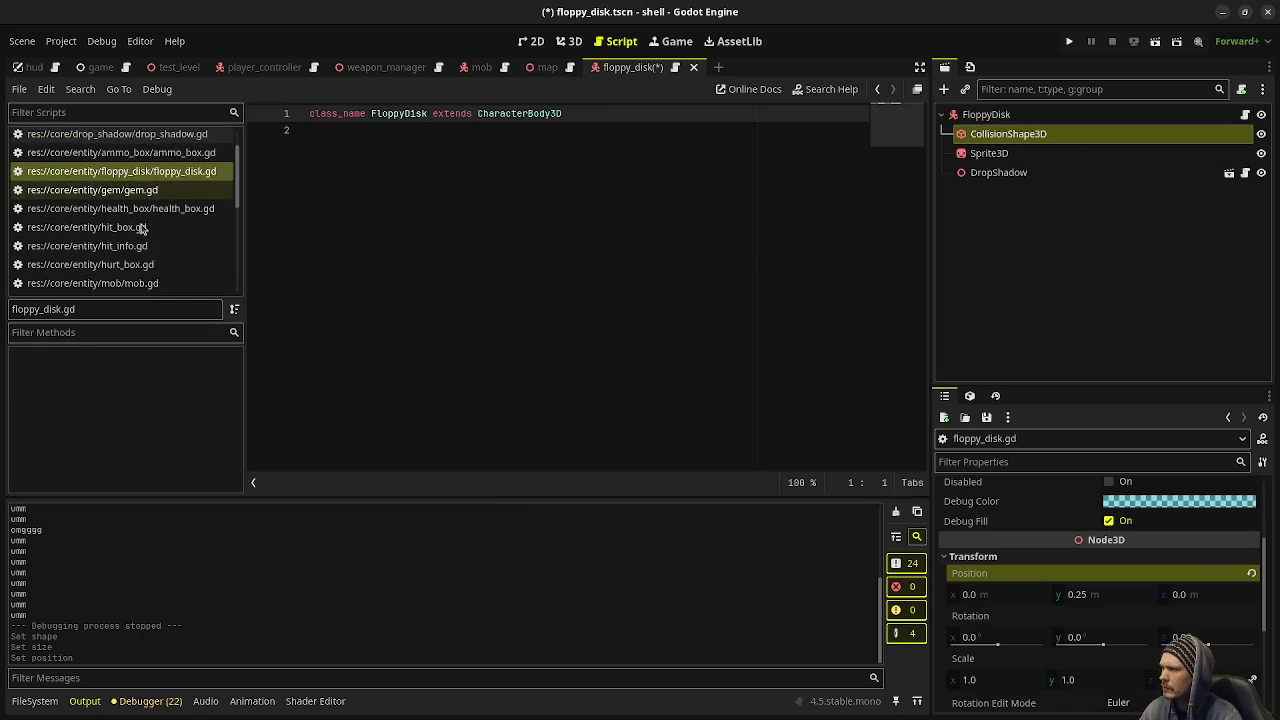
{"action": "scroll", "coordinate": [141, 225], "scroll_direction": "down", "scroll_amount": 3}
{"action": "scroll", "coordinate": [145, 205], "scroll_direction": "up", "scroll_amount": 4}
{"action": "scroll", "coordinate": [145, 203], "scroll_direction": "up", "scroll_amount": 5}
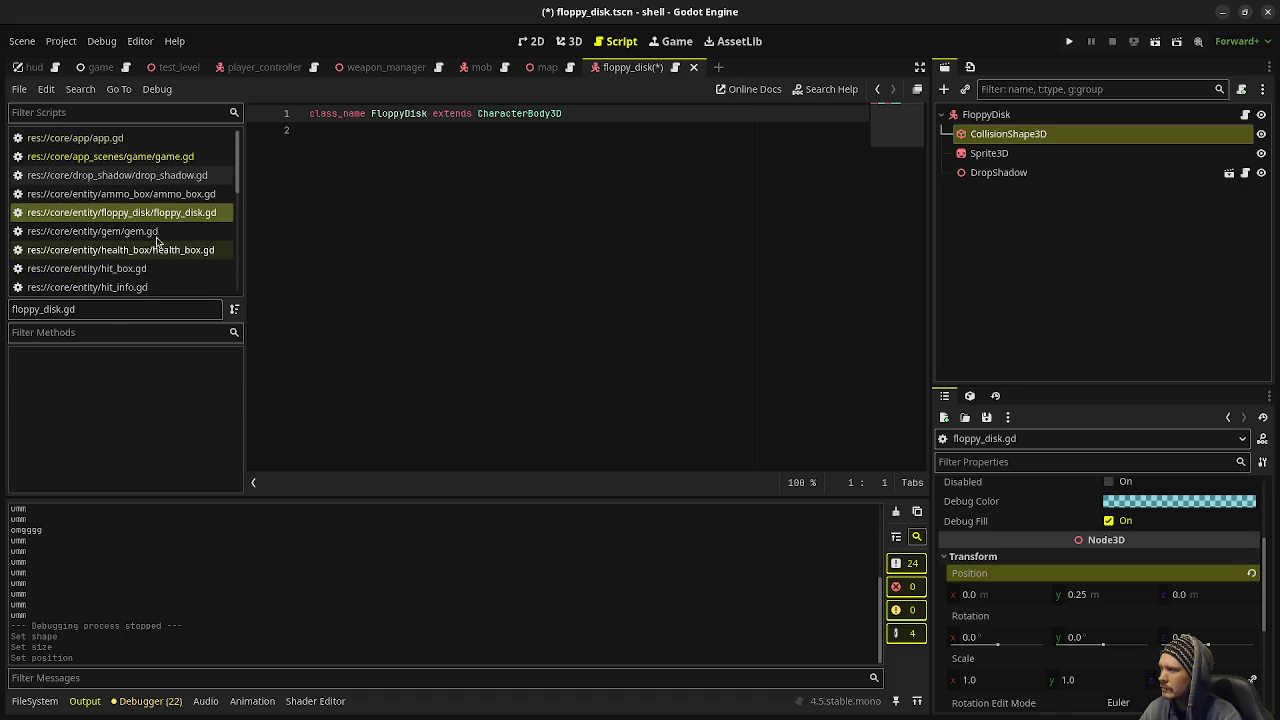
{"action": "left_click", "coordinate": [160, 231]}
{"action": "left_click", "coordinate": [548, 213]}
{"action": "key", "text": "ctrl+a"}
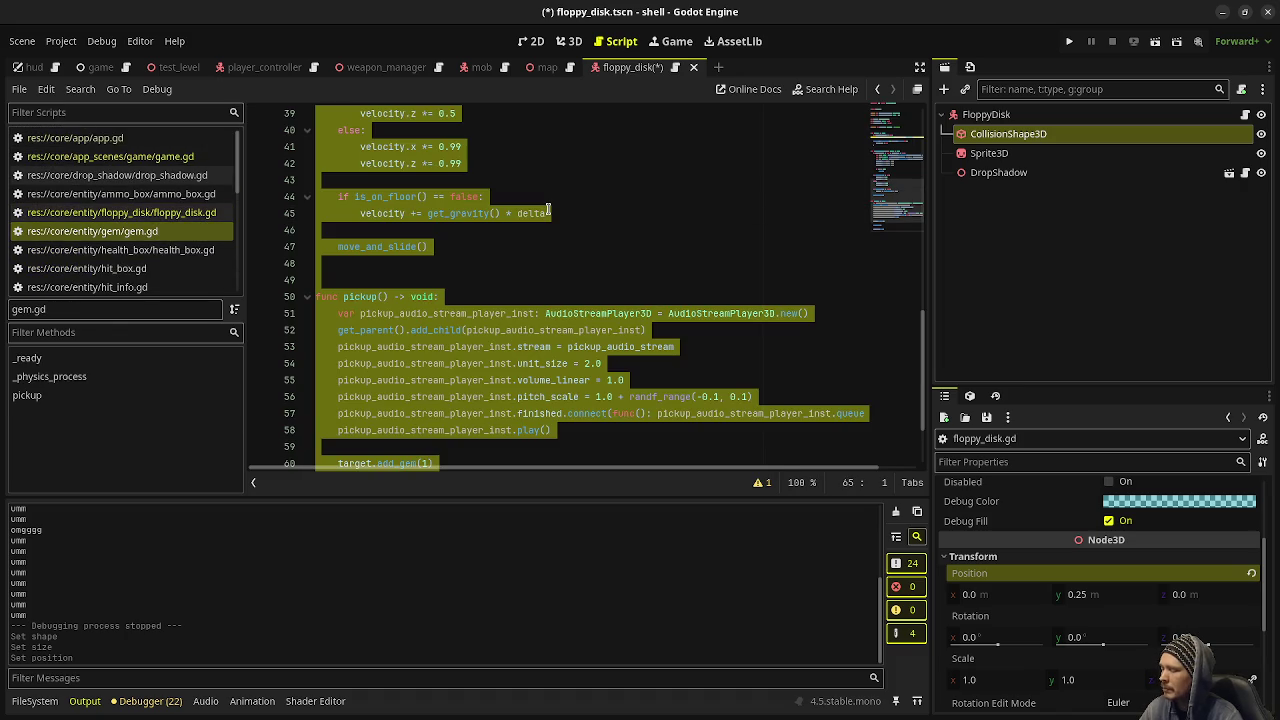
Step: Paste the Gem code into floppy_disk.gd, delete the duplicate Gem class_name line, and save
{"action": "left_click", "coordinate": [1245, 114]}
{"action": "left_click", "coordinate": [452, 238]}
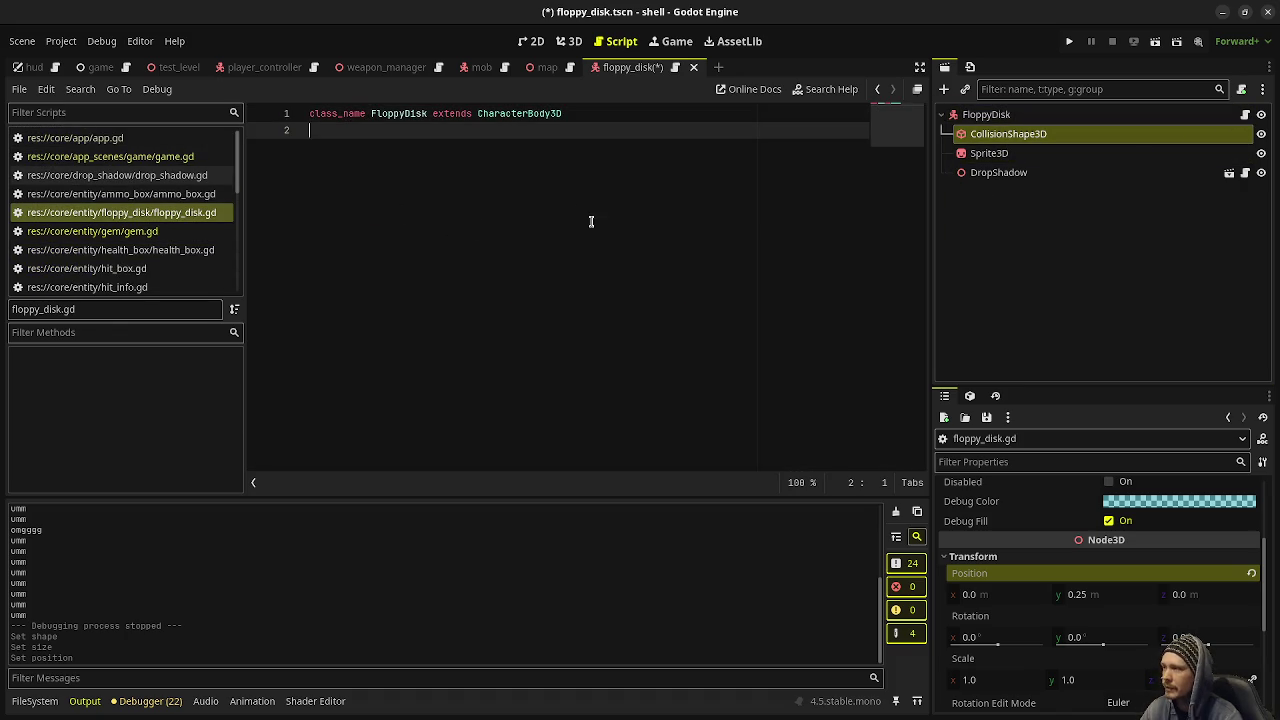
{"action": "key", "text": "ctrl+v"}
{"action": "scroll", "coordinate": [580, 240], "scroll_direction": "up", "scroll_amount": 15}
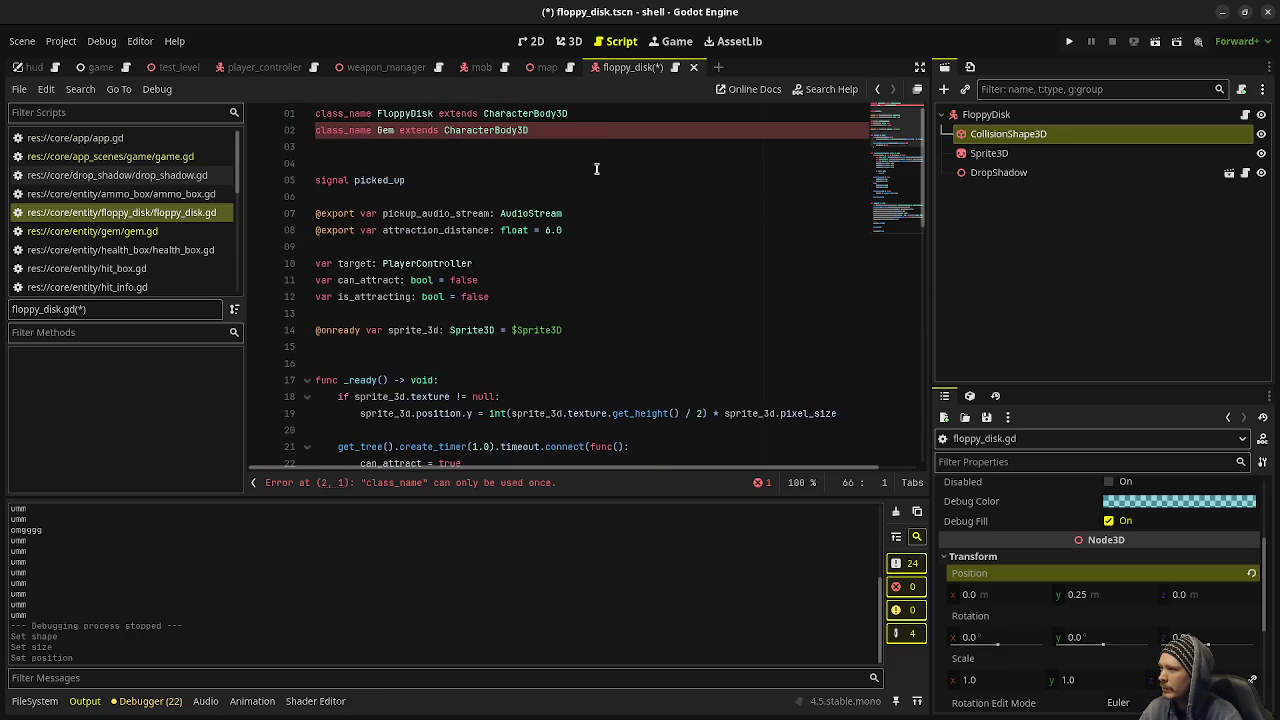
{"action": "left_click_drag", "start_coordinate": [606, 130], "coordinate": [648, 118]}
{"action": "key", "text": "BackSpace"}
{"action": "key", "text": "ctrl+s"}
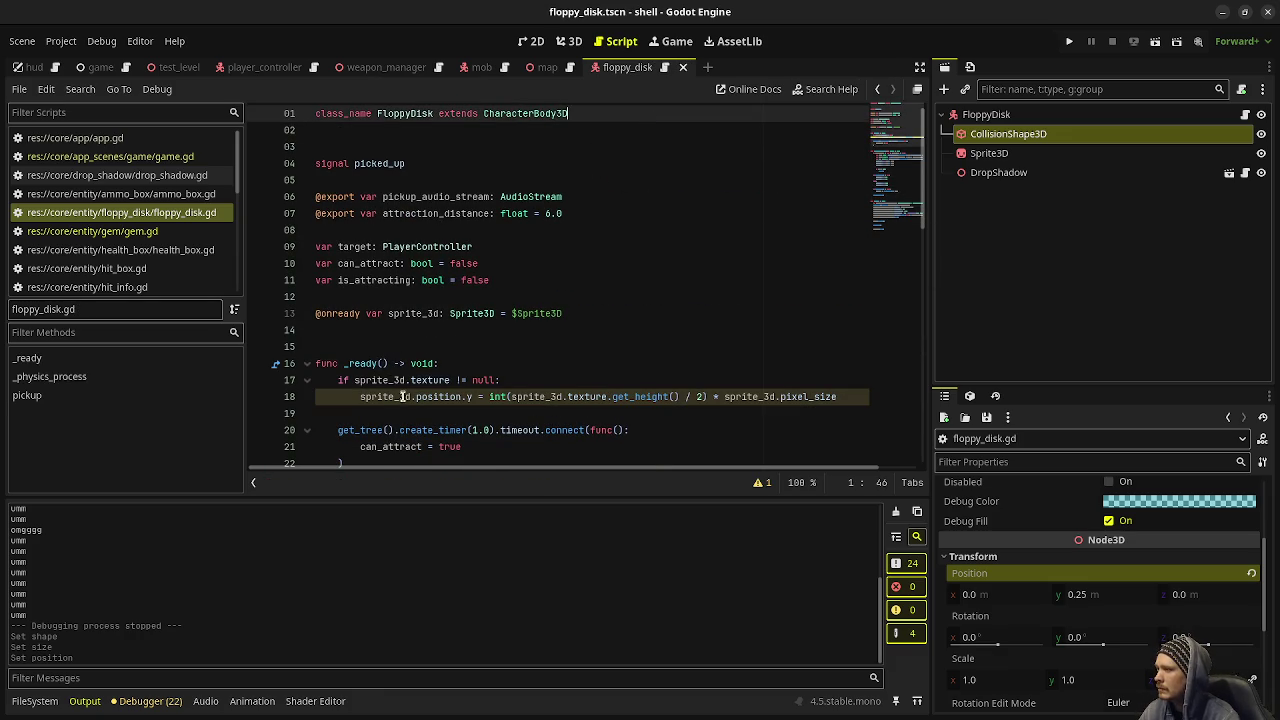
{"action": "scroll", "coordinate": [495, 334], "scroll_direction": "down", "scroll_amount": 9}
{"action": "scroll", "coordinate": [495, 334], "scroll_direction": "down", "scroll_amount": 6}
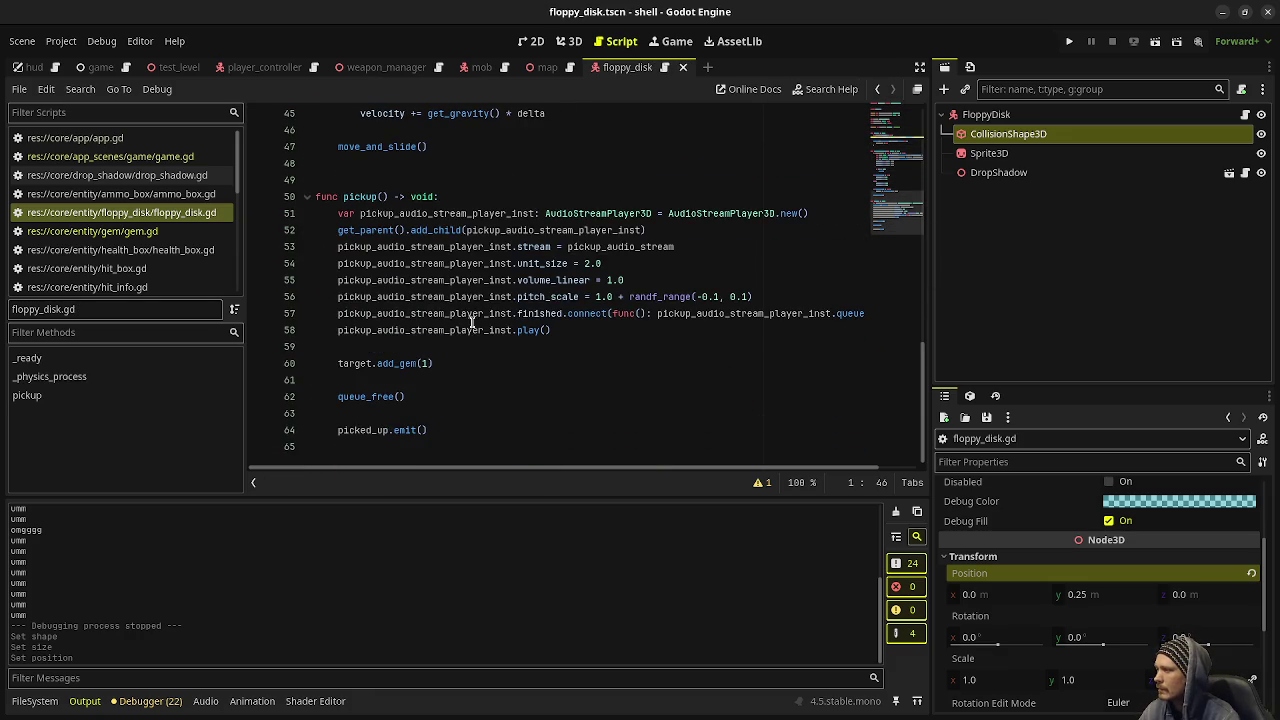
Step: In pickup(), comment out target.add_gem(1) and add target.has_collected_floppy_disk = true below it
{"action": "left_click", "coordinate": [338, 363]}
{"action": "type", "text": "#"}
{"action": "left_click", "coordinate": [511, 367]}
{"action": "key", "text": "Return"}
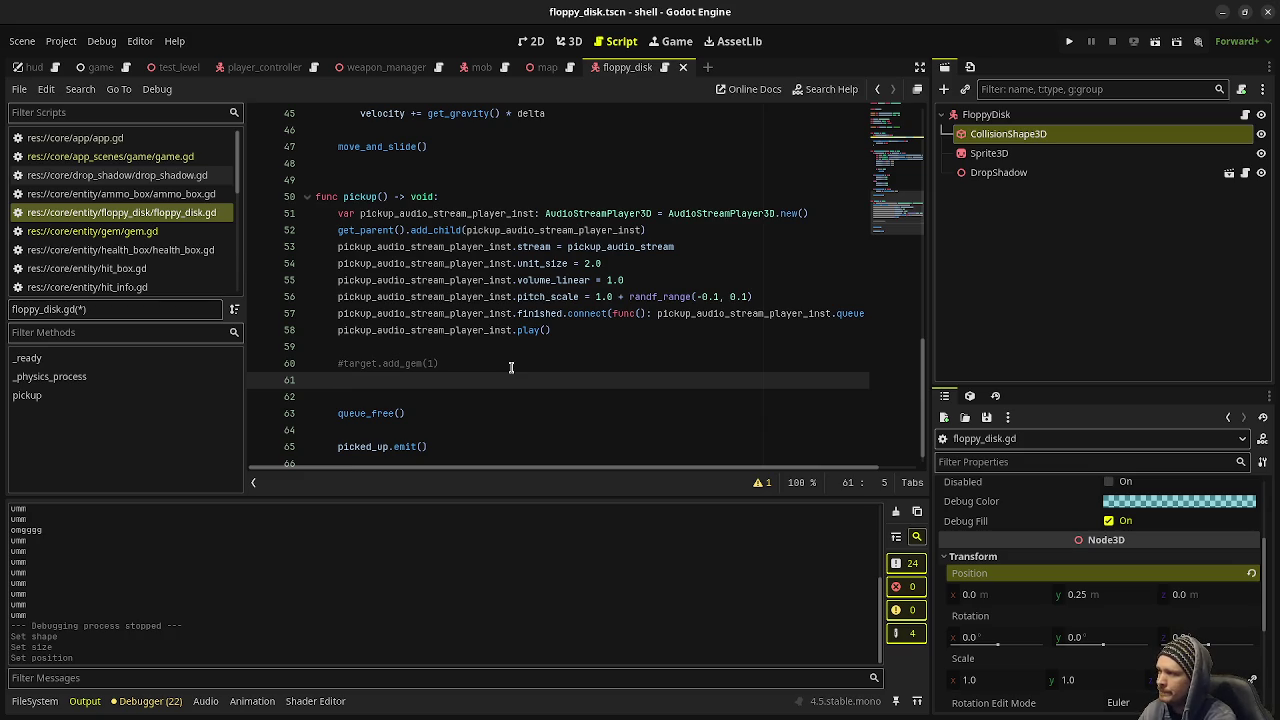
{"action": "type", "text": "target."}
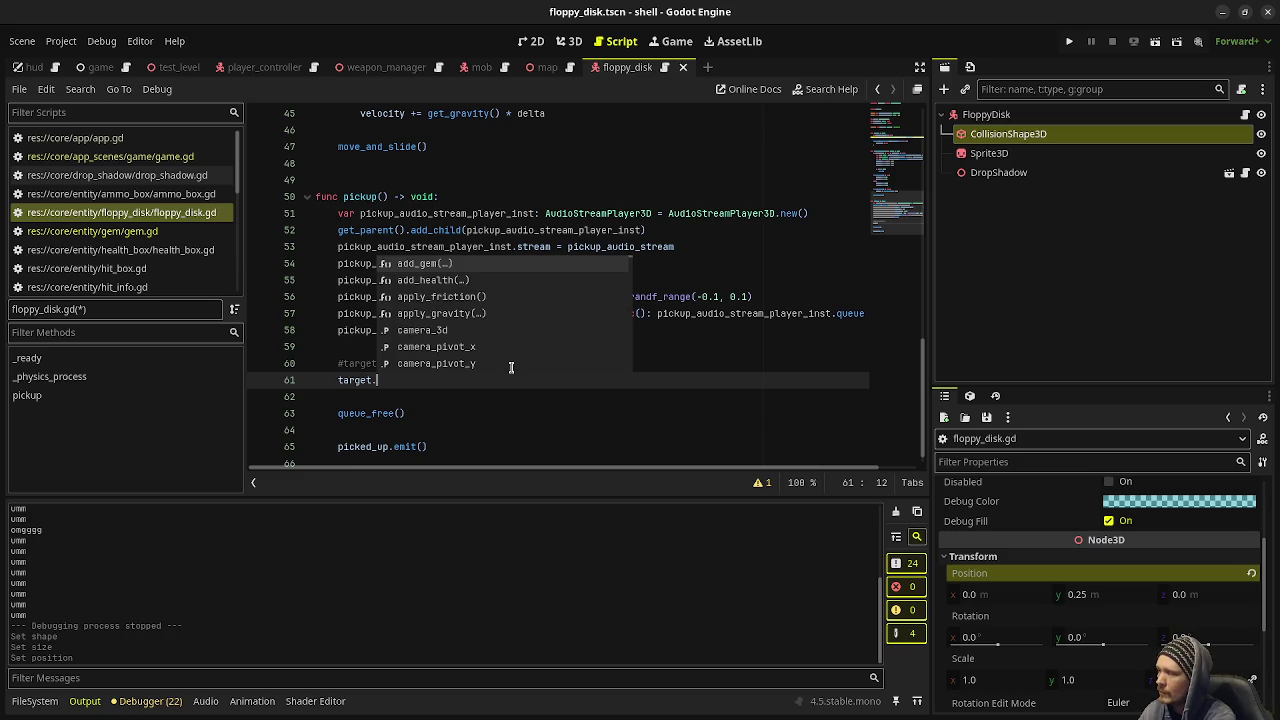
{"action": "type", "text": "has_"}
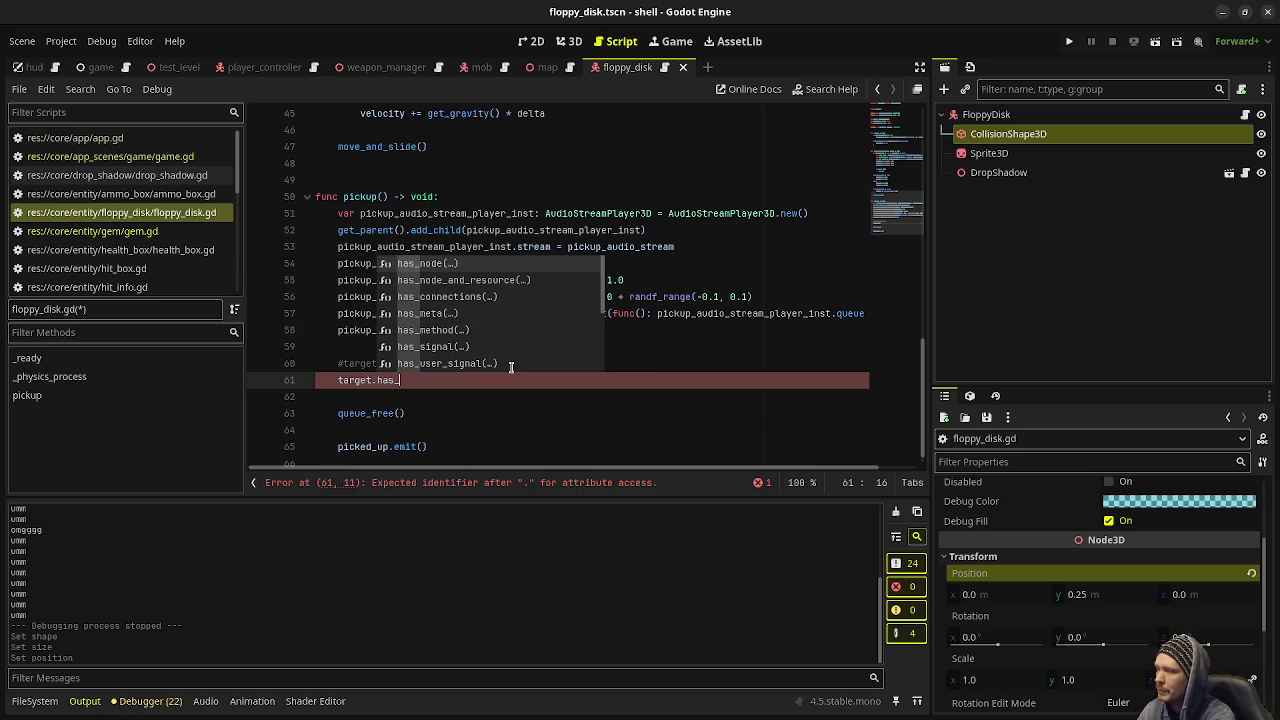
{"action": "type", "text": "coll"}
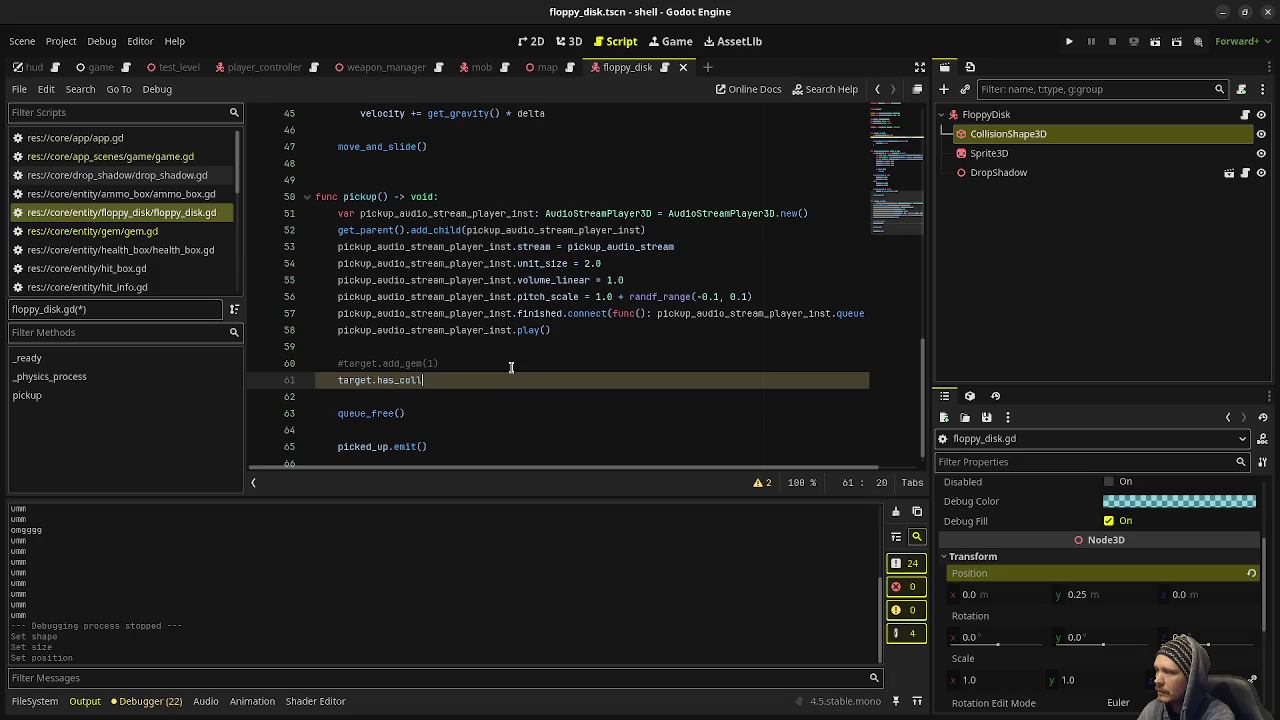
{"action": "type", "text": "ected_floppy_disk = true"}
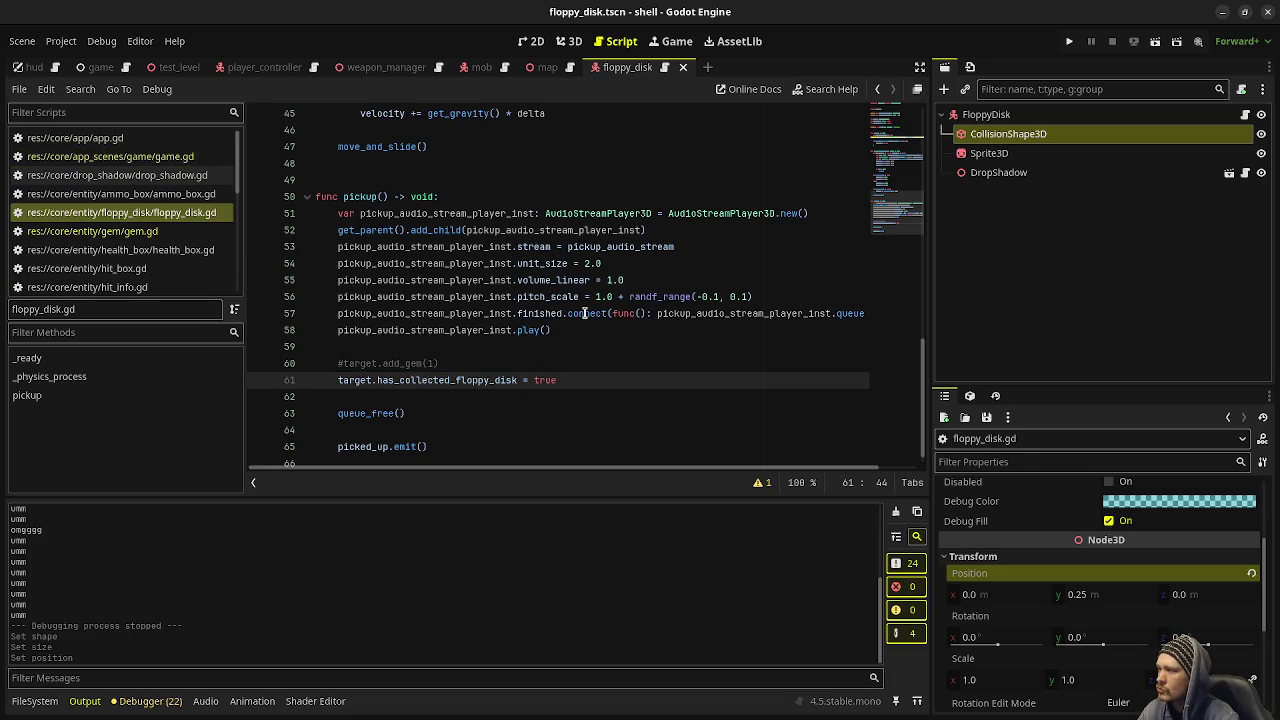
{"action": "scroll", "coordinate": [584, 313], "scroll_direction": "up", "scroll_amount": 15}
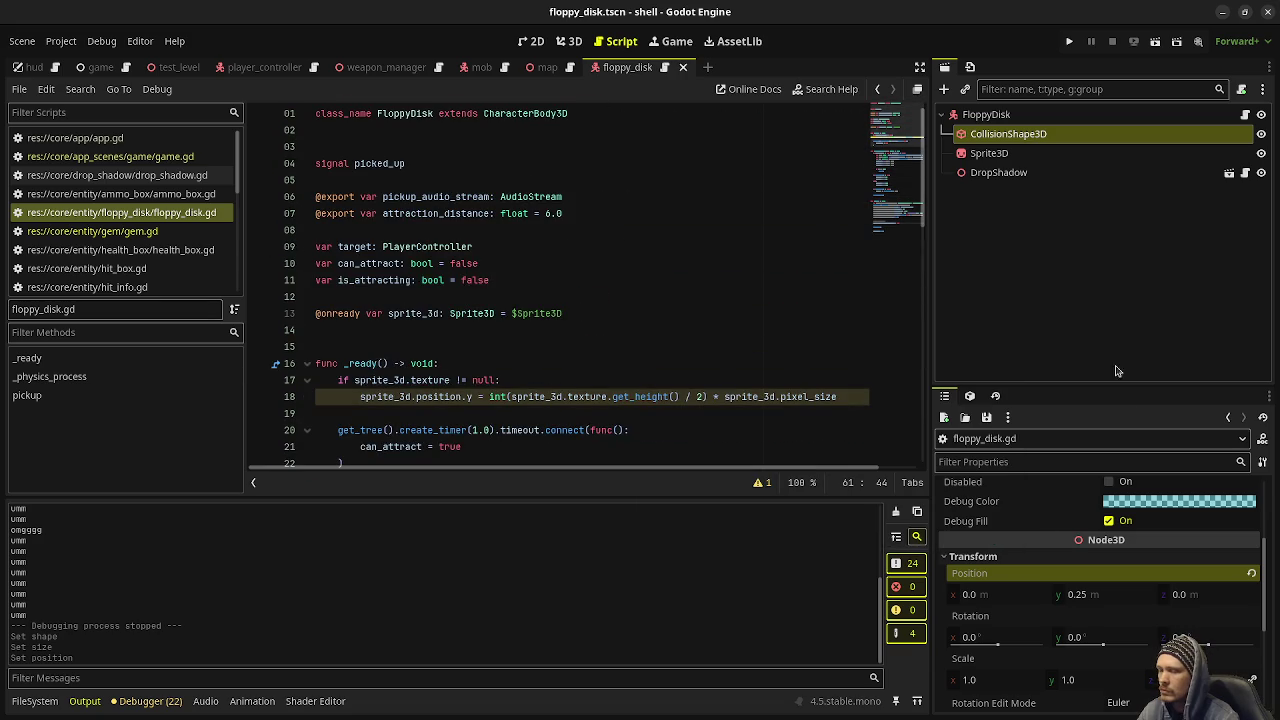
Step: Assign menu_select_2.mp3 as the FloppyDisk's Pickup Audio Stream, save the scene, and run the project
{"action": "left_click", "coordinate": [990, 115]}
{"action": "scroll", "coordinate": [1065, 545], "scroll_direction": "down", "scroll_amount": 3}
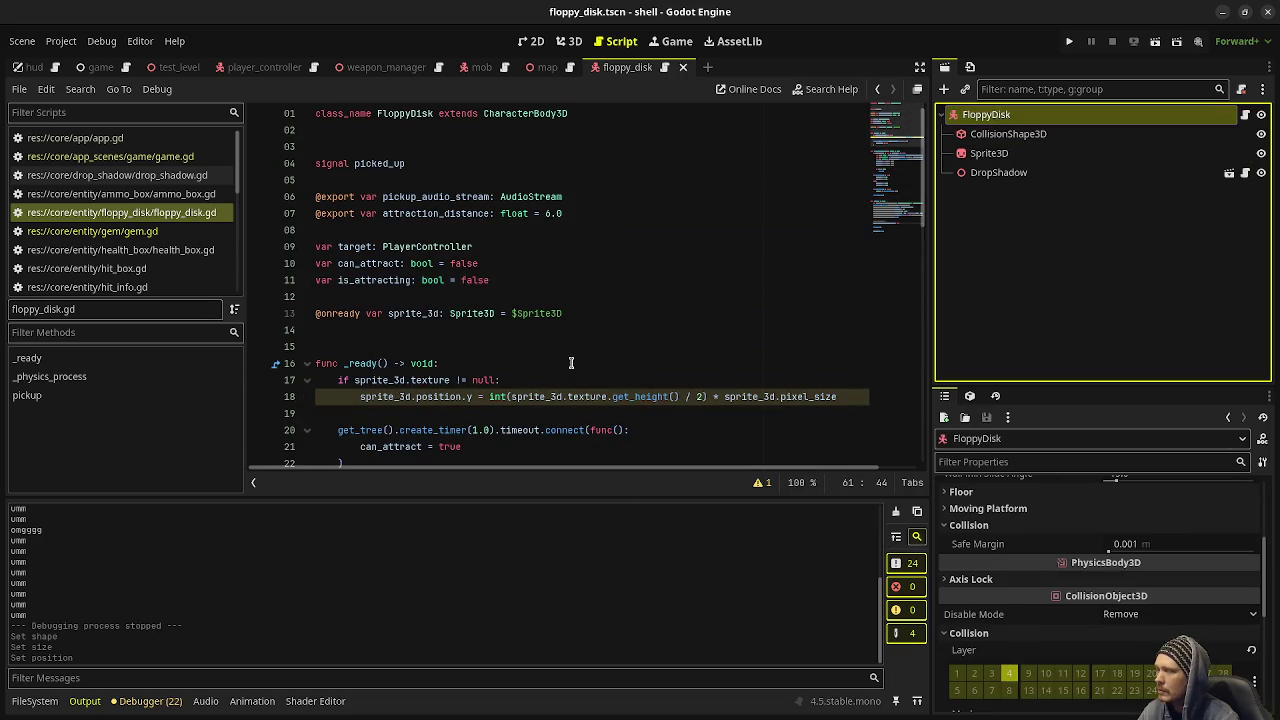
{"action": "scroll", "coordinate": [1104, 545], "scroll_direction": "up", "scroll_amount": 4}
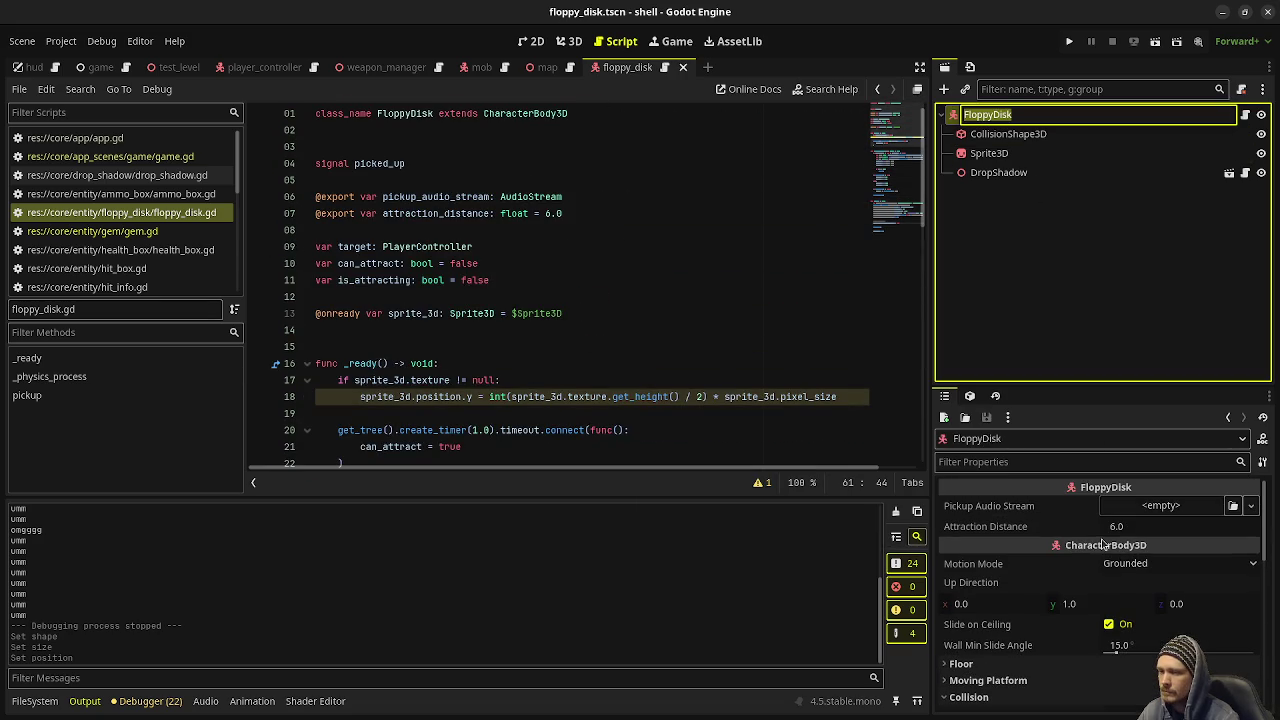
{"action": "left_click", "coordinate": [35, 701]}
{"action": "left_click", "coordinate": [245, 589]}
{"action": "mouse_move", "coordinate": [245, 590]}
{"action": "left_mouse_down"}
{"action": "mouse_move", "coordinate": [1175, 530]}
{"action": "mouse_move", "coordinate": [1190, 508]}
{"action": "left_mouse_up"}
{"action": "key", "text": "ctrl+s"}
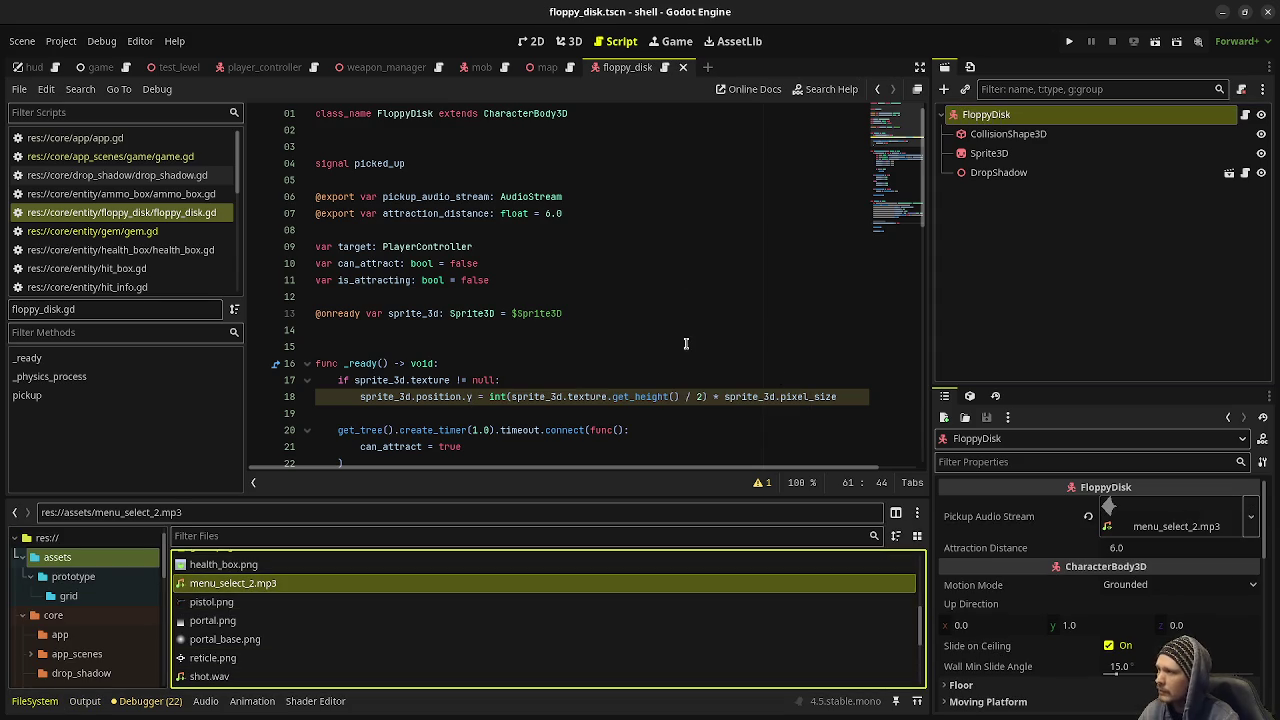
{"action": "left_click", "coordinate": [1069, 41]}
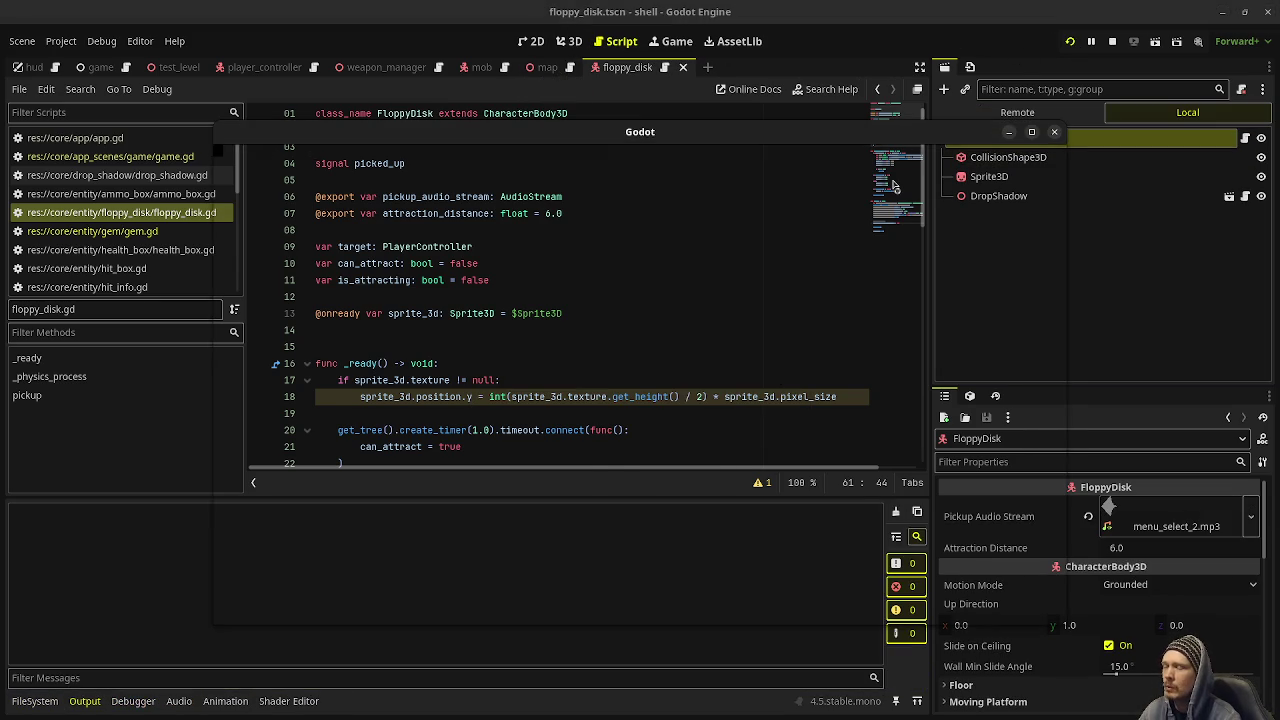
Step: Walk through the level shooting zombies until 5 gems are collected, then stop the game
{"action": "key", "text": "w"}
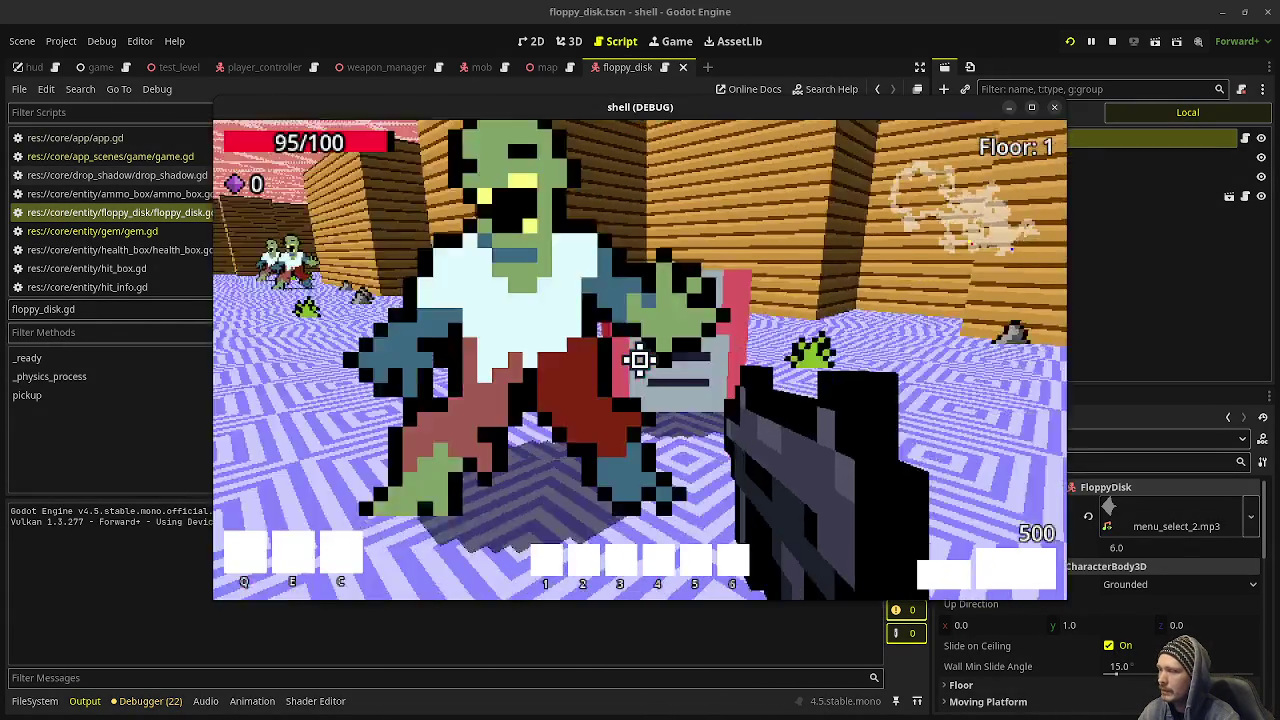
{"action": "left_click", "coordinate": [640, 359]}
{"action": "left_click", "coordinate": [640, 359]}
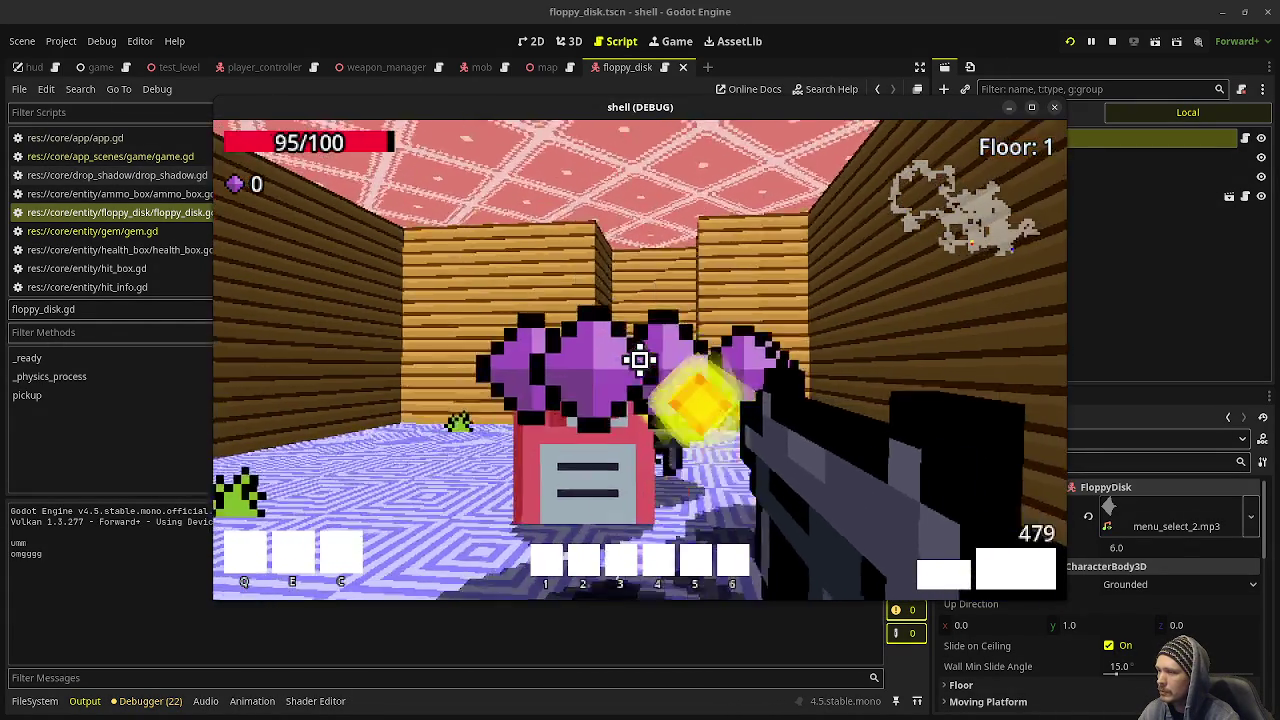
{"action": "left_click", "coordinate": [640, 359]}
{"action": "left_click", "coordinate": [640, 359]}
{"action": "left_click", "coordinate": [640, 359]}
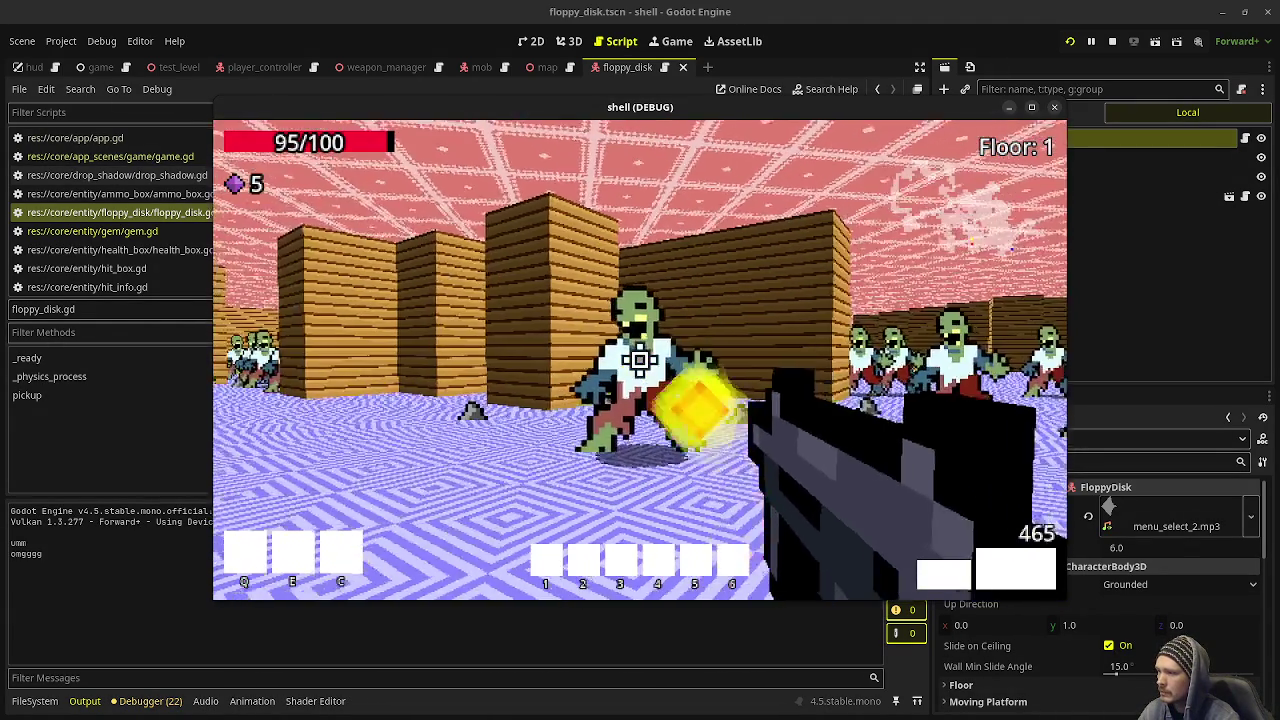
{"action": "left_click", "coordinate": [640, 359]}
{"action": "left_click", "coordinate": [640, 359]}
{"action": "left_click", "coordinate": [640, 359]}
{"action": "left_click", "coordinate": [640, 359]}
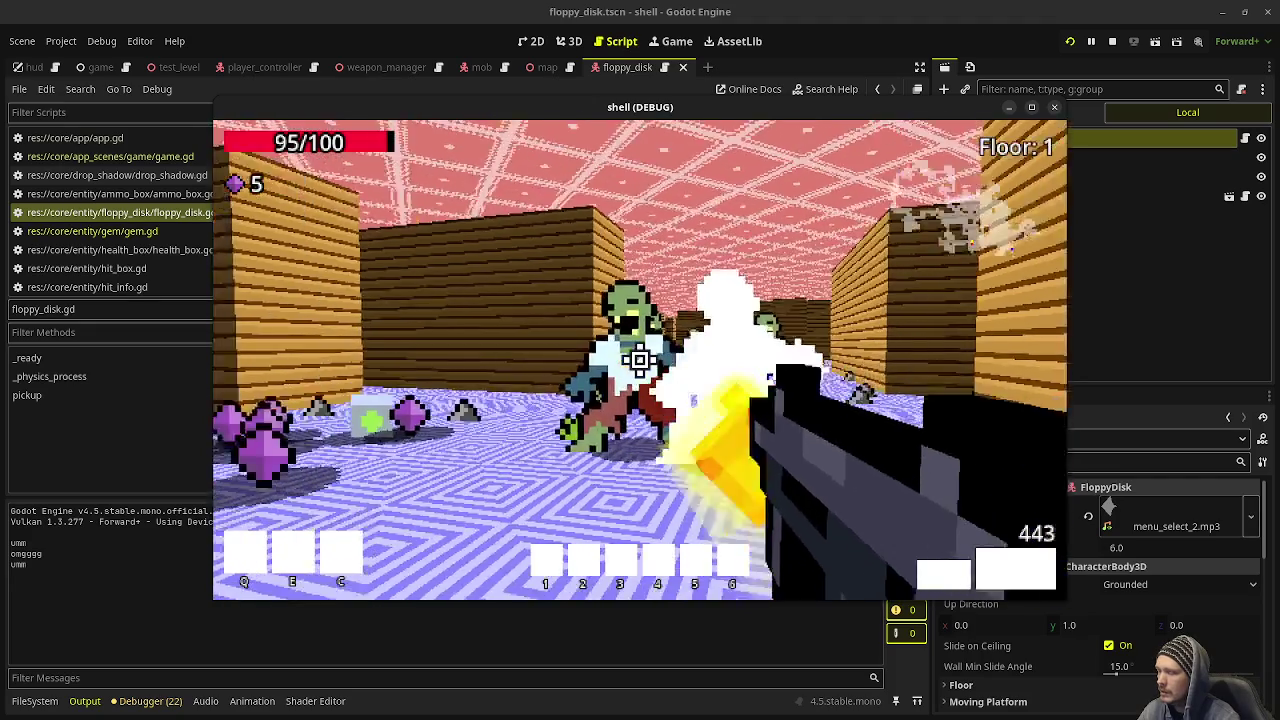
{"action": "left_click", "coordinate": [640, 359]}
{"action": "left_click", "coordinate": [640, 359]}
{"action": "left_click", "coordinate": [640, 359]}
{"action": "left_click", "coordinate": [640, 359]}
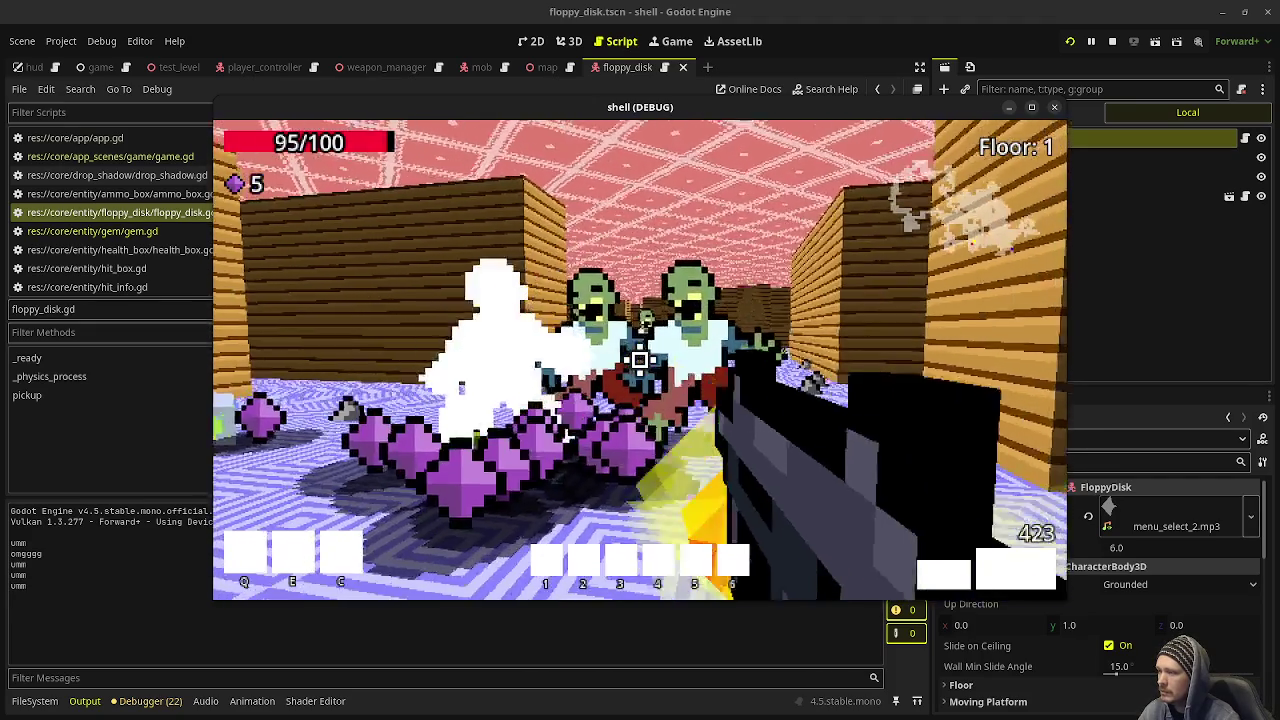
{"action": "left_click", "coordinate": [640, 359]}
{"action": "key", "text": "Escape"}
{"action": "left_click", "coordinate": [1112, 41]}
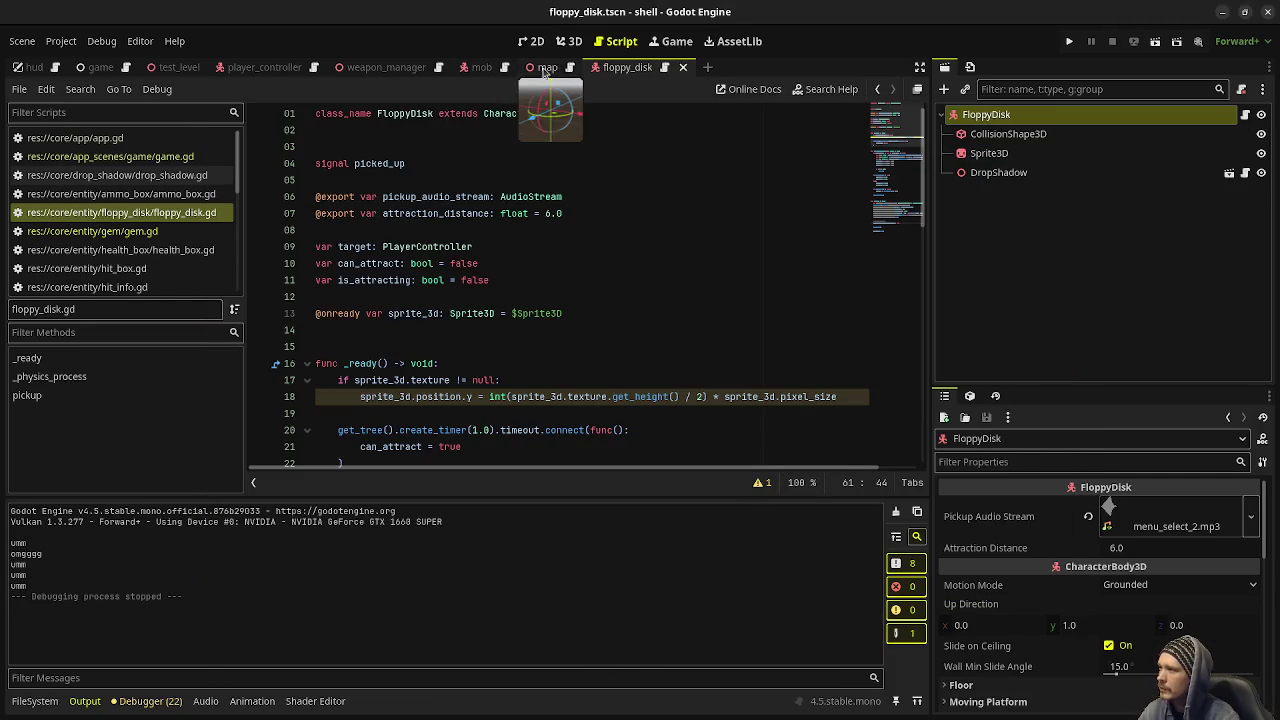
Step: Uncomment the second-projectile block in weapon_manager.gd, switch to the weapon_manager scene, and rerun the game
{"action": "left_click", "coordinate": [437, 67]}
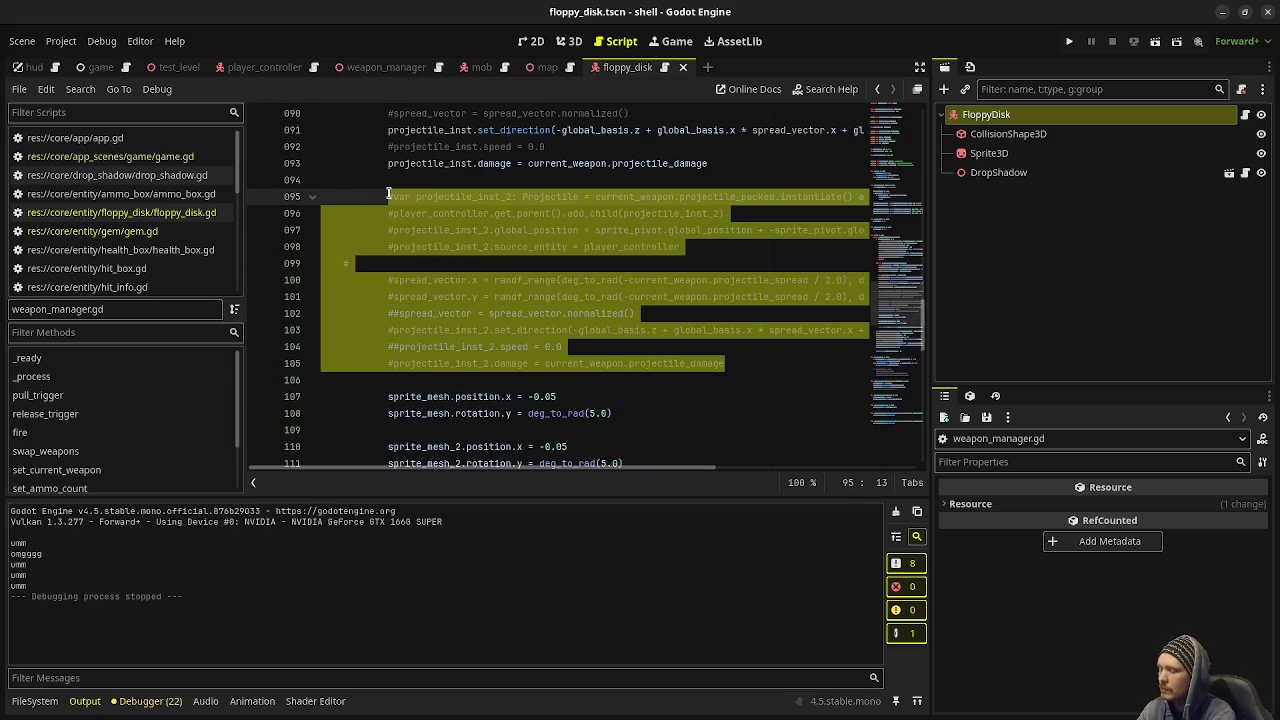
{"action": "left_click", "coordinate": [359, 68]}
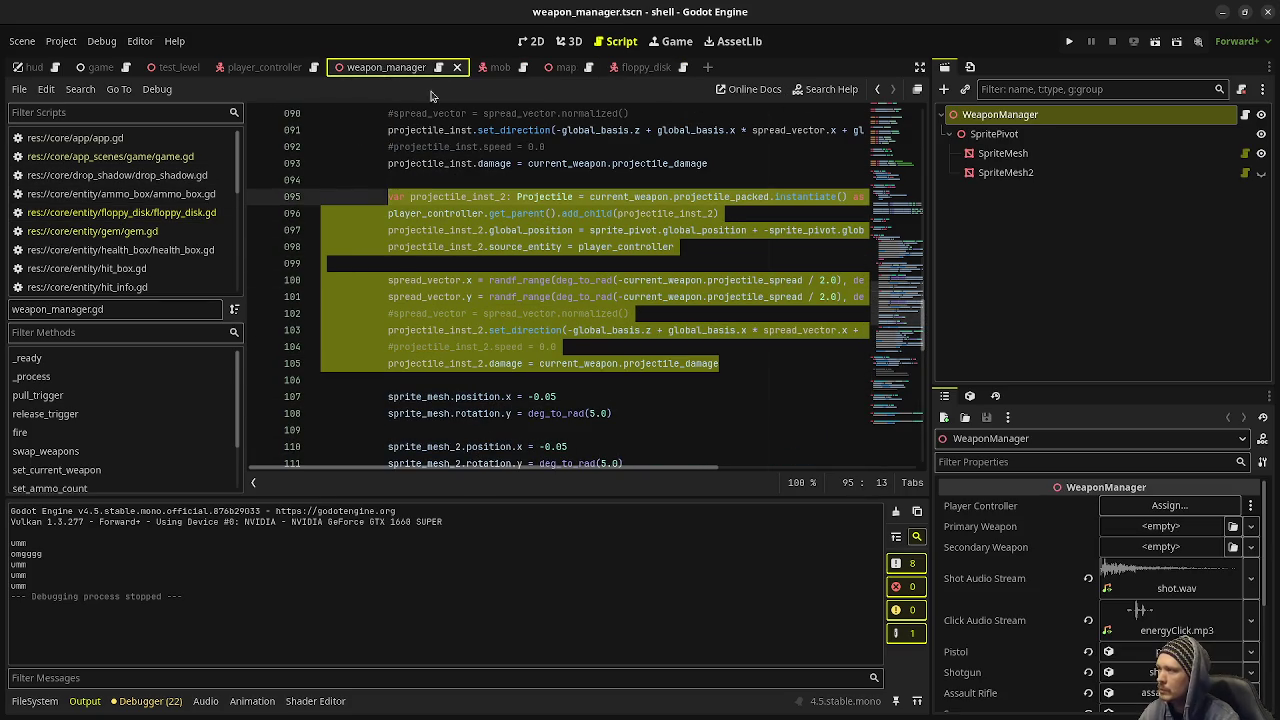
{"action": "left_click", "coordinate": [1068, 42]}
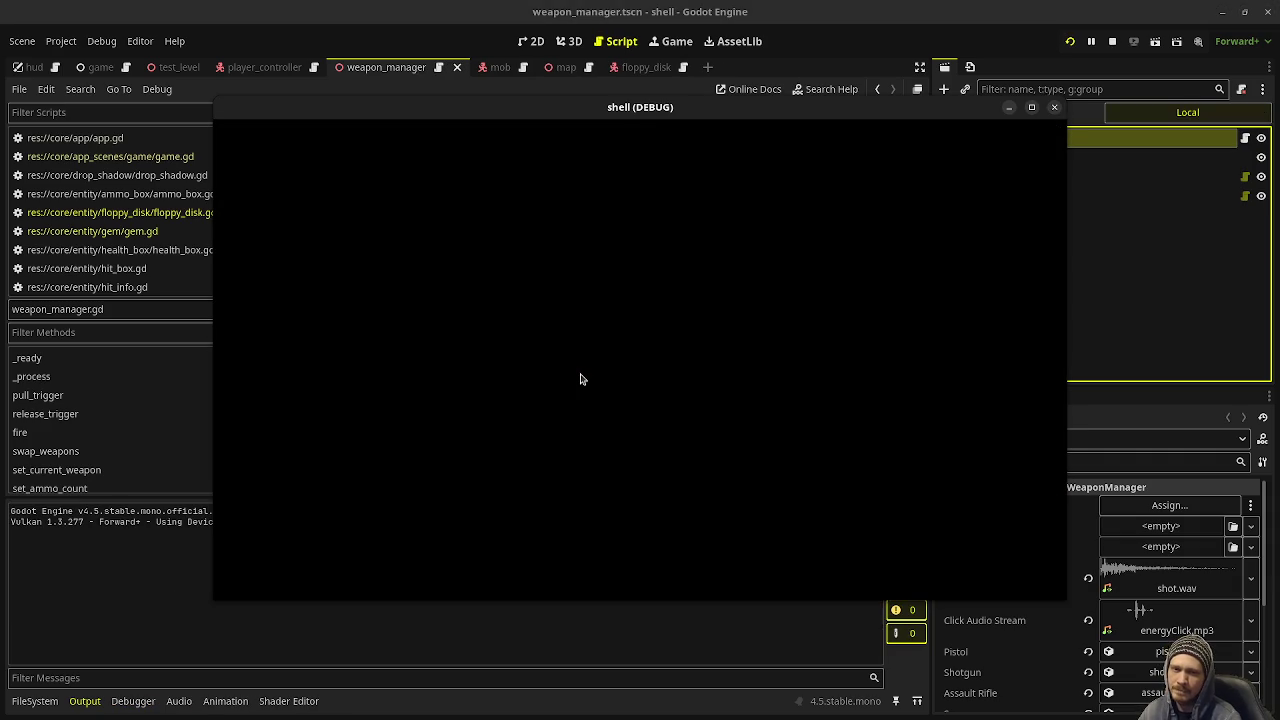
Step: Use the Q ability and shoot zombies on Floor 1, raising gems from 5 to 35
{"action": "key", "text": "q"}
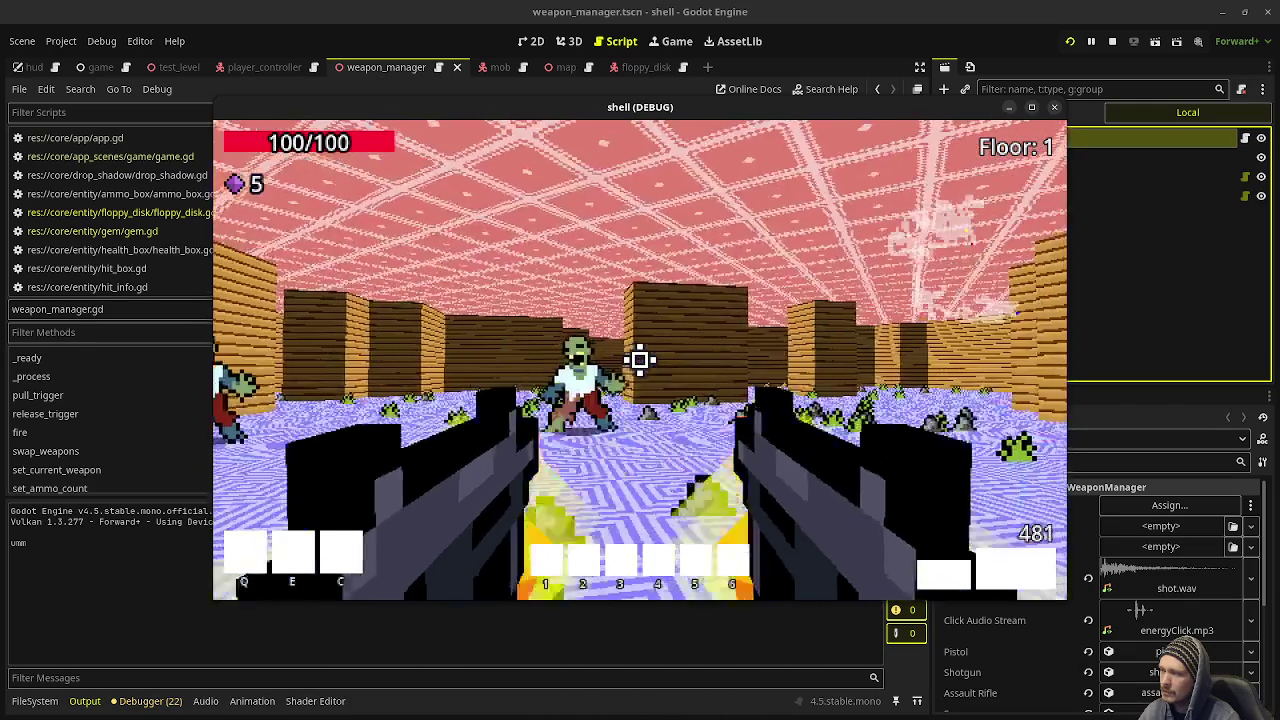
{"action": "left_click", "coordinate": [640, 360]}
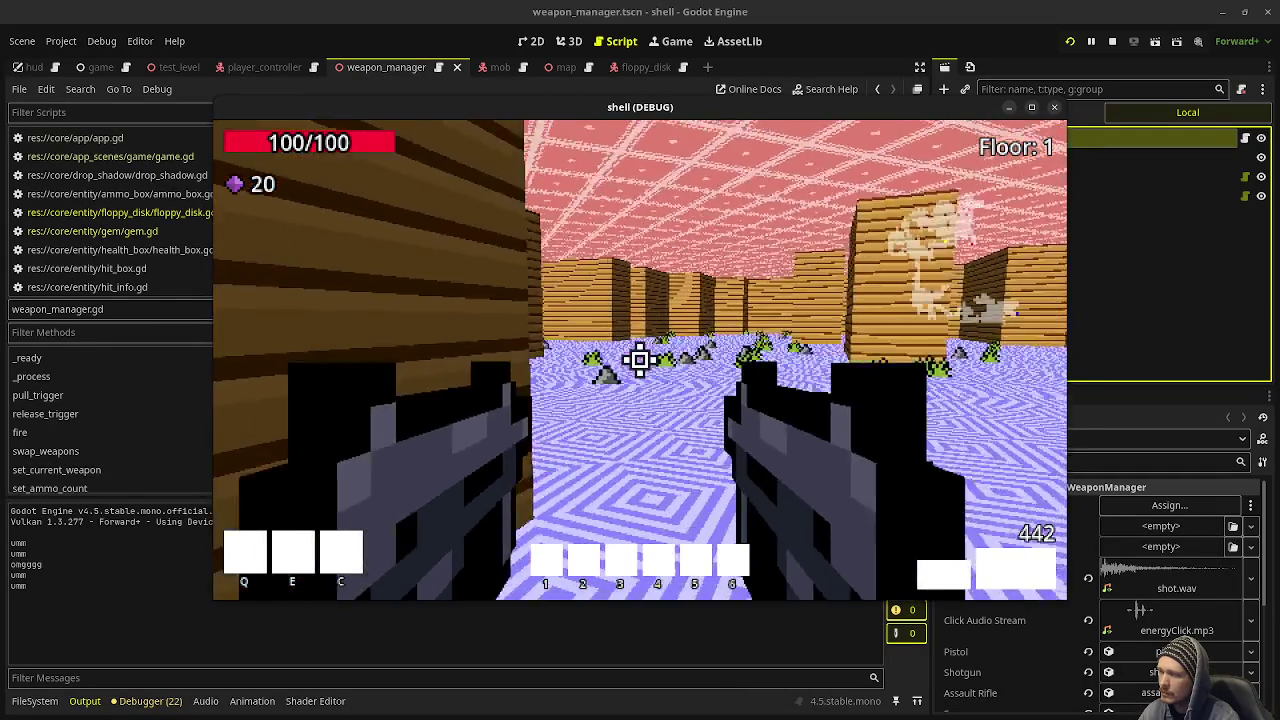
{"action": "key", "text": "w"}
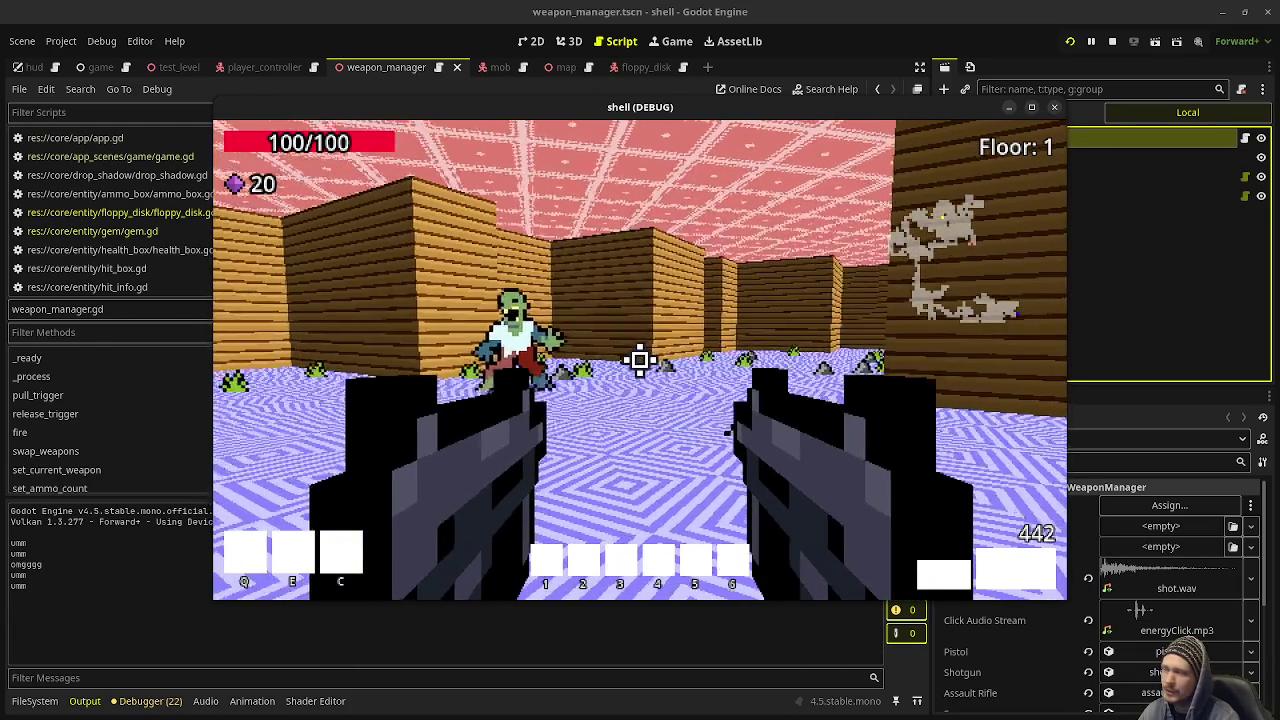
{"action": "left_click", "coordinate": [640, 360]}
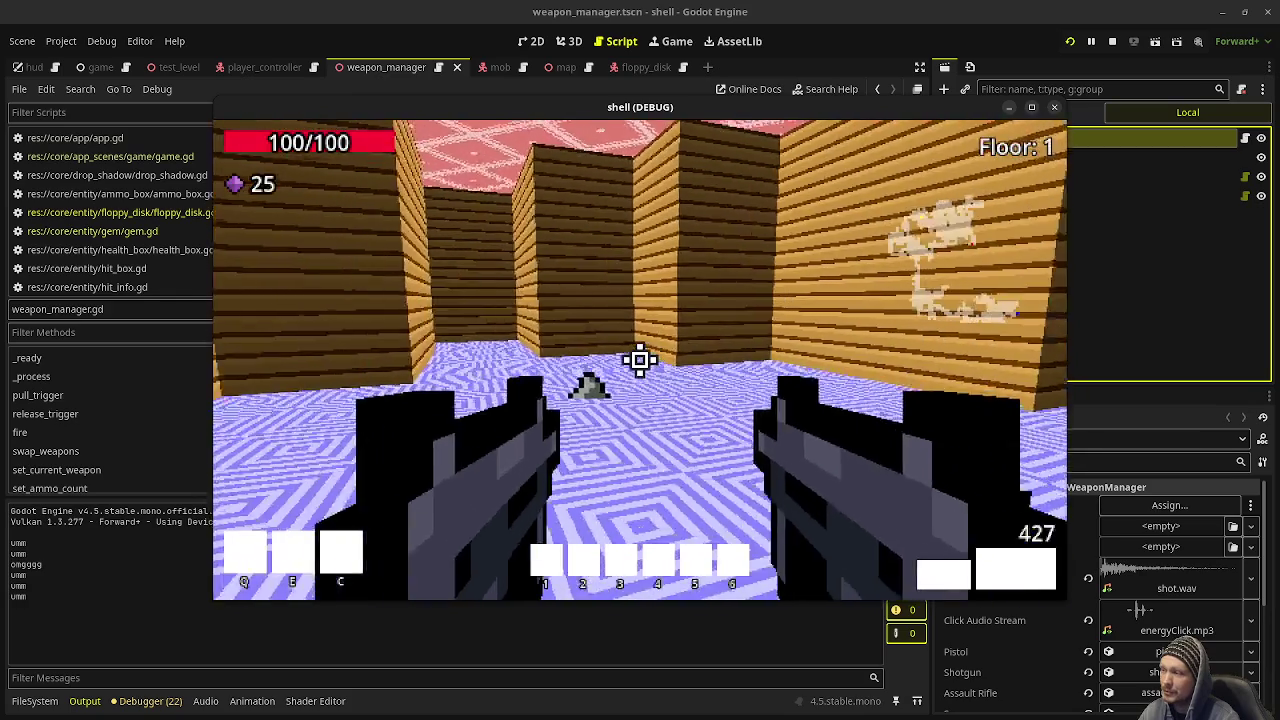
{"action": "key", "text": "w"}
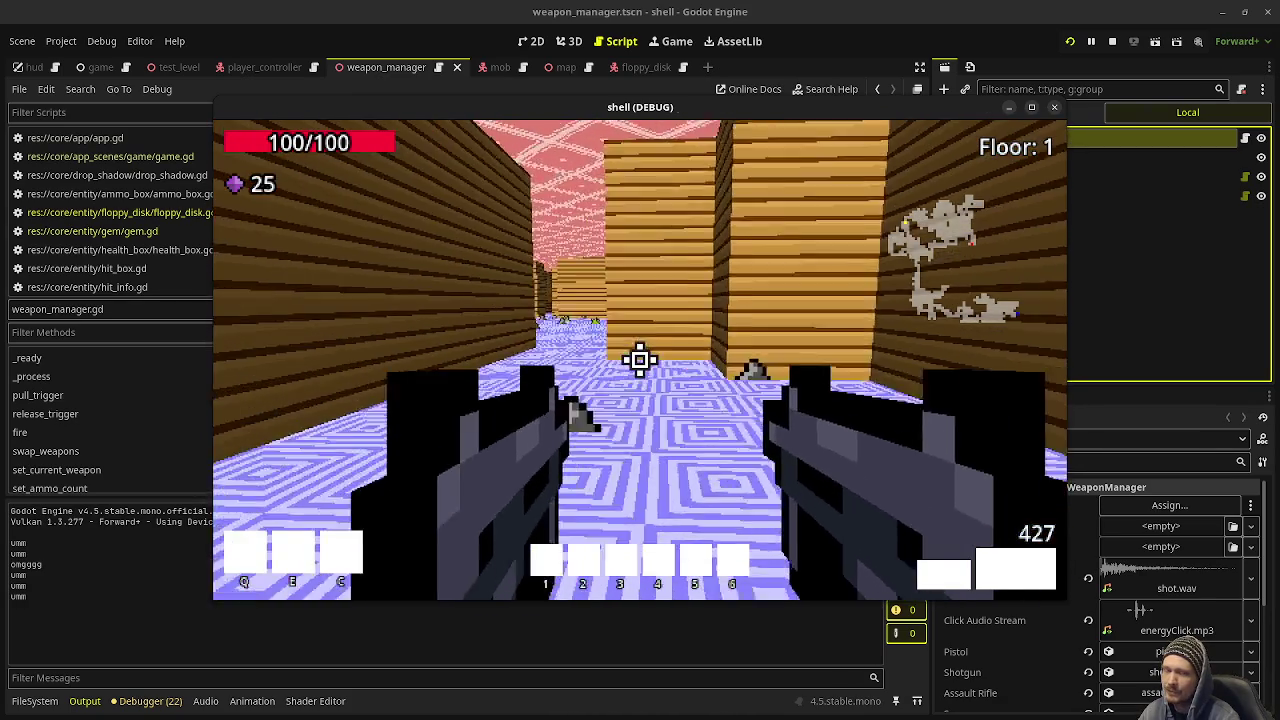
{"action": "mouse_move", "coordinate": [640, 360]}
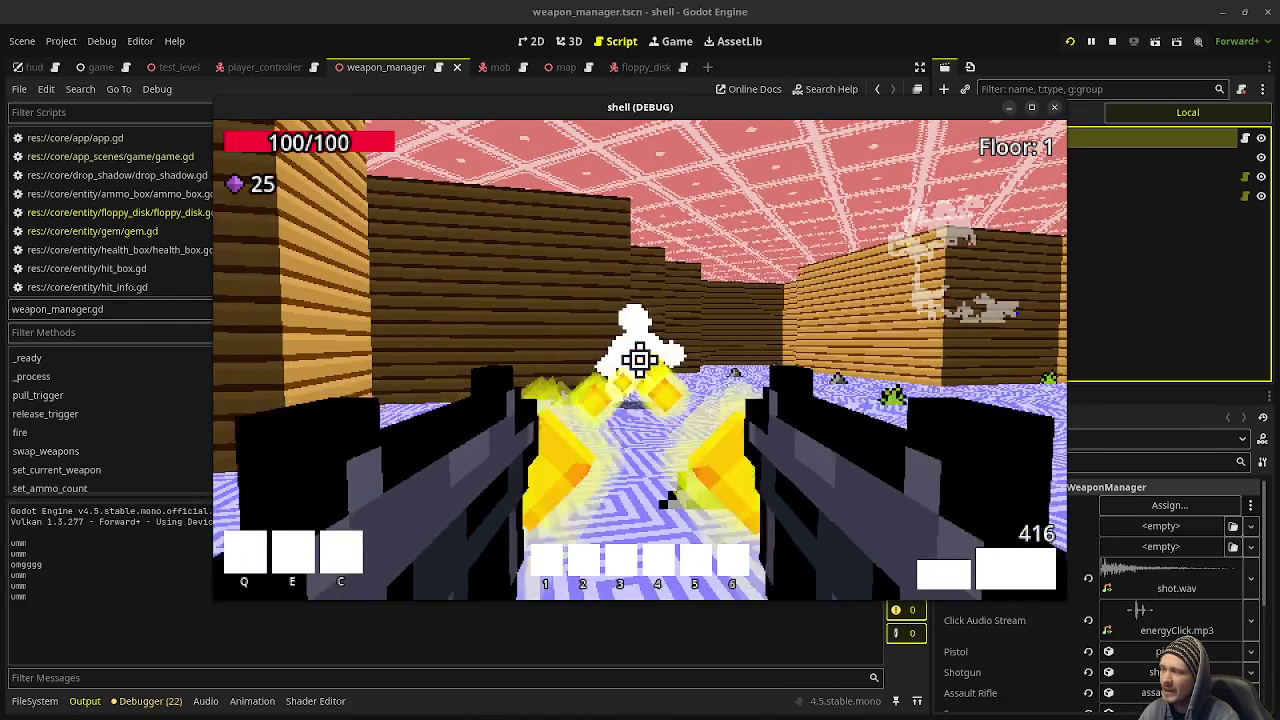
{"action": "left_click", "coordinate": [640, 360]}
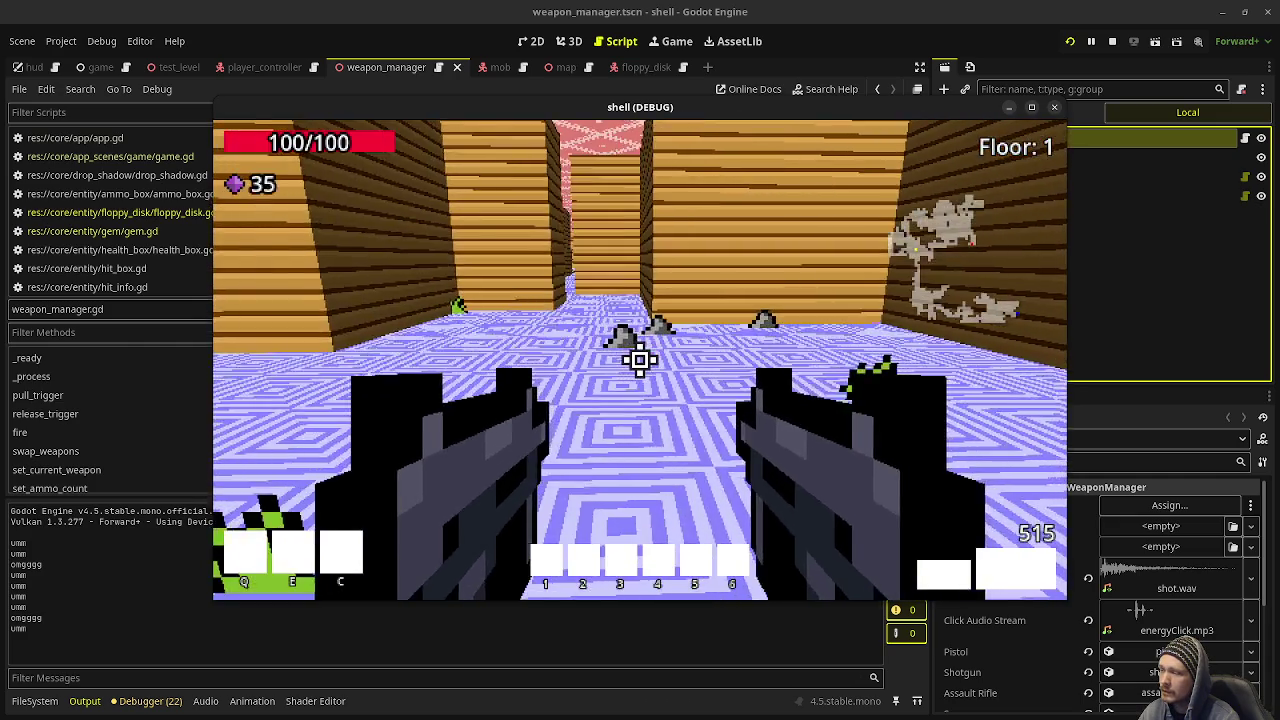
{"action": "mouse_move", "coordinate": [640, 360]}
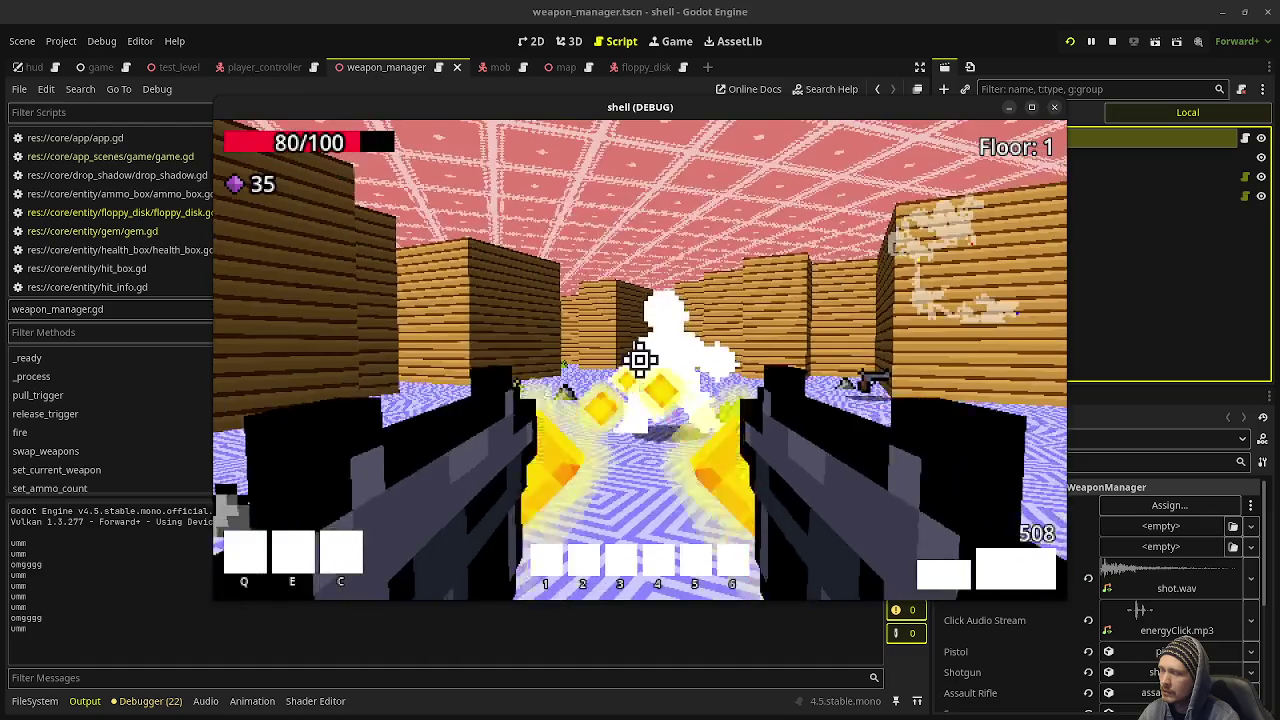
Step: Clear the remaining Floor 1 zombies and walk the corridors to the exit, reaching Floor 2 with 60 gems
{"action": "left_click", "coordinate": [640, 360]}
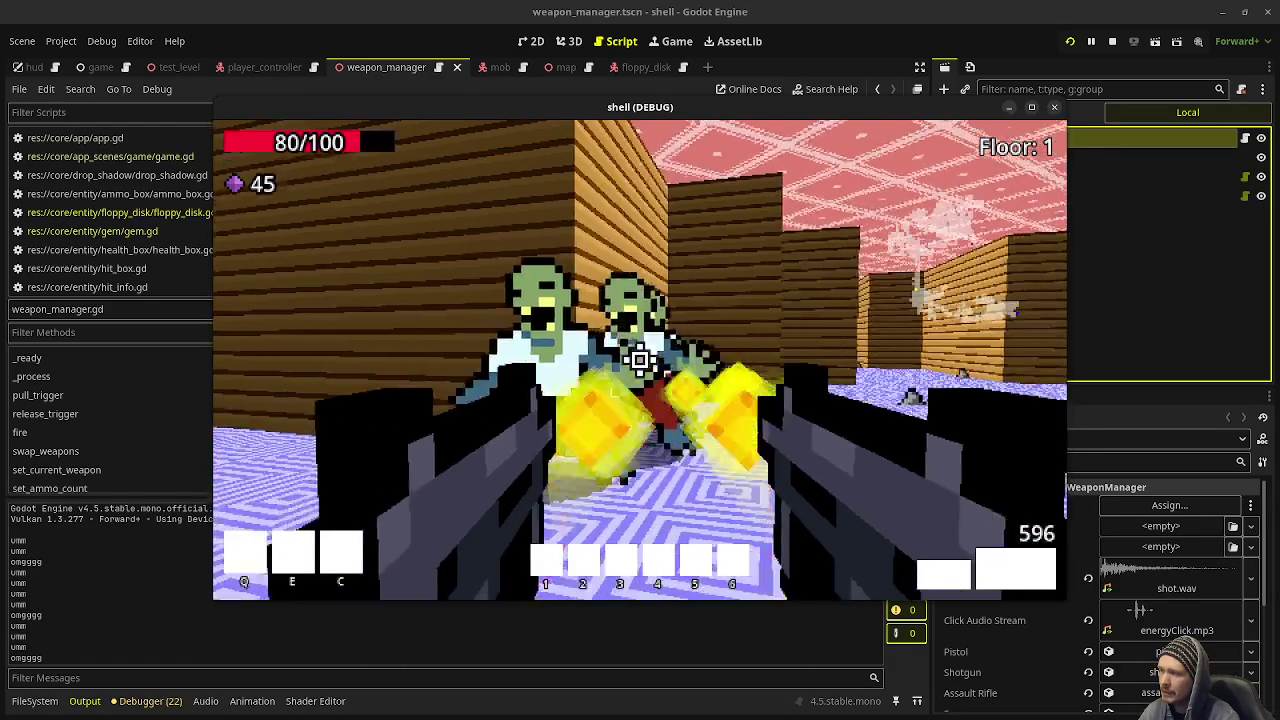
{"action": "left_click", "coordinate": [640, 360]}
{"action": "key", "text": "w"}
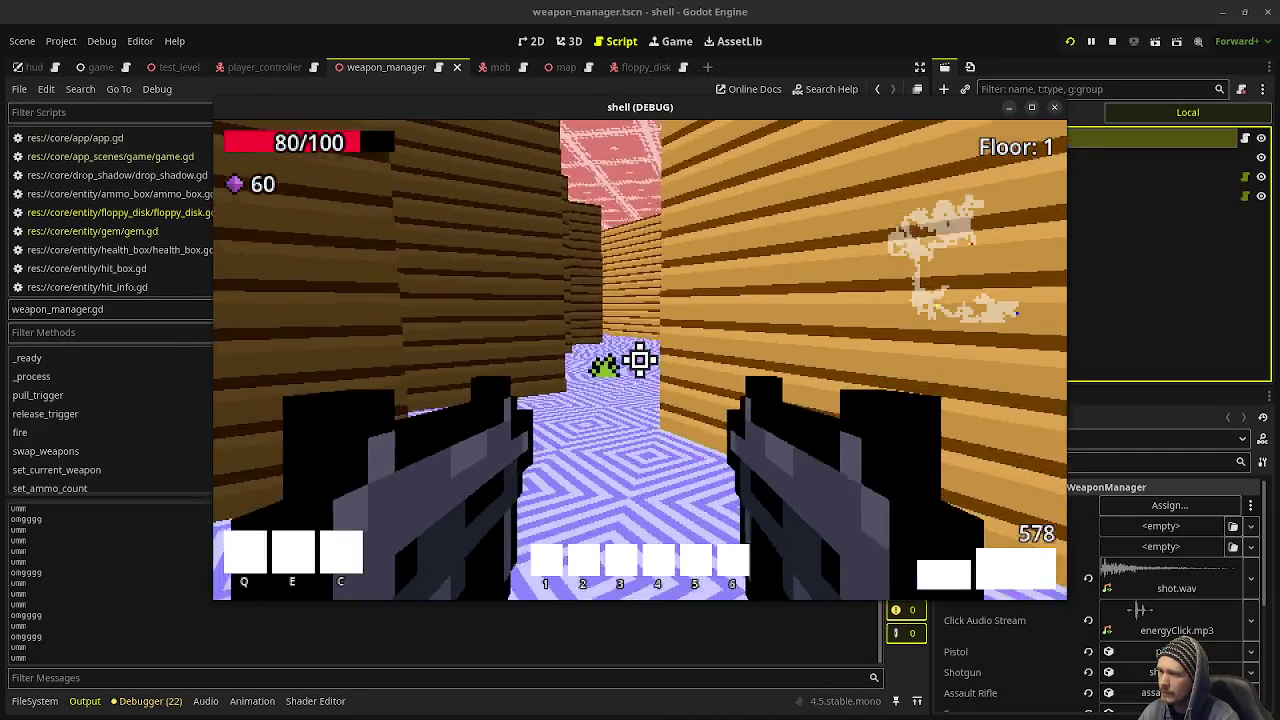
{"action": "key", "text": "w"}
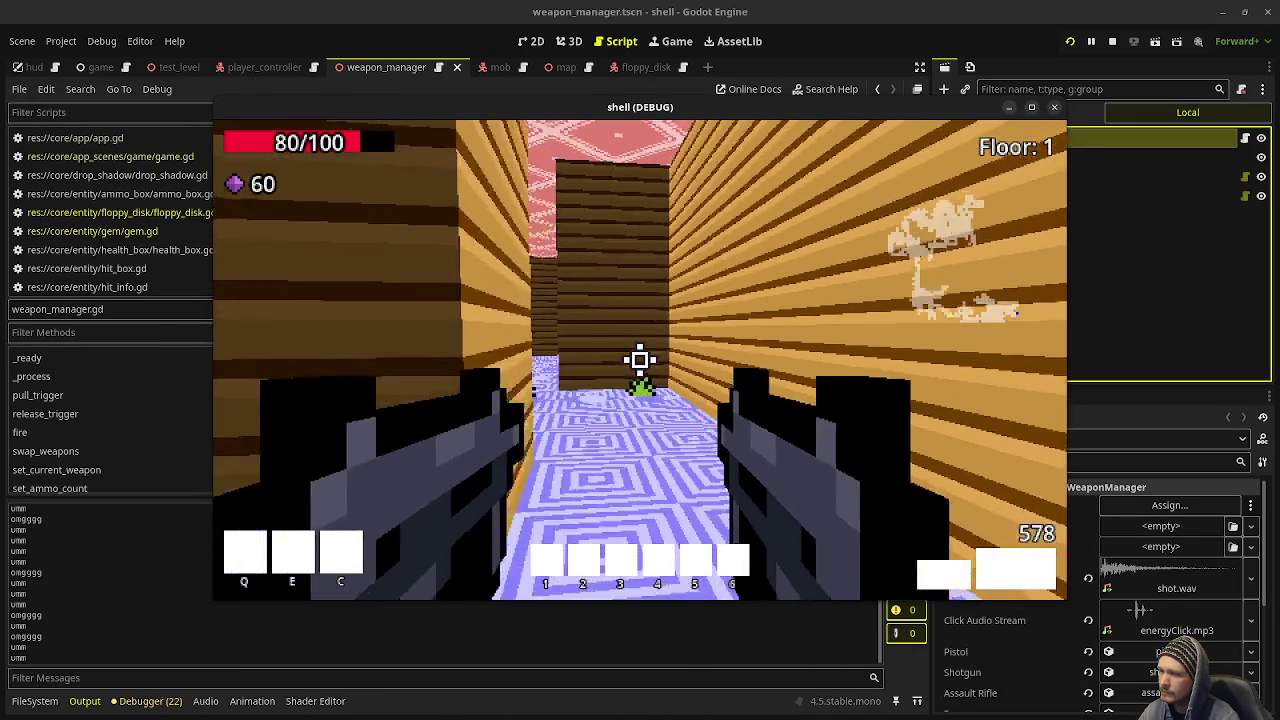
{"action": "key", "text": "w"}
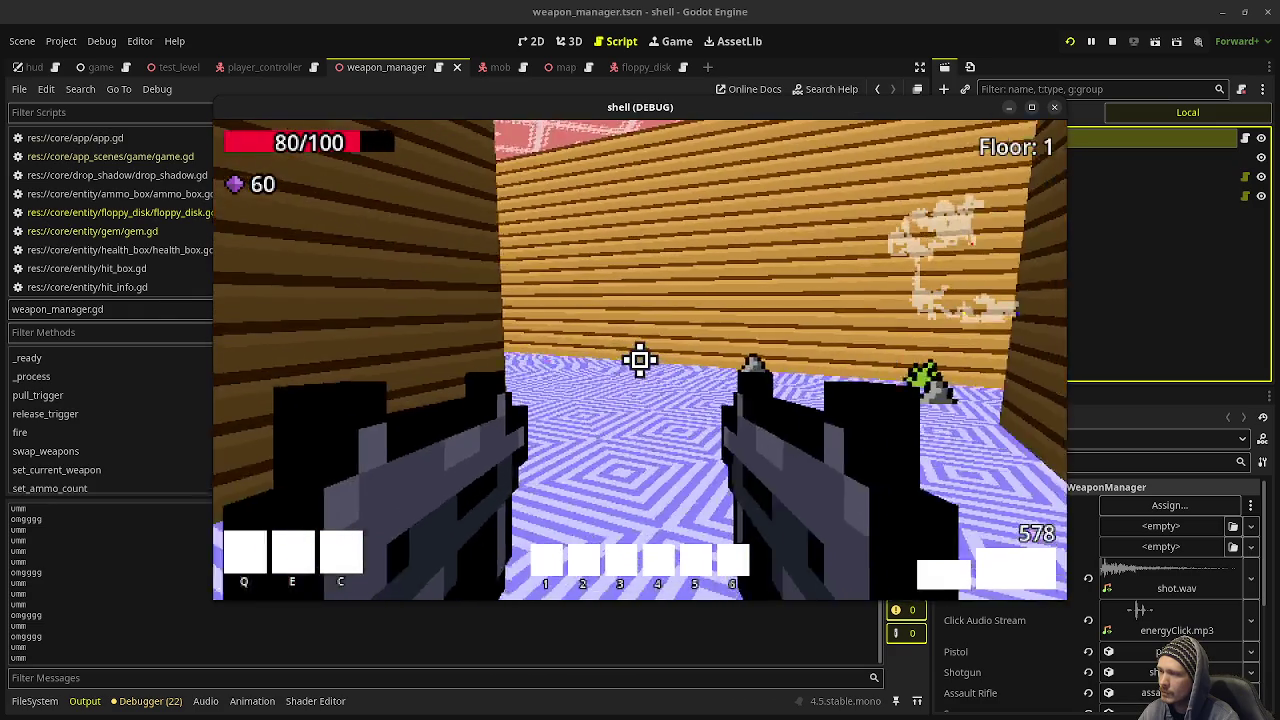
{"action": "key", "text": "w"}
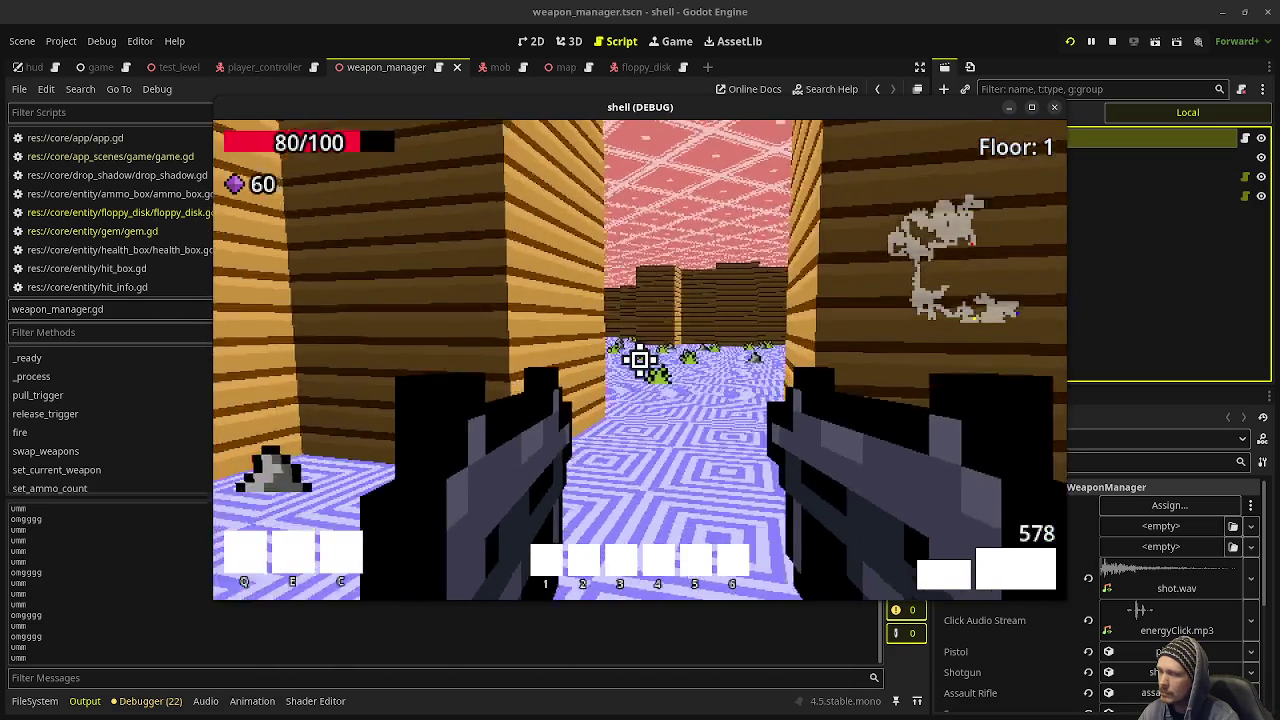
{"action": "key", "text": "w"}
{"action": "key", "text": "w"}
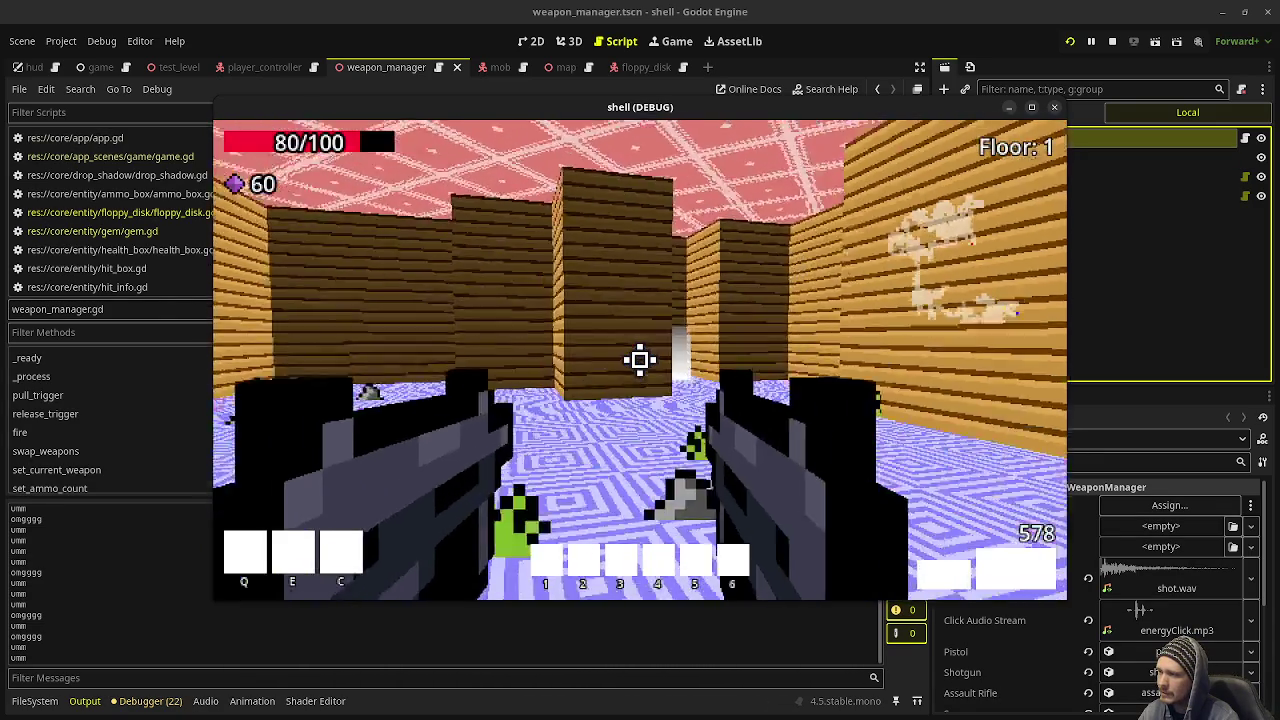
{"action": "key", "text": "w"}
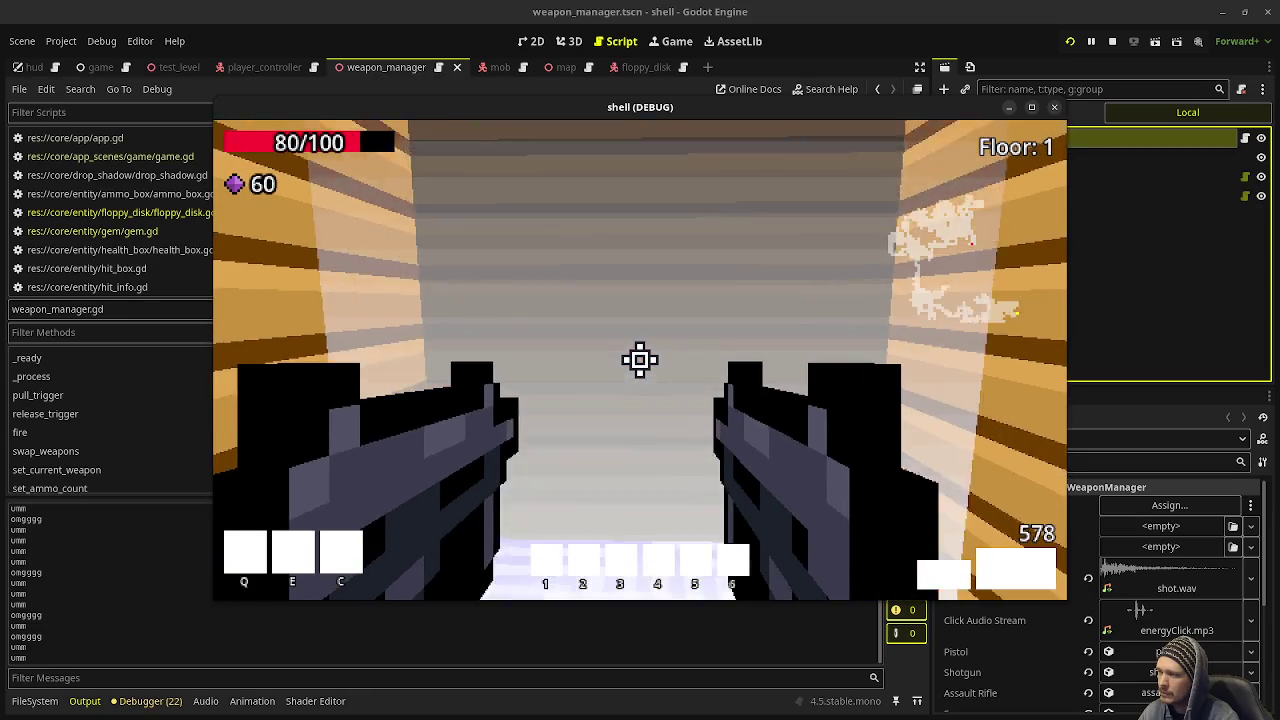
{"action": "key", "text": "w"}
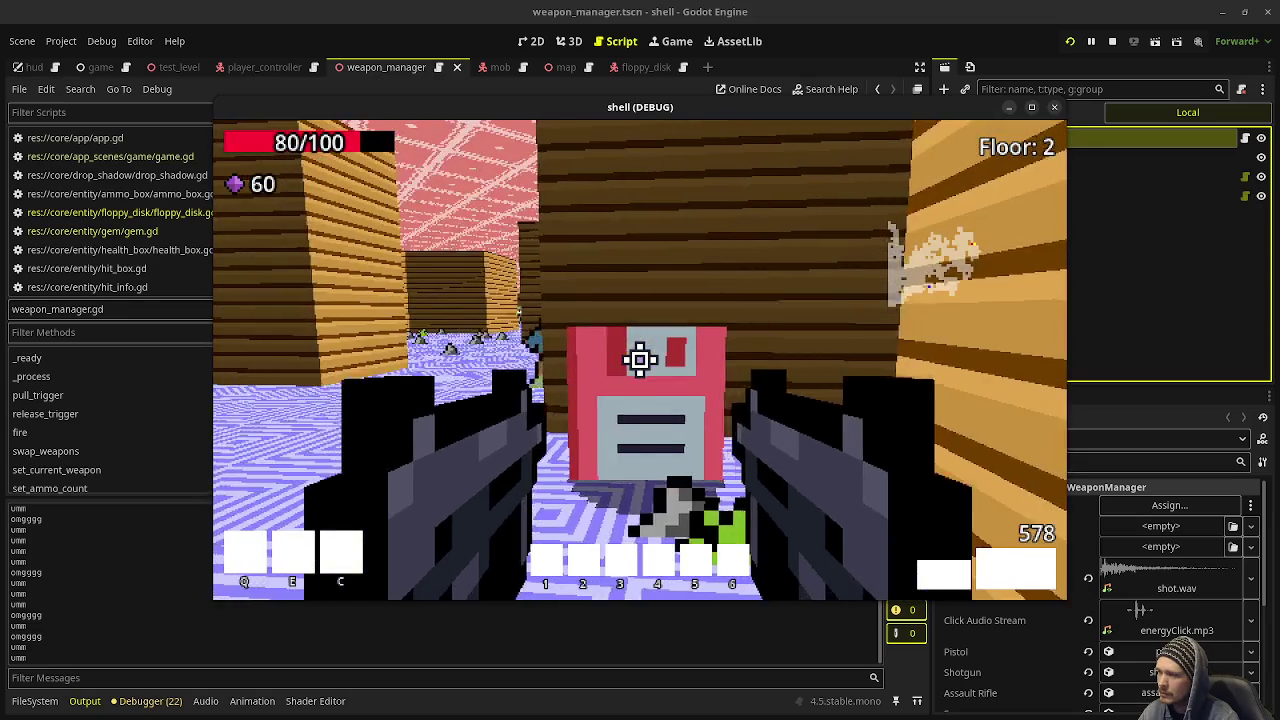
{"action": "left_click", "coordinate": [640, 360]}
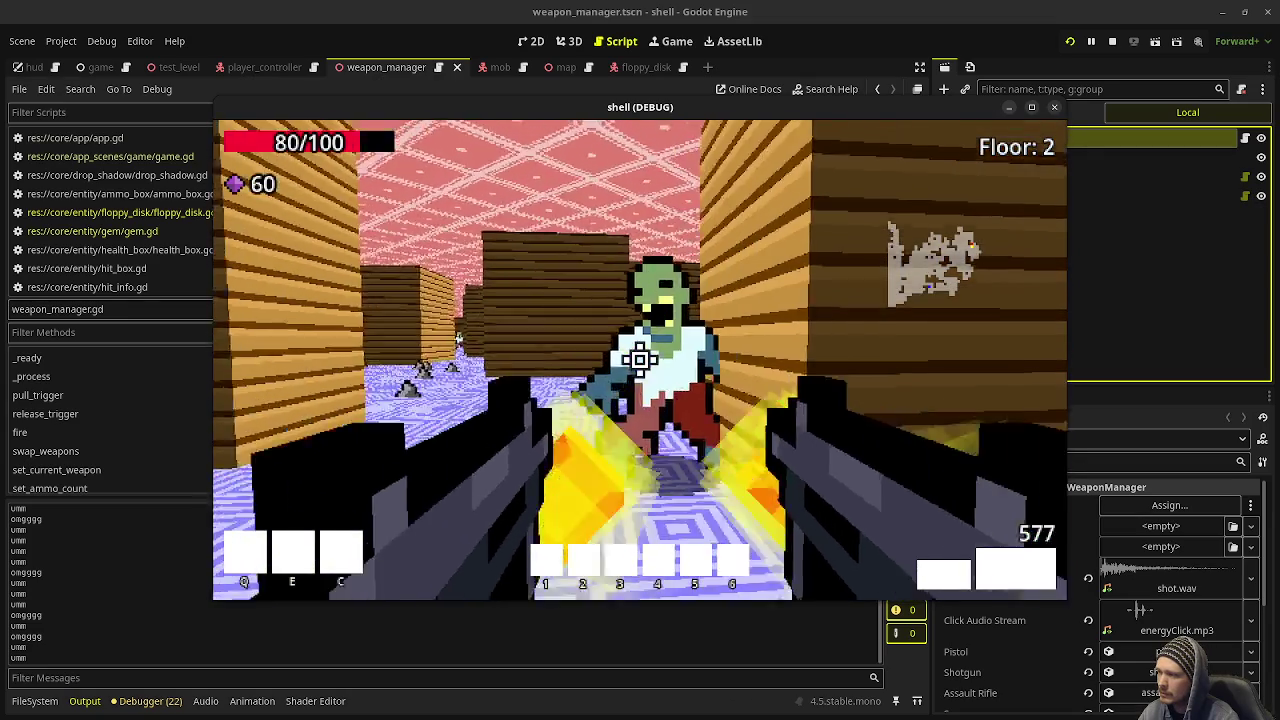
Step: Shoot the Floor 2 zombies and collect pickups, reaching 80 gems, 95 health and 613 ammo
{"action": "left_click", "coordinate": [640, 360]}
{"action": "key", "text": "w"}
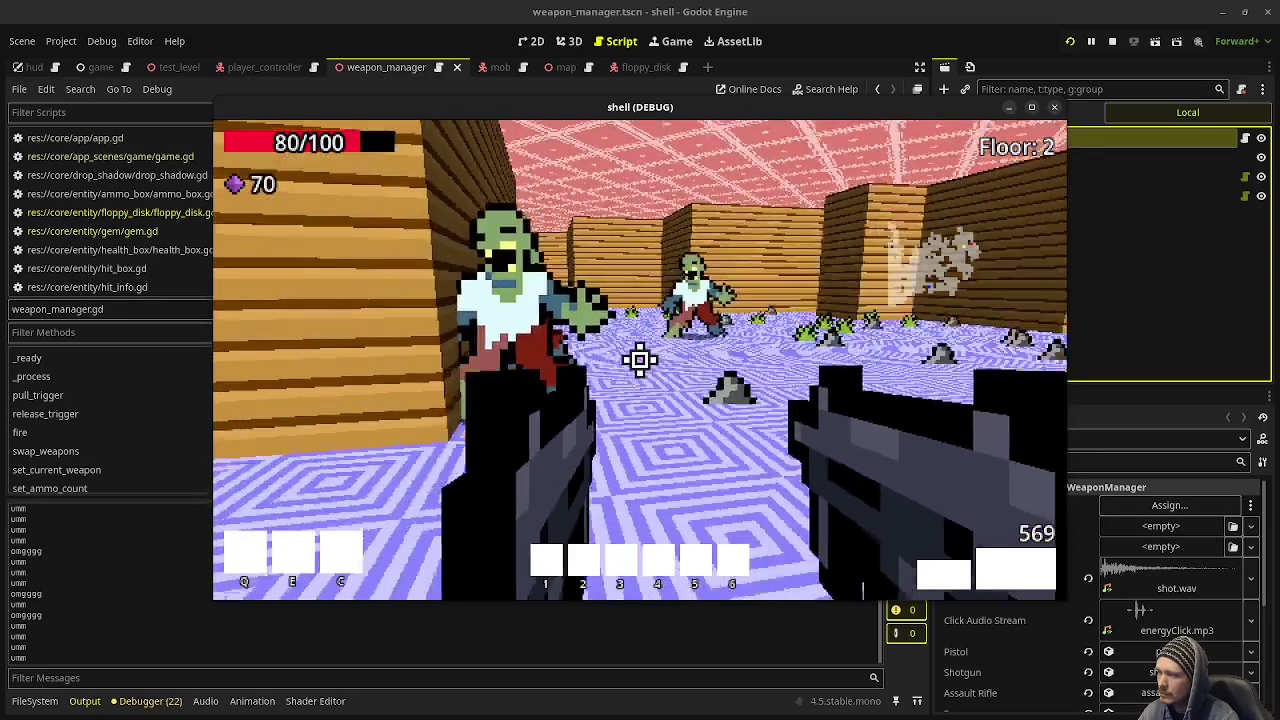
{"action": "key", "text": "w"}
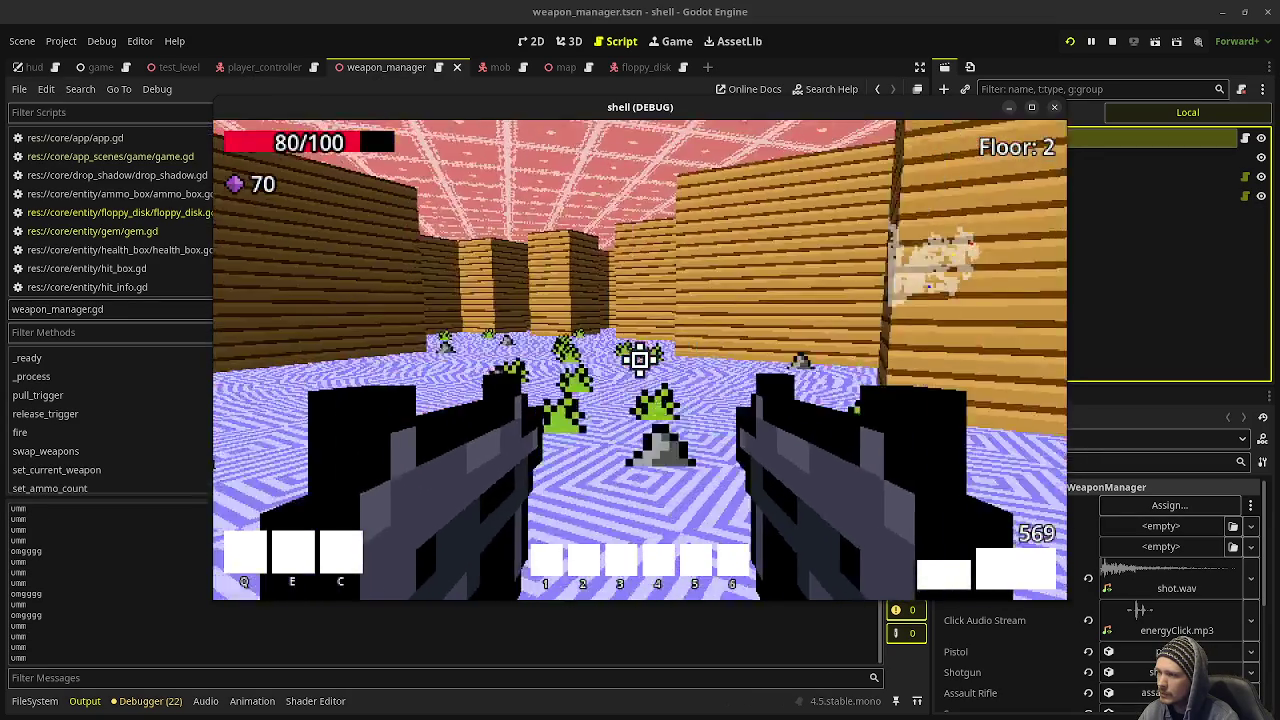
{"action": "key", "text": "w"}
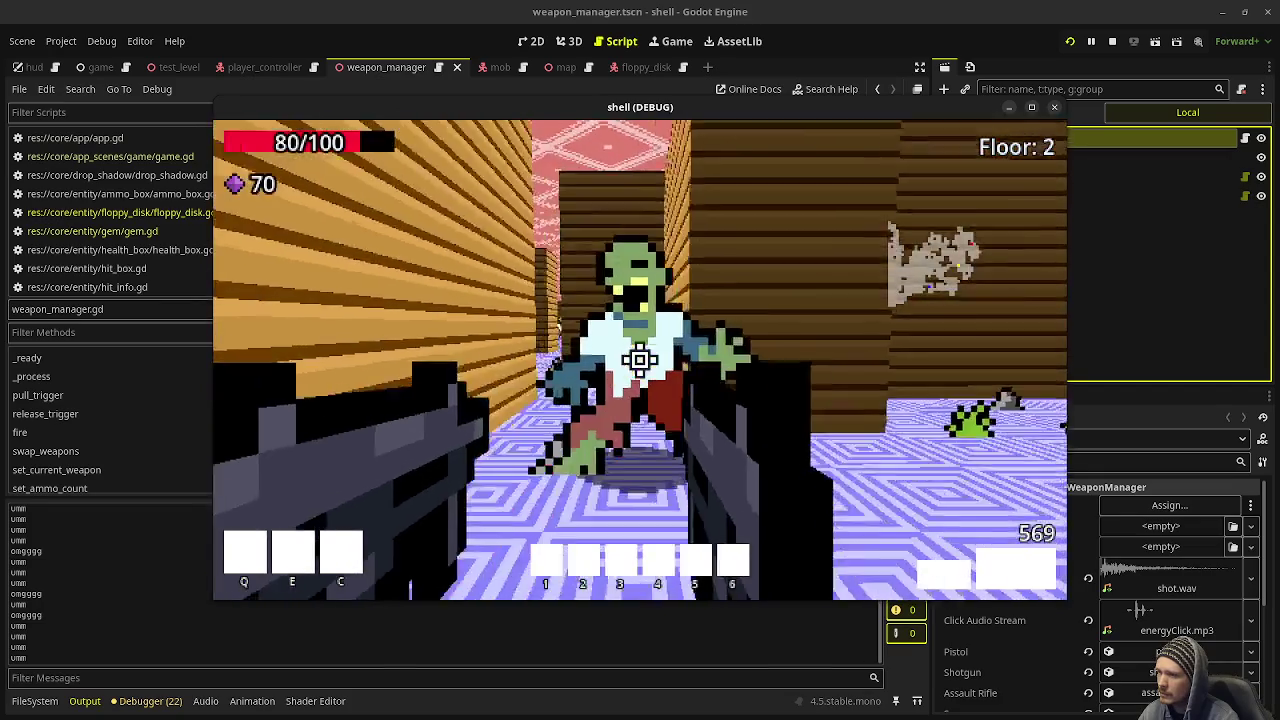
{"action": "left_click", "coordinate": [640, 360]}
{"action": "key", "text": "w"}
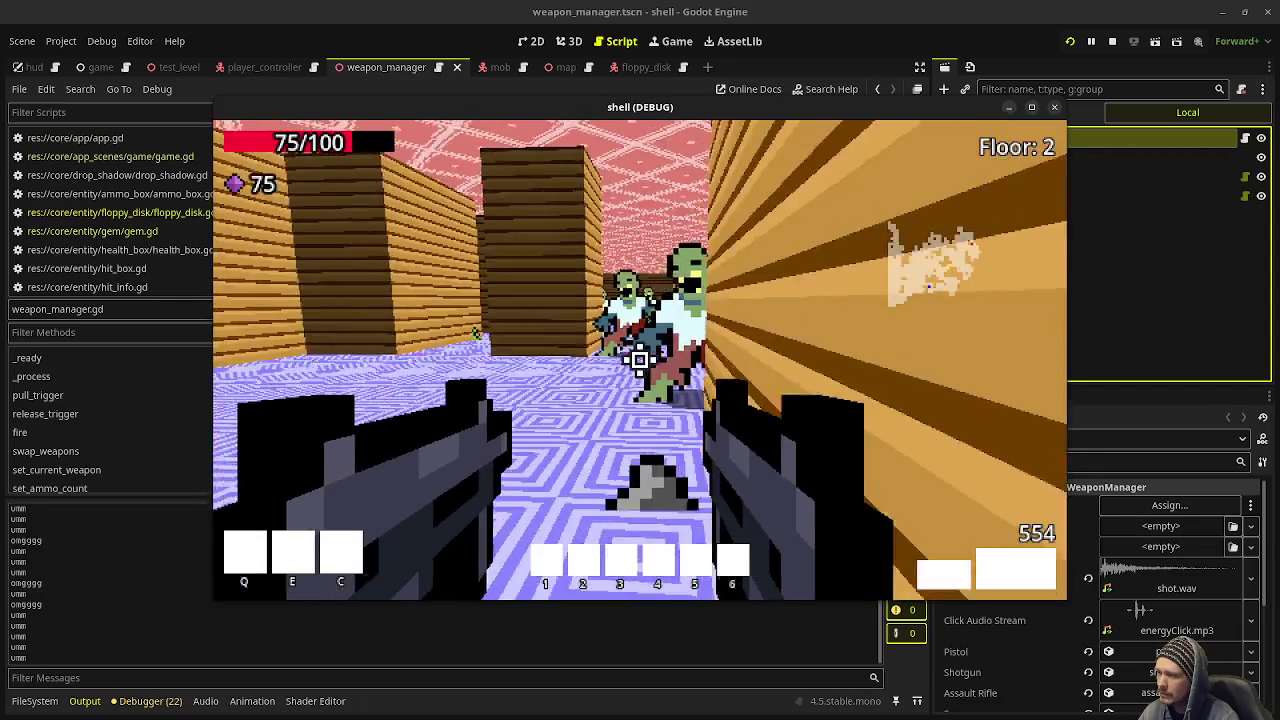
{"action": "left_click", "coordinate": [640, 360]}
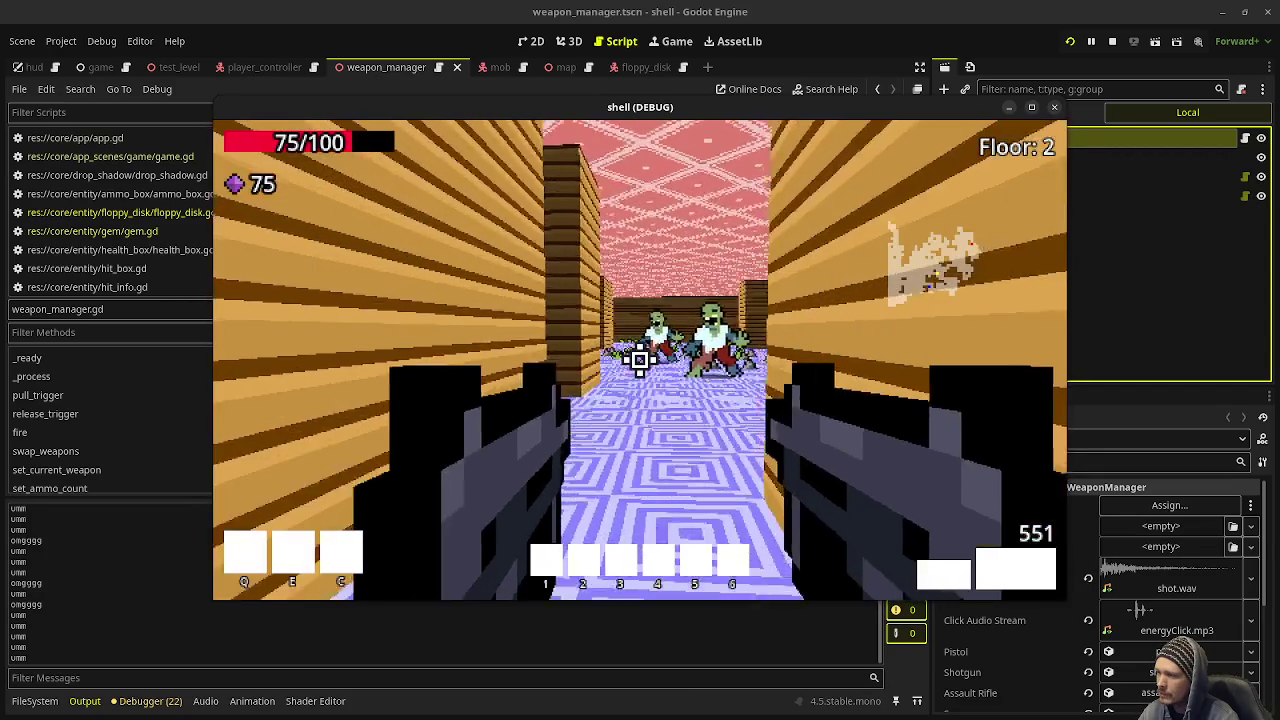
{"action": "left_click", "coordinate": [640, 360]}
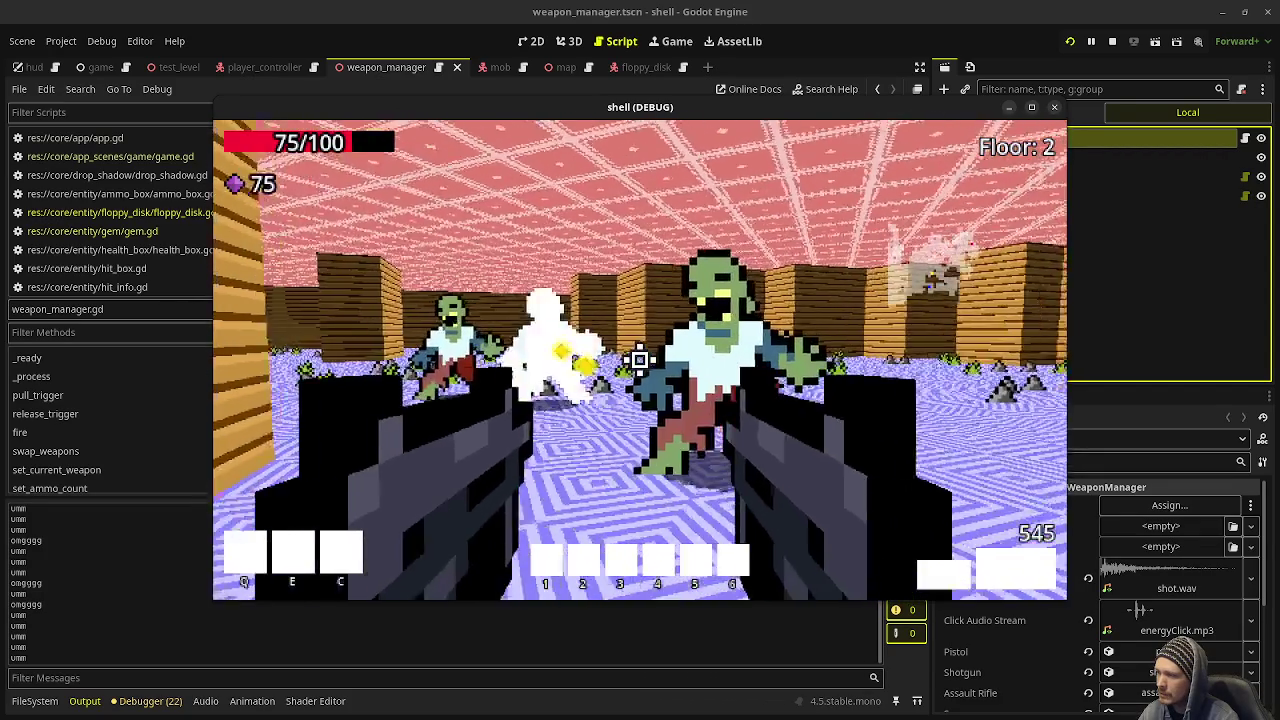
{"action": "left_click", "coordinate": [640, 360]}
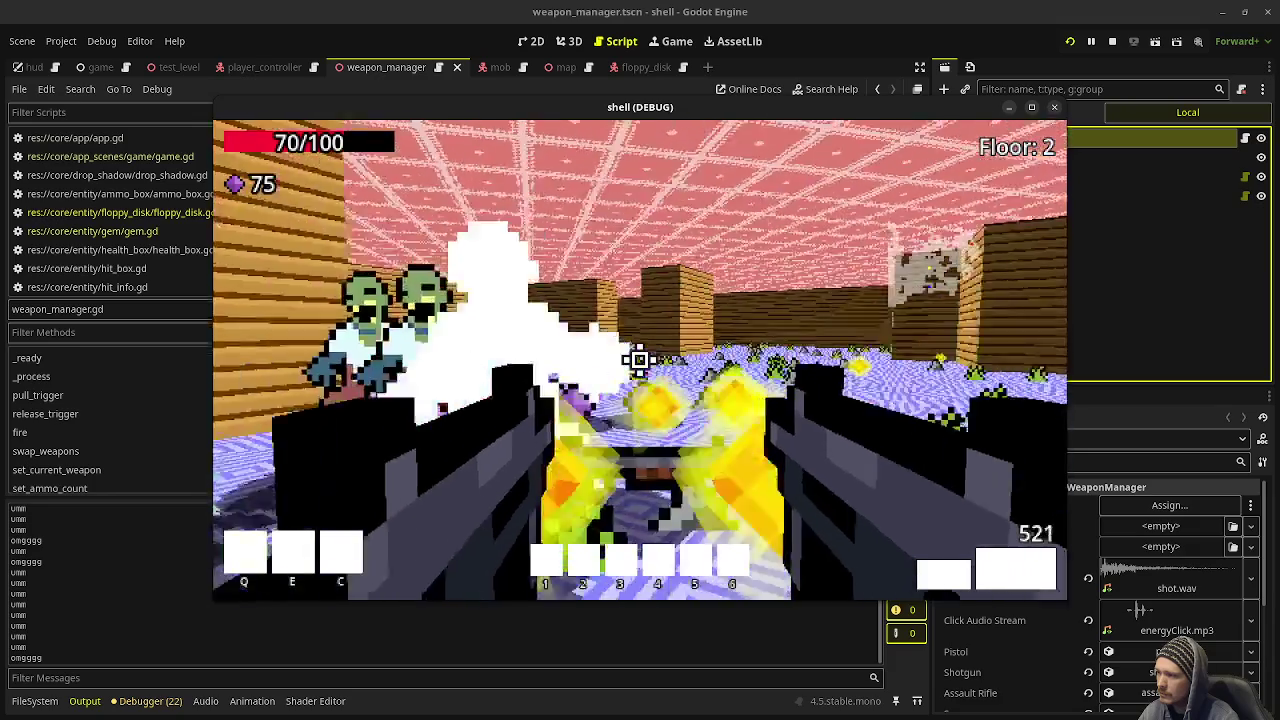
{"action": "left_click", "coordinate": [640, 360]}
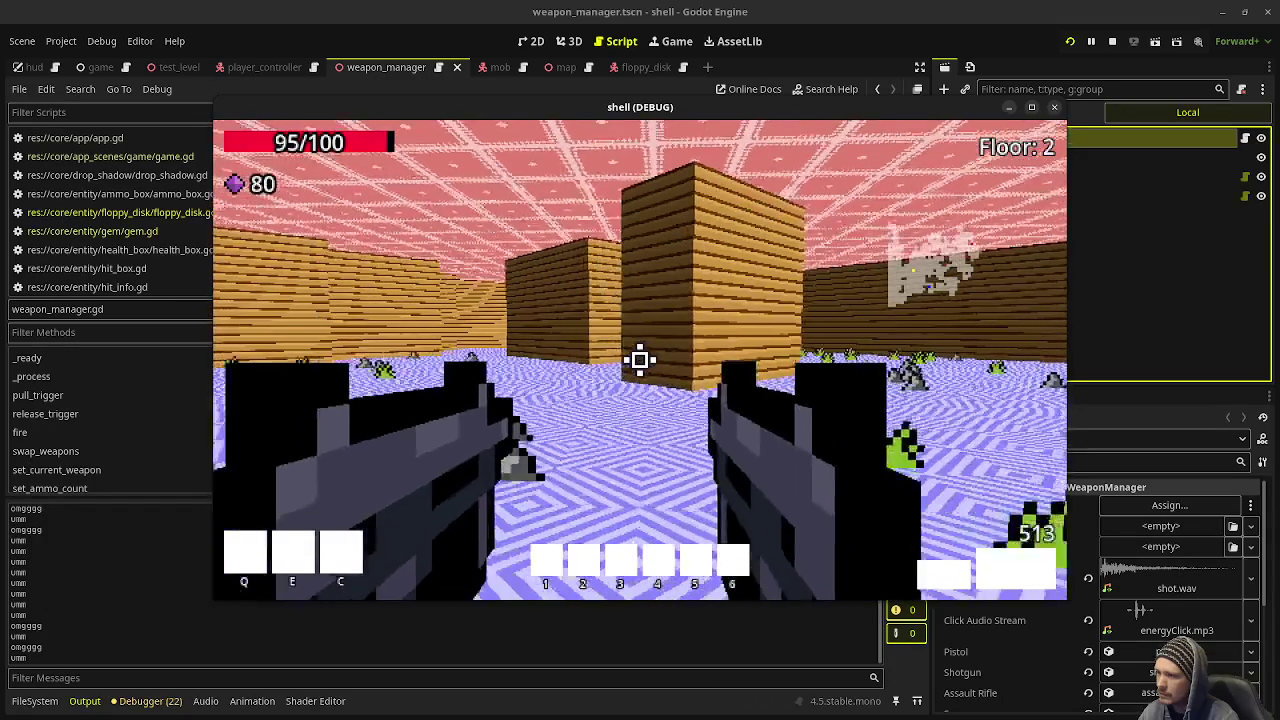
{"action": "key", "text": "w"}
{"action": "key", "text": "w"}
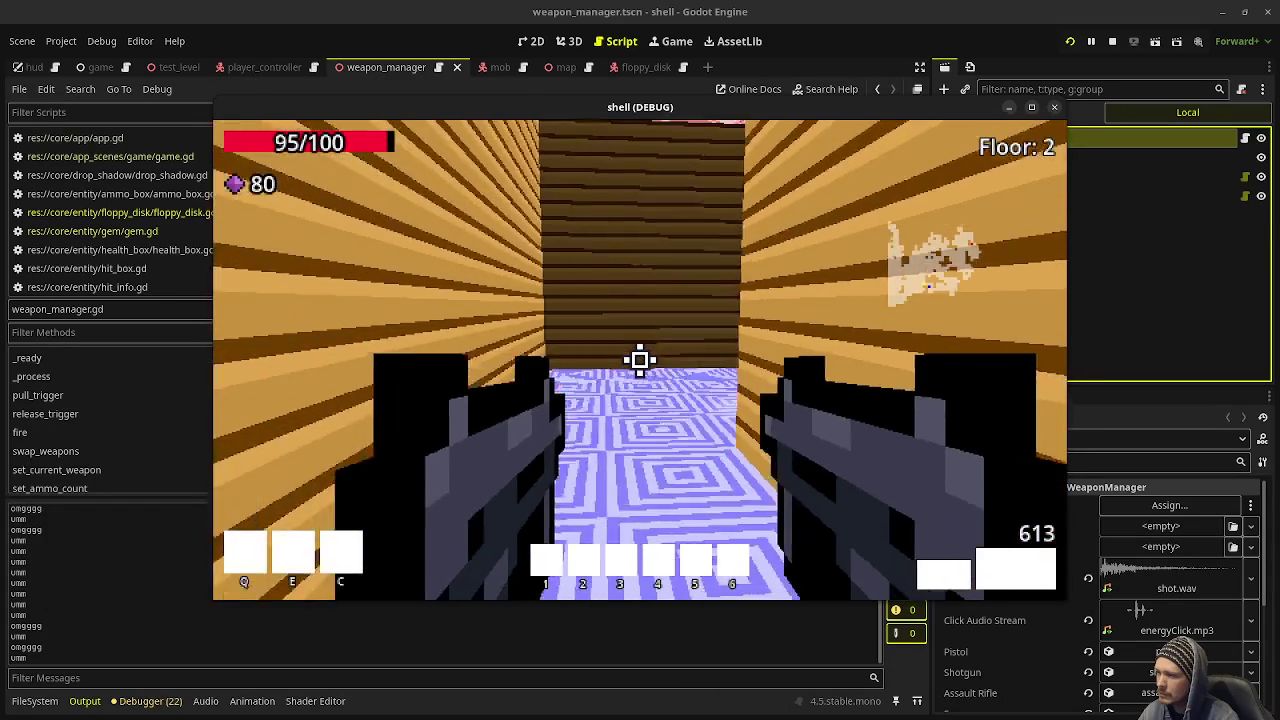
Step: Fight down through the portals from Floor 3 to Floor 5, reaching 115 gems and 818 ammo
{"action": "key", "text": "w"}
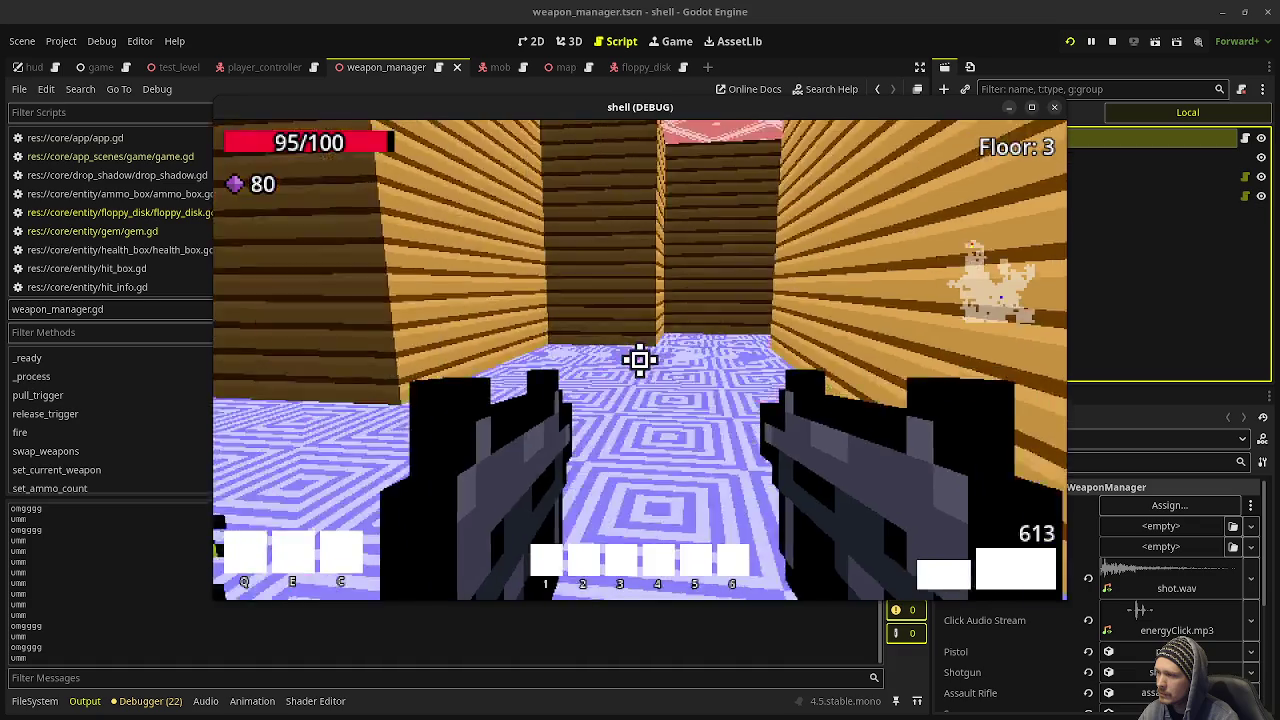
{"action": "key", "text": "w"}
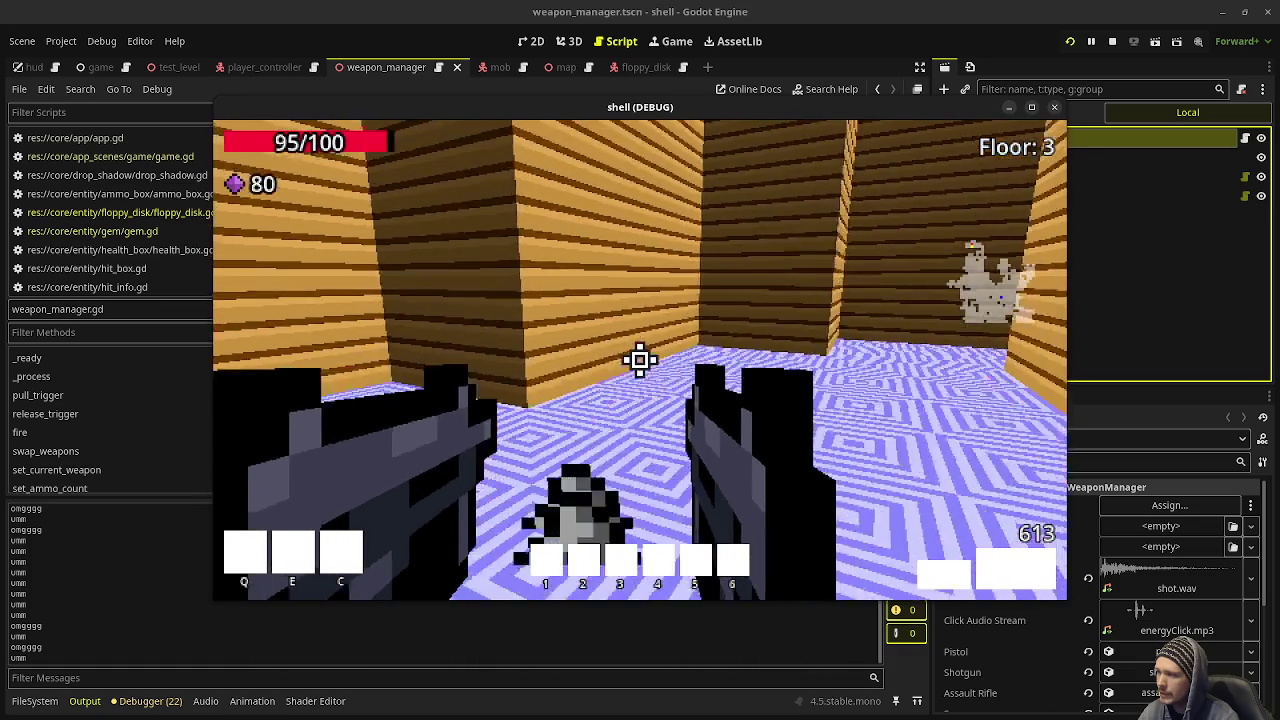
{"action": "key", "text": "w"}
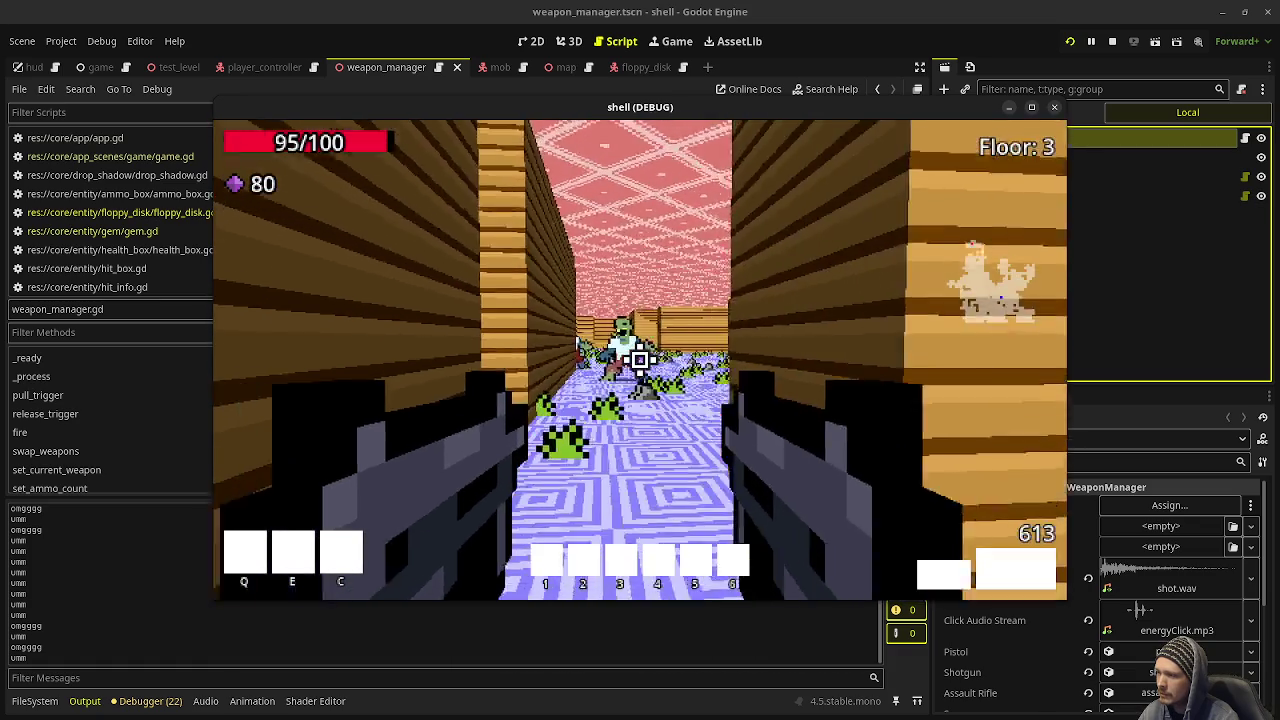
{"action": "key", "text": "w"}
{"action": "left_click_drag", "start_coordinate": [640, 360], "coordinate": [640, 360]}
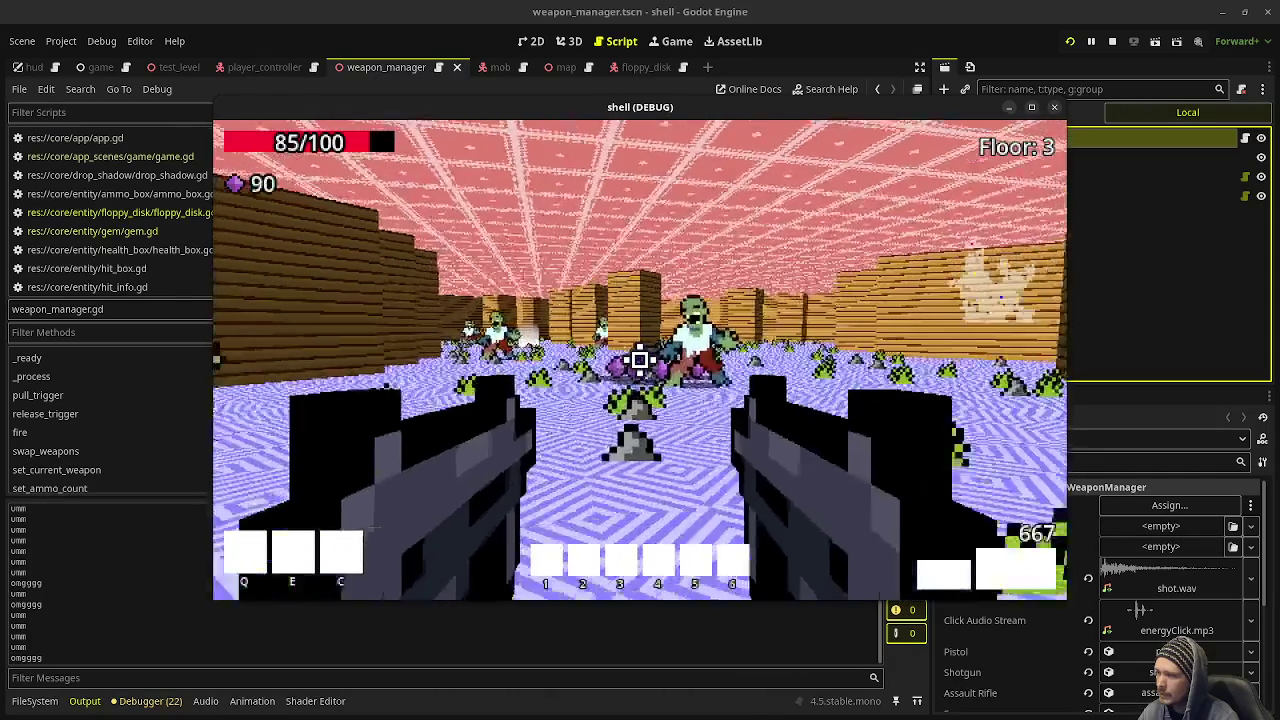
{"action": "left_click_drag", "start_coordinate": [640, 360], "coordinate": [640, 360]}
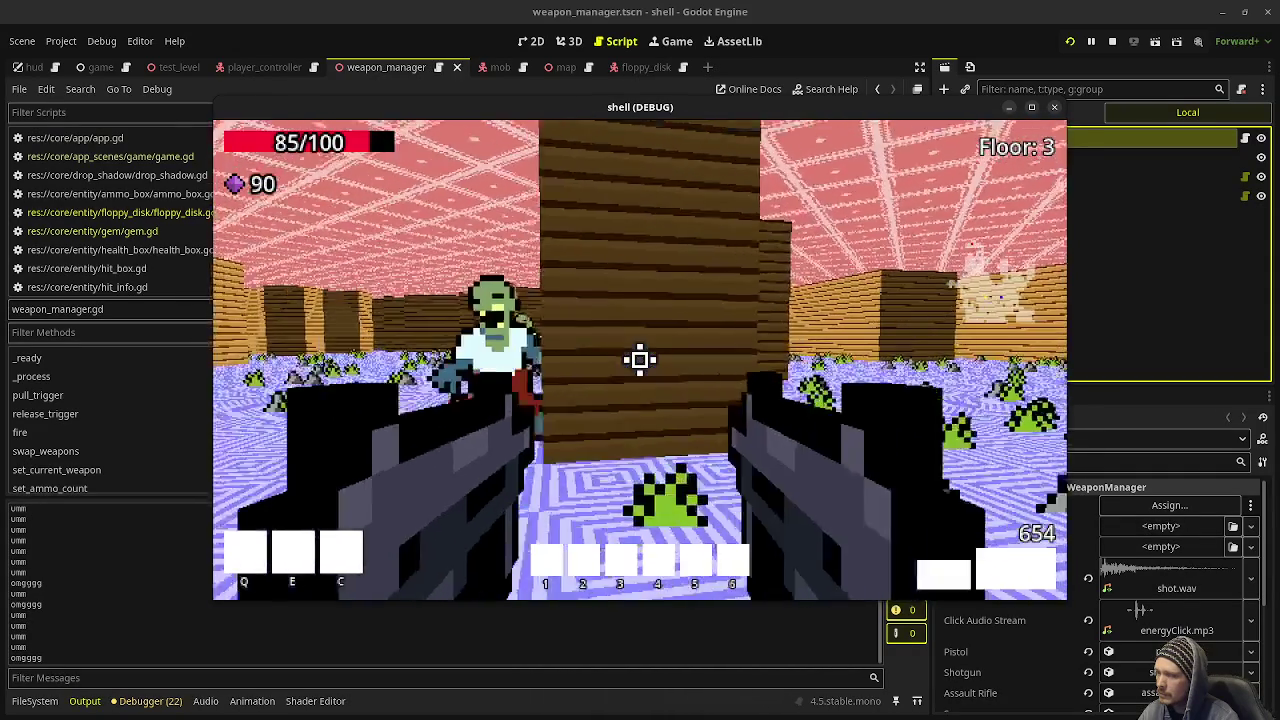
{"action": "key", "text": "w"}
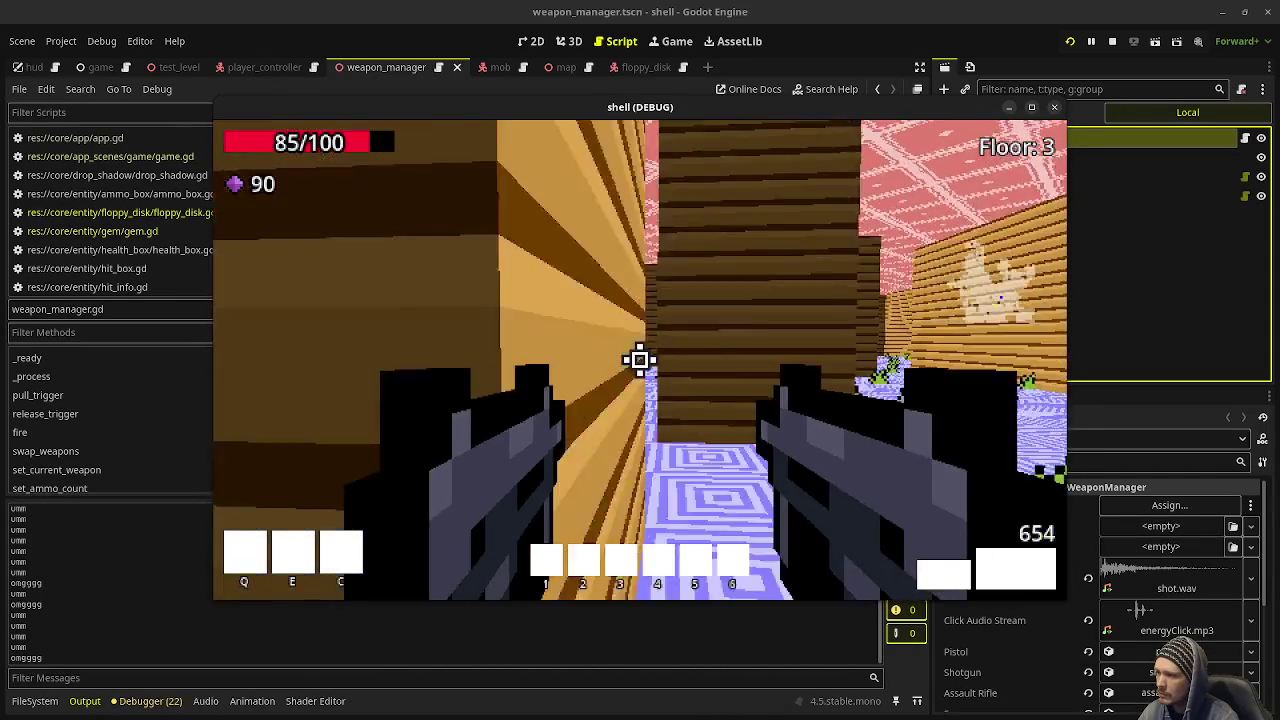
{"action": "key", "text": "w"}
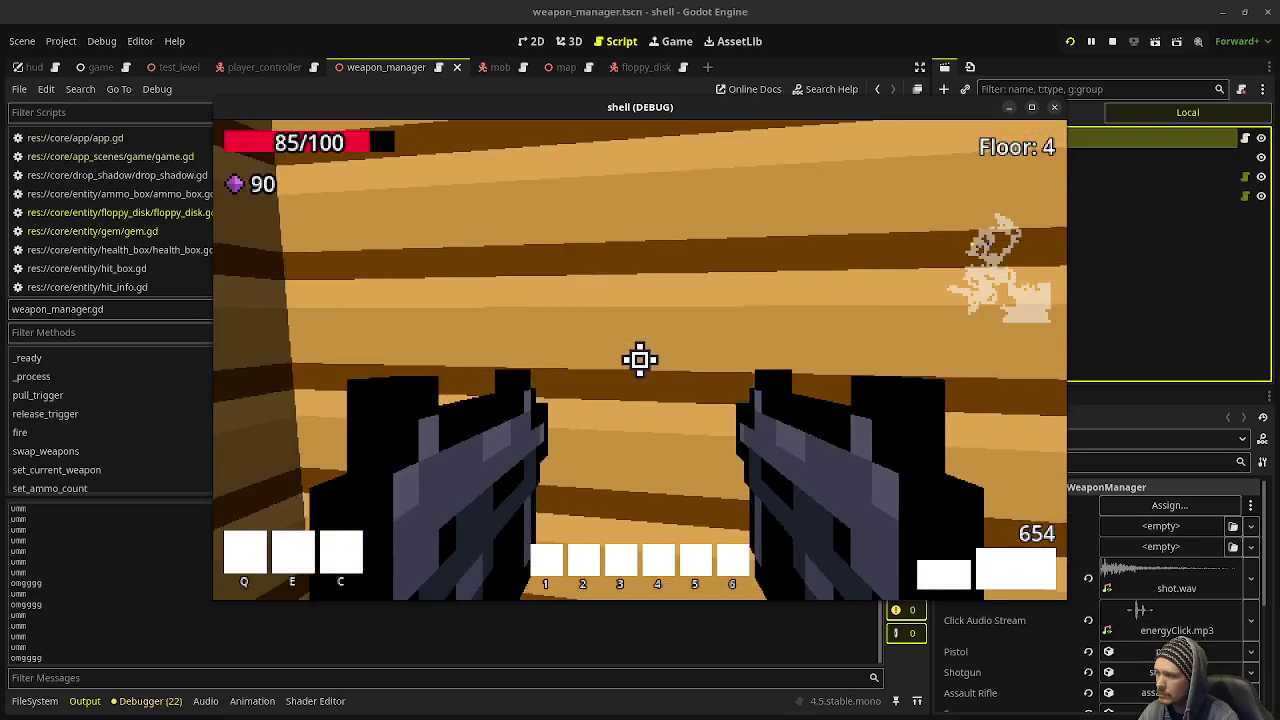
{"action": "left_click_drag", "start_coordinate": [640, 360], "coordinate": [640, 360]}
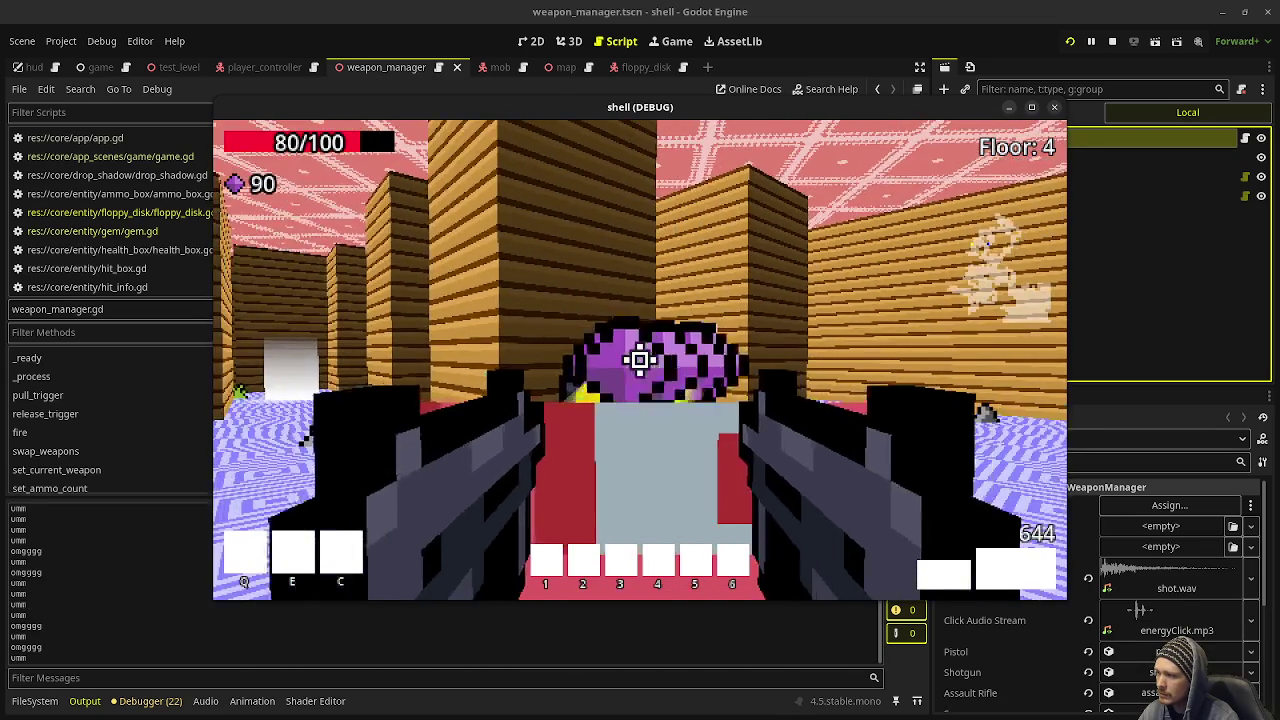
{"action": "key", "text": "w"}
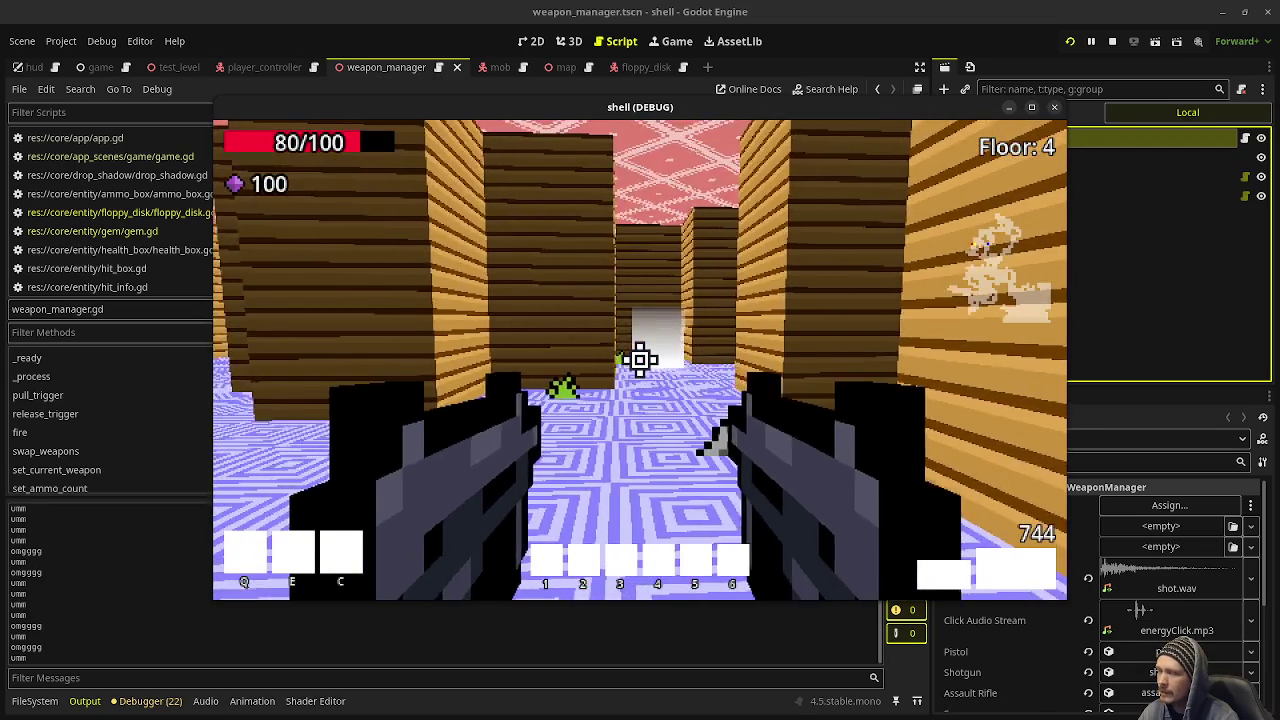
{"action": "key", "text": "w"}
{"action": "key", "text": "w"}
{"action": "key", "text": "w"}
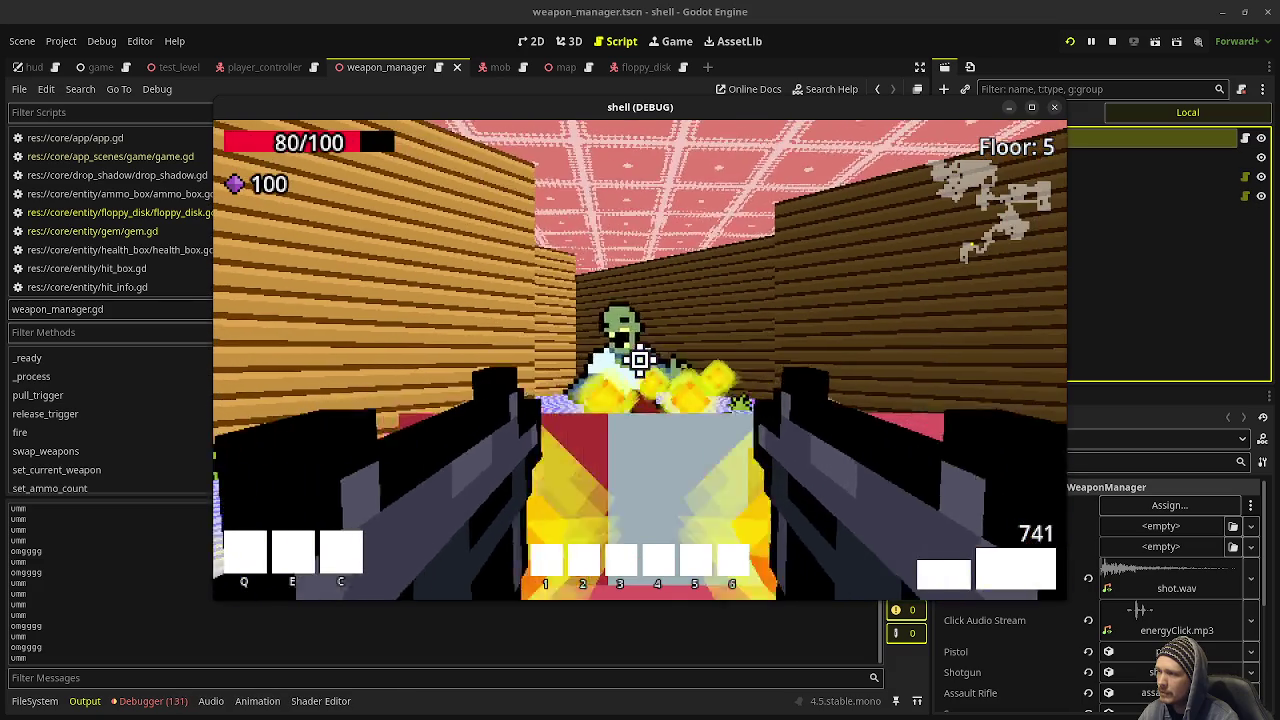
{"action": "left_click", "coordinate": [640, 360]}
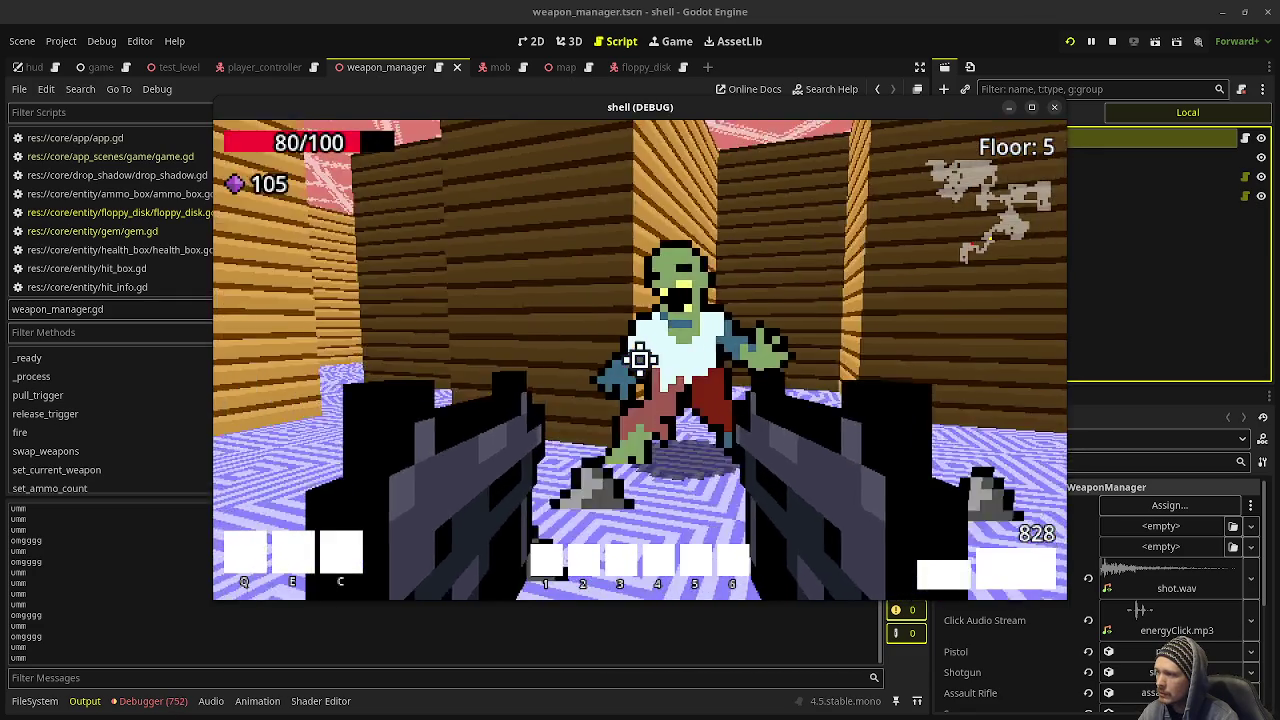
{"action": "left_click", "coordinate": [640, 359]}
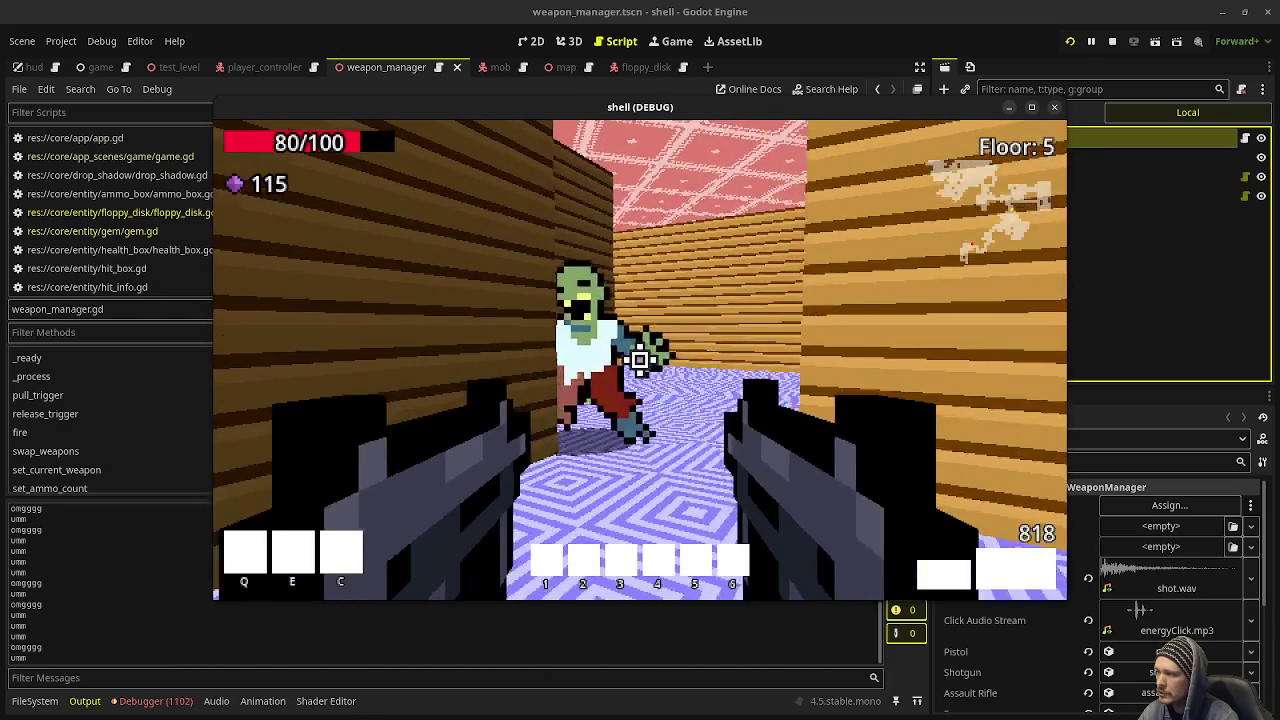
Step: Kill the Floor 5 zombies until gems reach 207 and health 100/100, then stop the game
{"action": "left_click_drag", "start_coordinate": [640, 360], "coordinate": [640, 360]}
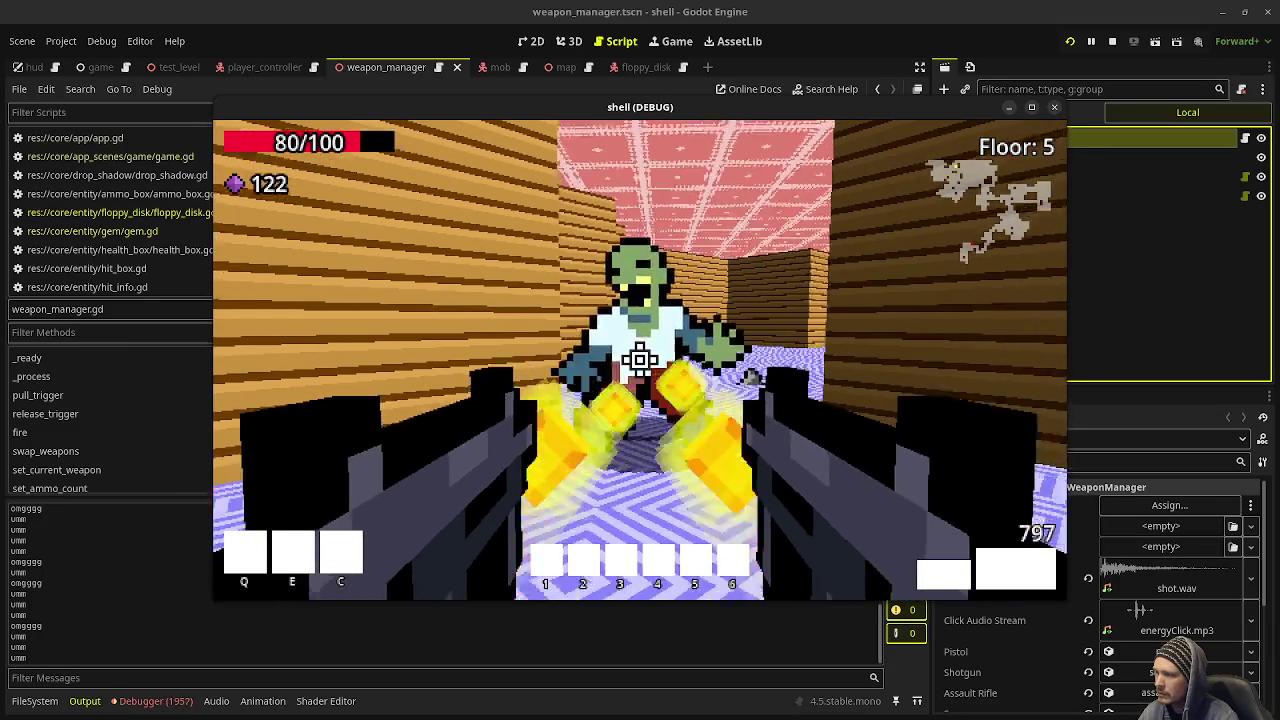
{"action": "left_click", "coordinate": [640, 360]}
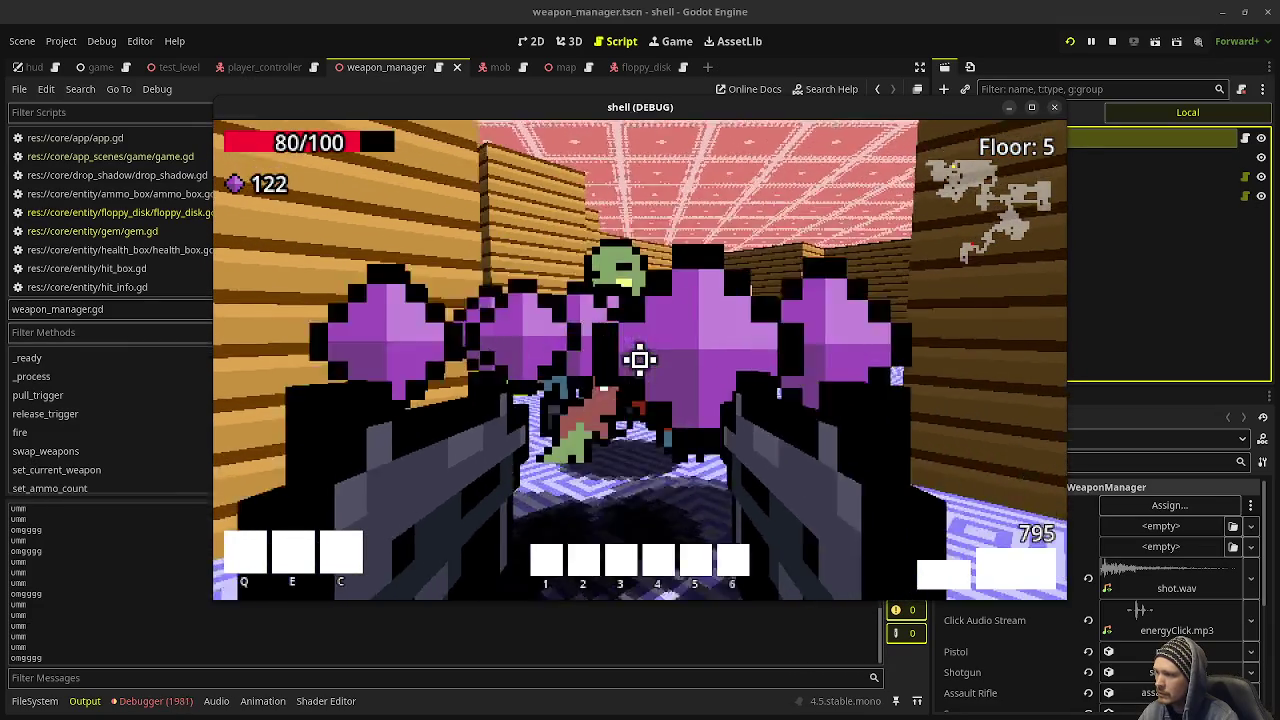
{"action": "left_click", "coordinate": [640, 360]}
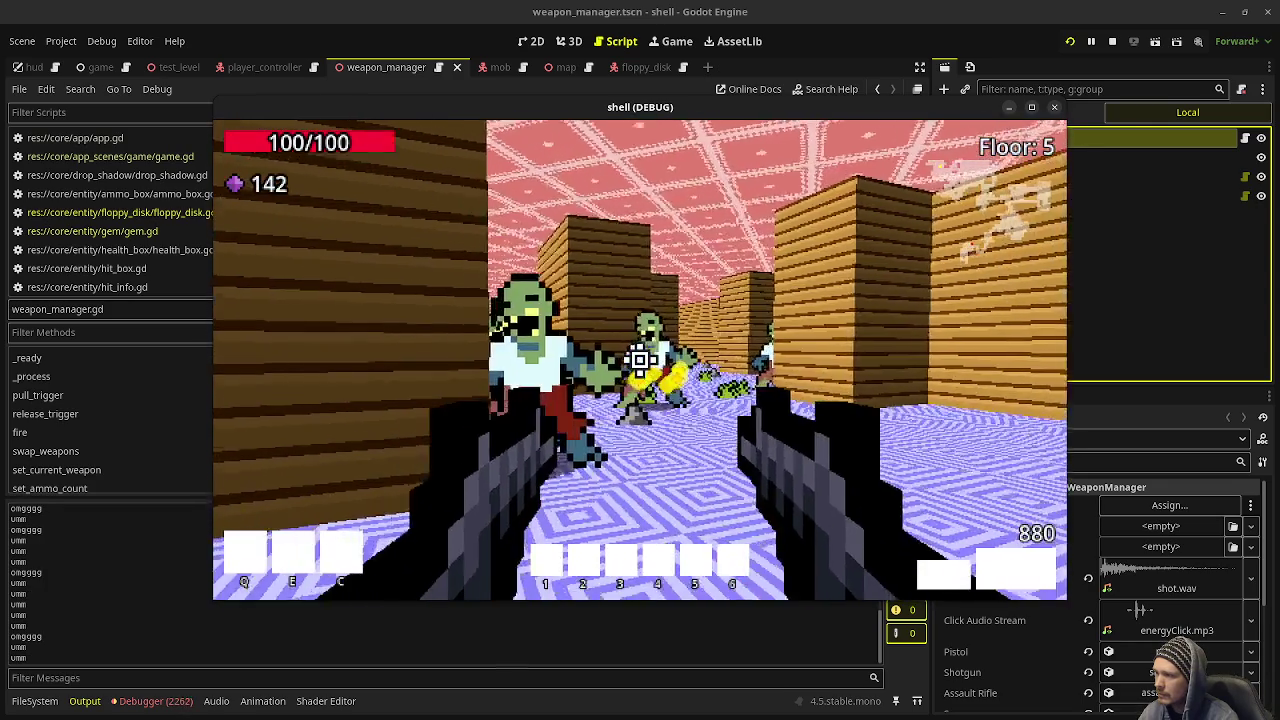
{"action": "left_click", "coordinate": [640, 360]}
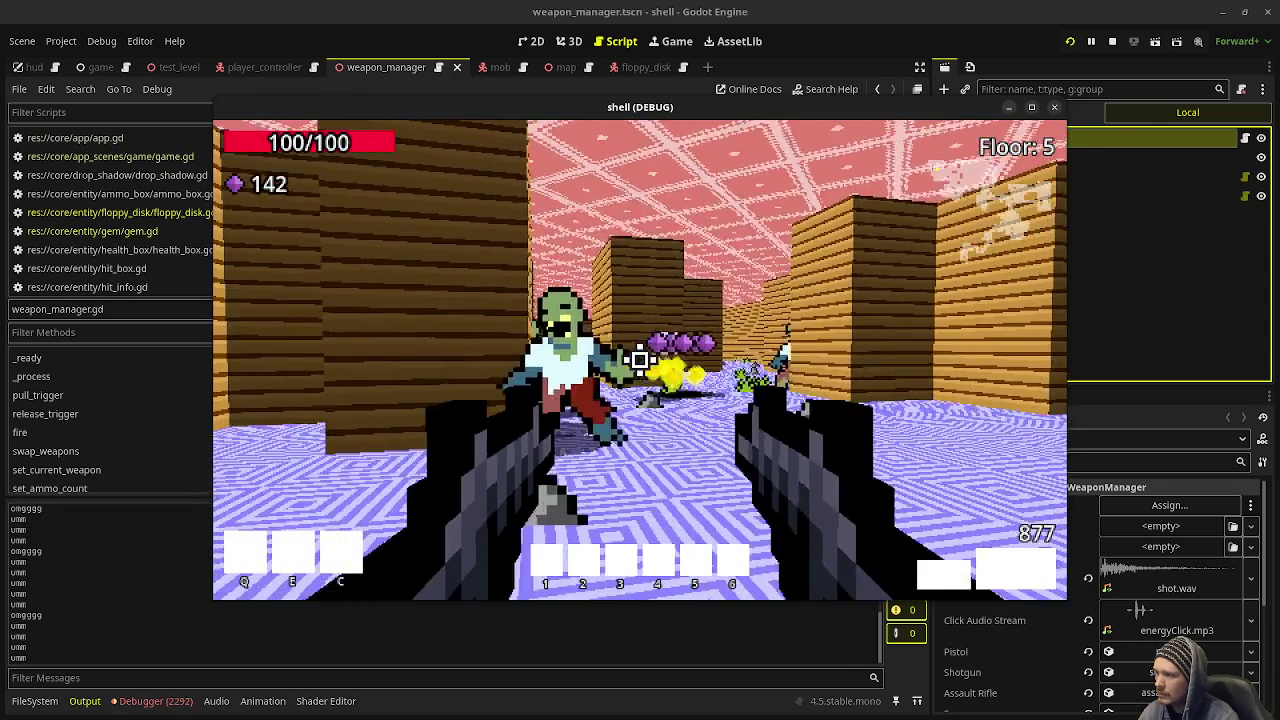
{"action": "left_click", "coordinate": [640, 360]}
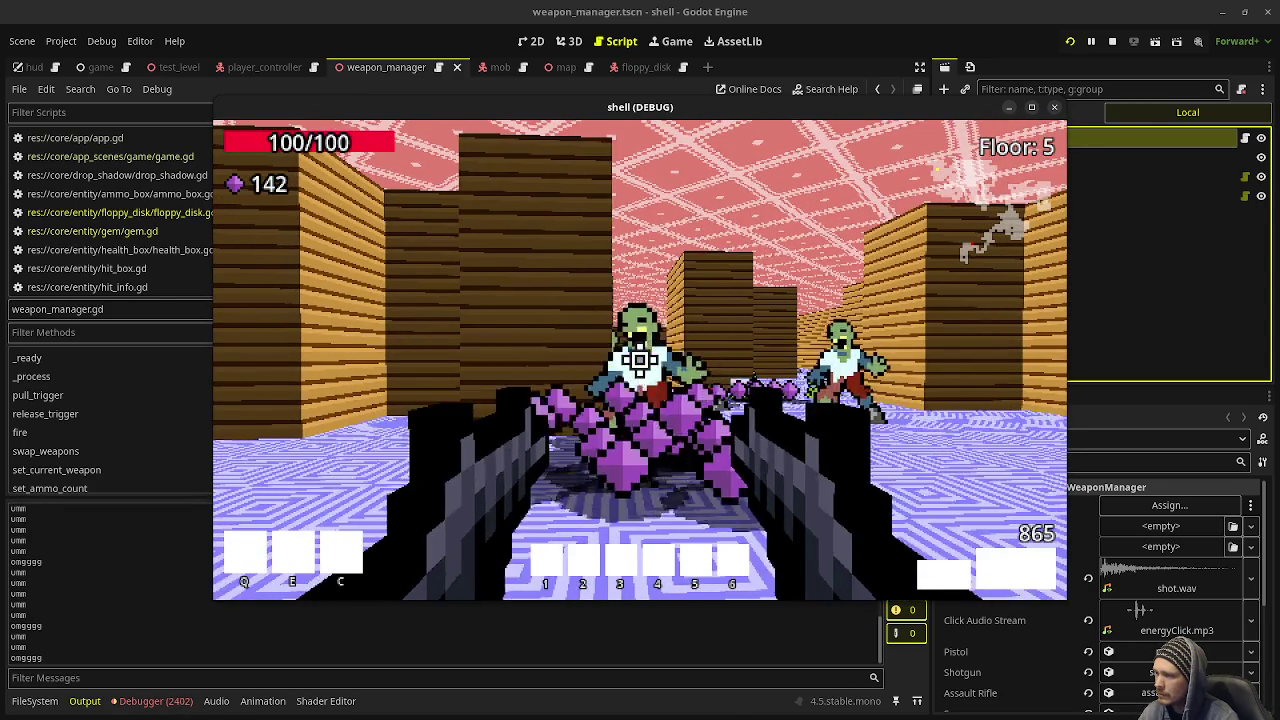
{"action": "left_click", "coordinate": [640, 360]}
{"action": "left_click", "coordinate": [640, 360]}
{"action": "left_click", "coordinate": [640, 360]}
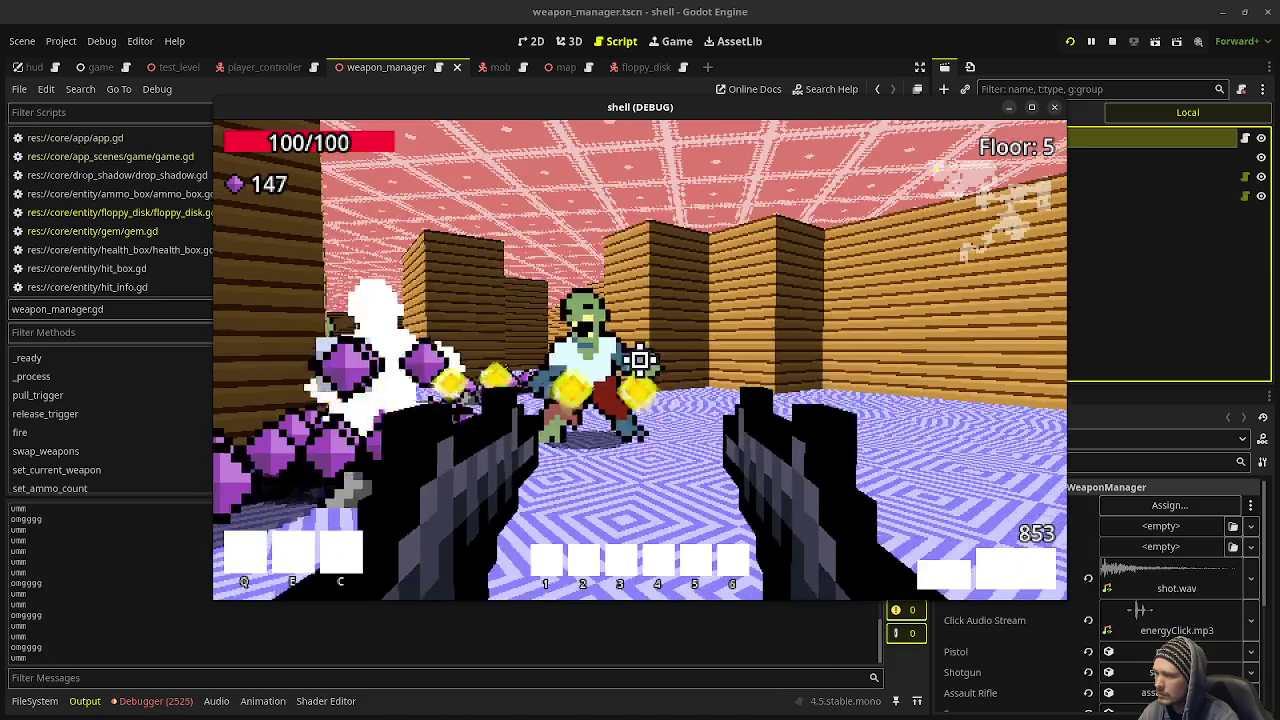
{"action": "left_click", "coordinate": [640, 360]}
{"action": "left_click", "coordinate": [640, 360]}
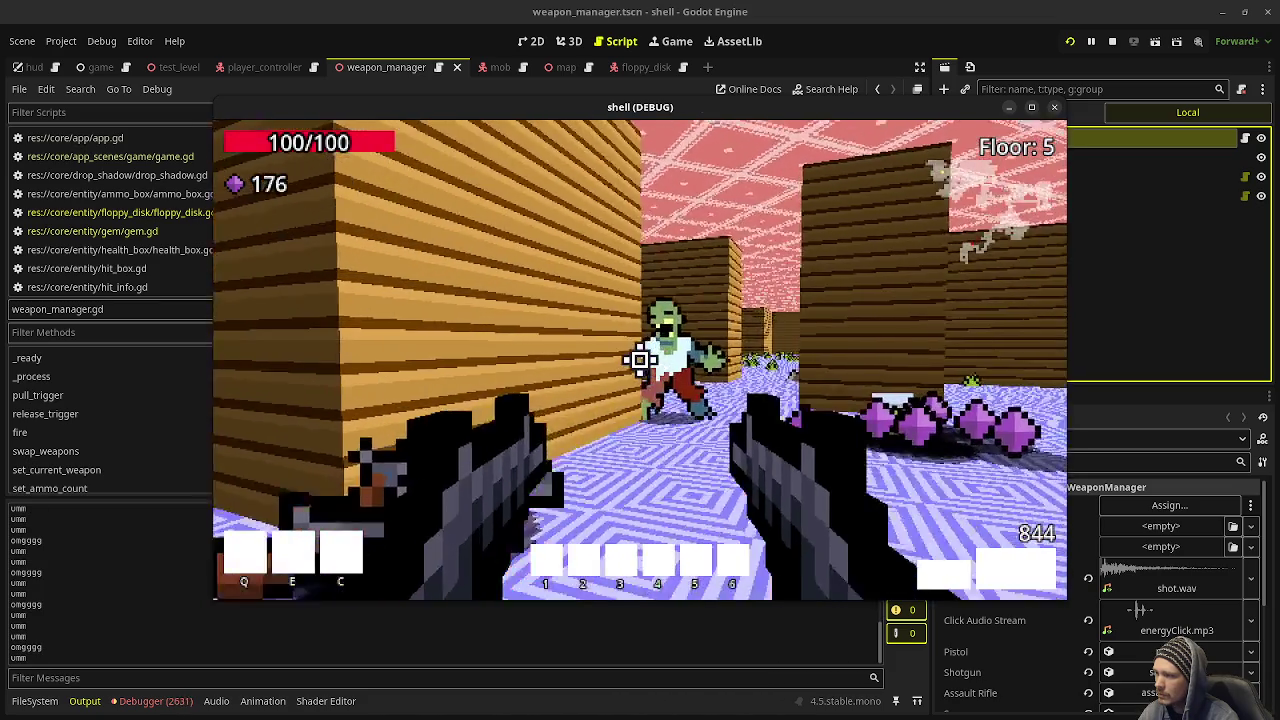
{"action": "left_click", "coordinate": [640, 360]}
{"action": "key", "text": "w"}
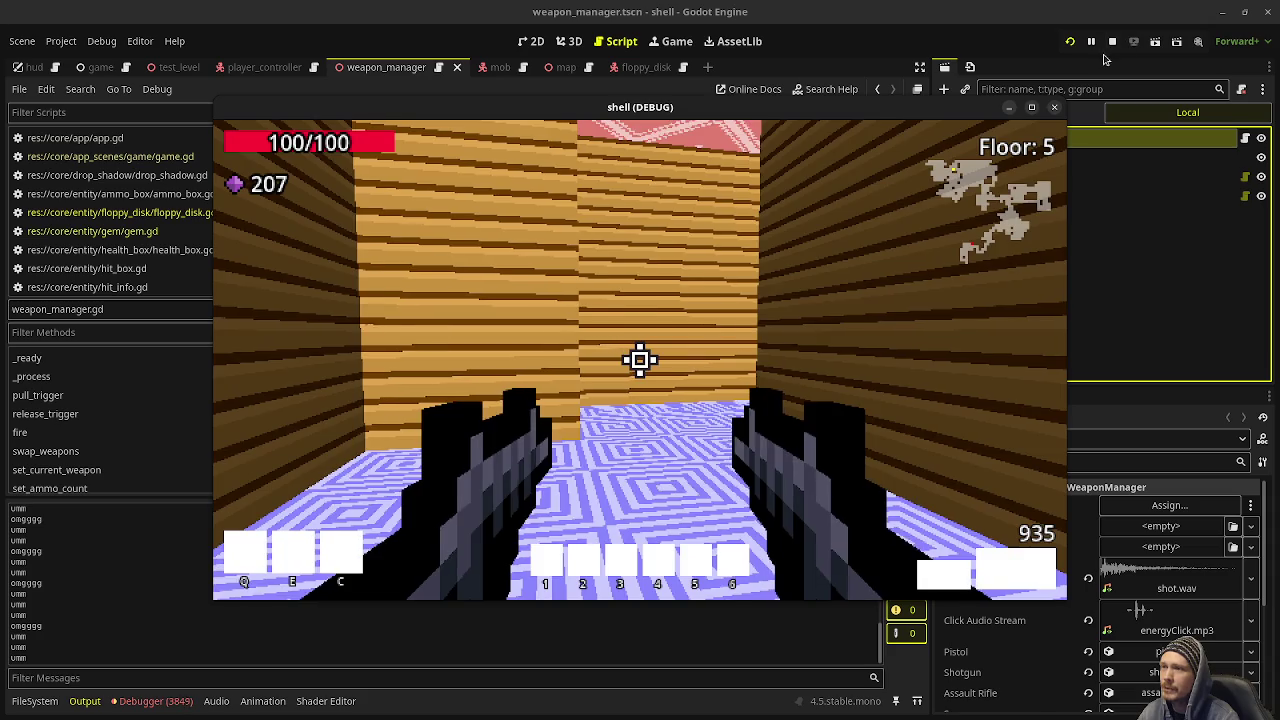
{"action": "left_click", "coordinate": [1112, 41]}
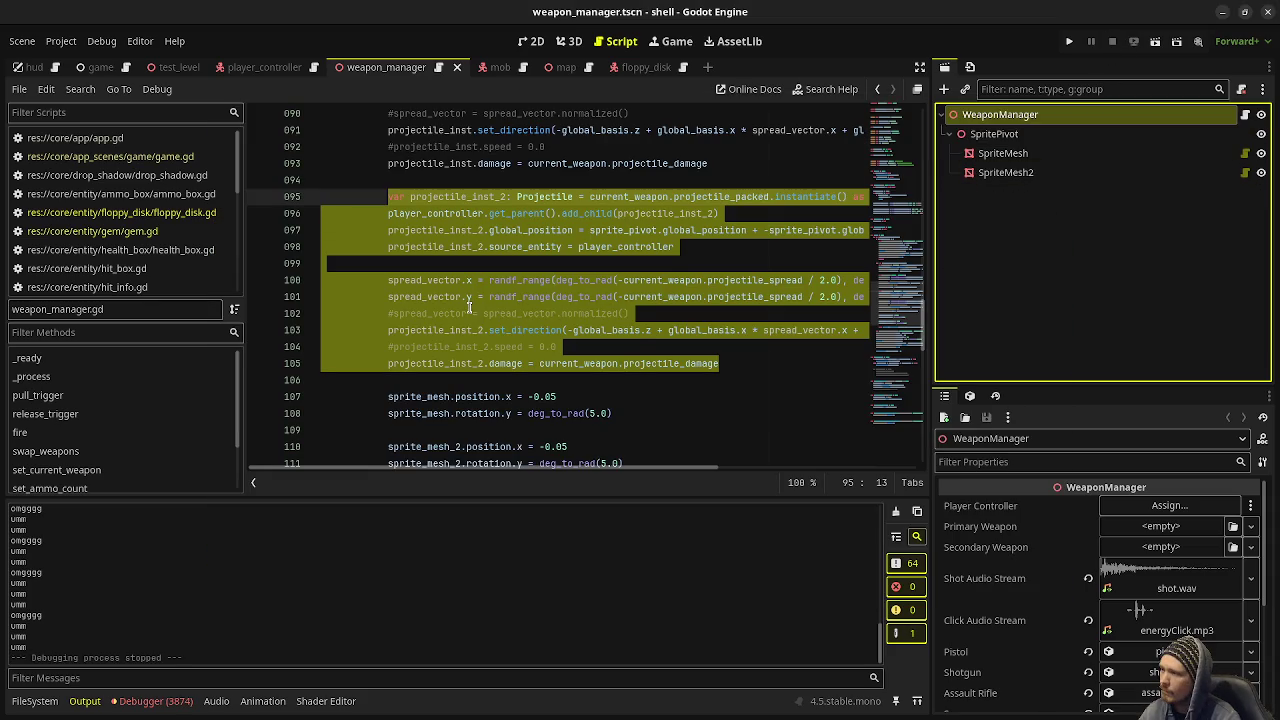
Step: Switch from weapon_manager.gd to game.gd and go to the end of the health_box_packed export
{"action": "left_click", "coordinate": [636, 347]}
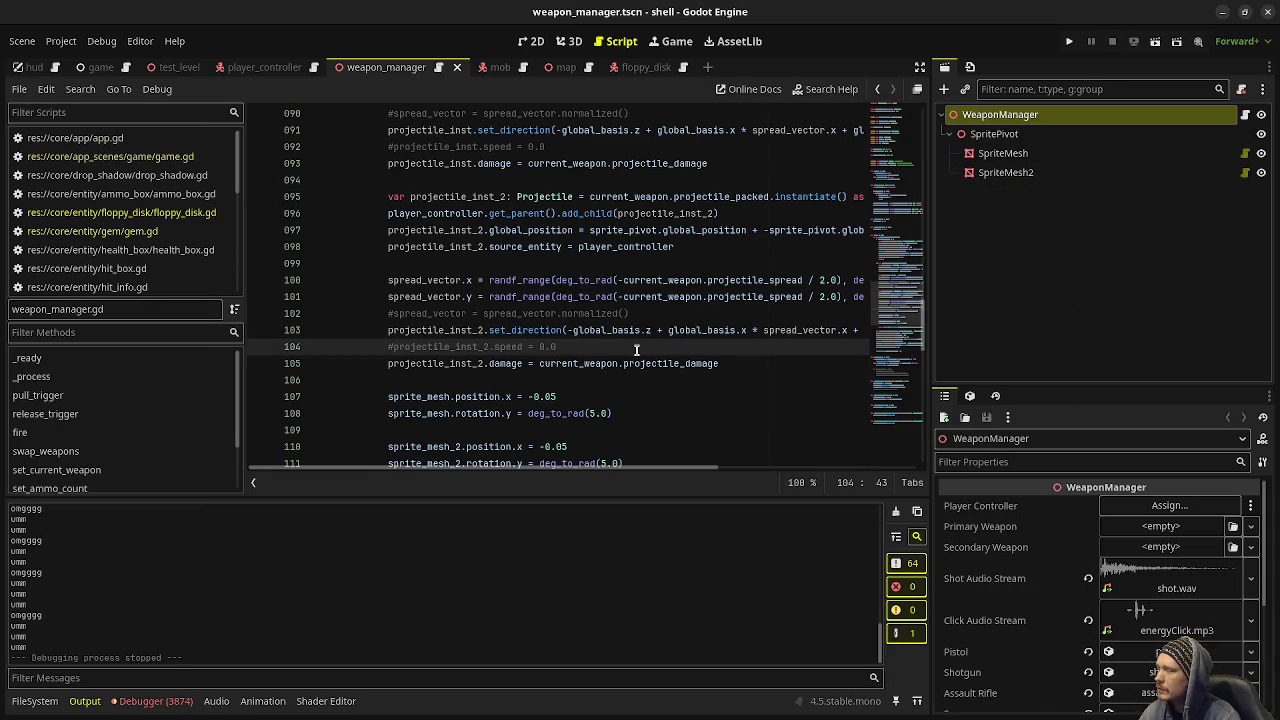
{"action": "left_click", "coordinate": [172, 160]}
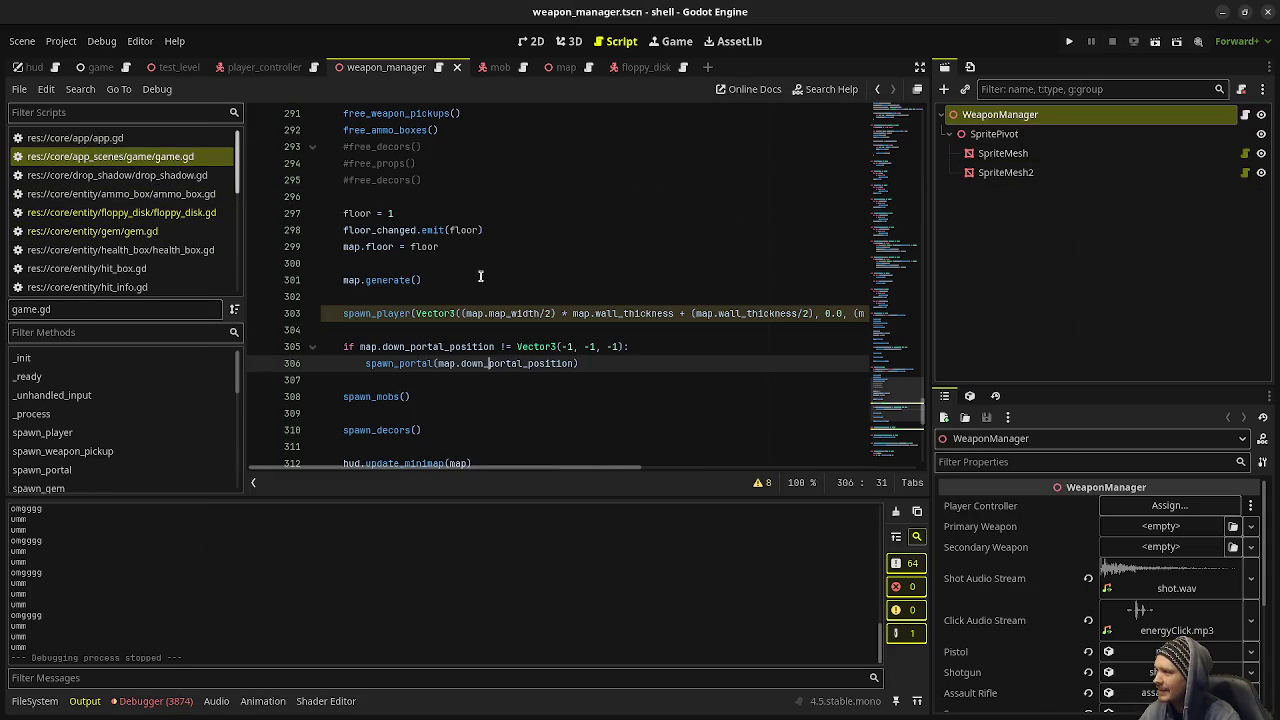
{"action": "scroll", "coordinate": [562, 341], "scroll_direction": "up", "scroll_amount": 20}
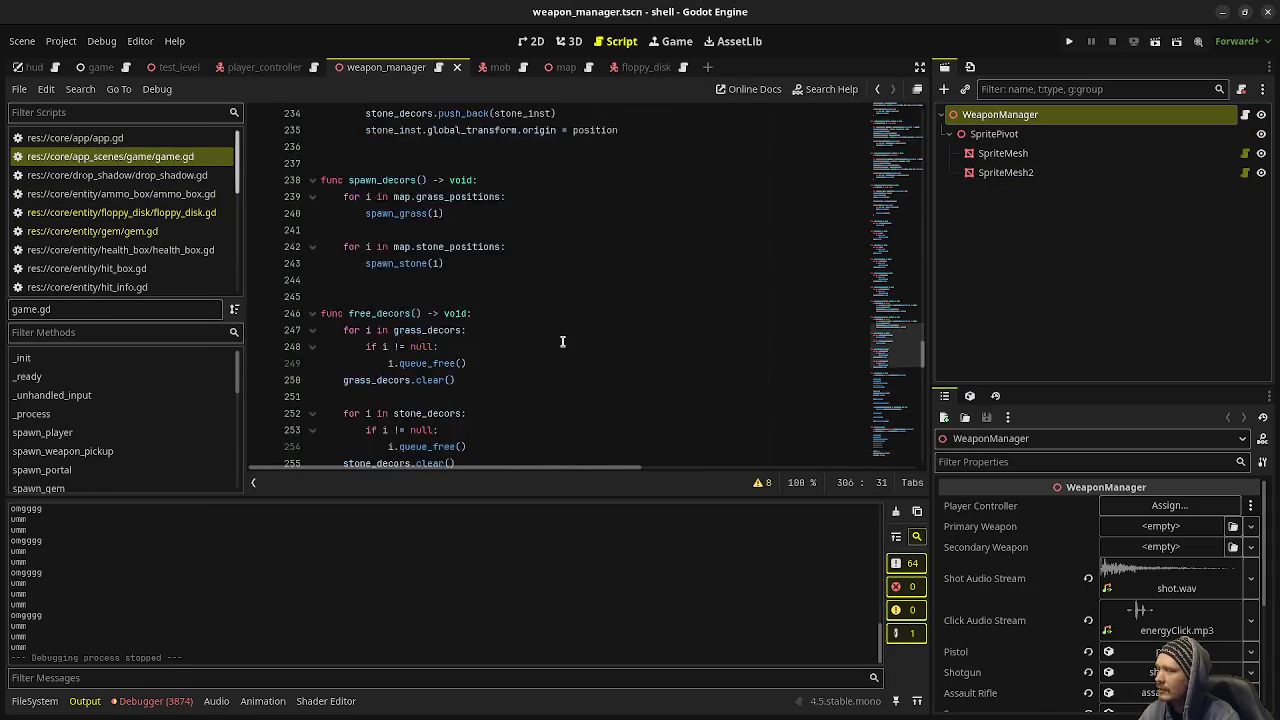
{"action": "scroll", "coordinate": [562, 341], "scroll_direction": "up", "scroll_amount": 20}
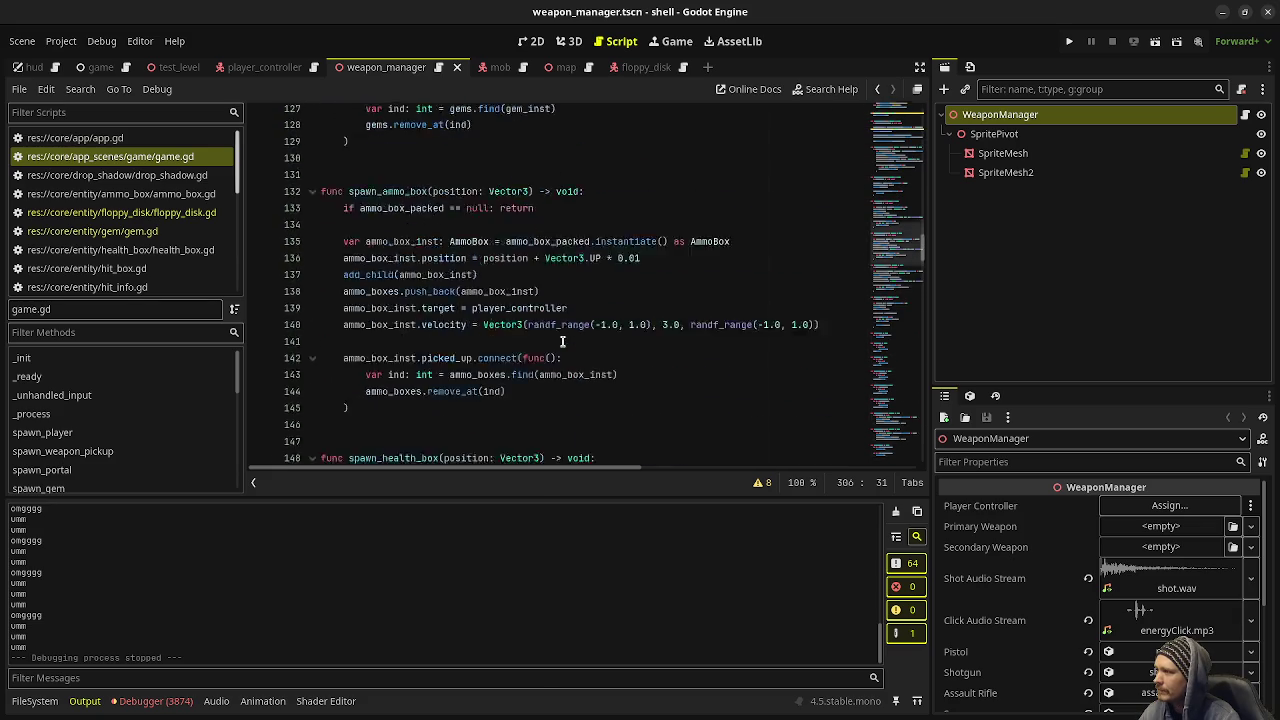
{"action": "scroll", "coordinate": [562, 341], "scroll_direction": "up", "scroll_amount": 20}
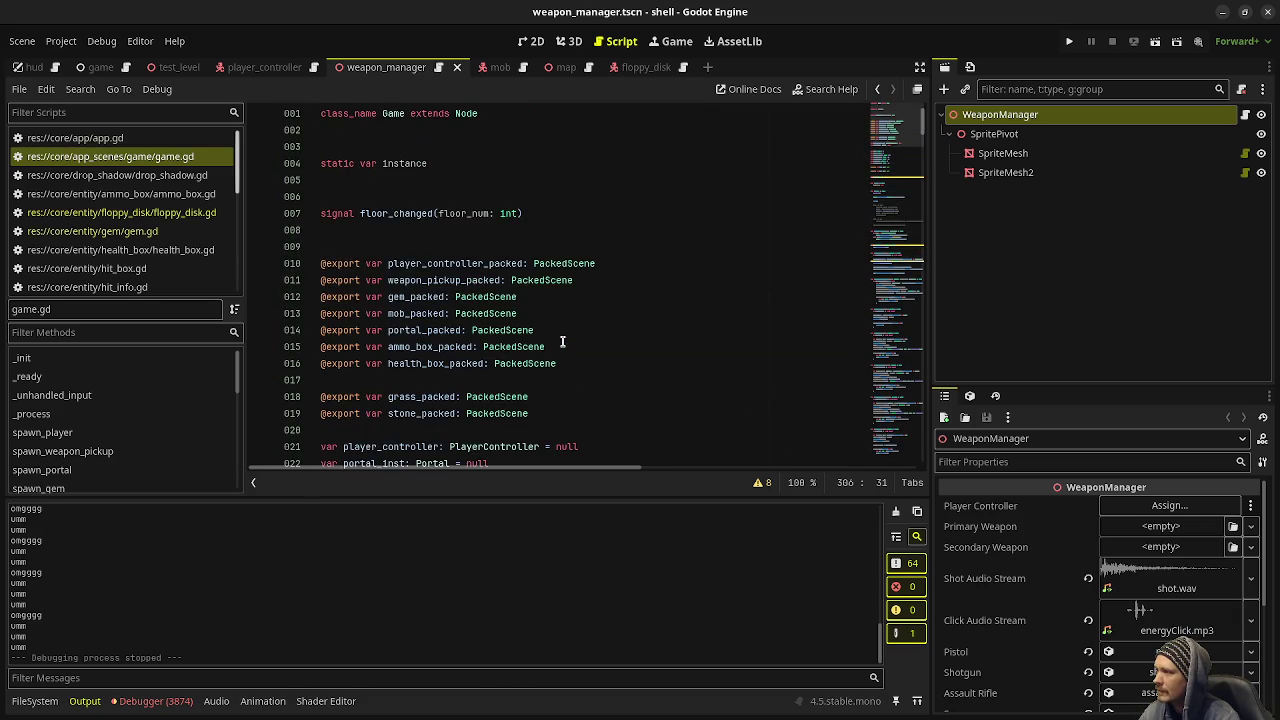
{"action": "left_click", "coordinate": [592, 350]}
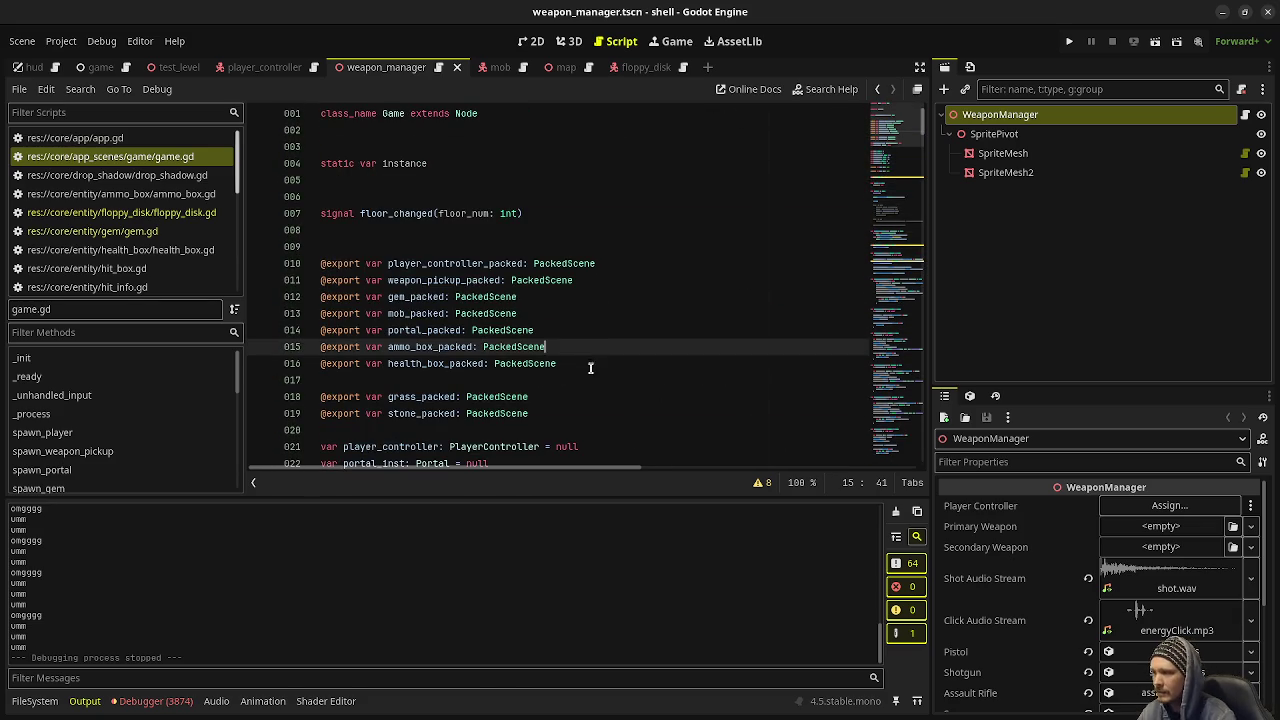
{"action": "left_click", "coordinate": [591, 364]}
{"action": "key", "text": "Return"}
{"action": "type", "text": "flop"}
{"action": "key", "text": "BackSpace"}
{"action": "key", "text": "BackSpace"}
{"action": "key", "text": "BackSpace"}
{"action": "type", "text": "var fl"}
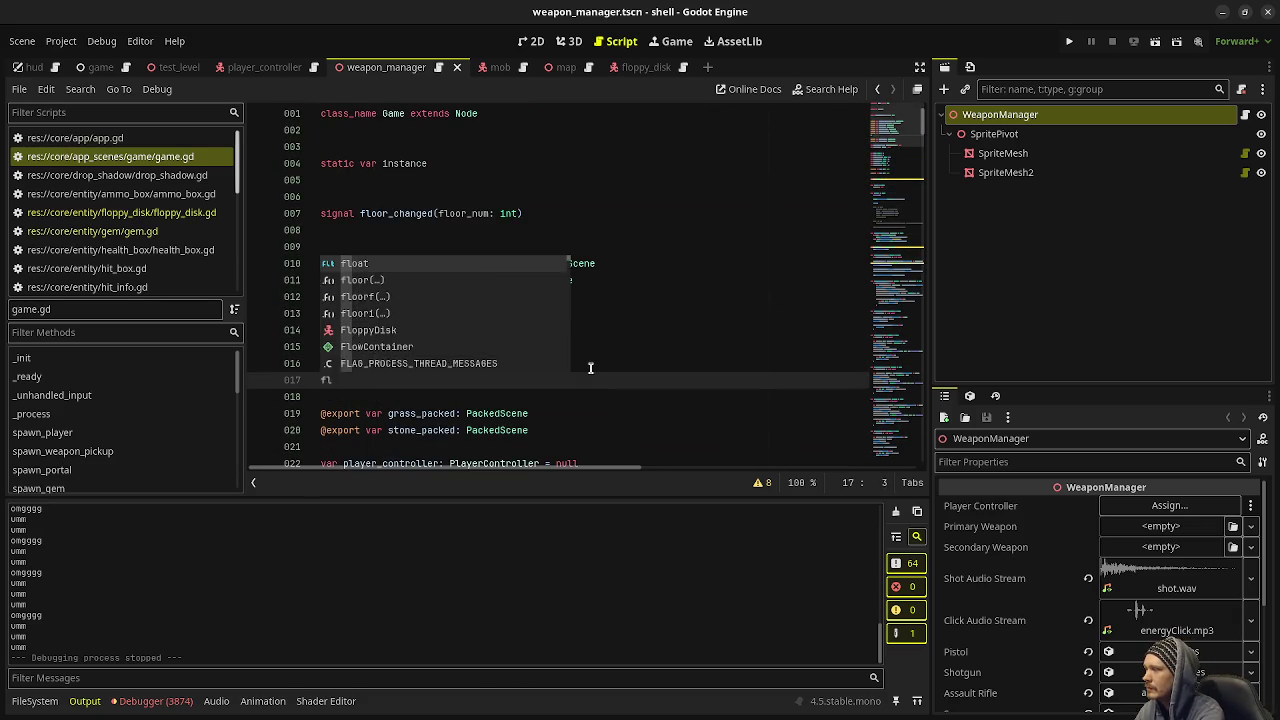
{"action": "key", "text": "BackSpace"}
{"action": "key", "text": "BackSpace"}
{"action": "key", "text": "BackSpace"}
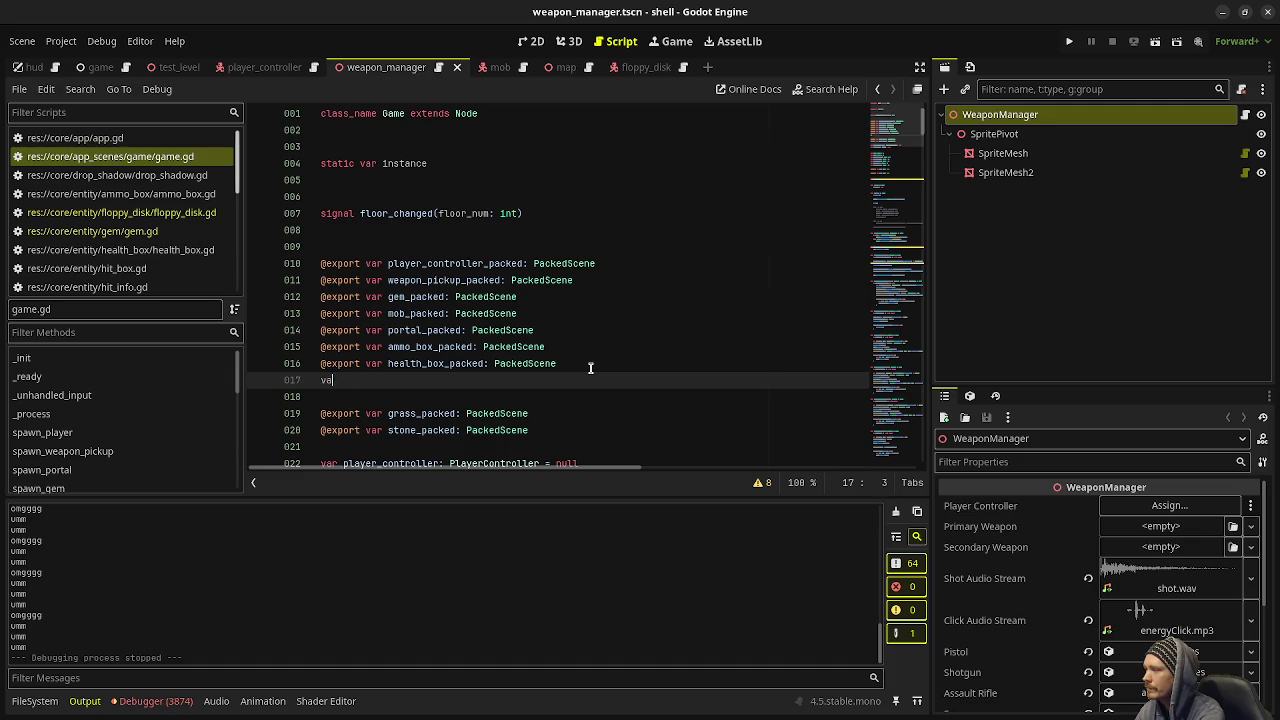
{"action": "type", "text": "@export var floppy_disk_"}
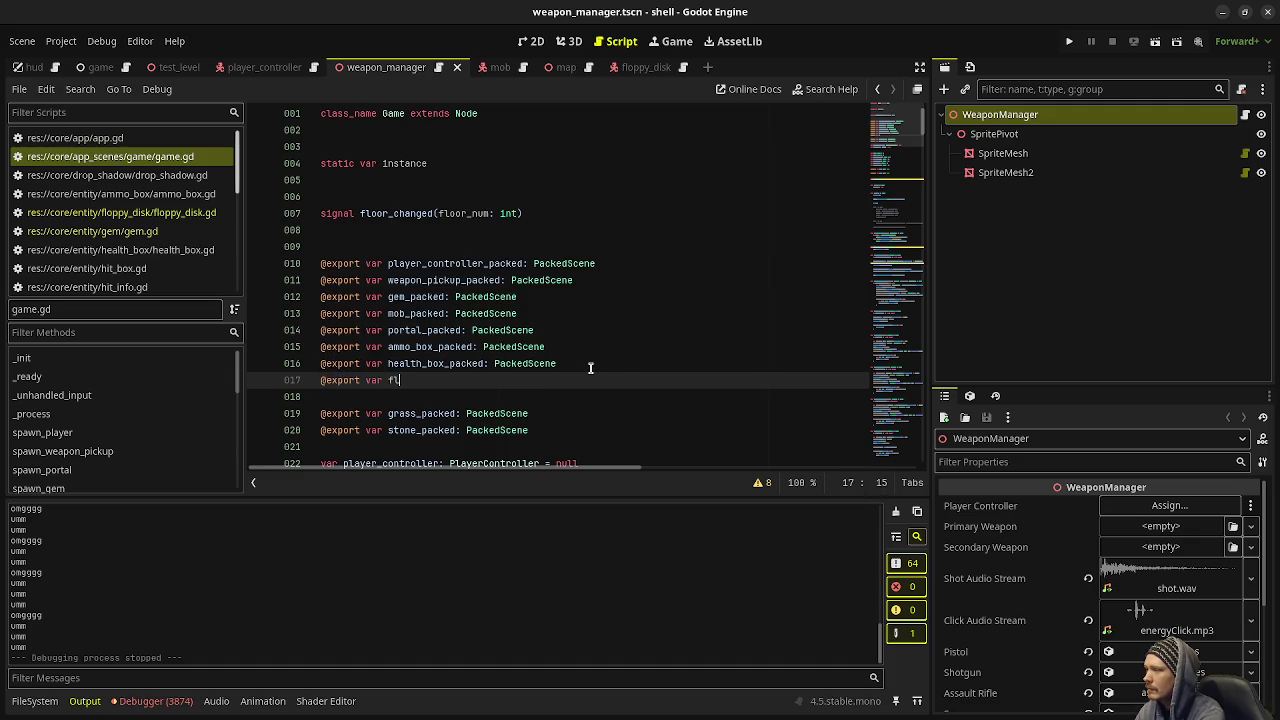
{"action": "type", "text": "pack"}
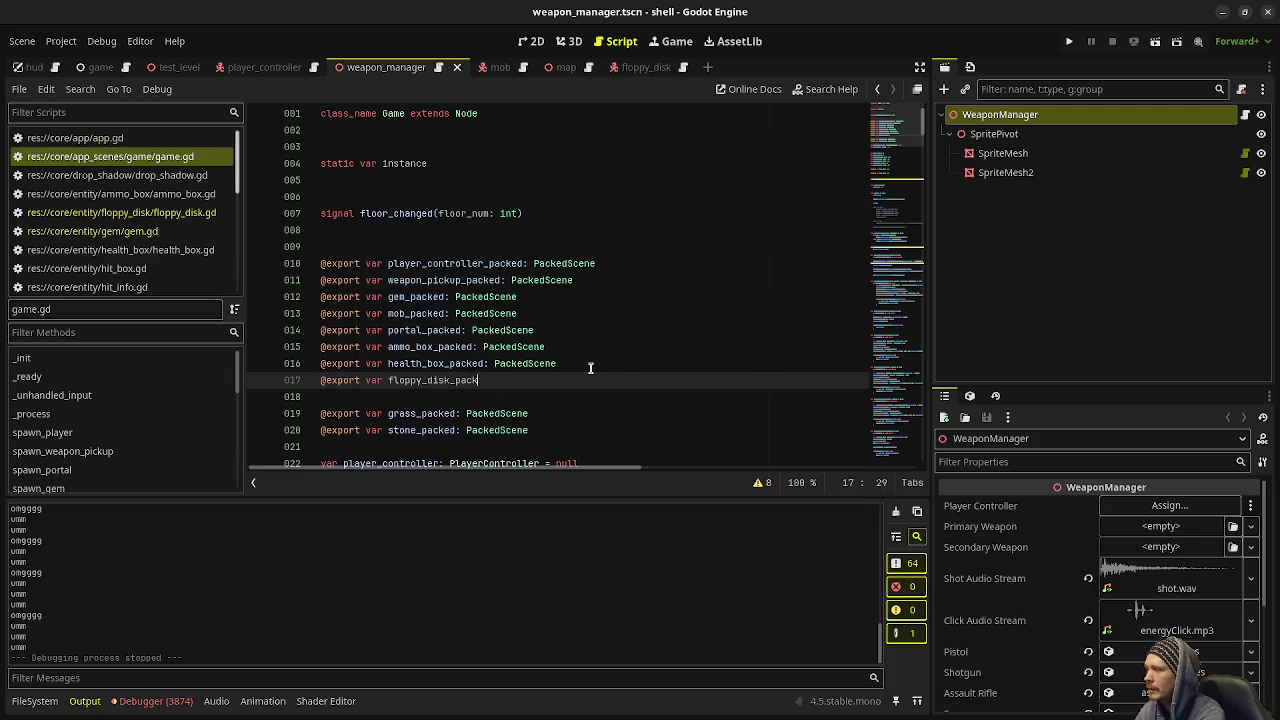
{"action": "type", "text": "ed: PackedScene"}
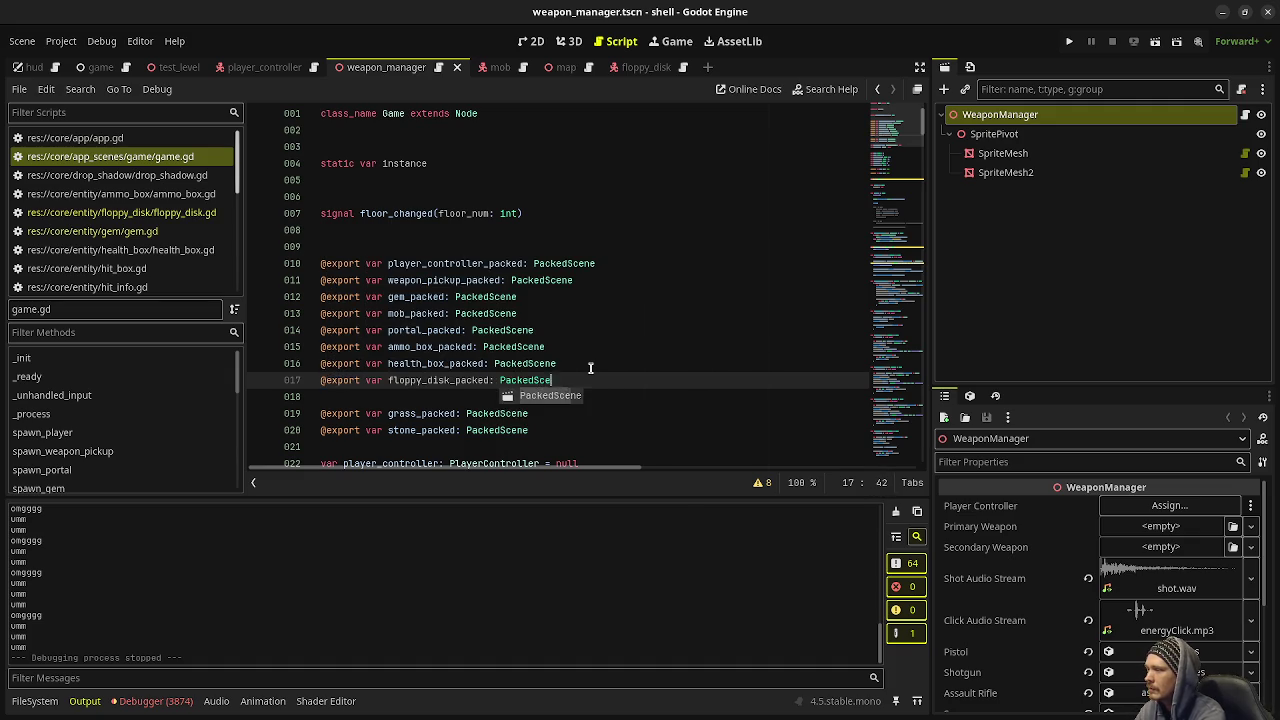
{"action": "double_click", "coordinate": [448, 380]}
{"action": "scroll", "coordinate": [448, 380], "scroll_direction": "down", "scroll_amount": 6}
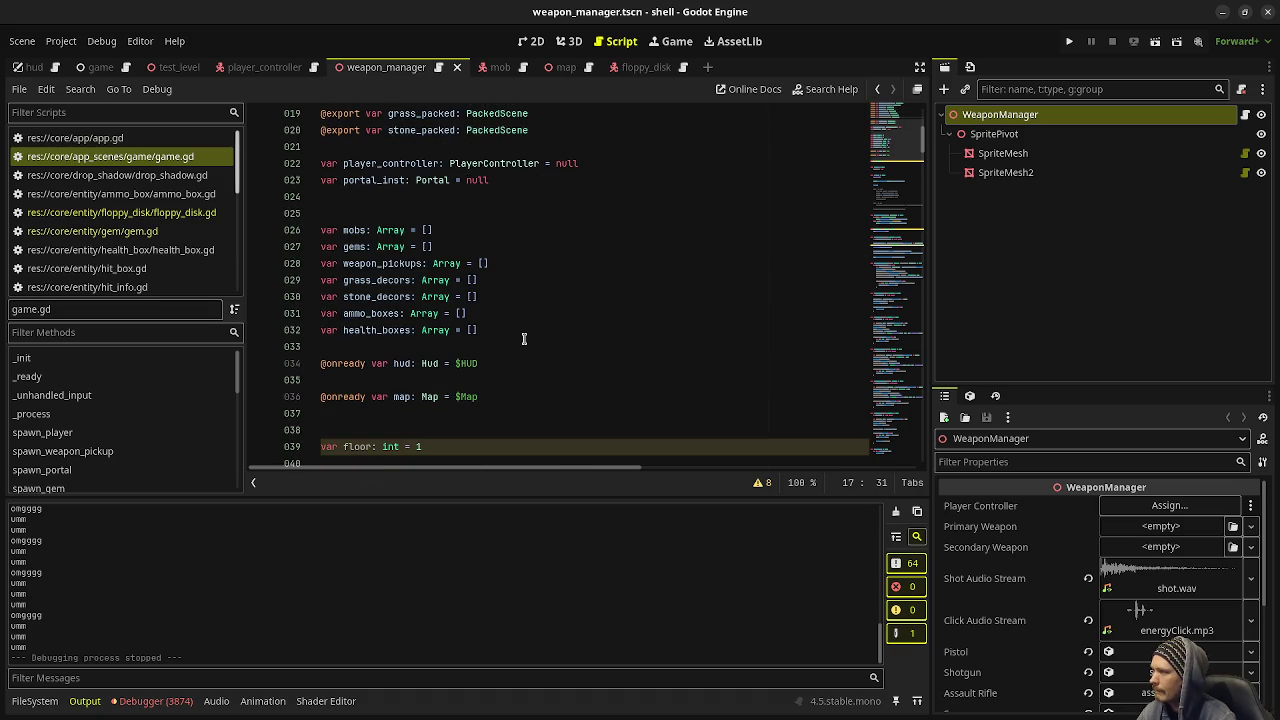
{"action": "left_click", "coordinate": [516, 192]}
Step: Add 'var floppy_disk_inst: FloppyDisk = null' on a new line below portal_inst
{"action": "left_click", "coordinate": [532, 173]}
{"action": "key", "text": "Return"}
{"action": "type", "text": "var floppy_disk_i"}
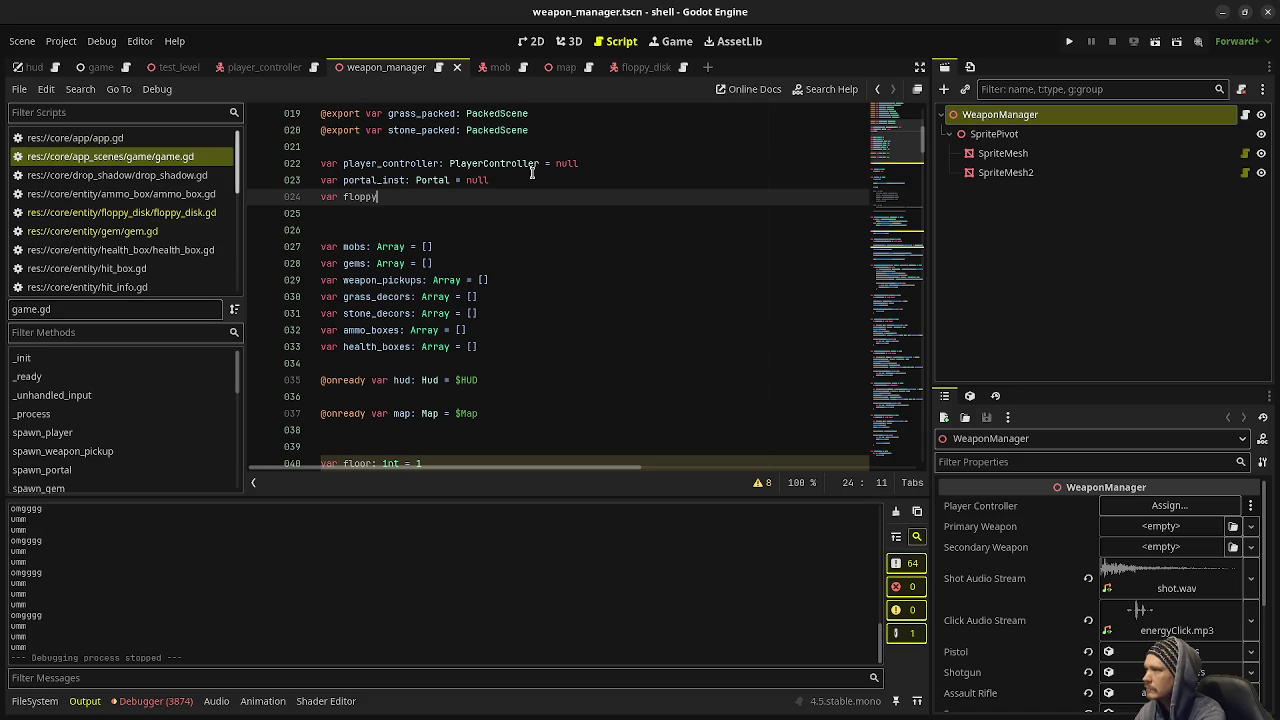
{"action": "type", "text": "nst: "}
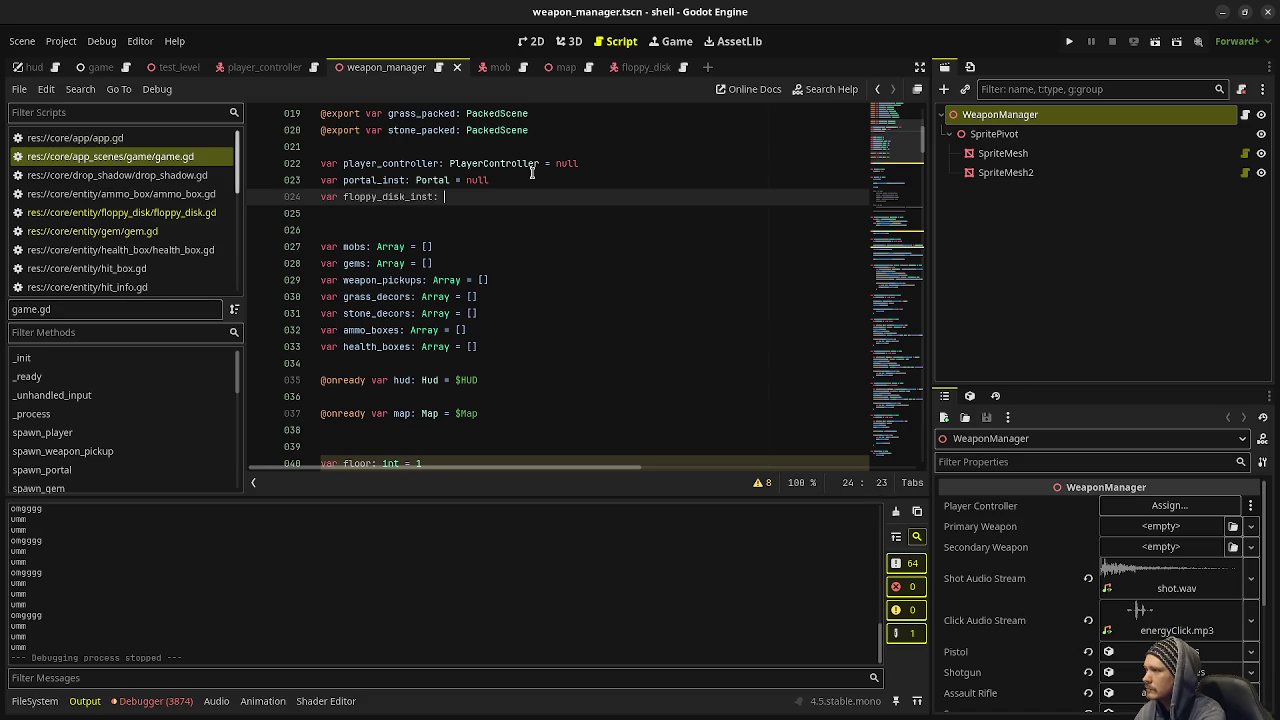
{"action": "type", "text": "FloppyDisk = "}
{"action": "type", "text": "null"}
Step: Scroll through the existing spawn functions and select the whole spawn_portal function
{"action": "scroll", "coordinate": [532, 173], "scroll_direction": "down", "scroll_amount": 9}
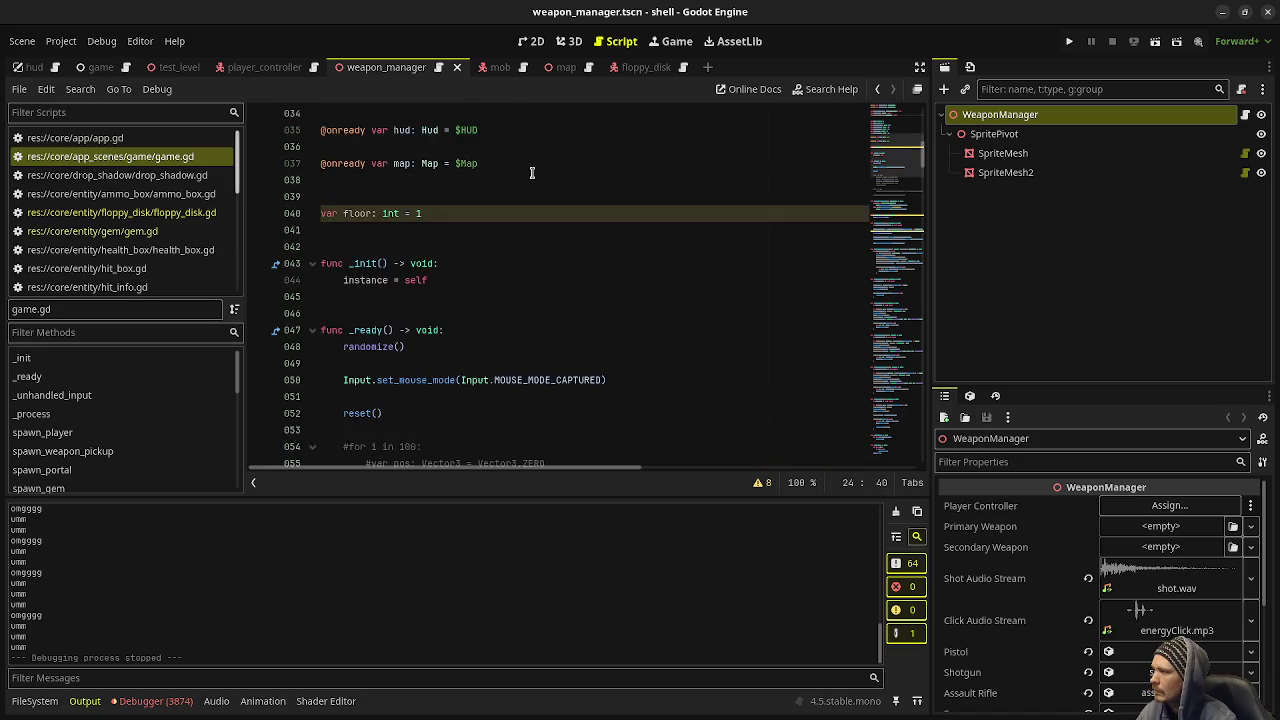
{"action": "scroll", "coordinate": [532, 173], "scroll_direction": "down", "scroll_amount": 13}
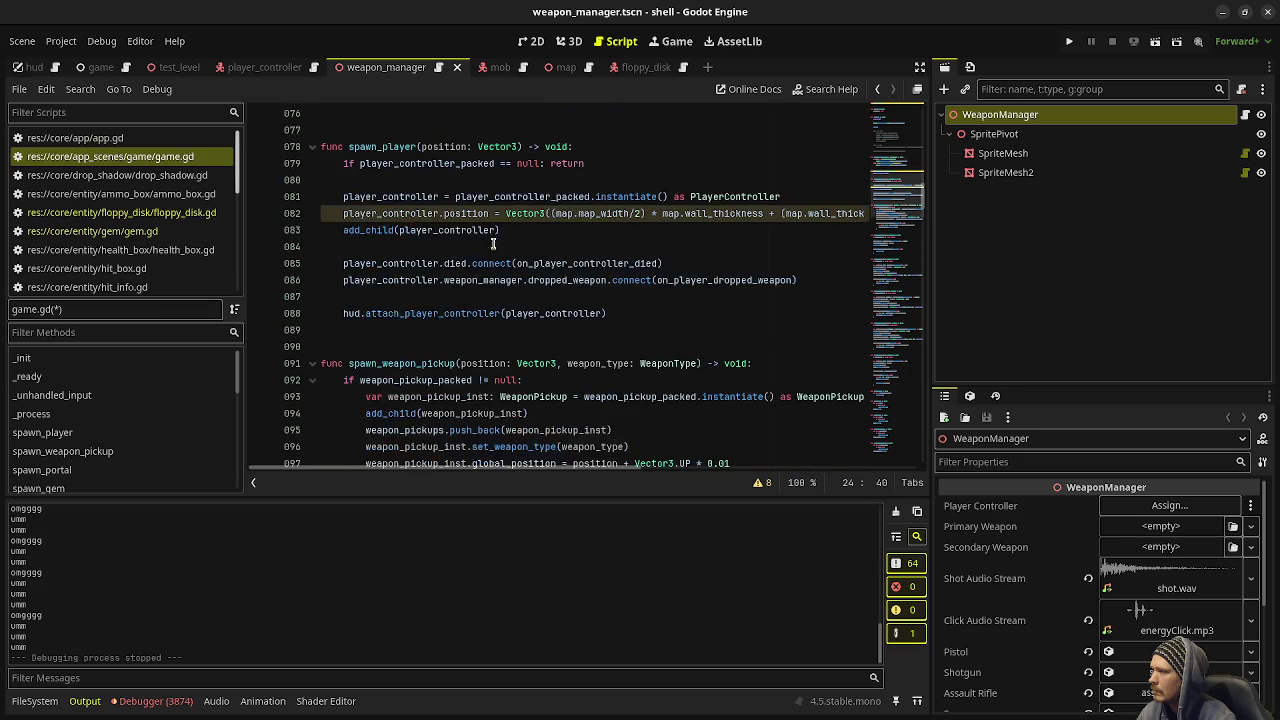
{"action": "scroll", "coordinate": [493, 244], "scroll_direction": "down", "scroll_amount": 20}
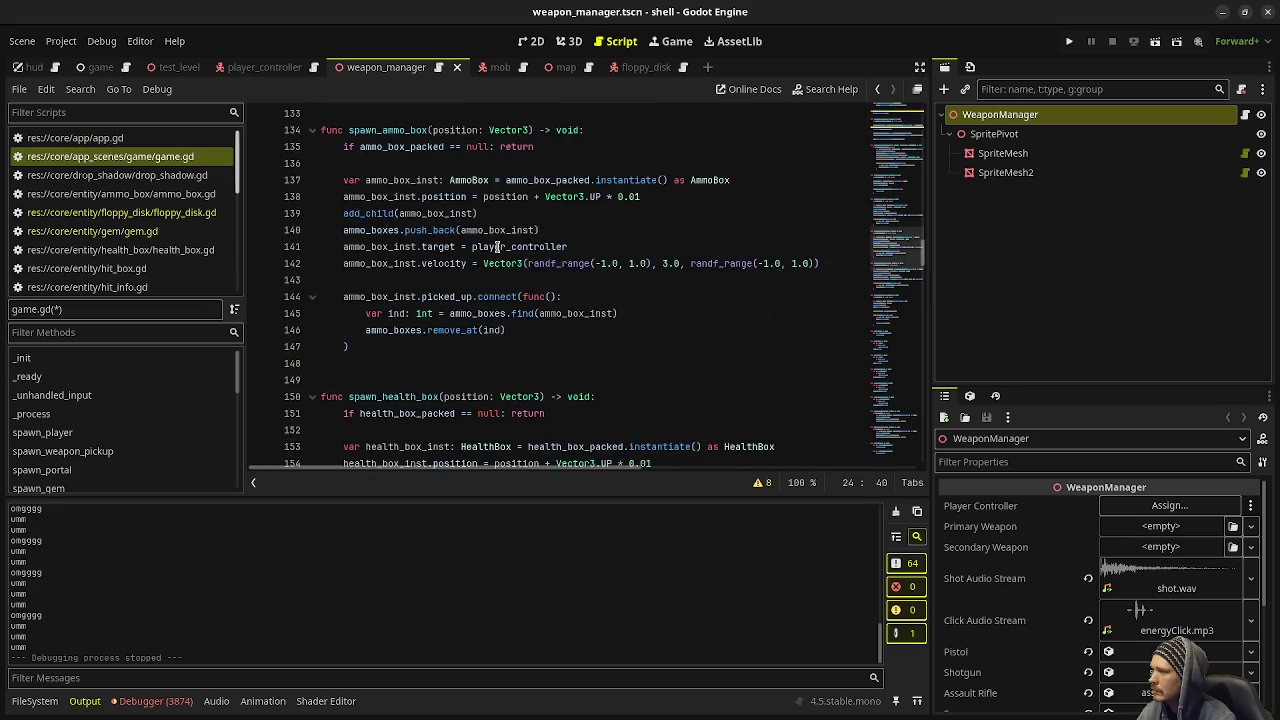
{"action": "scroll", "coordinate": [497, 246], "scroll_direction": "down", "scroll_amount": 16}
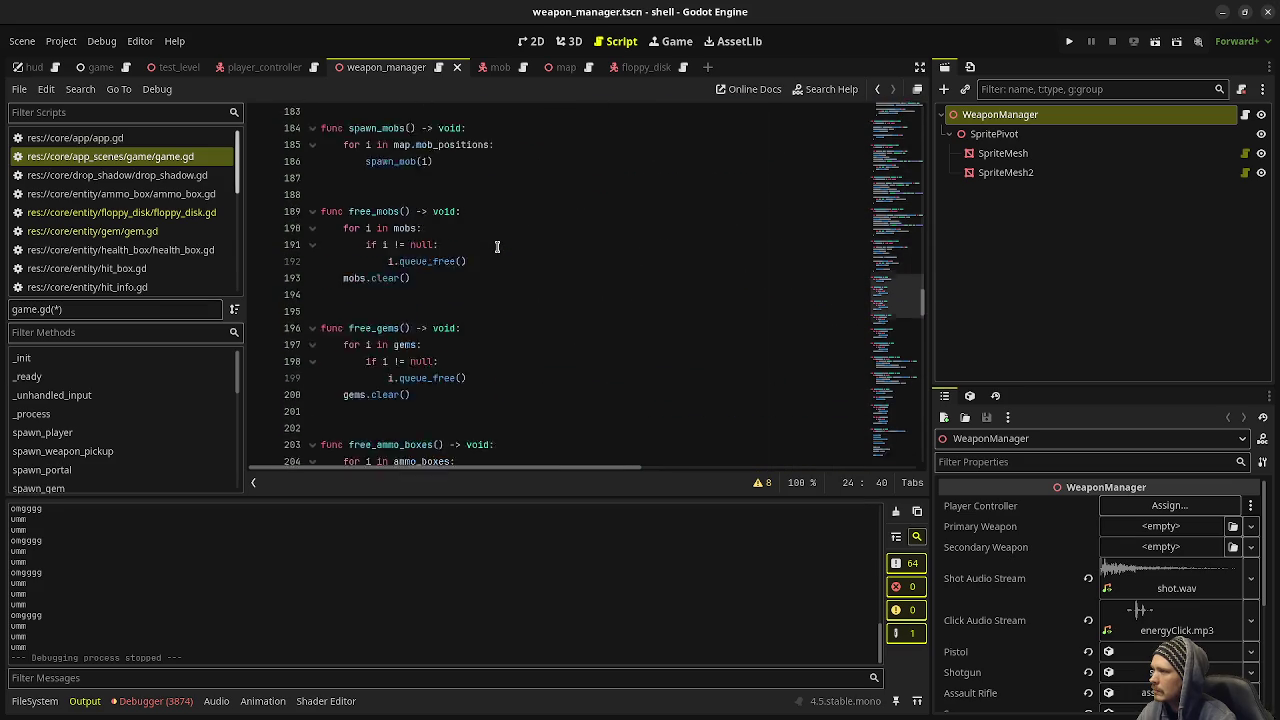
{"action": "scroll", "coordinate": [500, 250], "scroll_direction": "down", "scroll_amount": 20}
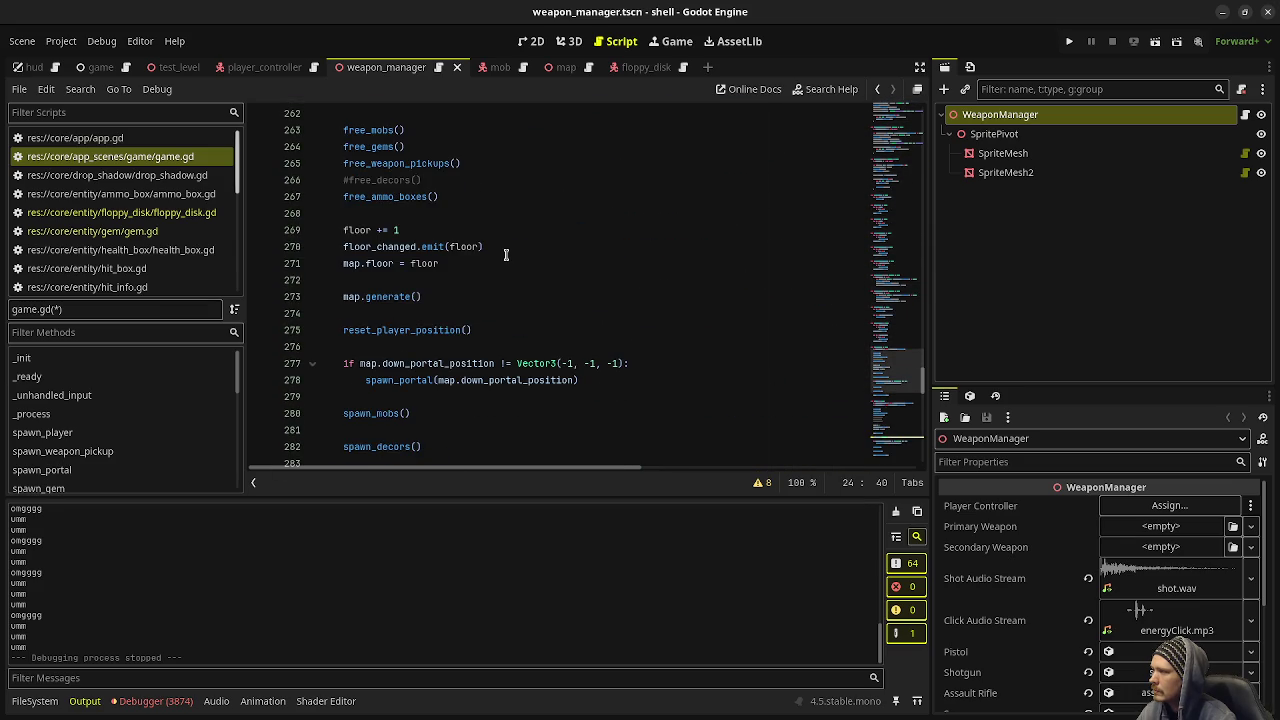
{"action": "scroll", "coordinate": [505, 254], "scroll_direction": "up", "scroll_amount": 20}
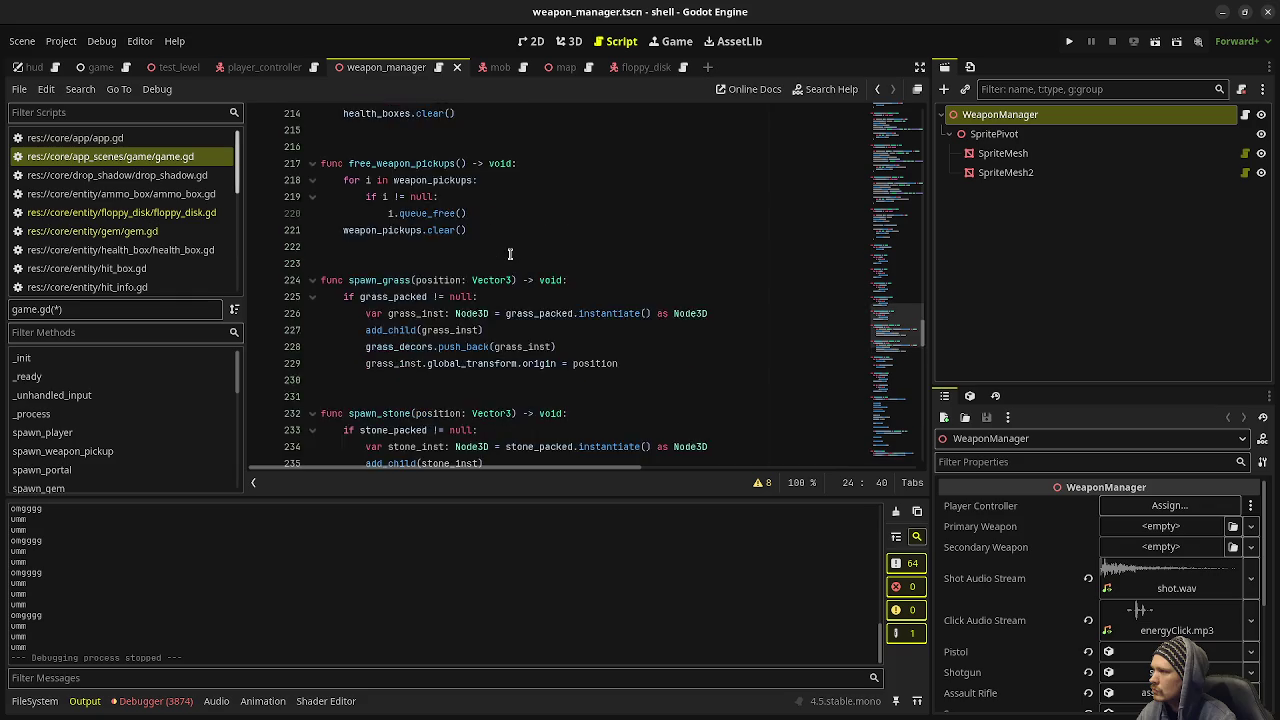
{"action": "scroll", "coordinate": [510, 254], "scroll_direction": "up", "scroll_amount": 13}
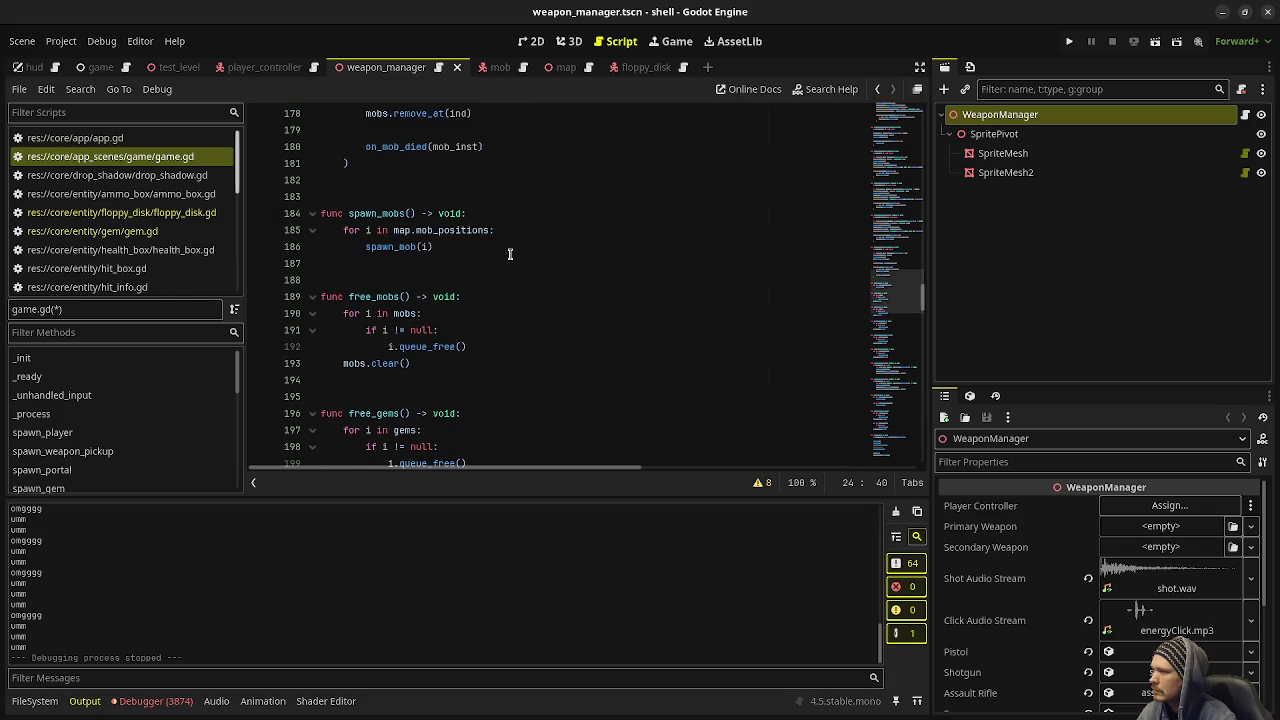
{"action": "scroll", "coordinate": [510, 254], "scroll_direction": "up", "scroll_amount": 9}
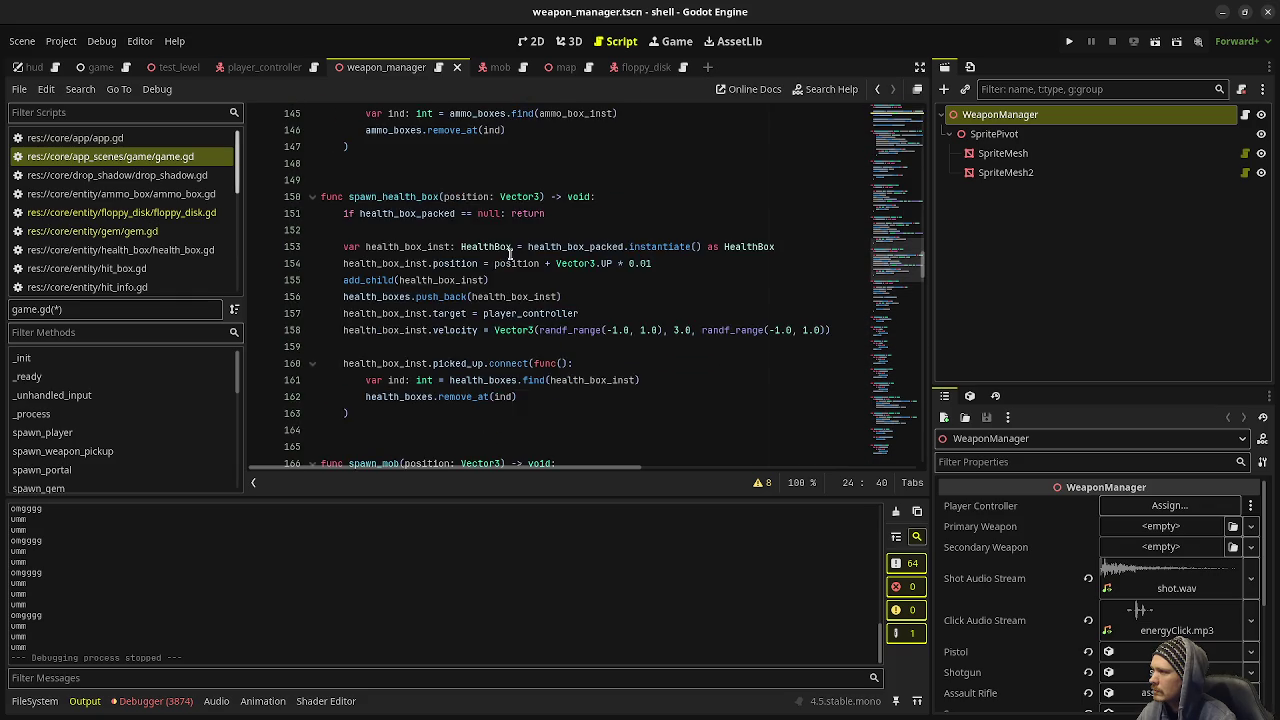
{"action": "scroll", "coordinate": [510, 254], "scroll_direction": "up", "scroll_amount": 12}
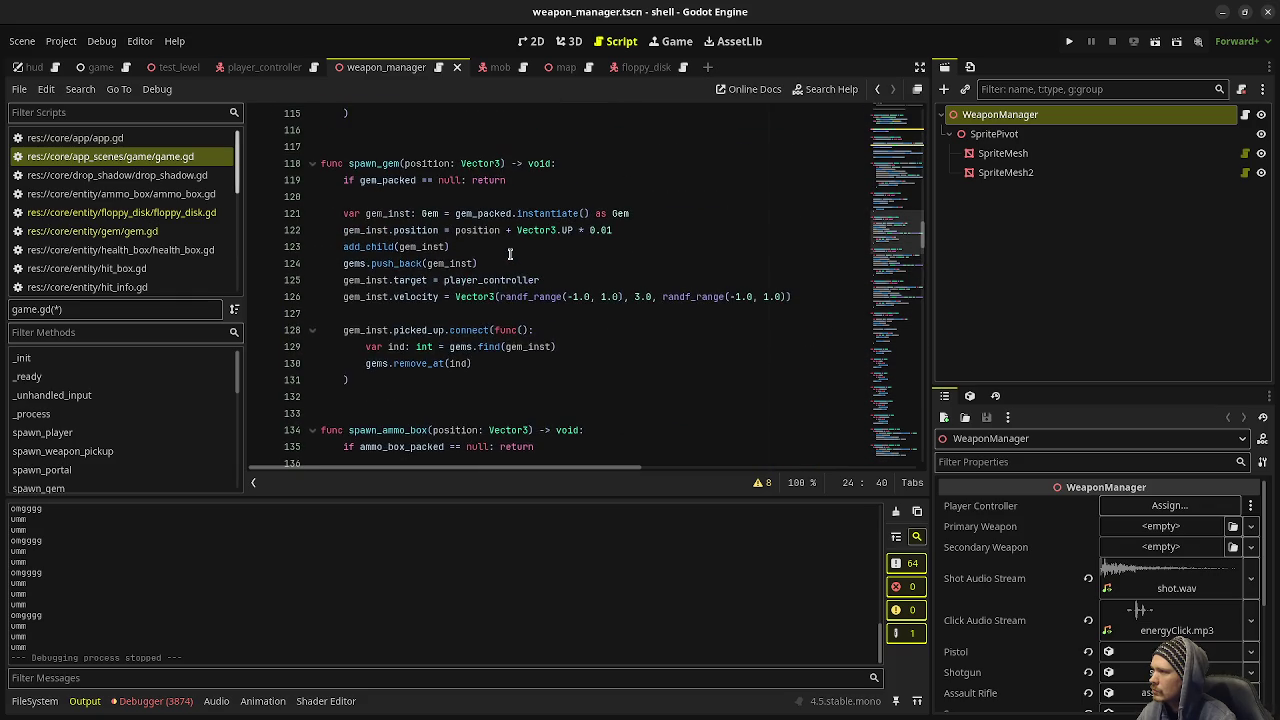
{"action": "mouse_move", "coordinate": [360, 420]}
{"action": "left_mouse_down"}
{"action": "mouse_move", "coordinate": [277, 298]}
{"action": "mouse_move", "coordinate": [320, 263]}
{"action": "left_mouse_up"}
Step: Paste a duplicate of spawn_portal below the original and save game.gd
{"action": "key", "text": "ctrl+c"}
{"action": "left_click", "coordinate": [387, 431]}
{"action": "key", "text": "Return"}
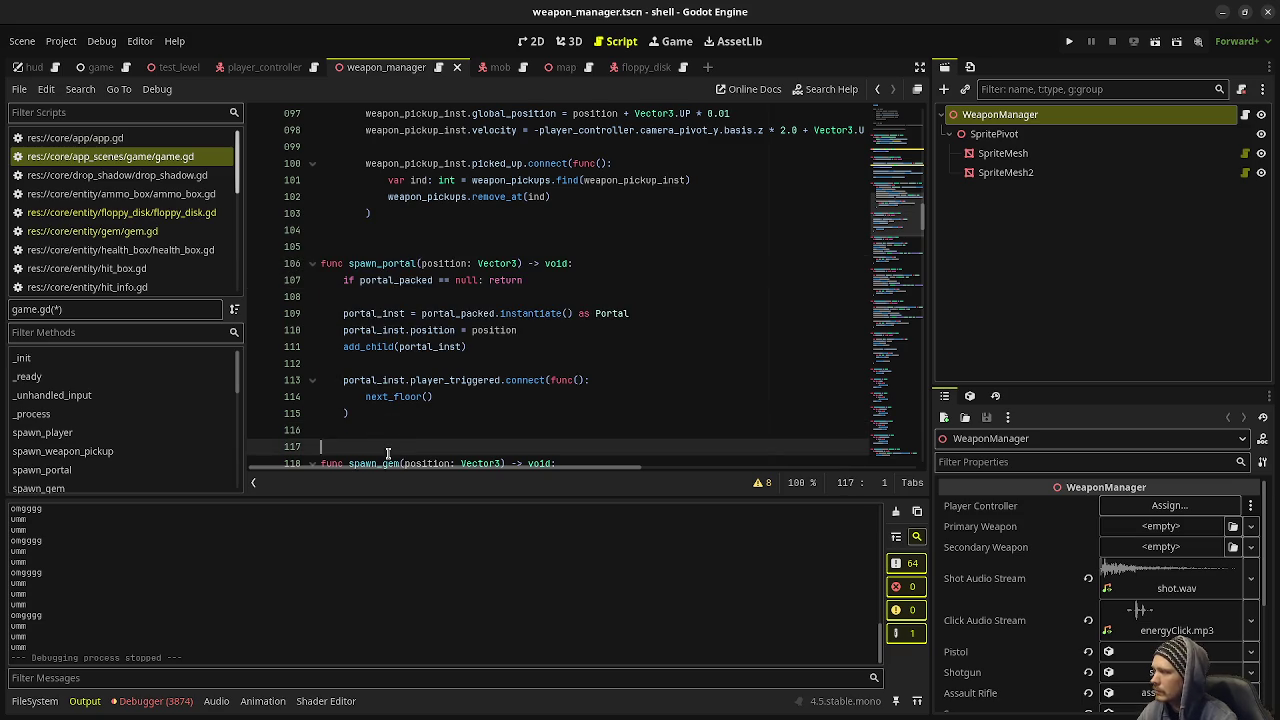
{"action": "key", "text": "ctrl+v"}
{"action": "key", "text": "ctrl+s"}
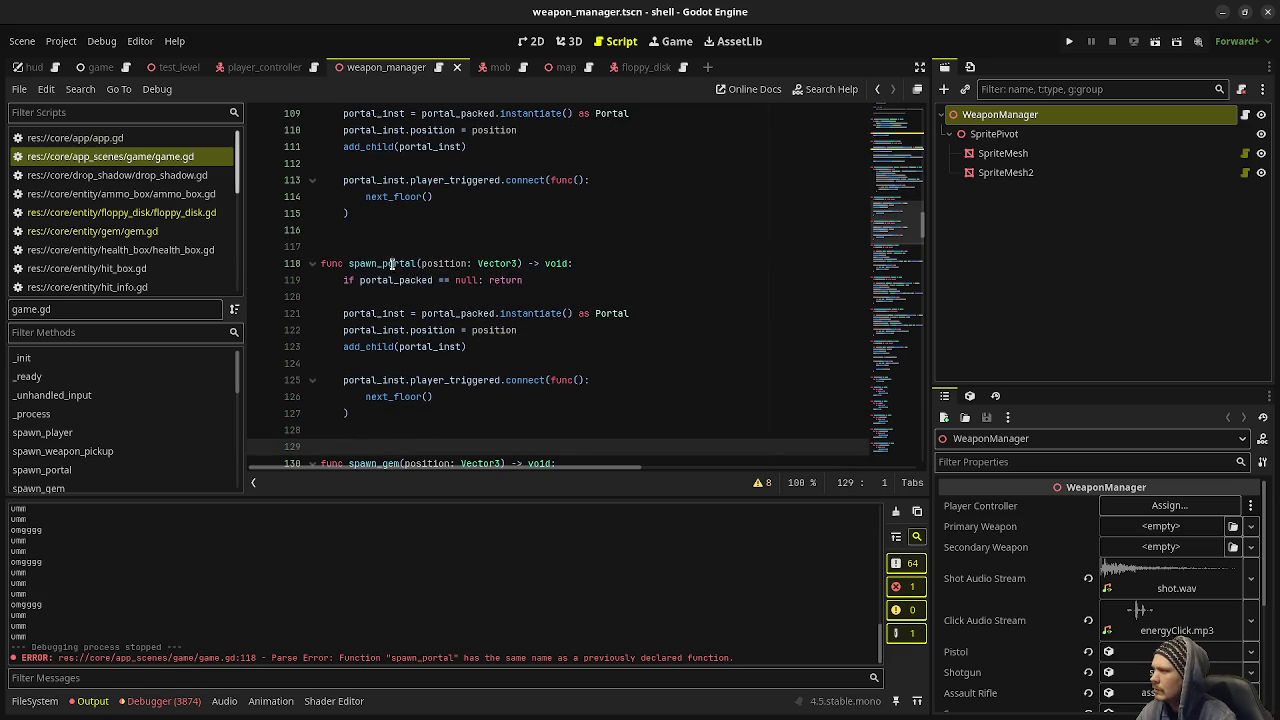
Step: Rename the copy to spawn_floppy_disk and change its portal variables to floppy_dist
{"action": "left_click_drag", "start_coordinate": [383, 263], "coordinate": [416, 263]}
{"action": "type", "text": "flopp"}
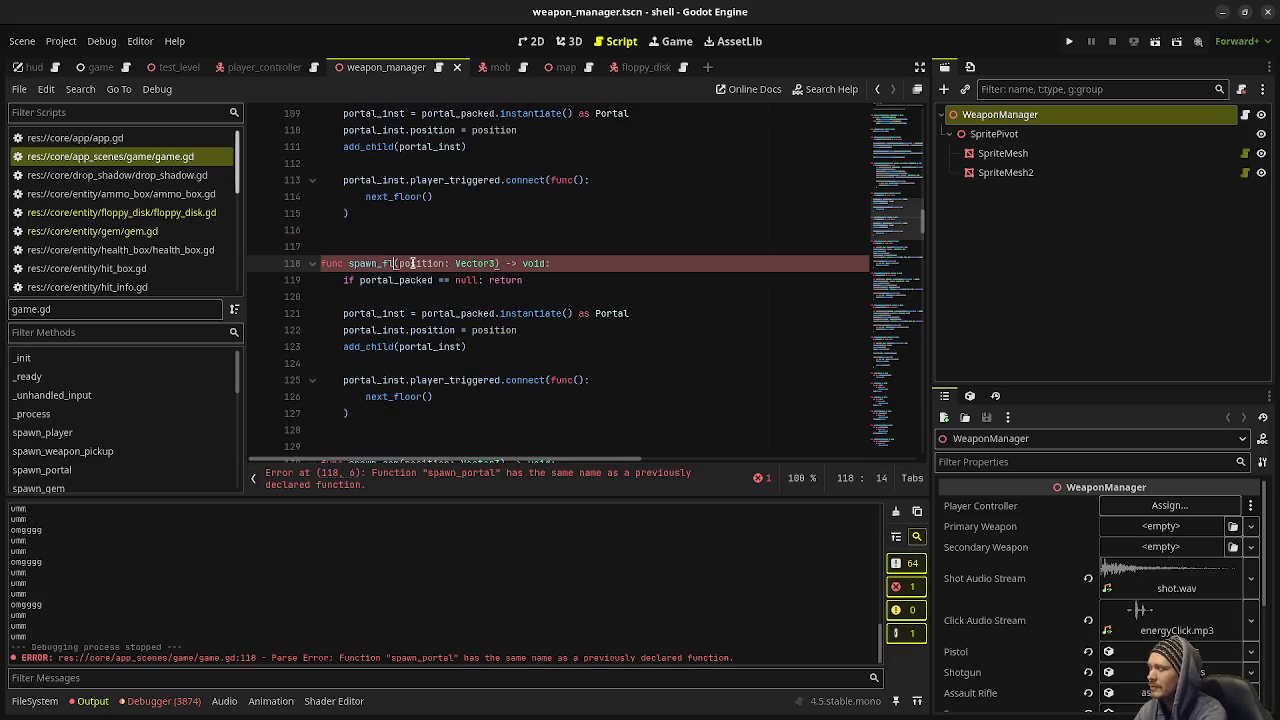
{"action": "type", "text": "y_disk"}
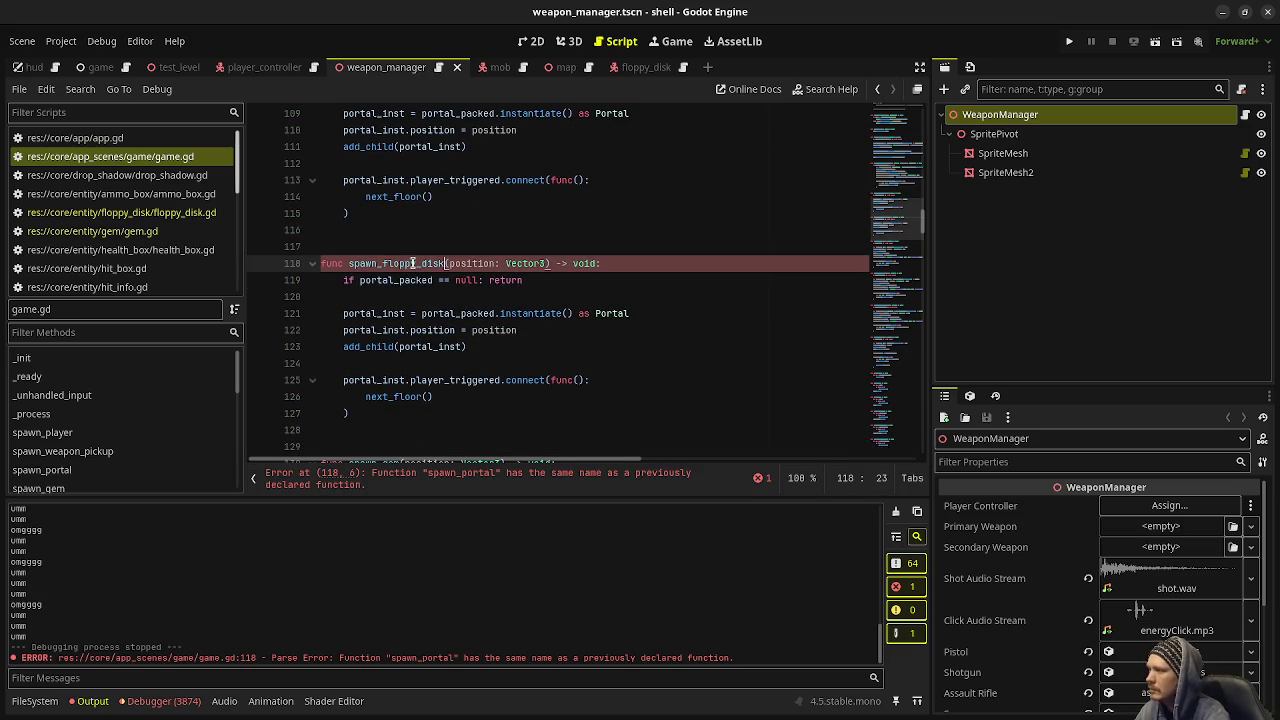
{"action": "double_click", "coordinate": [416, 263]}
{"action": "left_click_drag", "start_coordinate": [360, 280], "coordinate": [393, 280]}
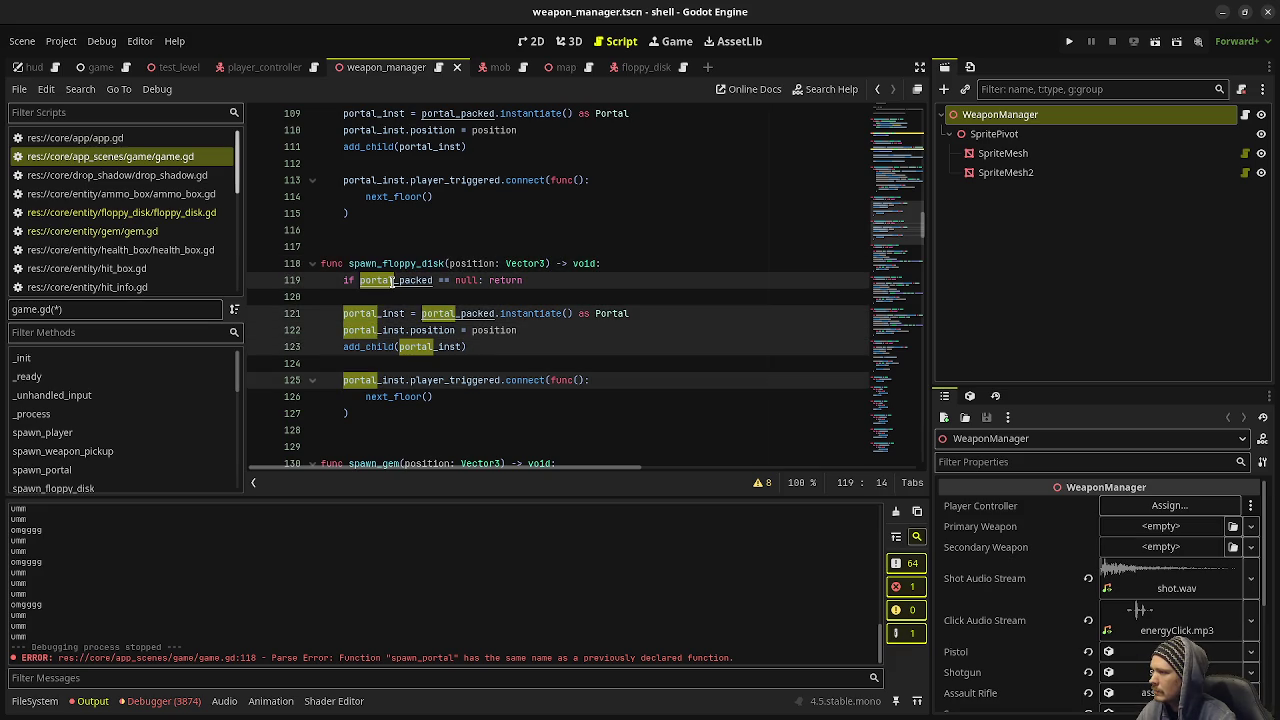
{"action": "type", "text": "floppy_"}
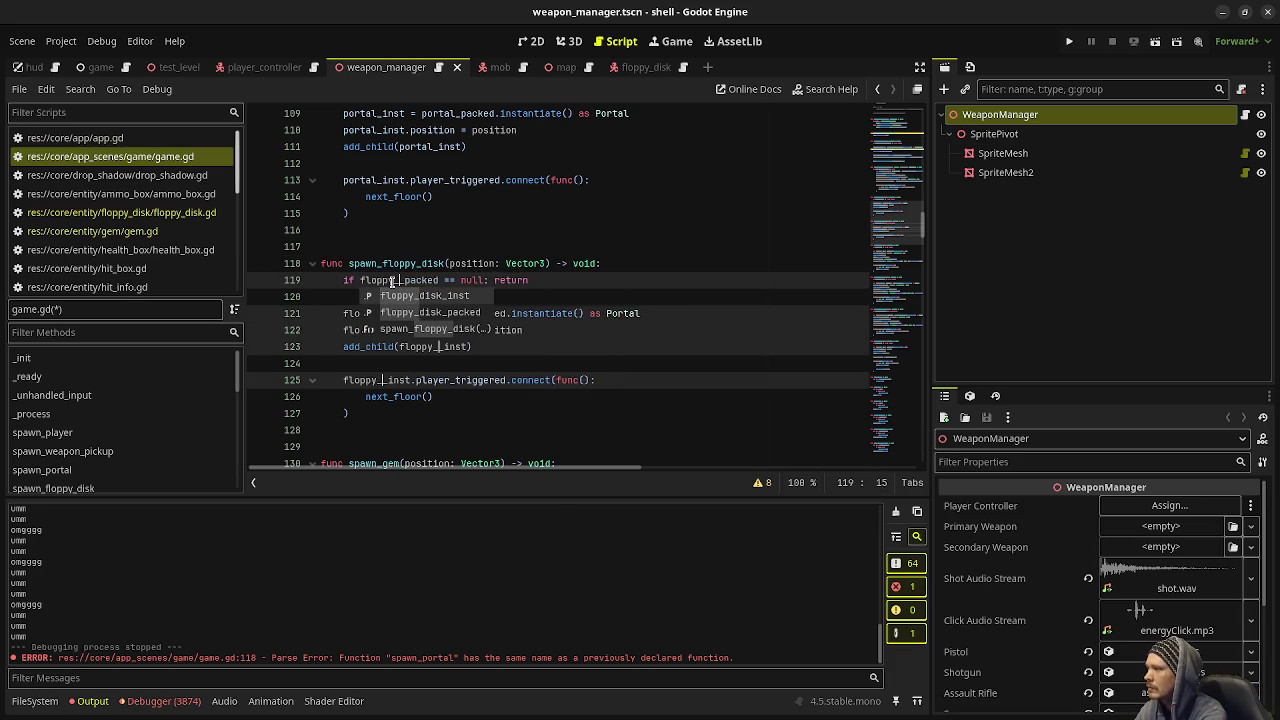
{"action": "type", "text": "dist"}
{"action": "key", "text": "Escape"}
{"action": "key", "text": "End"}
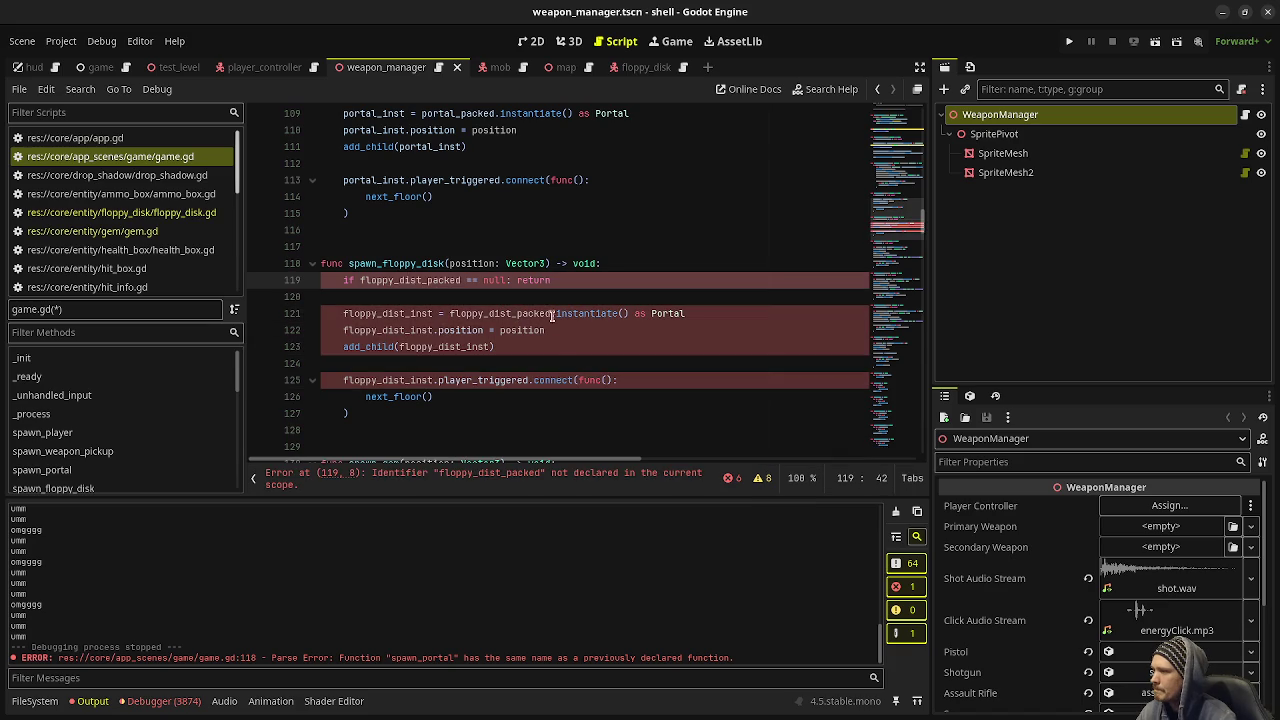
Step: Change the instance cast from 'as Portal' to 'as FloppyDisk' using autocomplete
{"action": "double_click", "coordinate": [655, 313]}
{"action": "type", "text": "FloppyDi"}
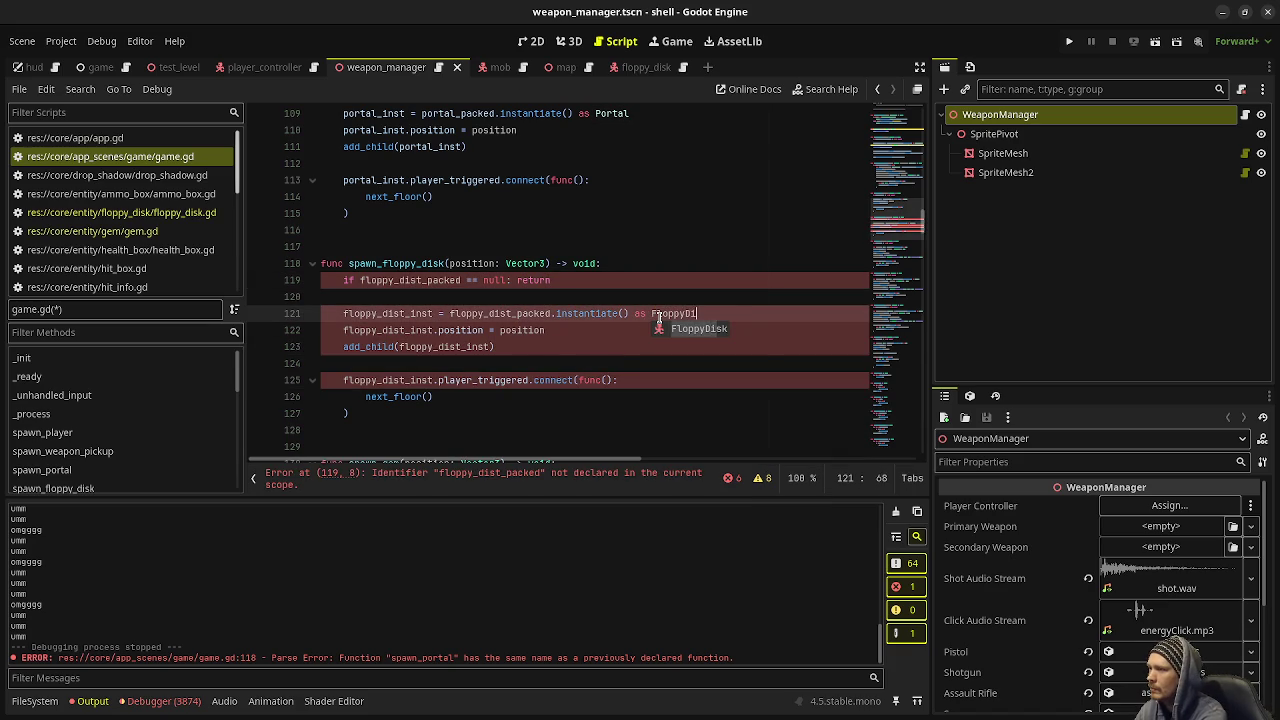
{"action": "key", "text": "Return"}
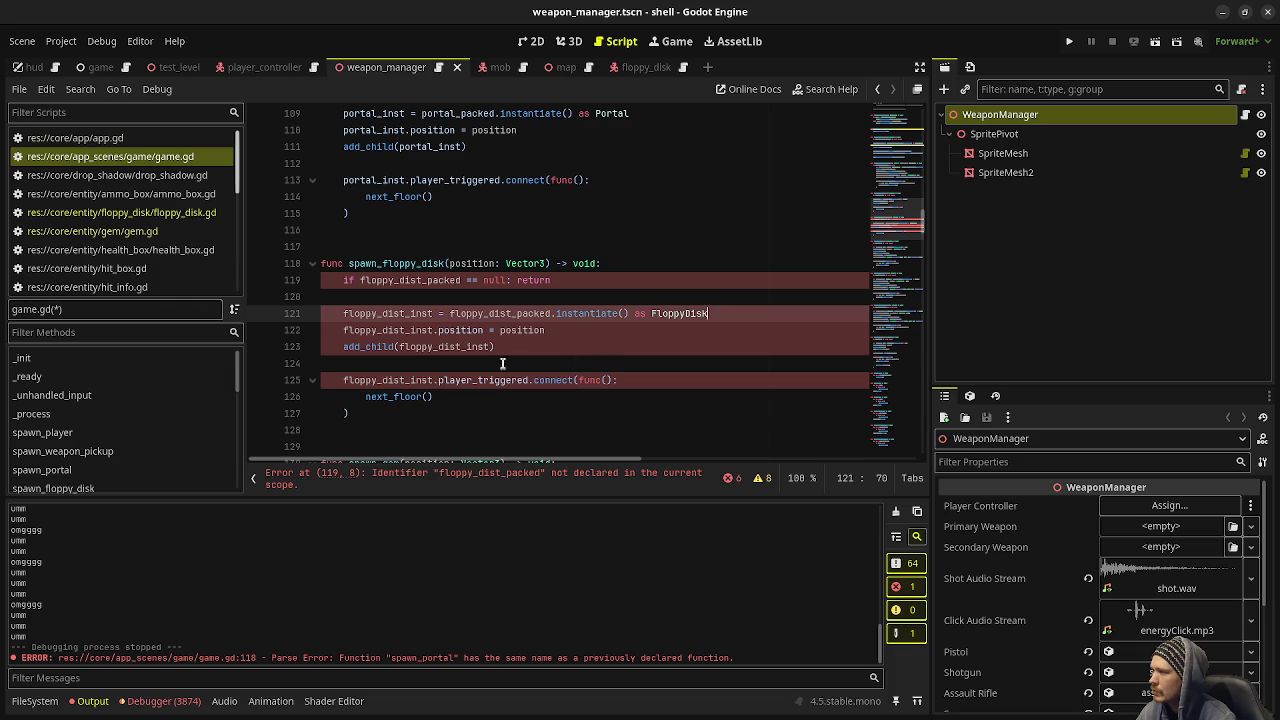
{"action": "mouse_move", "coordinate": [383, 399]}
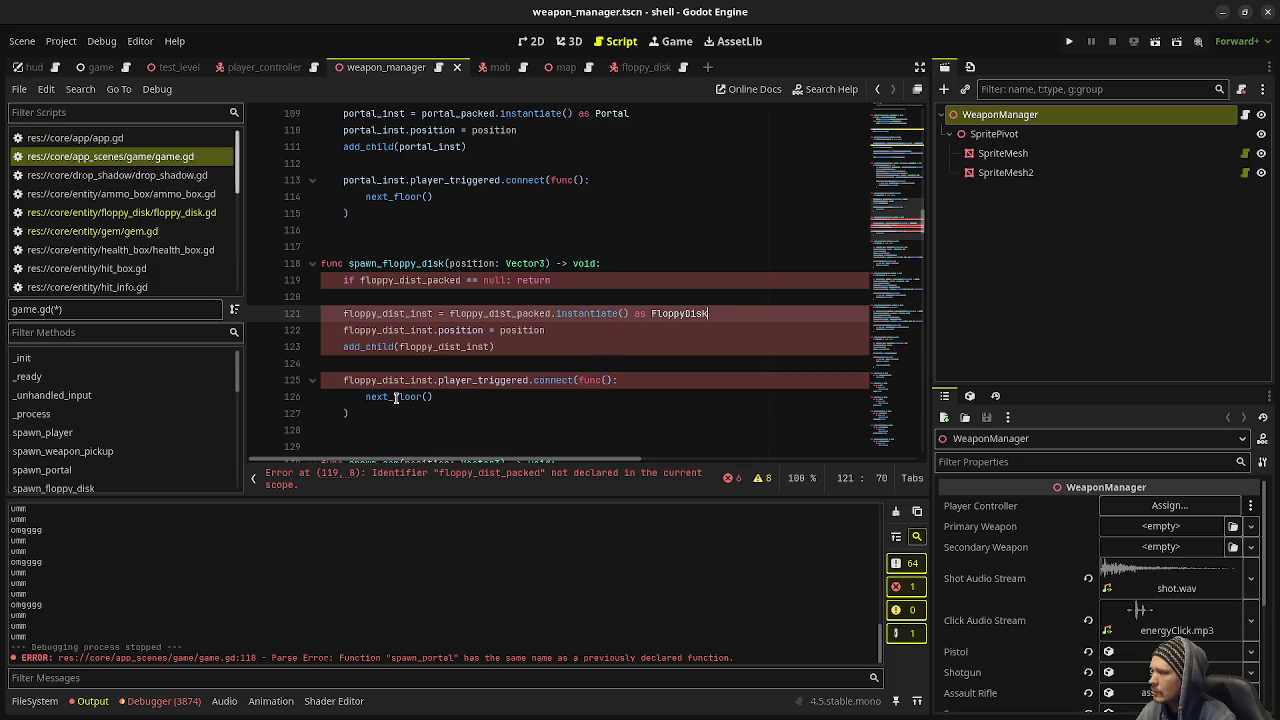
{"action": "left_click", "coordinate": [367, 397]}
Step: Prefix lines 125–127 with # to comment out the player_triggered.connect lambda
{"action": "type", "text": "#"}
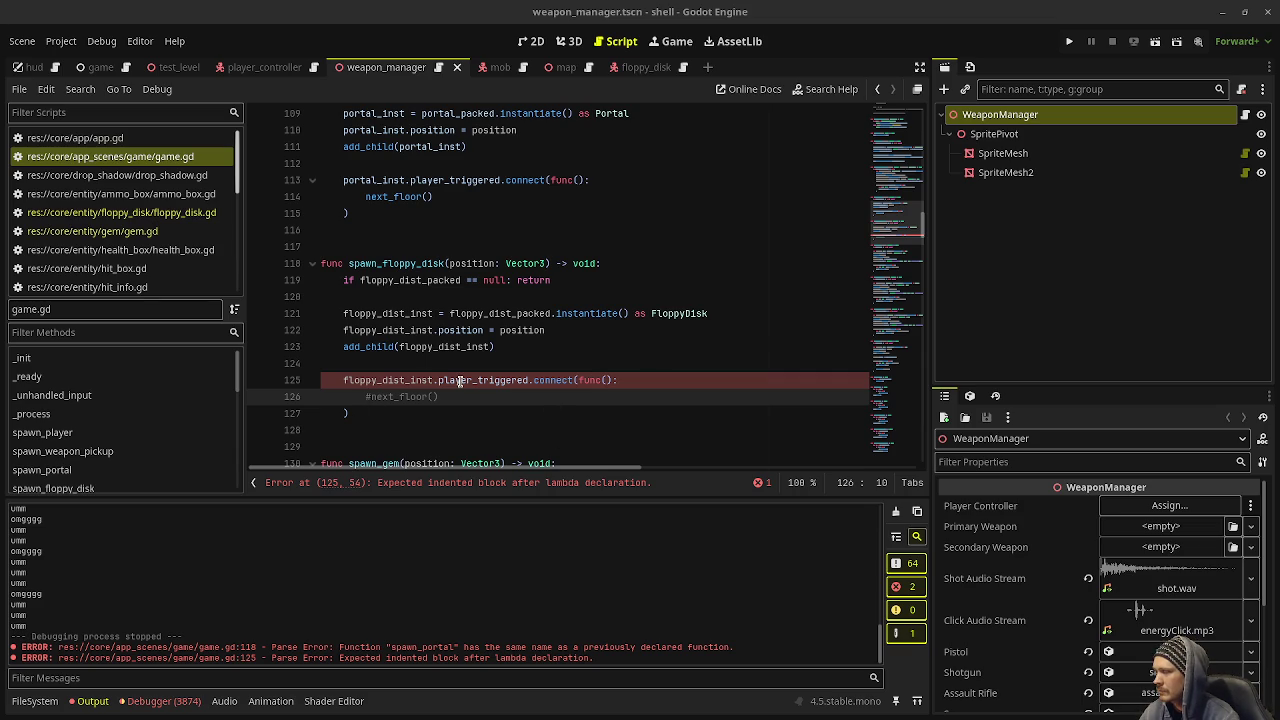
{"action": "left_click", "coordinate": [352, 412]}
{"action": "key", "text": "BackSpace"}
{"action": "type", "text": "//"}
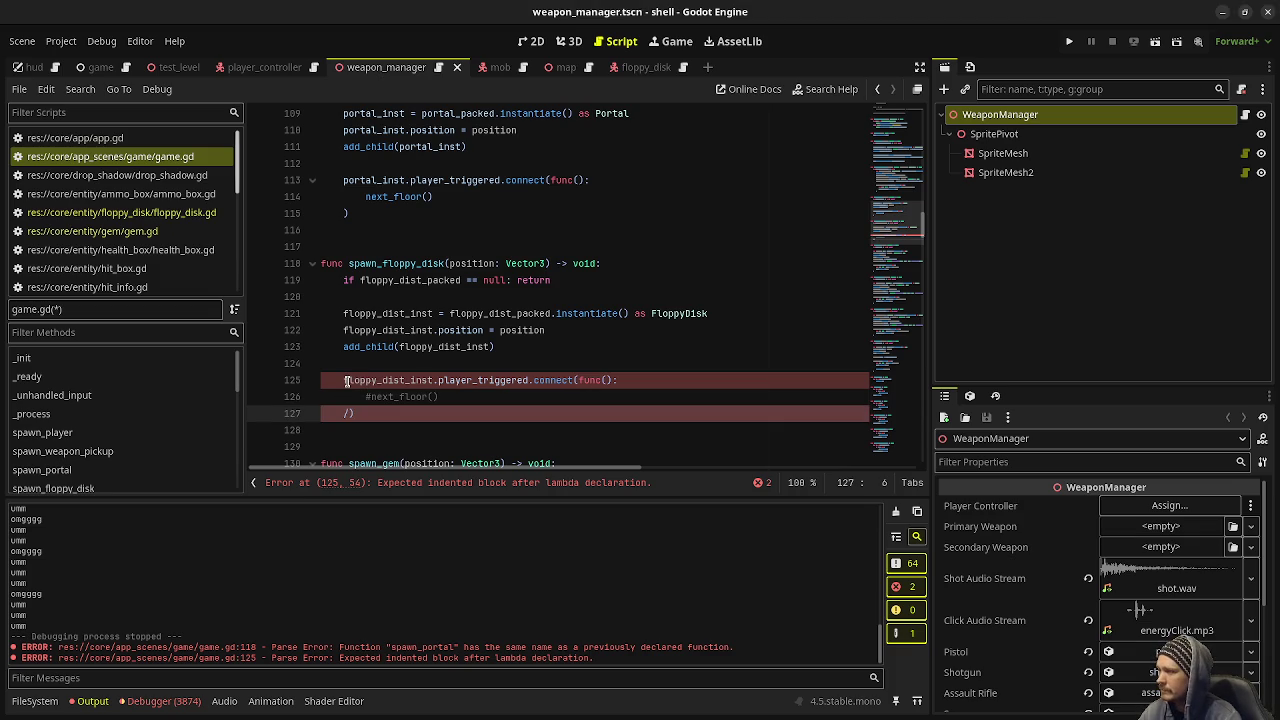
{"action": "key", "text": "BackSpace"}
{"action": "key", "text": "BackSpace"}
{"action": "type", "text": "#)"}
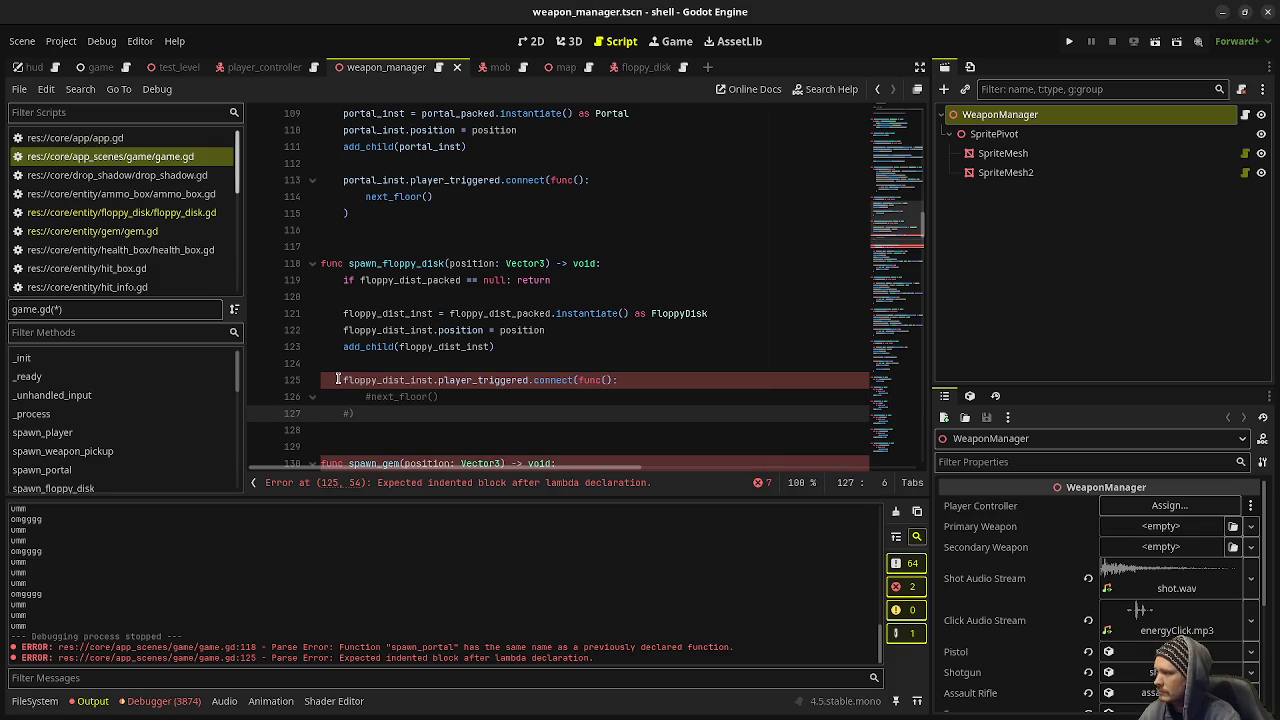
{"action": "left_click", "coordinate": [343, 380]}
{"action": "type", "text": "#"}
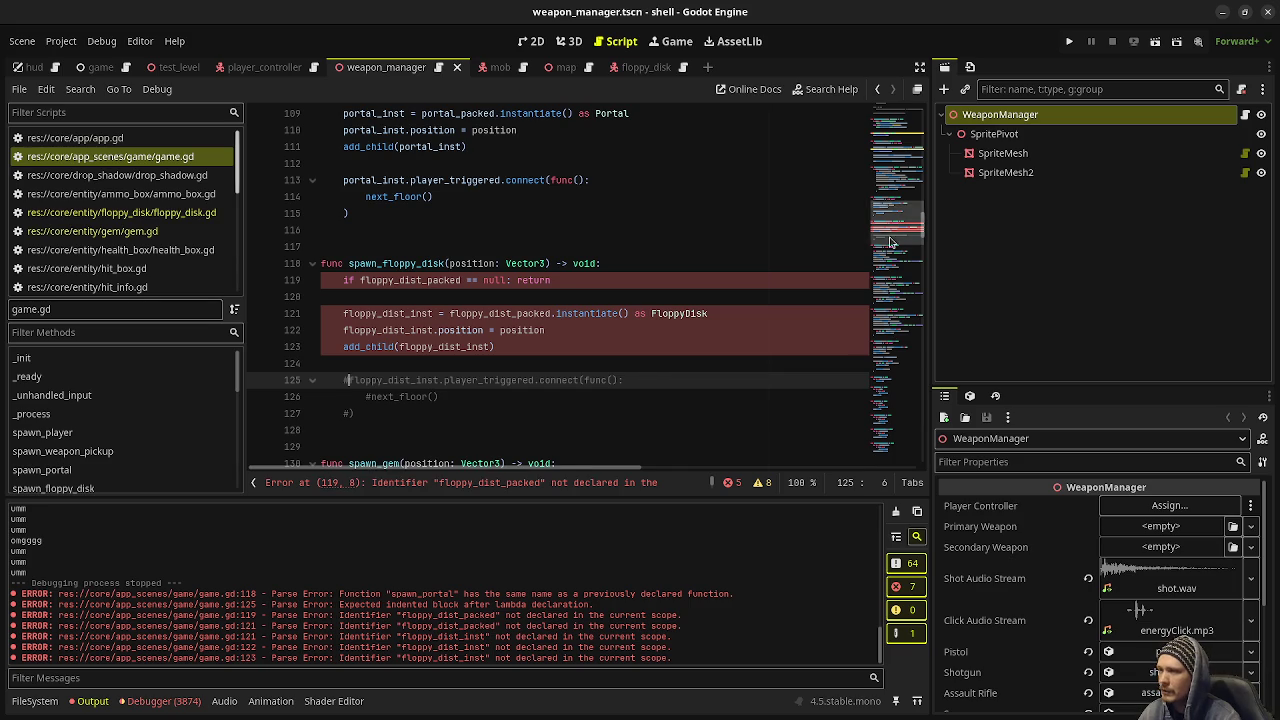
{"action": "left_click", "coordinate": [897, 108]}
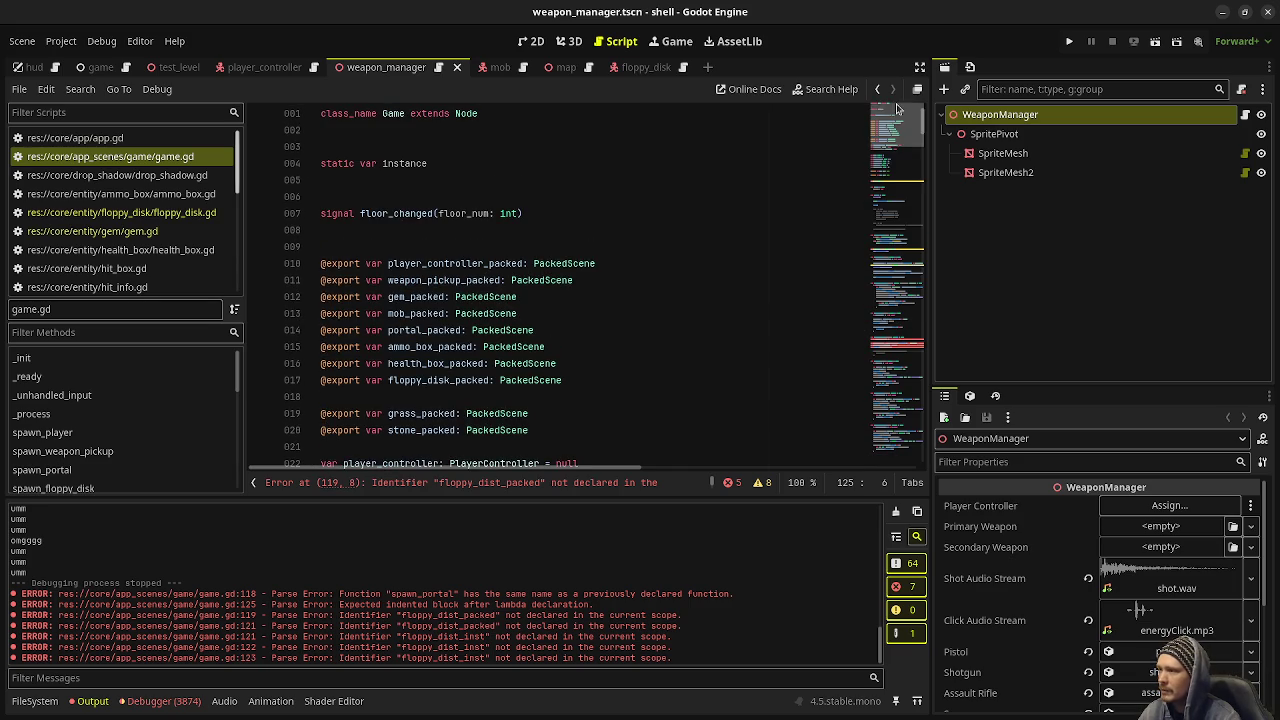
Step: Paste floppy_disk_packed over the misspelled floppy_dist names on lines 119, 121 and 122
{"action": "double_click", "coordinate": [426, 382]}
{"action": "scroll", "coordinate": [640, 370], "scroll_direction": "down", "scroll_amount": 20}
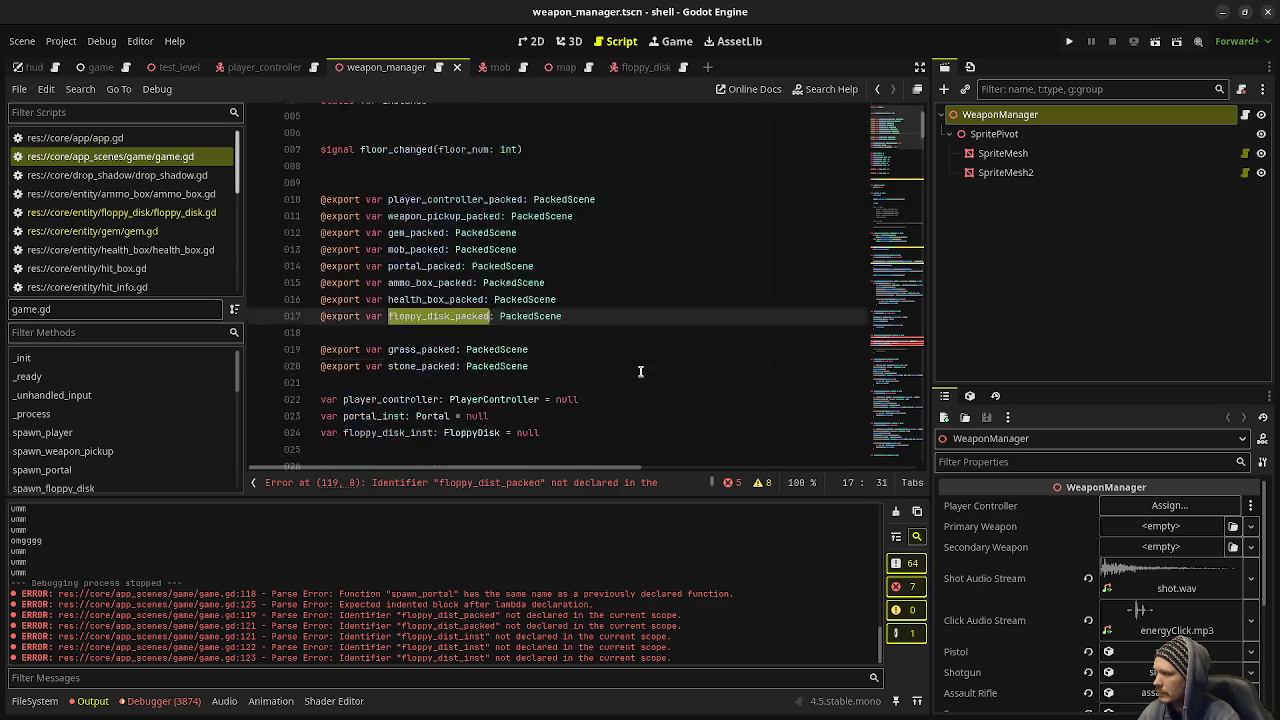
{"action": "scroll", "coordinate": [640, 370], "scroll_direction": "down", "scroll_amount": 15}
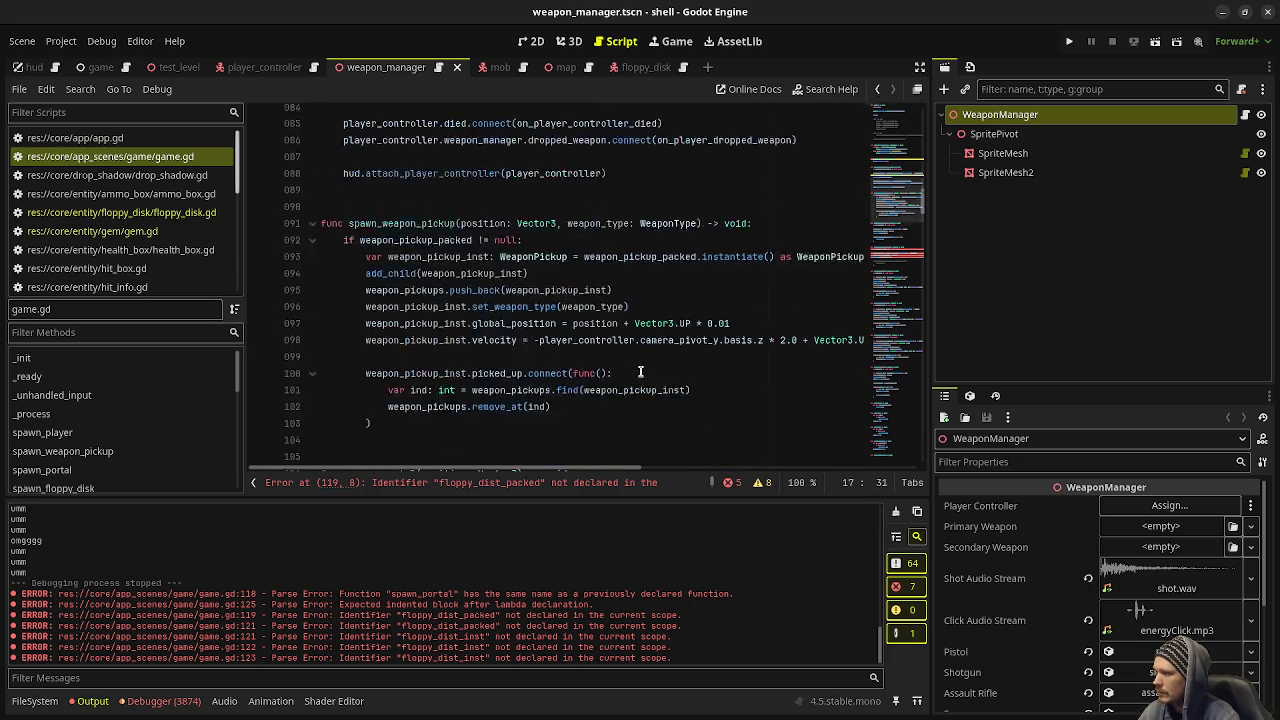
{"action": "double_click", "coordinate": [444, 130]}
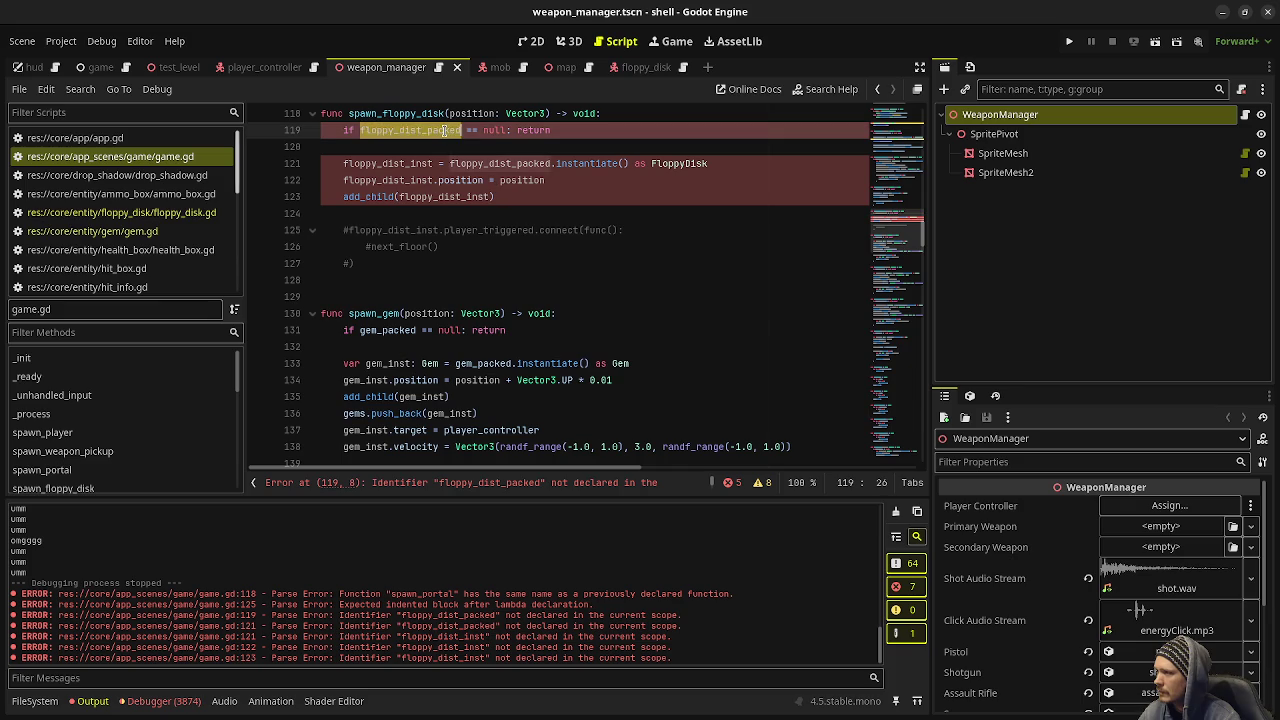
{"action": "key", "text": "ctrl+v"}
{"action": "double_click", "coordinate": [392, 163]}
{"action": "type", "text": "floppy_disk_packed"}
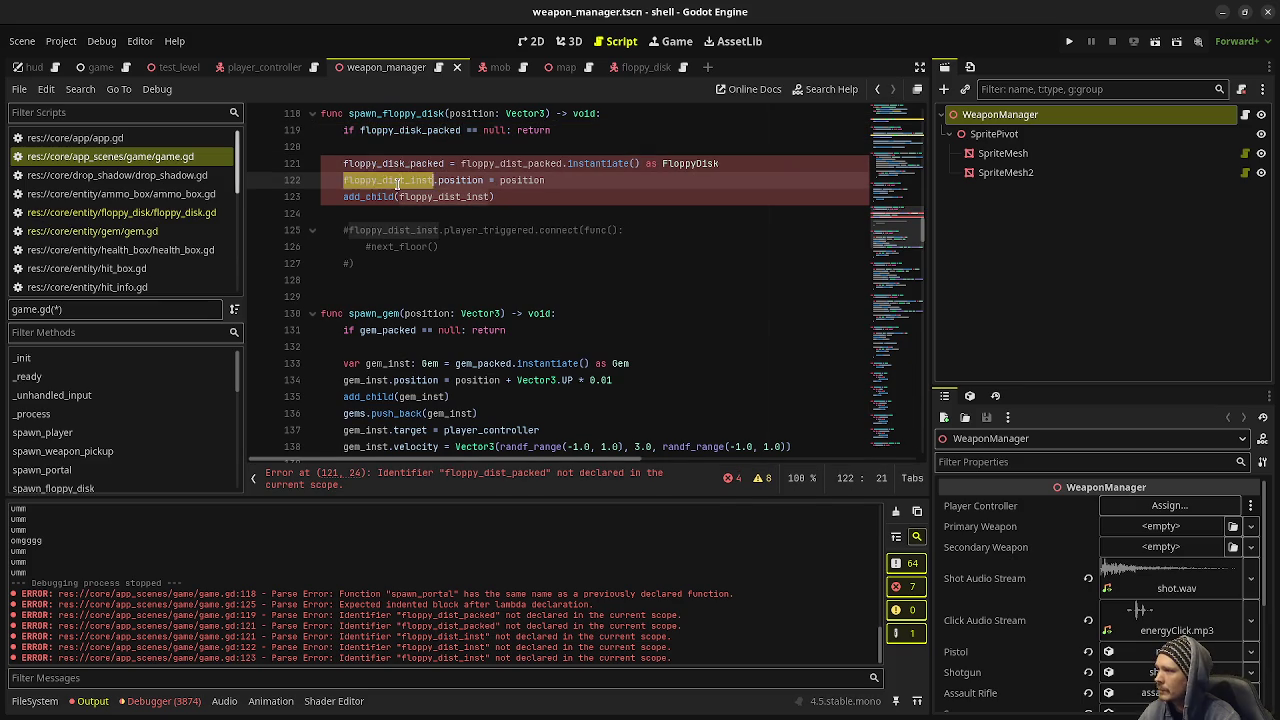
{"action": "double_click", "coordinate": [400, 180]}
{"action": "type", "text": "floppy_disk_packed"}
Step: Correct the remaining 'dist' to 'disk' on lines 121 and 123, making floppy_disk_inst
{"action": "left_click", "coordinate": [530, 163]}
{"action": "key", "text": "Delete"}
{"action": "type", "text": "k"}
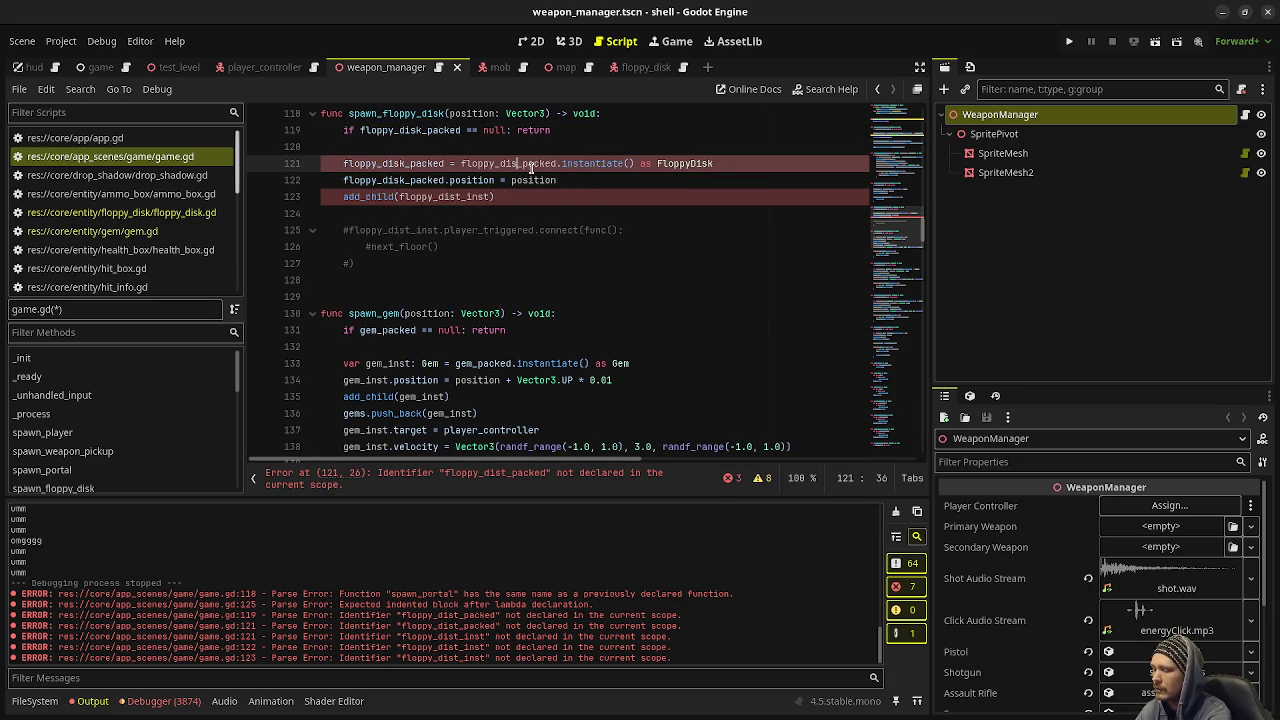
{"action": "left_click", "coordinate": [406, 180]}
{"action": "left_click", "coordinate": [466, 196]}
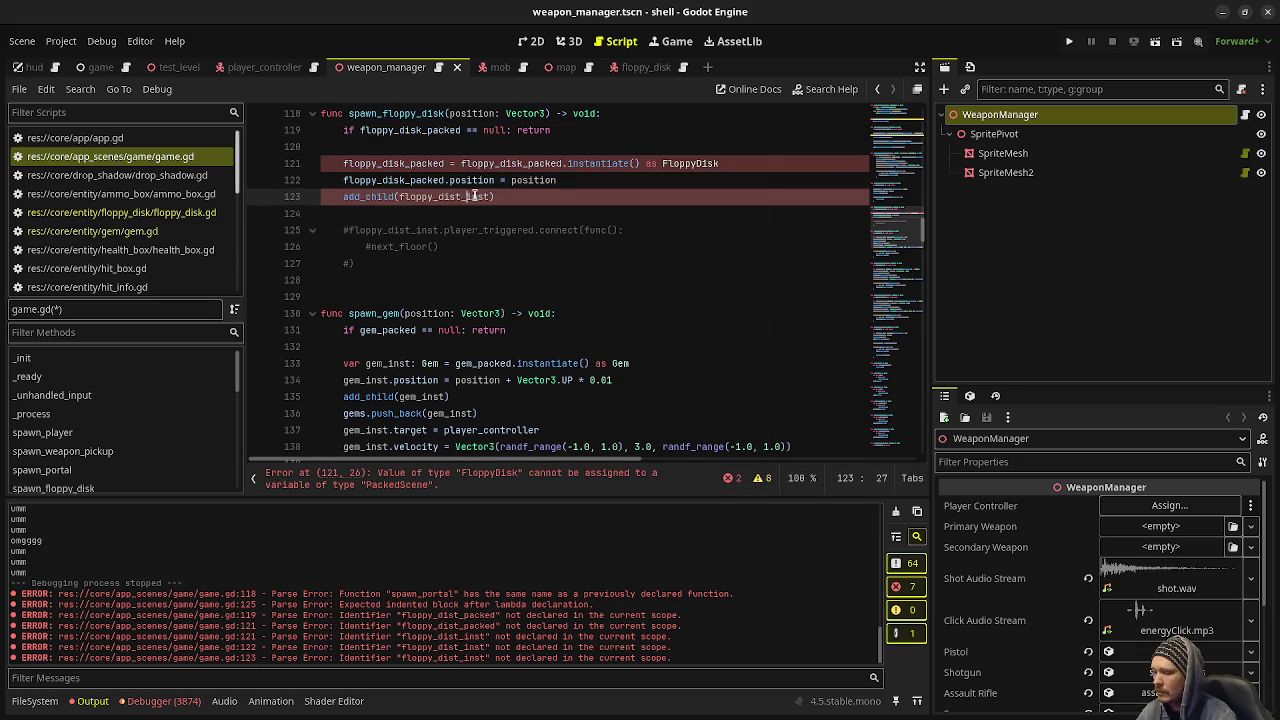
{"action": "key", "text": "BackSpace"}
{"action": "type", "text": "k"}
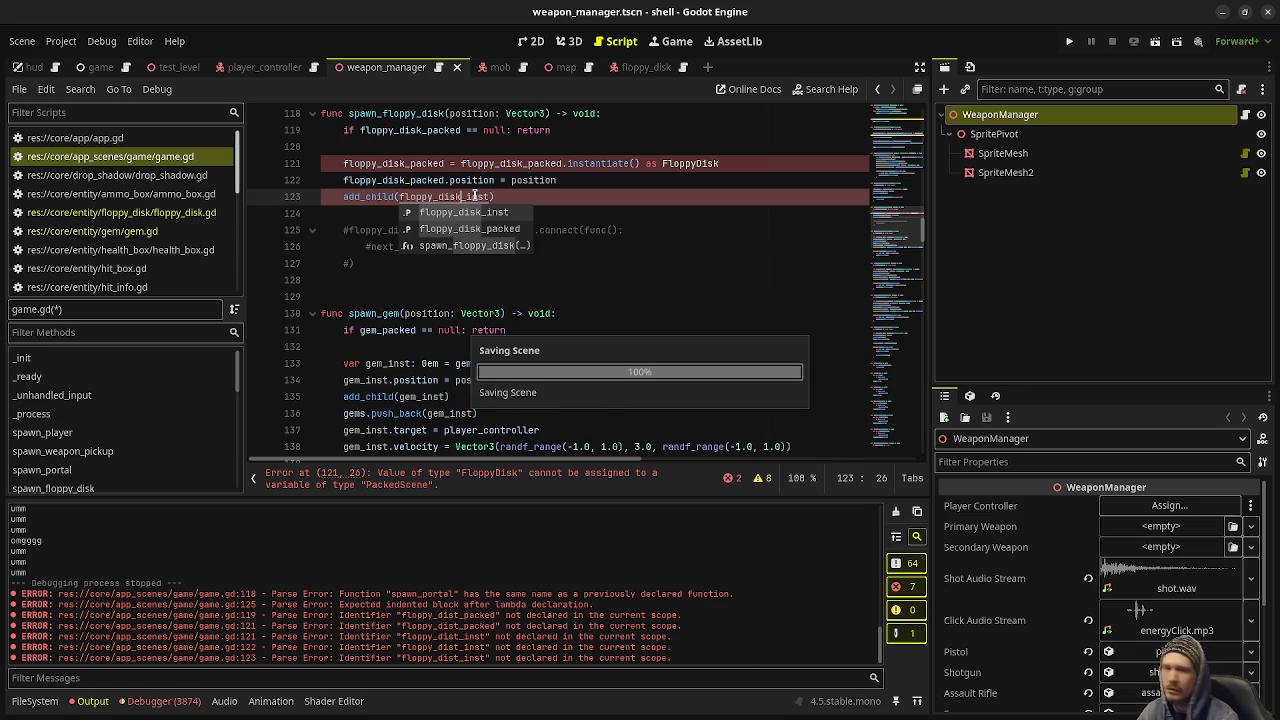
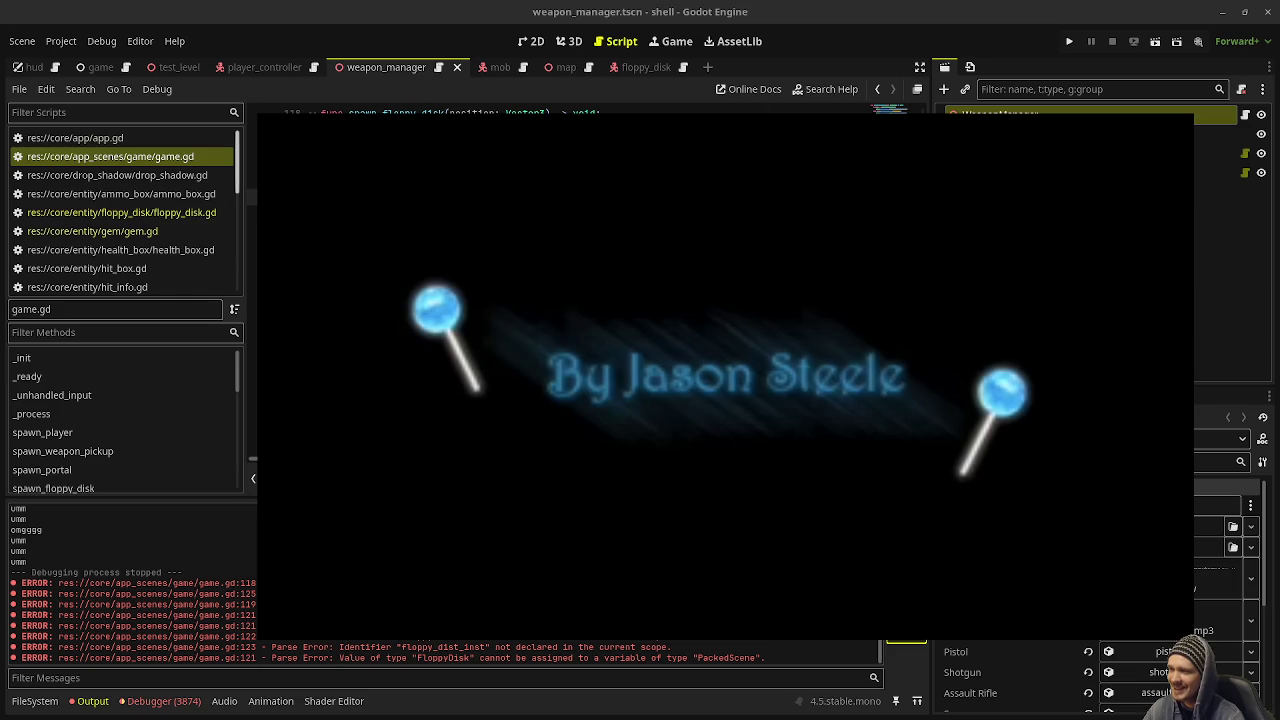
Step: Bring up the browser showing the albinoblacksheep.com homepage
{"action": "mouse_move", "coordinate": [801, 344]}
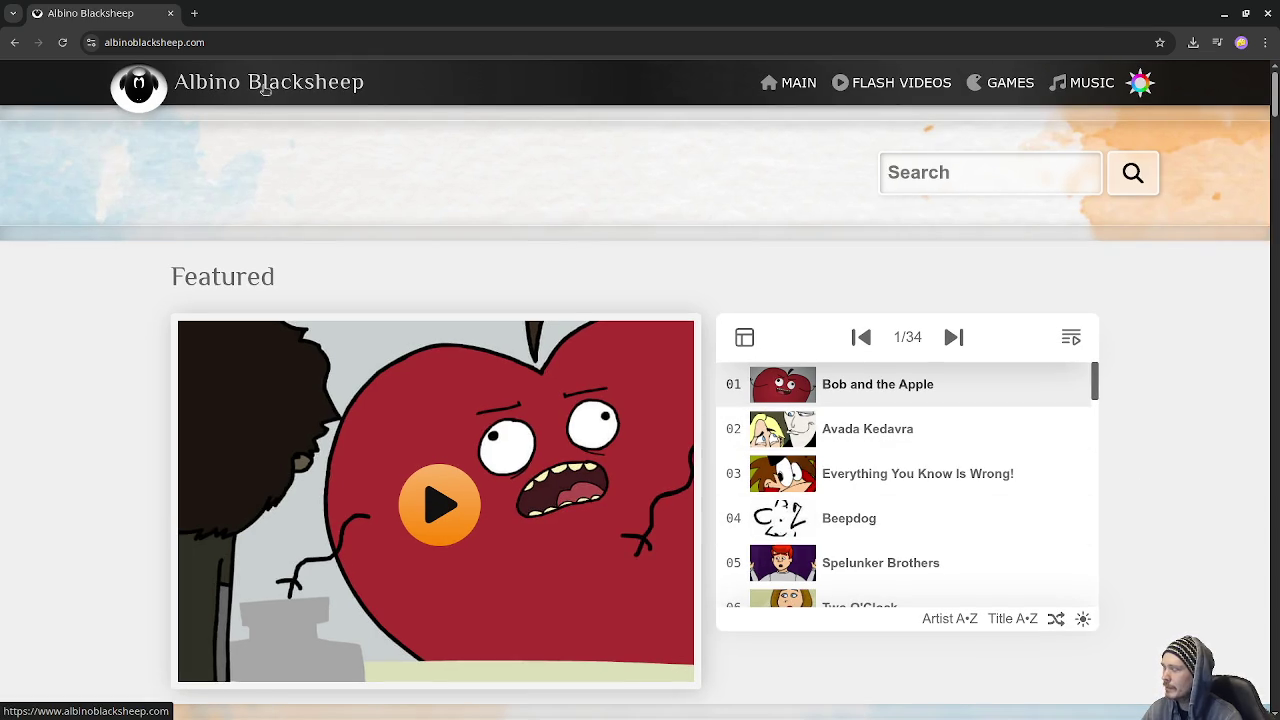
{"action": "scroll", "coordinate": [590, 338], "scroll_direction": "down", "scroll_amount": 9}
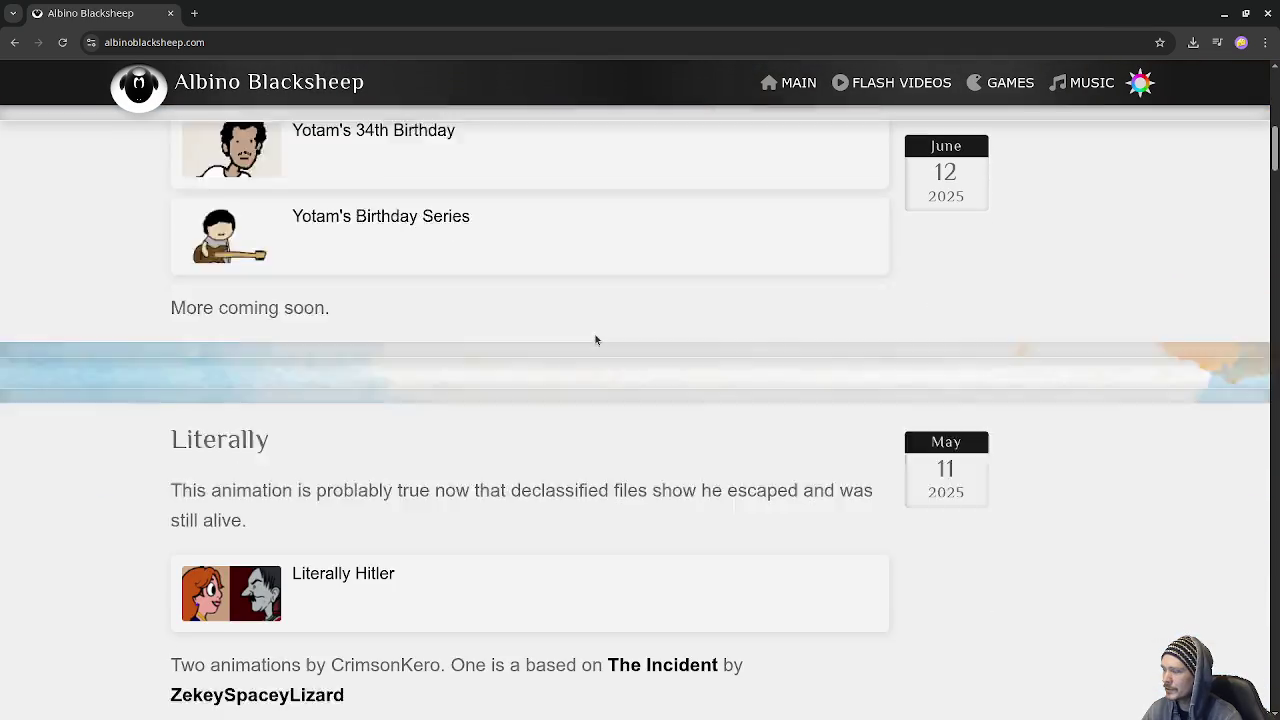
{"action": "scroll", "coordinate": [595, 340], "scroll_direction": "down", "scroll_amount": 5}
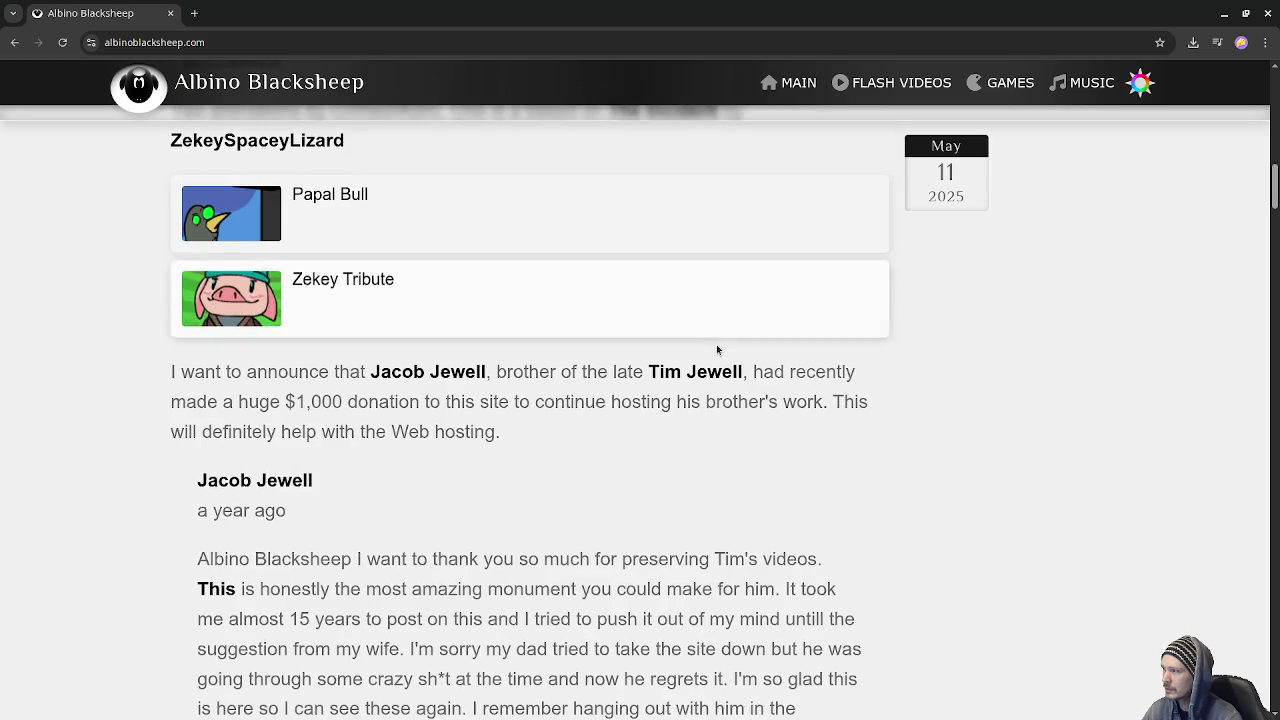
{"action": "scroll", "coordinate": [728, 358], "scroll_direction": "down", "scroll_amount": 5}
{"action": "scroll", "coordinate": [742, 334], "scroll_direction": "up", "scroll_amount": 20}
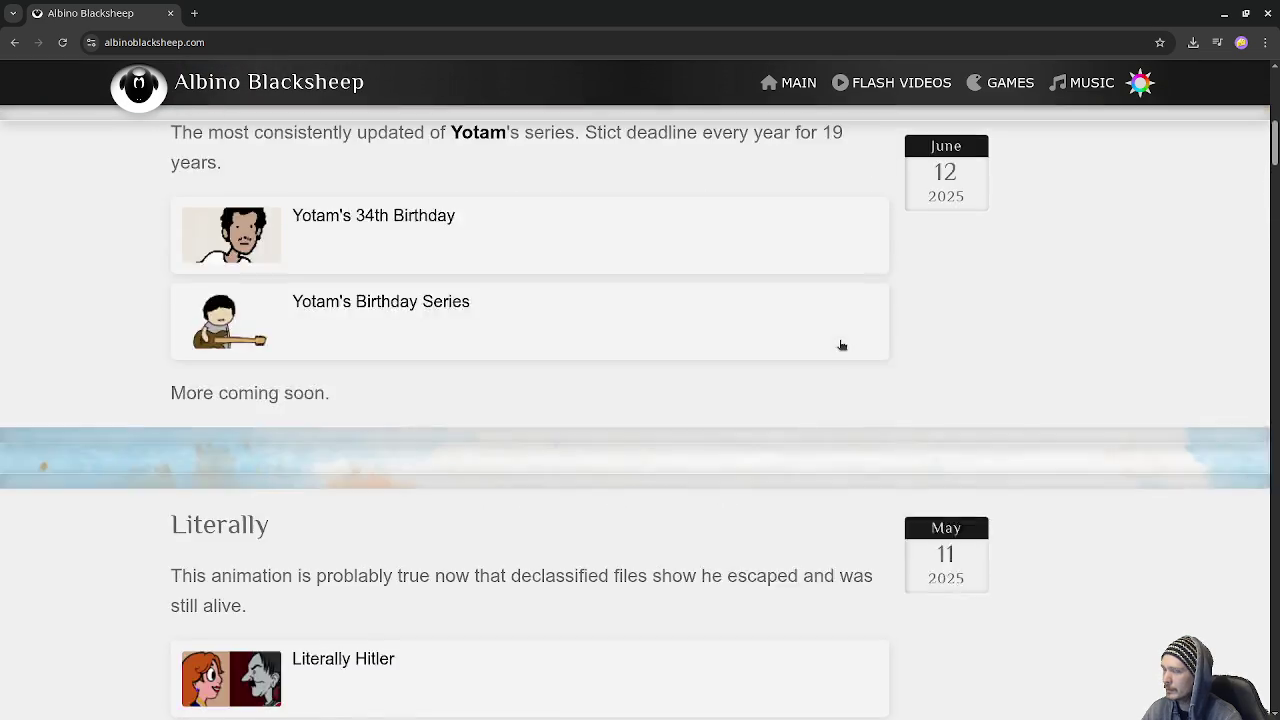
{"action": "scroll", "coordinate": [866, 368], "scroll_direction": "down", "scroll_amount": 4}
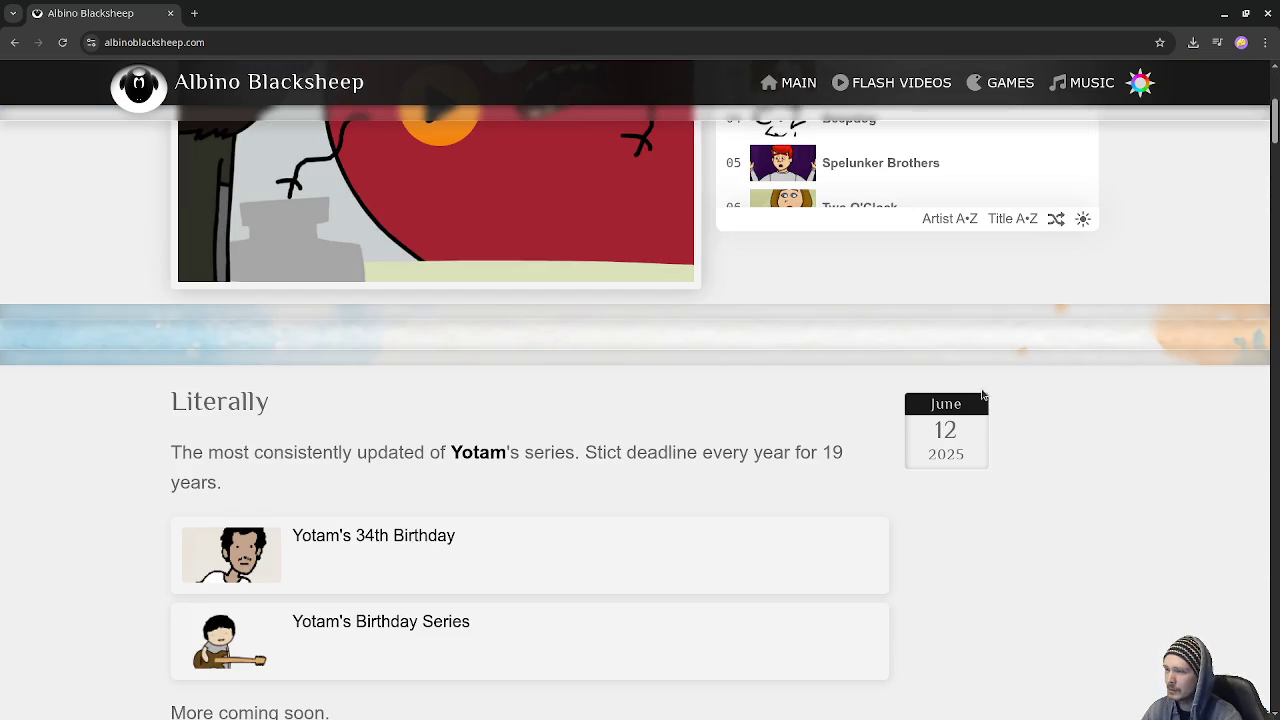
{"action": "scroll", "coordinate": [1030, 472], "scroll_direction": "up", "scroll_amount": 4}
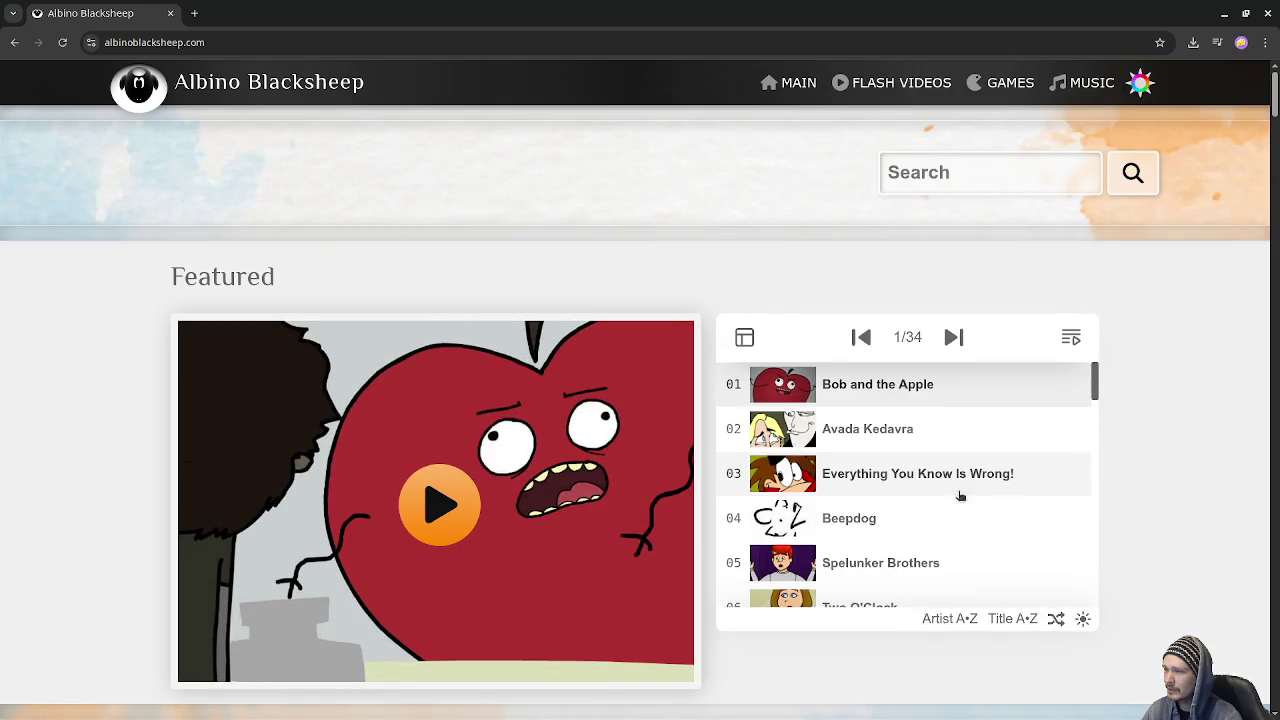
{"action": "scroll", "coordinate": [903, 494], "scroll_direction": "down", "scroll_amount": 8}
{"action": "scroll", "coordinate": [903, 494], "scroll_direction": "down", "scroll_amount": 2}
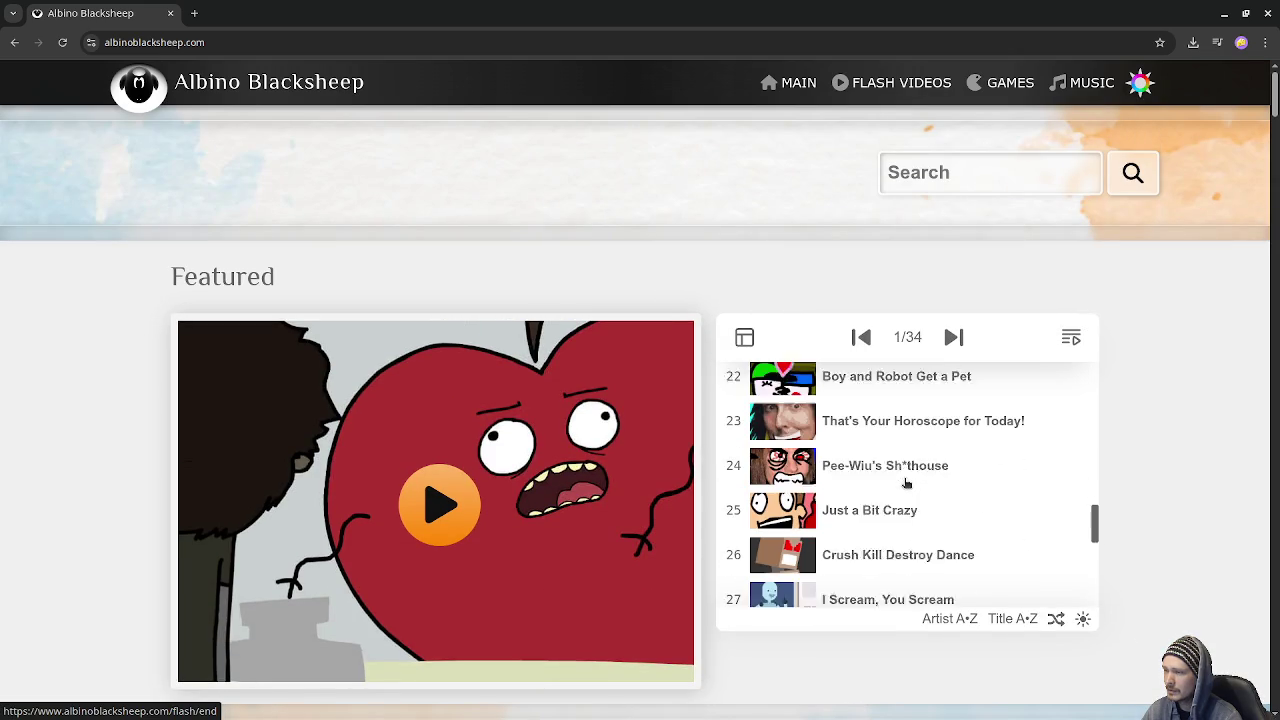
{"action": "scroll", "coordinate": [905, 486], "scroll_direction": "up", "scroll_amount": 2}
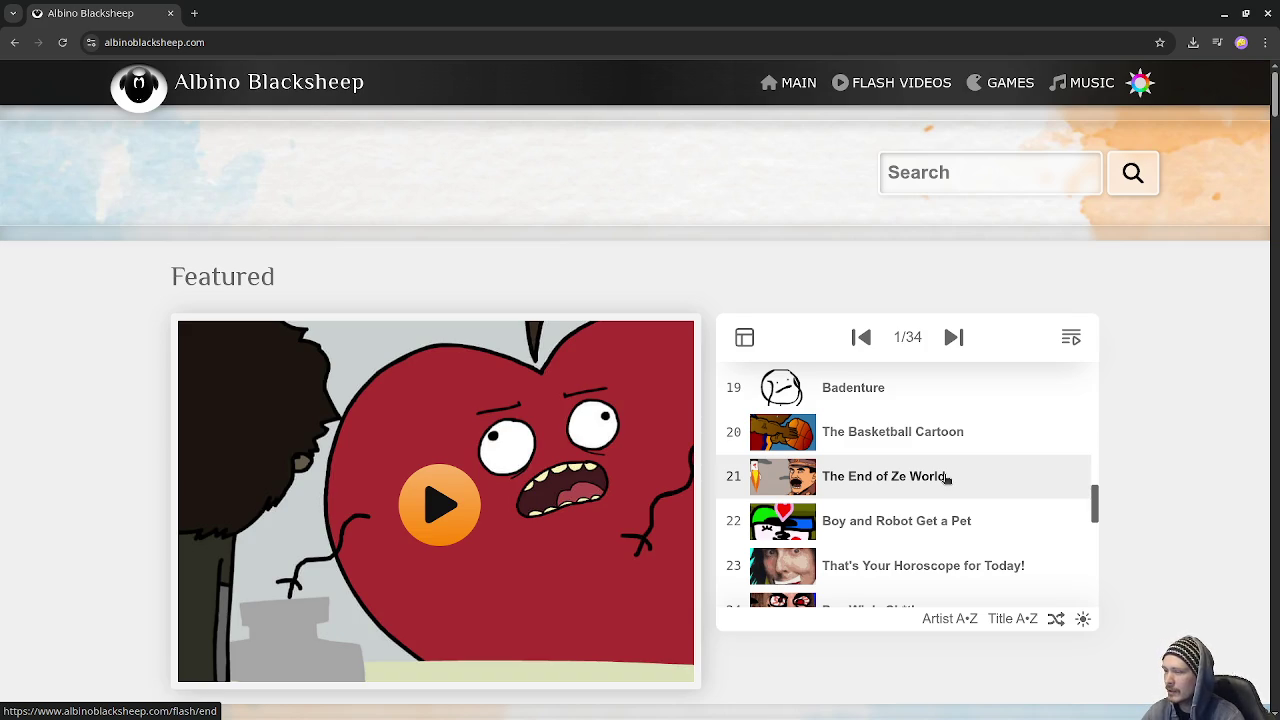
{"action": "scroll", "coordinate": [946, 479], "scroll_direction": "down", "scroll_amount": 2}
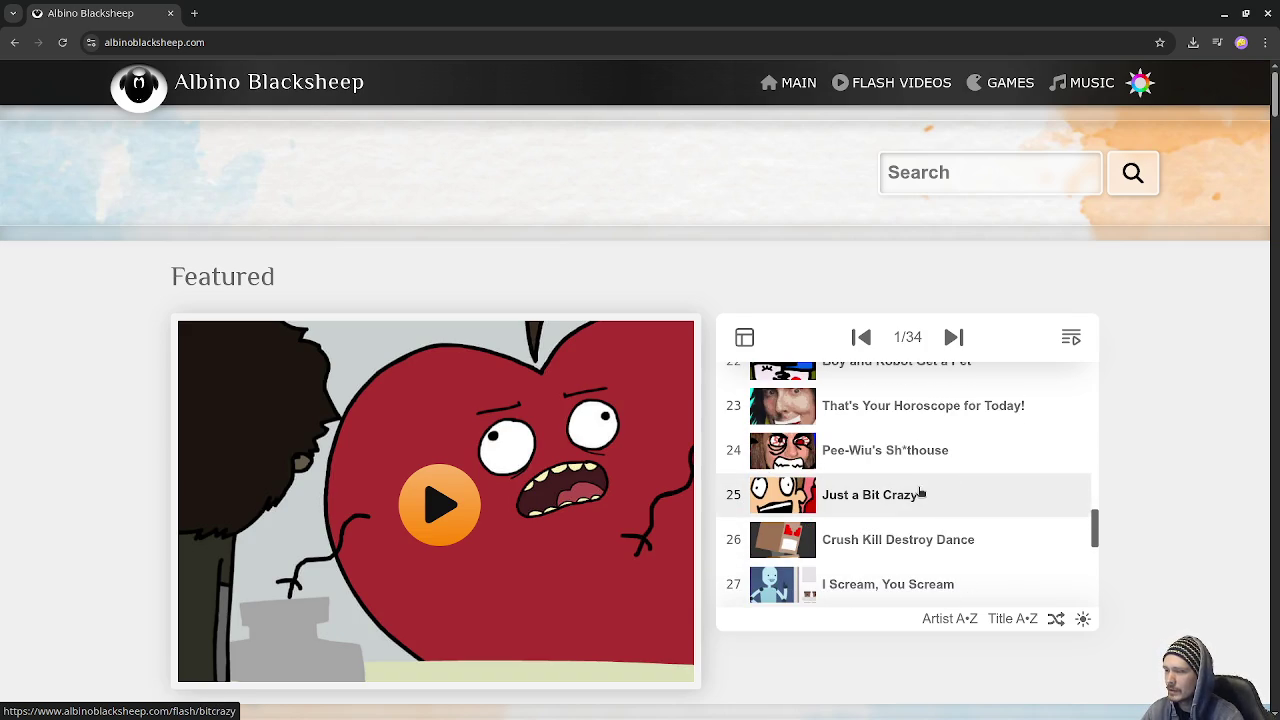
{"action": "scroll", "coordinate": [920, 490], "scroll_direction": "down", "scroll_amount": 3}
{"action": "scroll", "coordinate": [895, 507], "scroll_direction": "down", "scroll_amount": 2}
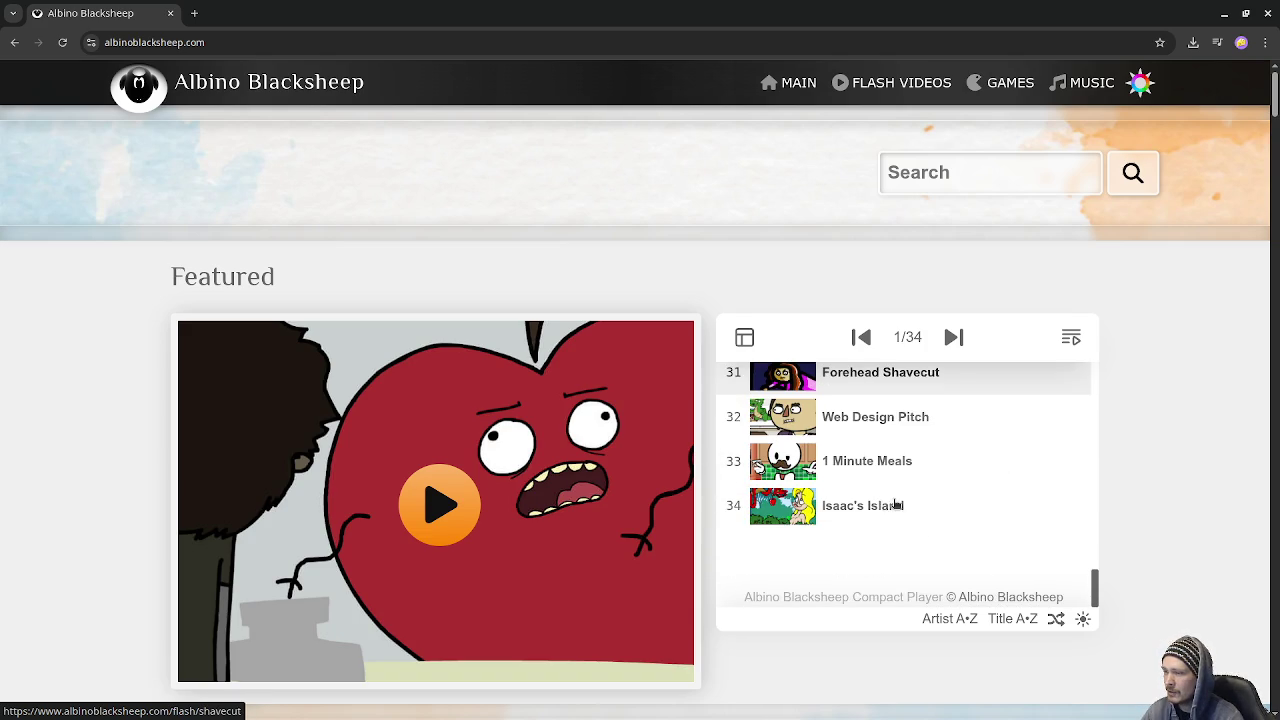
{"action": "scroll", "coordinate": [897, 517], "scroll_direction": "down", "scroll_amount": 1}
{"action": "scroll", "coordinate": [897, 517], "scroll_direction": "up", "scroll_amount": 5}
{"action": "scroll", "coordinate": [905, 505], "scroll_direction": "up", "scroll_amount": 5}
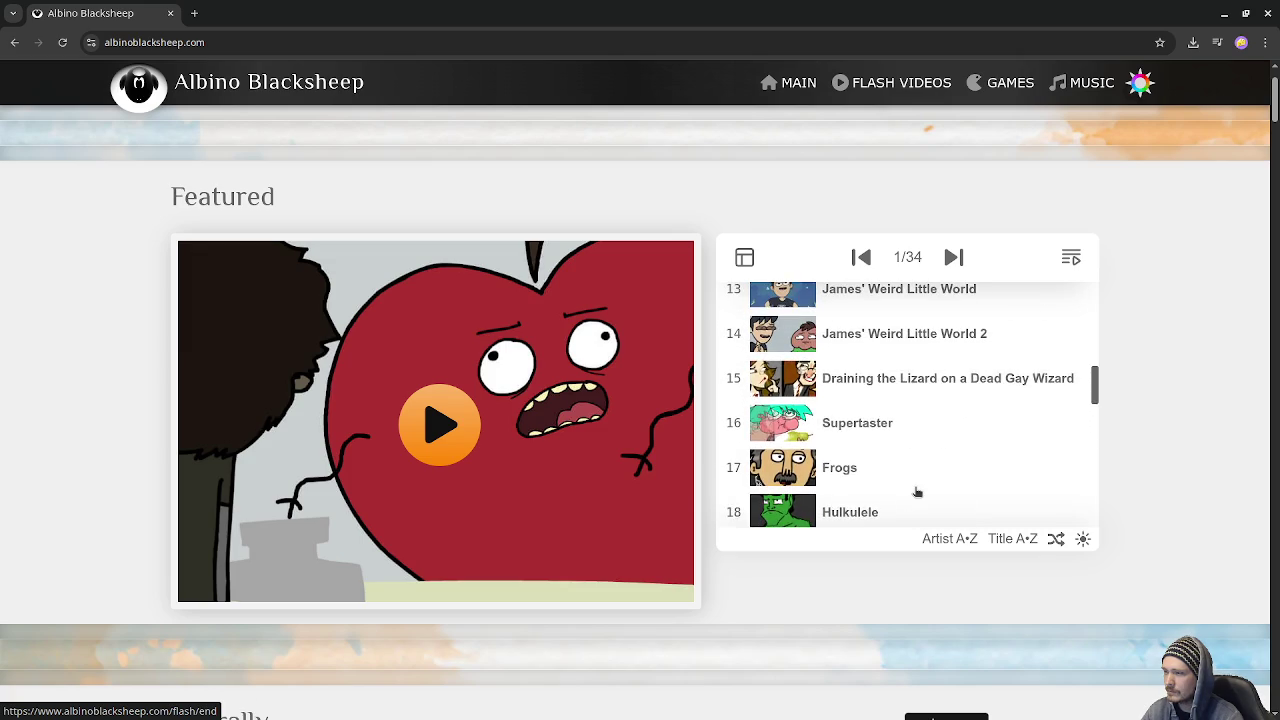
{"action": "scroll", "coordinate": [917, 491], "scroll_direction": "up", "scroll_amount": 4}
{"action": "scroll", "coordinate": [917, 491], "scroll_direction": "up", "scroll_amount": 3}
{"action": "scroll", "coordinate": [917, 491], "scroll_direction": "up", "scroll_amount": 2}
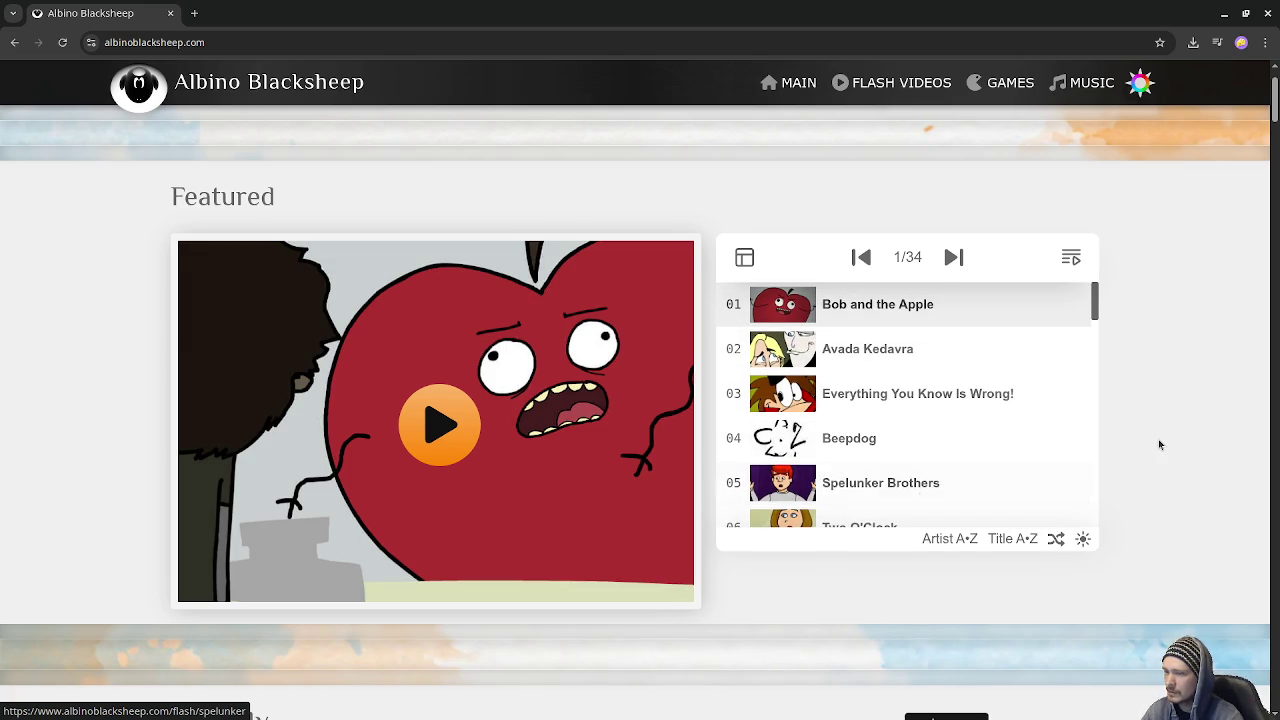
{"action": "scroll", "coordinate": [1158, 439], "scroll_direction": "up", "scroll_amount": 2}
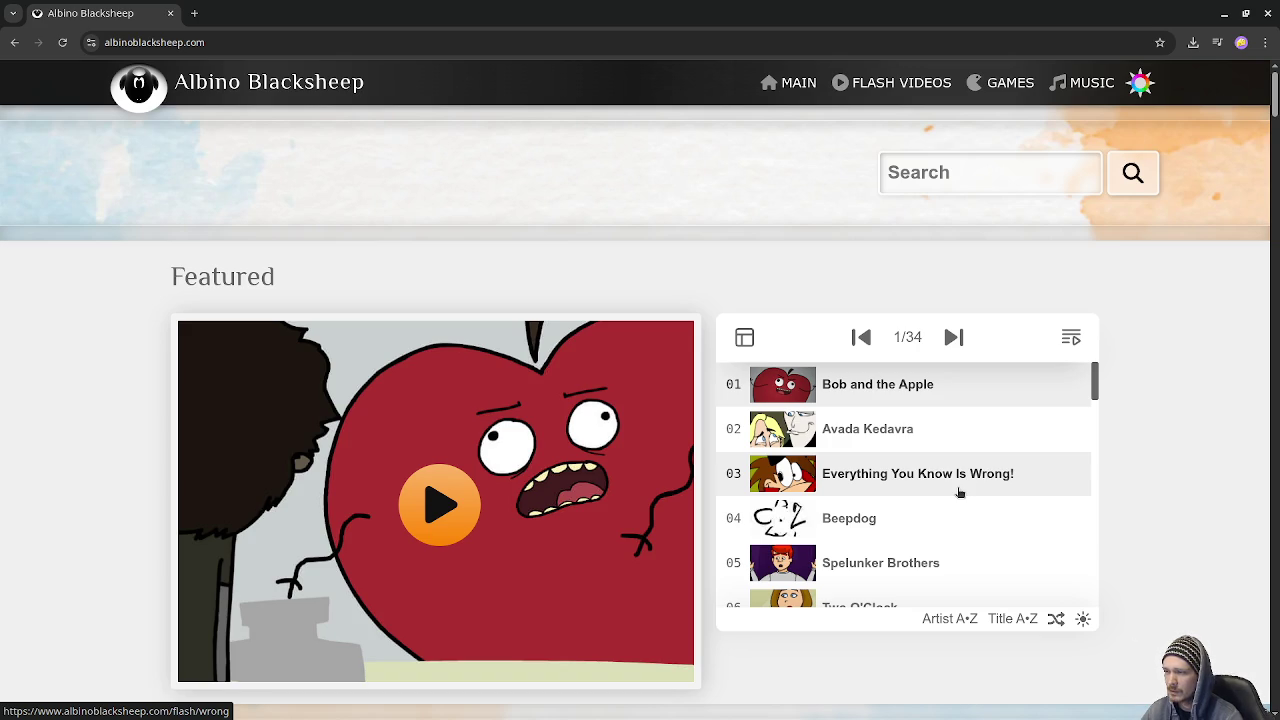
{"action": "scroll", "coordinate": [959, 492], "scroll_direction": "down", "scroll_amount": 1}
{"action": "scroll", "coordinate": [959, 492], "scroll_direction": "up", "scroll_amount": 1}
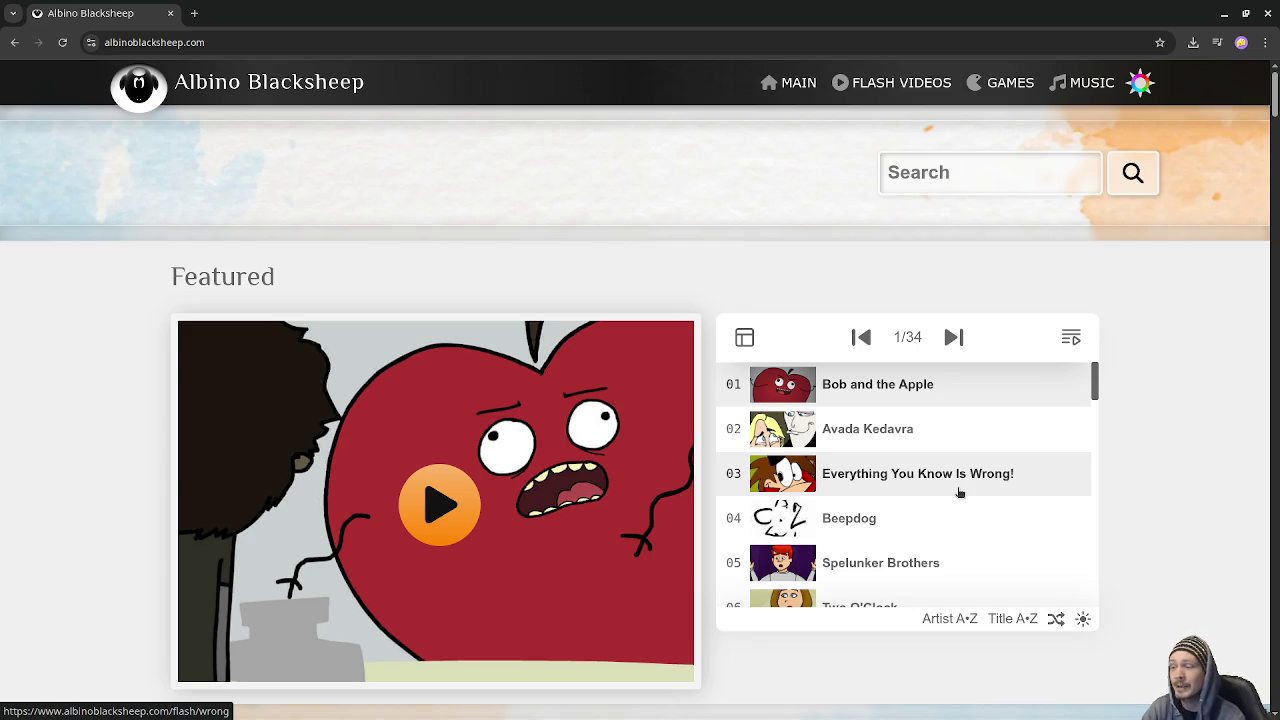
{"action": "scroll", "coordinate": [959, 492], "scroll_direction": "down", "scroll_amount": 3}
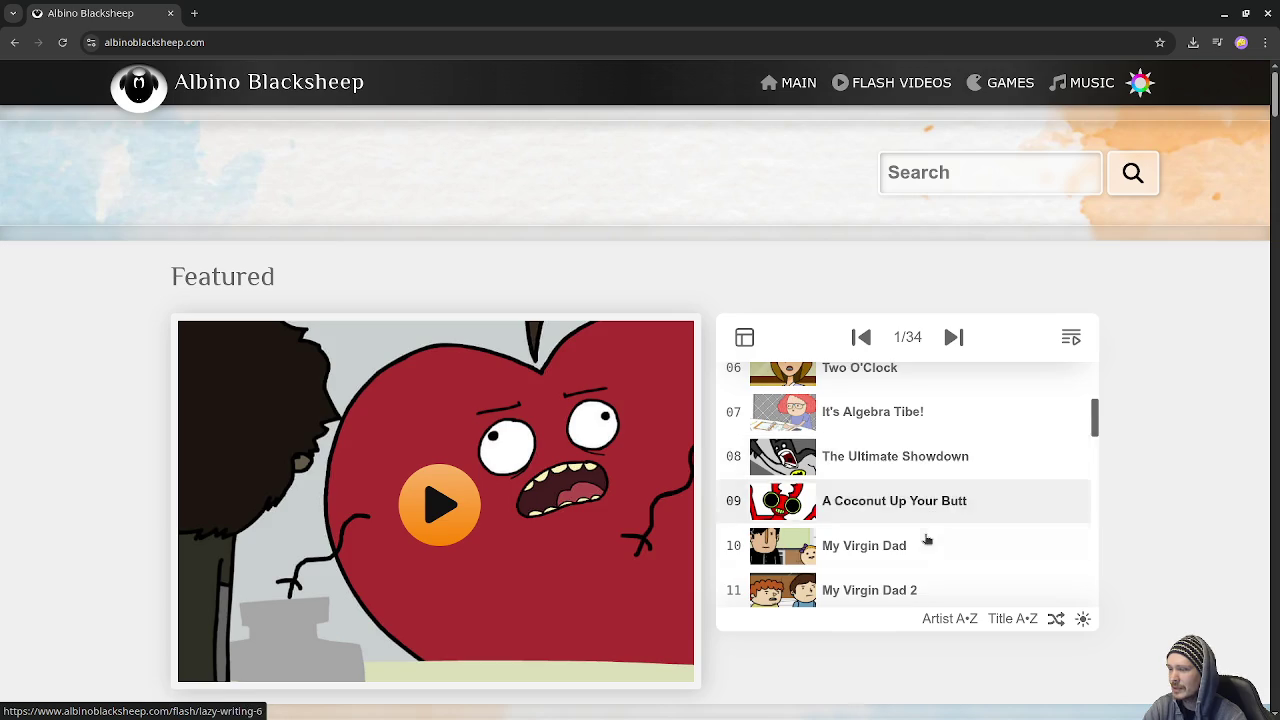
{"action": "scroll", "coordinate": [926, 539], "scroll_direction": "down", "scroll_amount": 2}
{"action": "scroll", "coordinate": [926, 539], "scroll_direction": "down", "scroll_amount": 5}
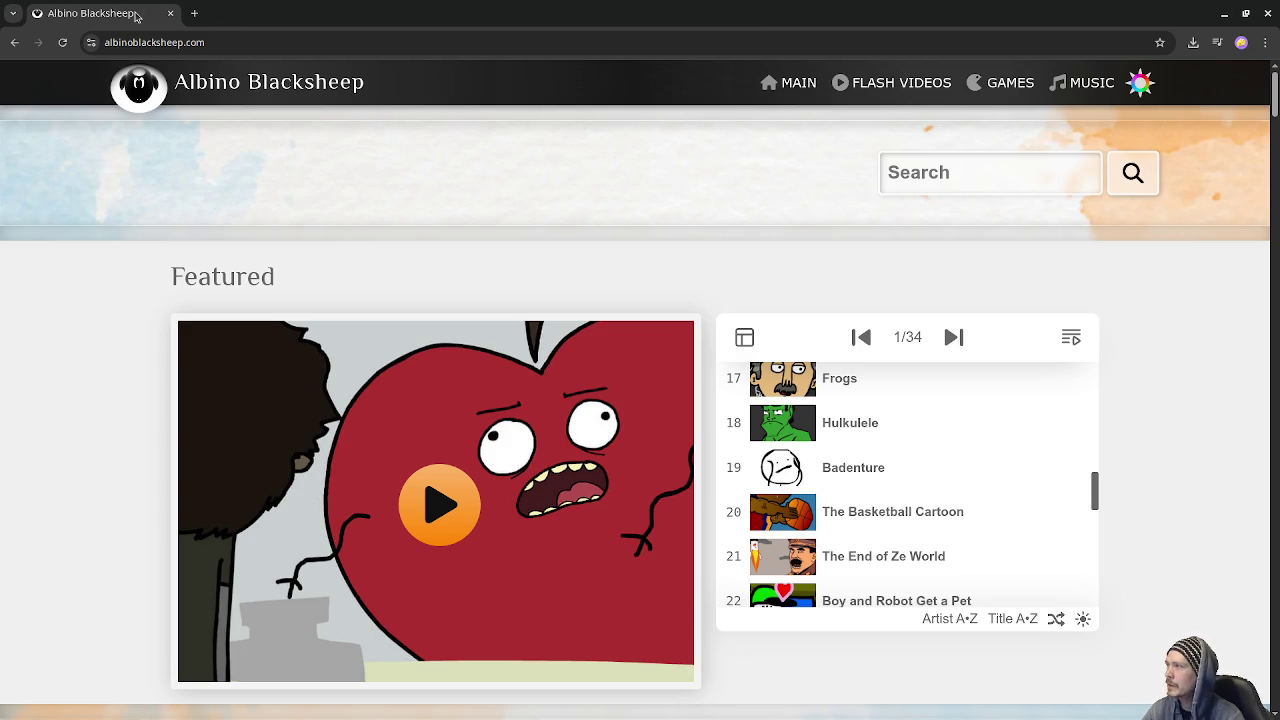
Step: Return to game.gd's spawn_floppy_disk function in Godot and dismiss the autocomplete list
{"action": "key", "text": "alt+Tab"}
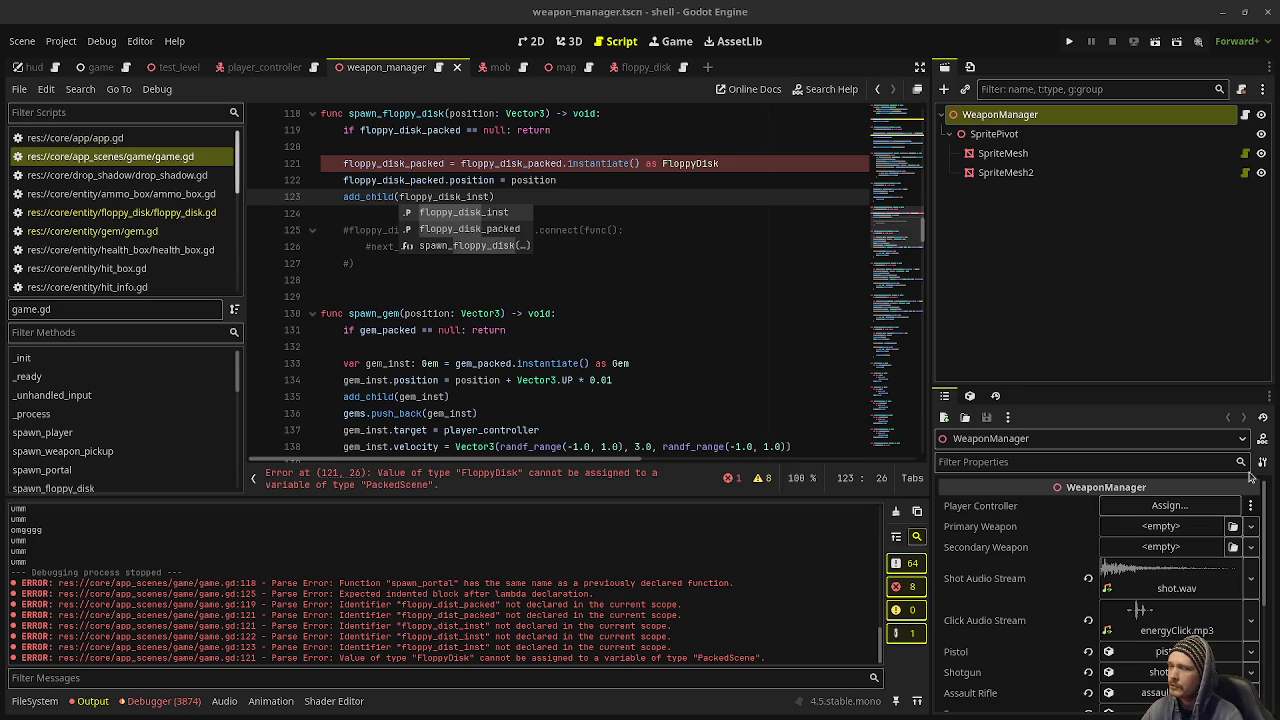
{"action": "left_click", "coordinate": [600, 330]}
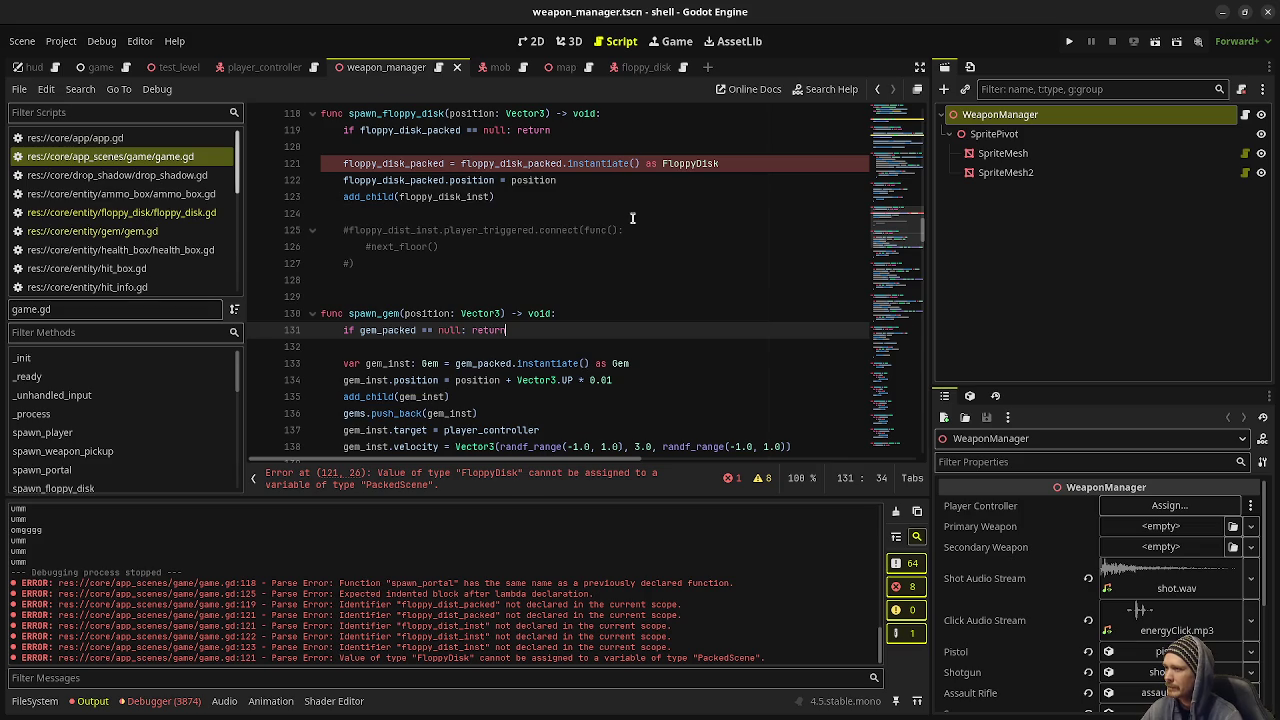
Step: Rename 'packed' to 'inst' on line 121 of game.gd and save
{"action": "scroll", "coordinate": [633, 219], "scroll_direction": "up", "scroll_amount": 2}
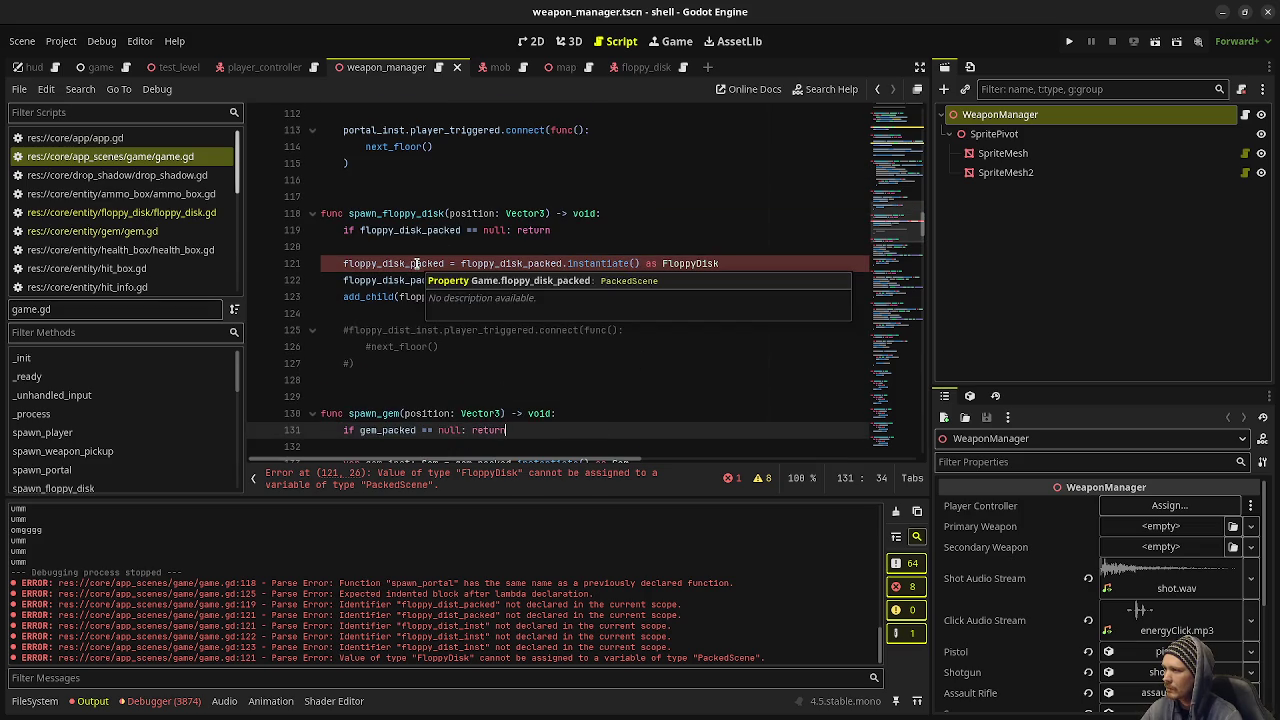
{"action": "left_click_drag", "start_coordinate": [443, 263], "coordinate": [410, 263]}
{"action": "type", "text": "inst"}
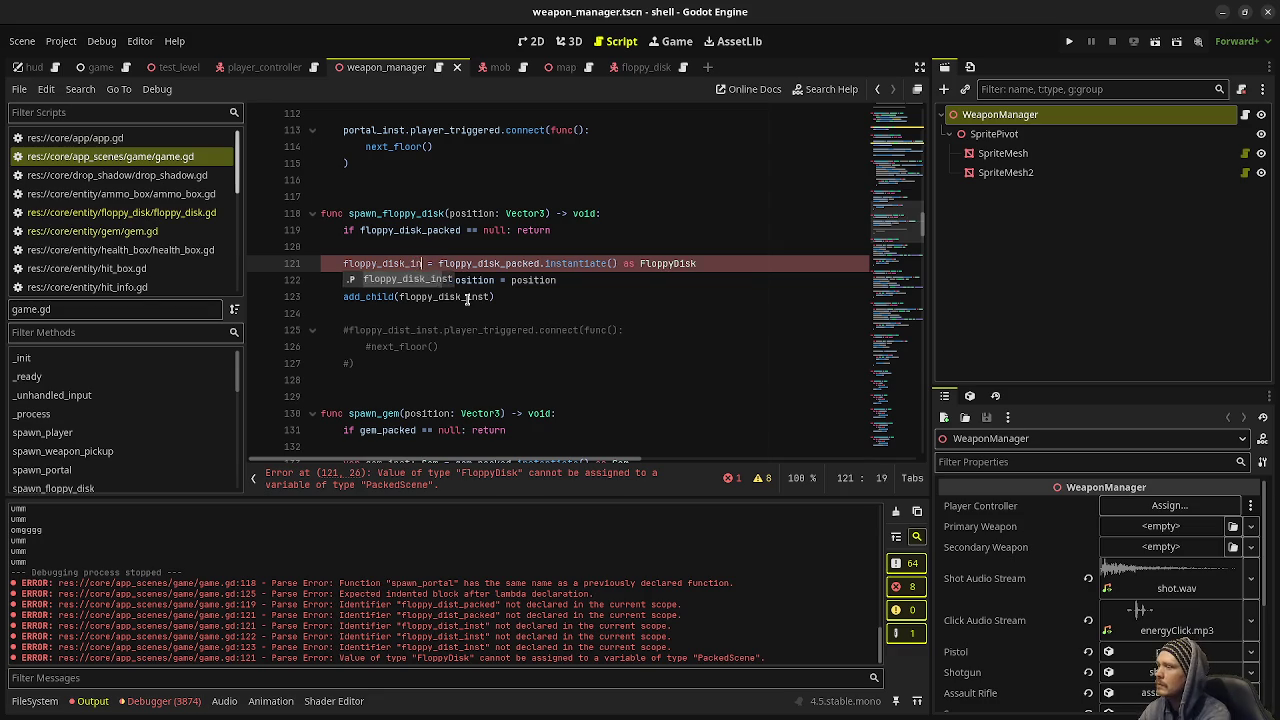
{"action": "key", "text": "ctrl+s"}
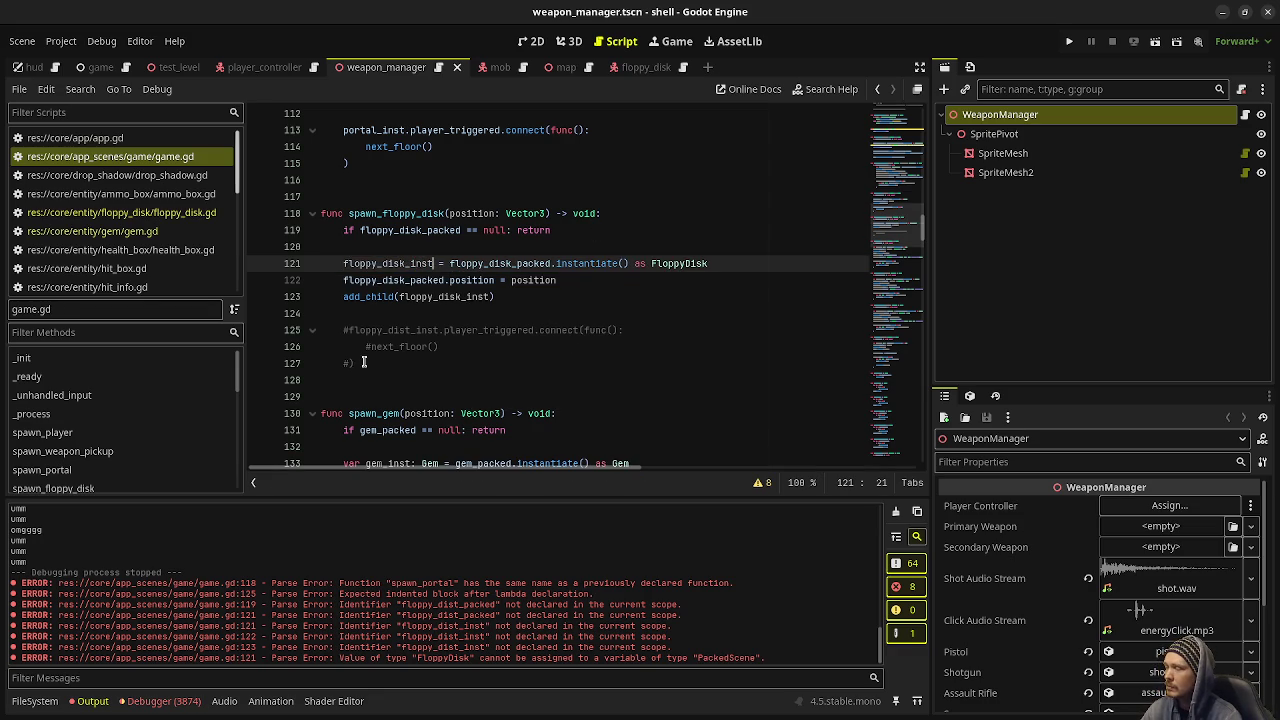
Step: Uncomment the connect block on lines 125–127, replacing next_floor with floppy_dist_inst.queue_free
{"action": "scroll", "coordinate": [480, 384], "scroll_direction": "down", "scroll_amount": 5}
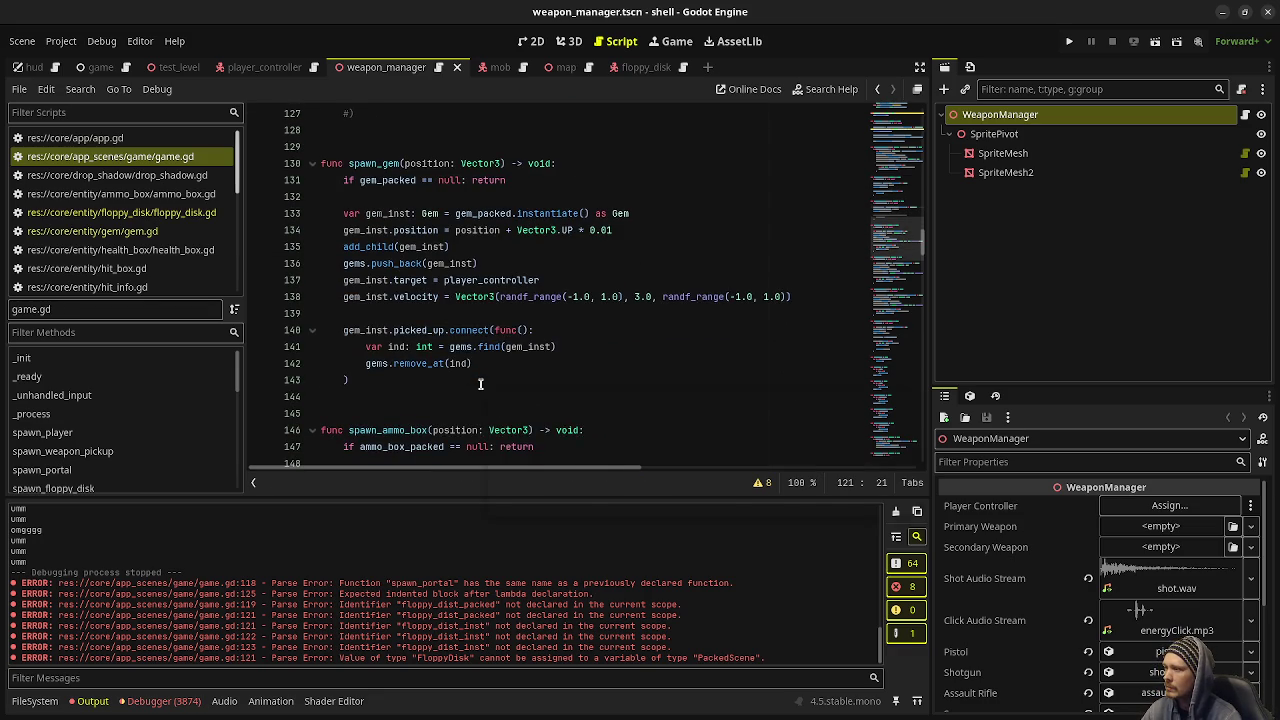
{"action": "mouse_move", "coordinate": [480, 384]}
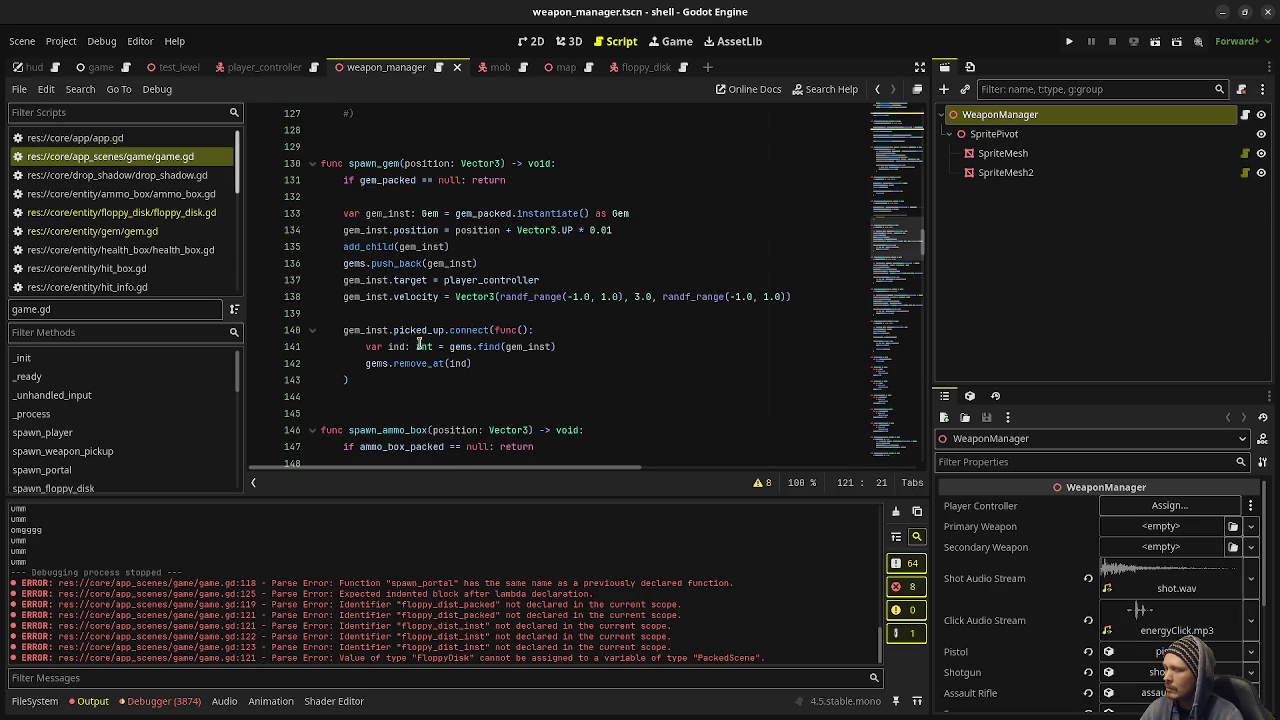
{"action": "scroll", "coordinate": [395, 363], "scroll_direction": "up", "scroll_amount": 3}
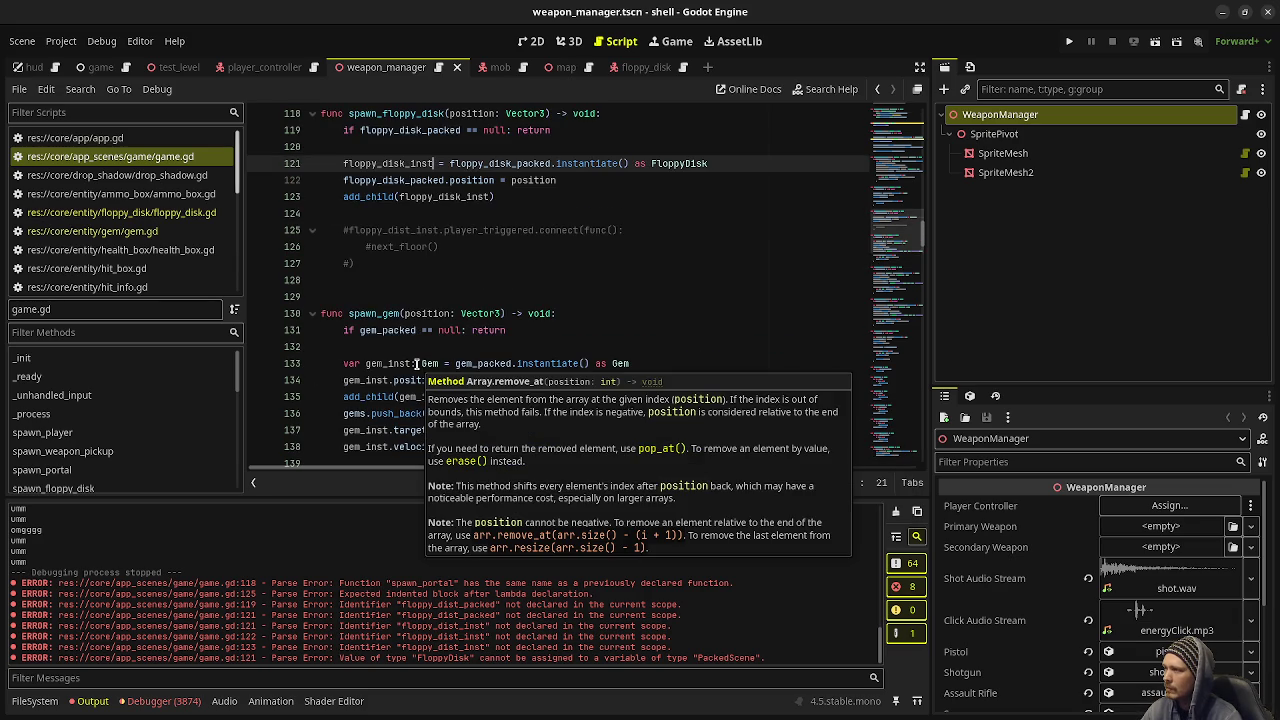
{"action": "left_click_drag", "start_coordinate": [356, 264], "coordinate": [338, 230]}
{"action": "key", "text": "ctrl+k"}
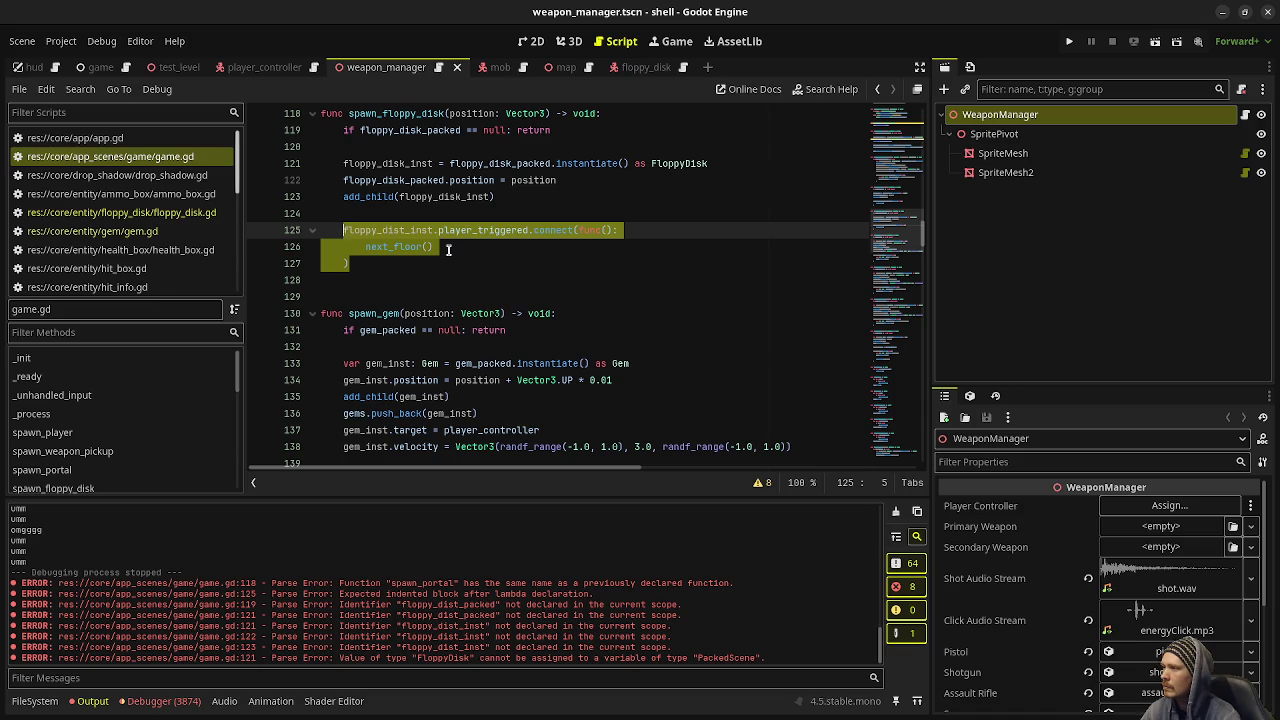
{"action": "left_click", "coordinate": [448, 250]}
{"action": "key", "text": "BackSpace"}
{"action": "key", "text": "BackSpace"}
{"action": "key", "text": "BackSpace"}
{"action": "key", "text": "BackSpace"}
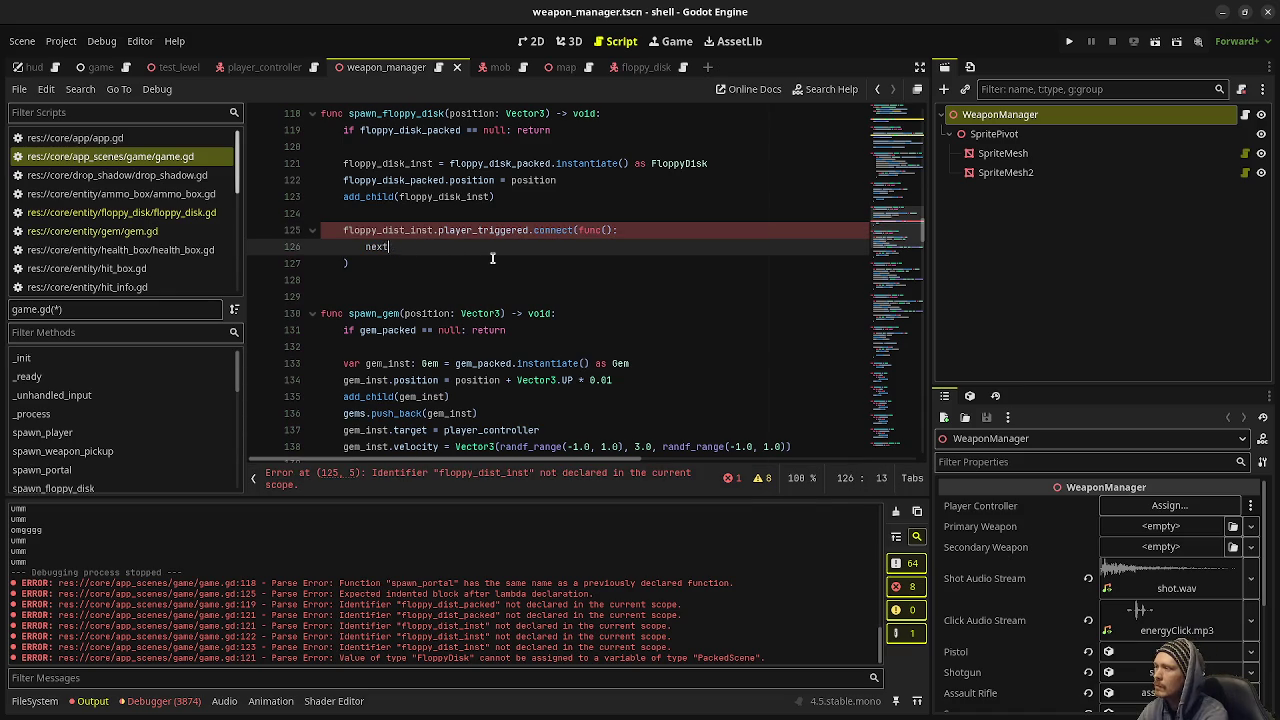
{"action": "type", "text": "floppy_"}
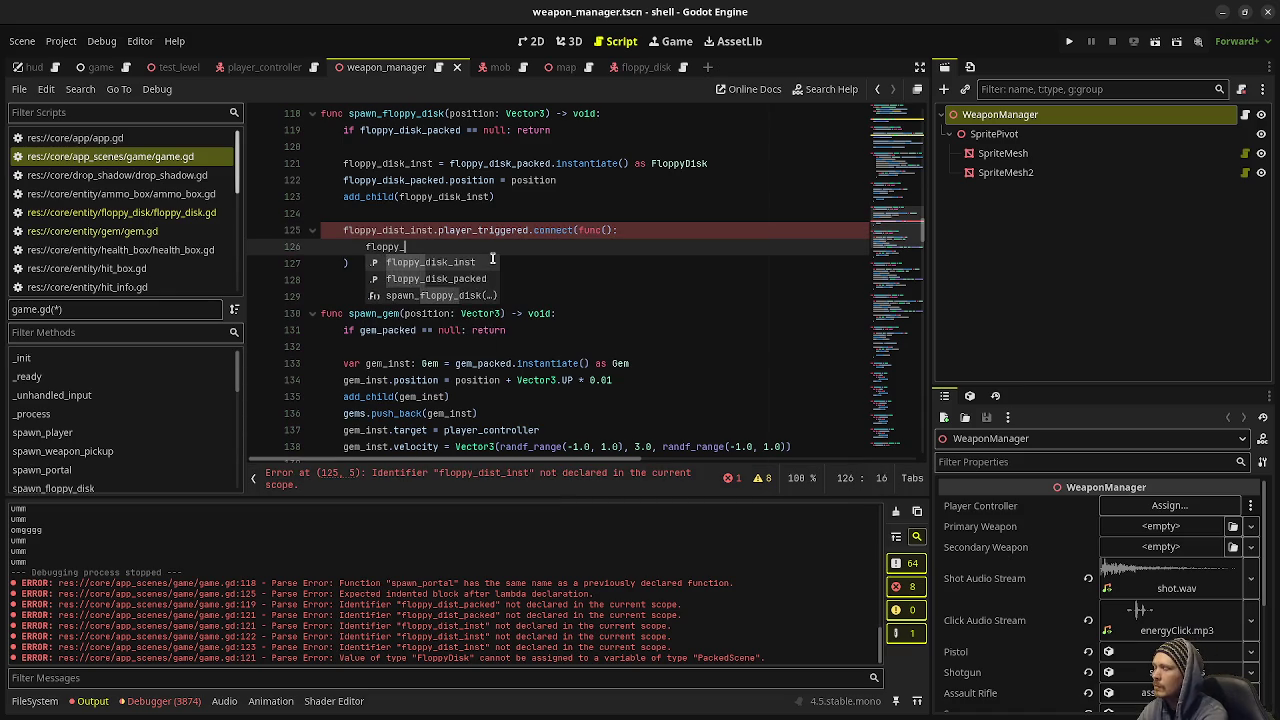
{"action": "type", "text": "dist_inst."}
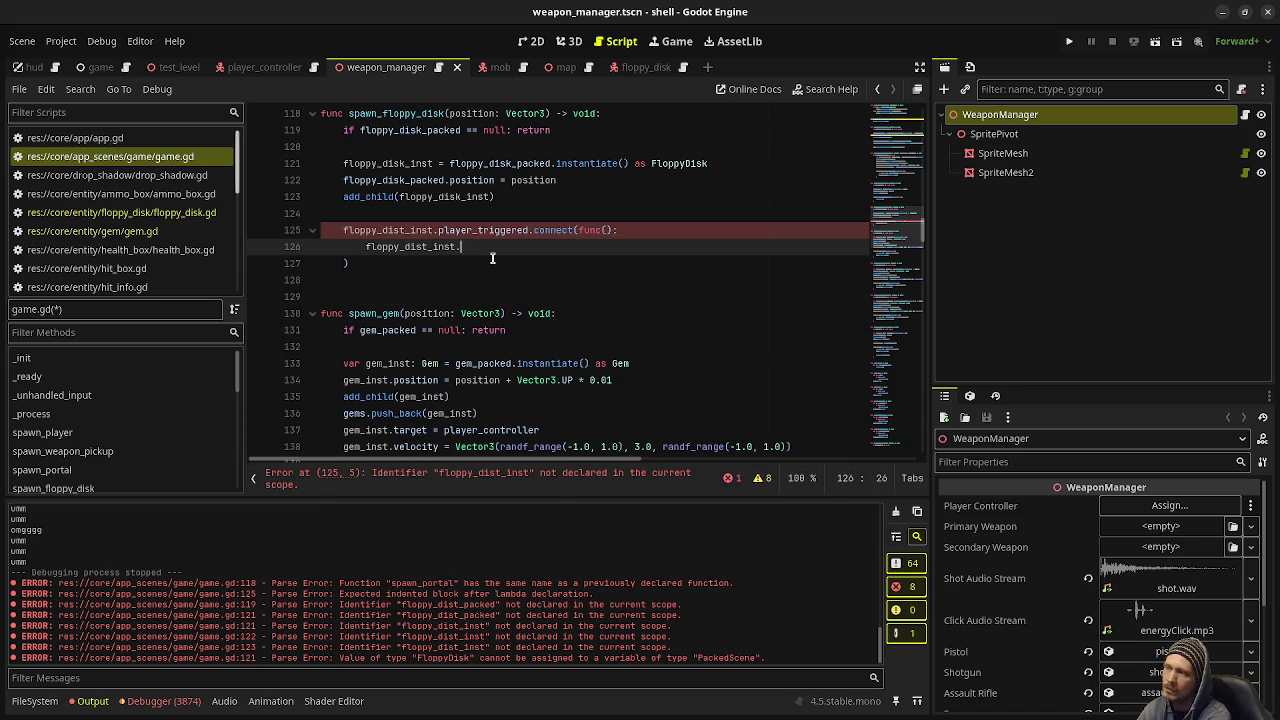
{"action": "type", "text": "queue_free"}
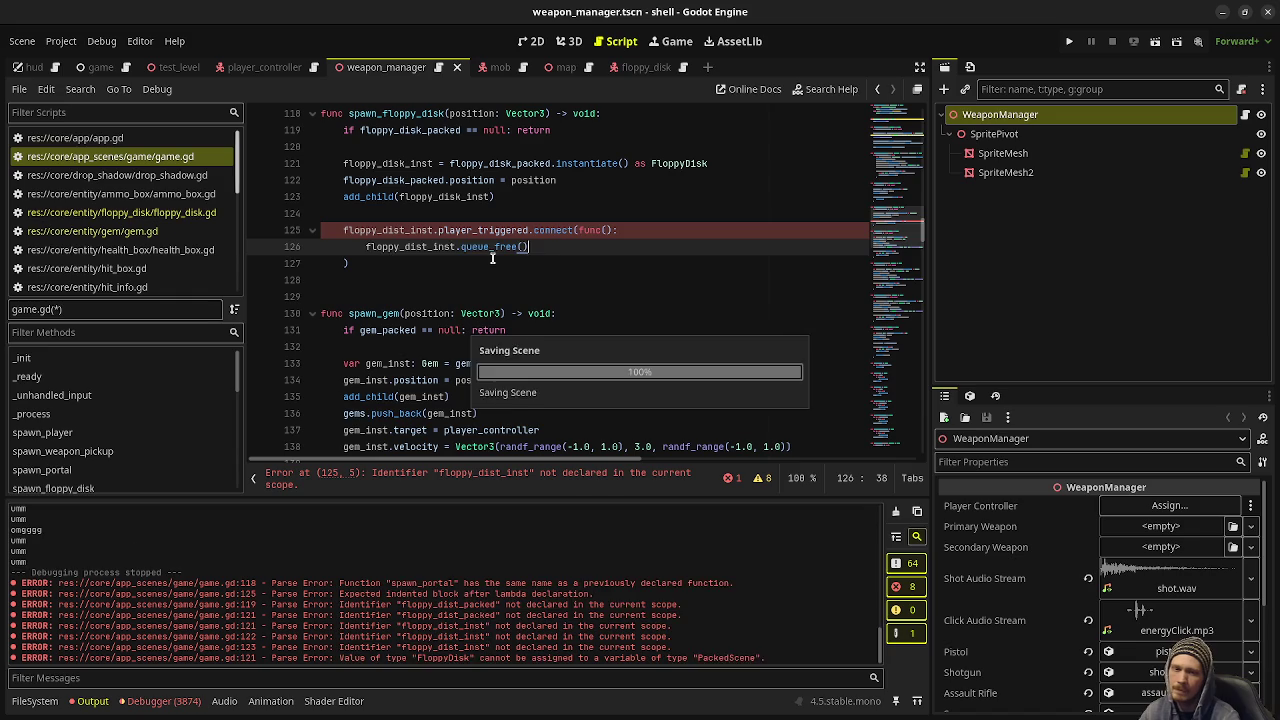
{"action": "key", "text": "Return"}
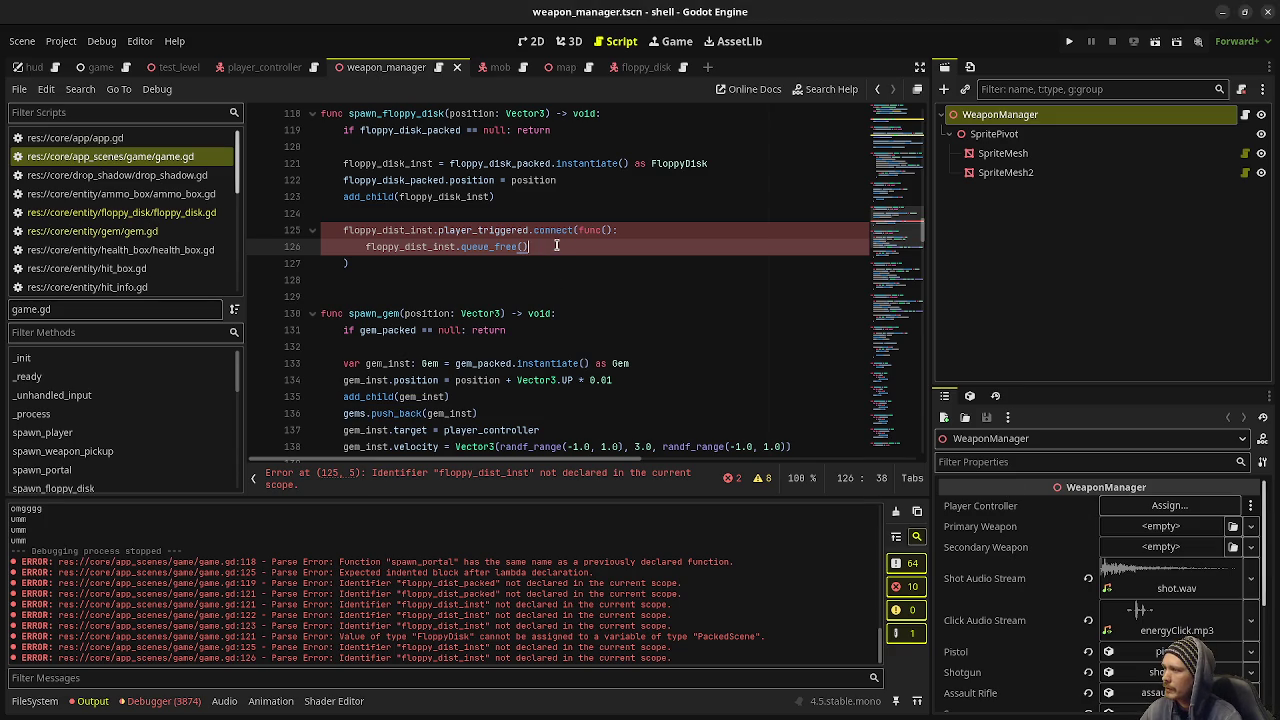
Step: Correct both floppy_dist_inst typos to floppy_disk_inst and save the script
{"action": "left_click", "coordinate": [433, 247]}
{"action": "key", "text": "BackSpace"}
{"action": "type", "text": "k"}
{"action": "key", "text": "ctrl+s"}
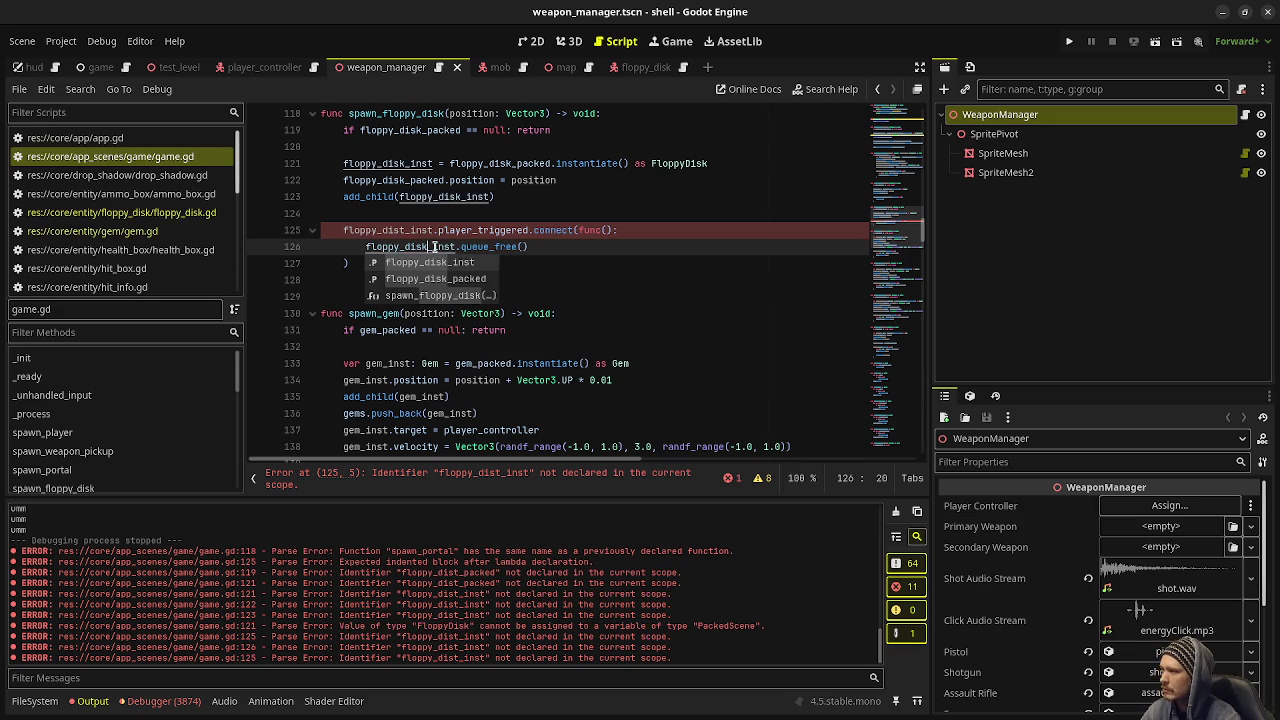
{"action": "left_click", "coordinate": [577, 268]}
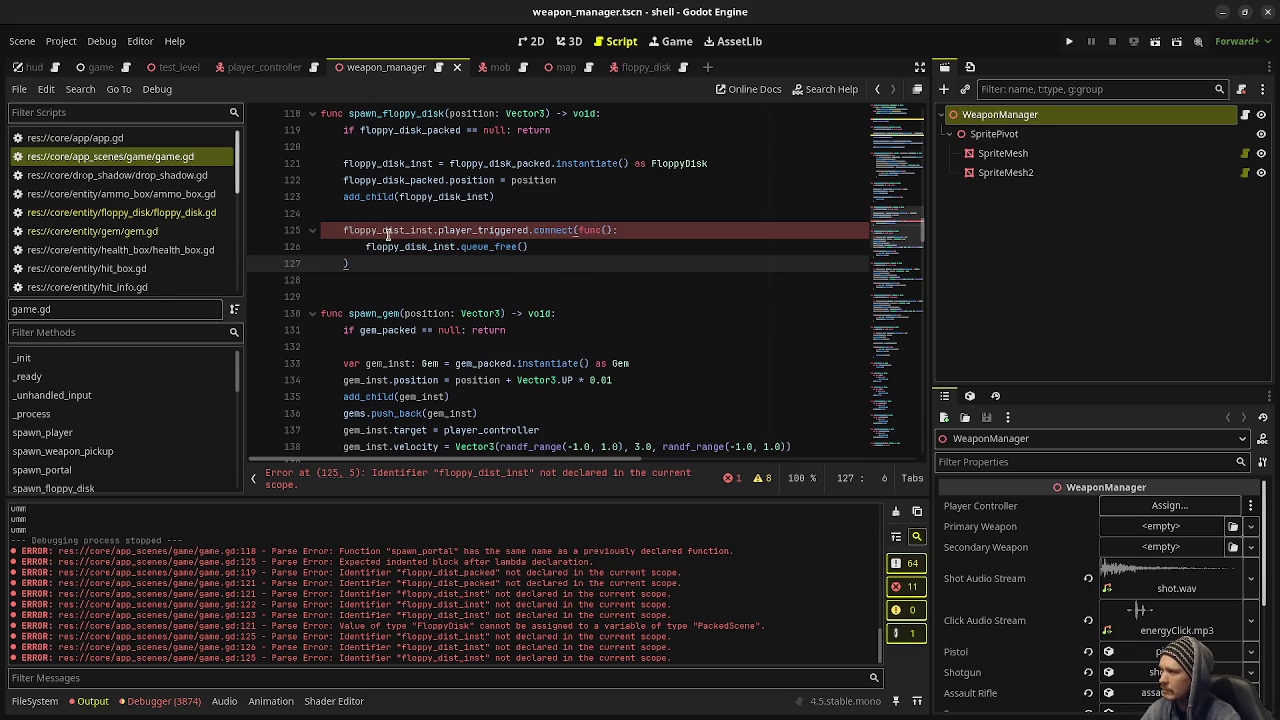
{"action": "left_click", "coordinate": [405, 232]}
{"action": "key", "text": "BackSpace"}
{"action": "type", "text": "k"}
{"action": "key", "text": "ctrl+s"}
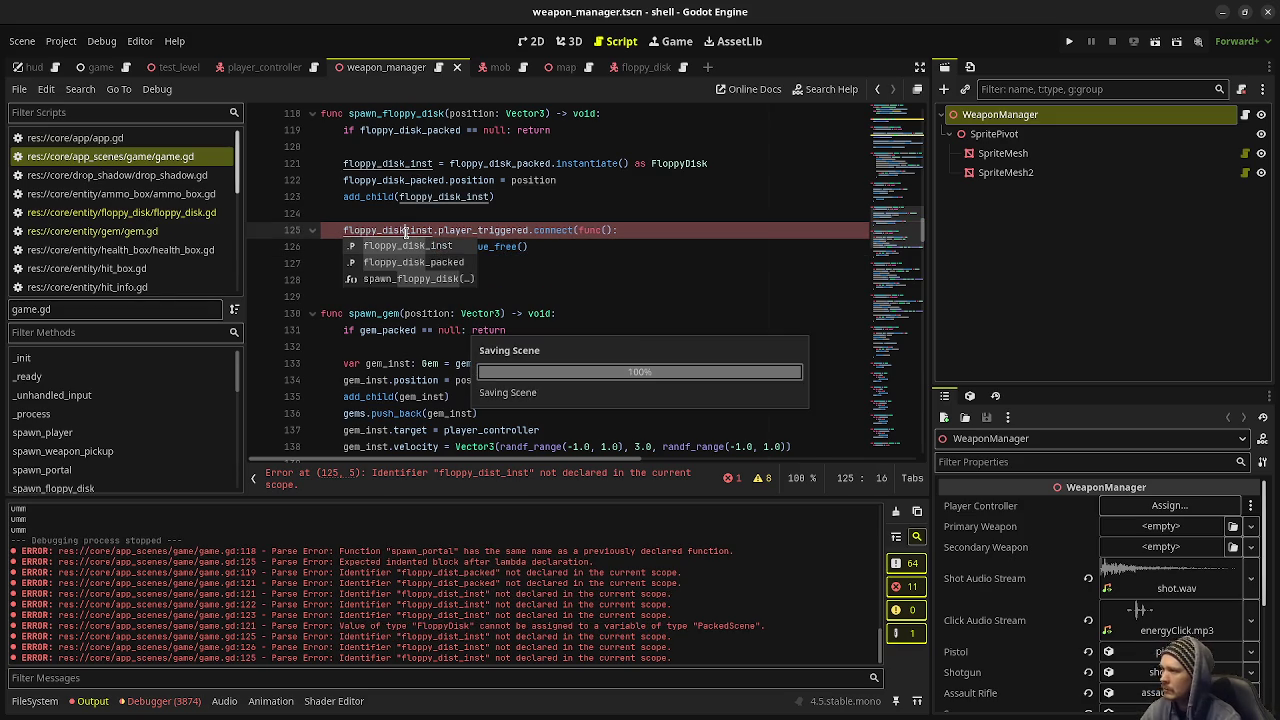
{"action": "left_click", "coordinate": [686, 246]}
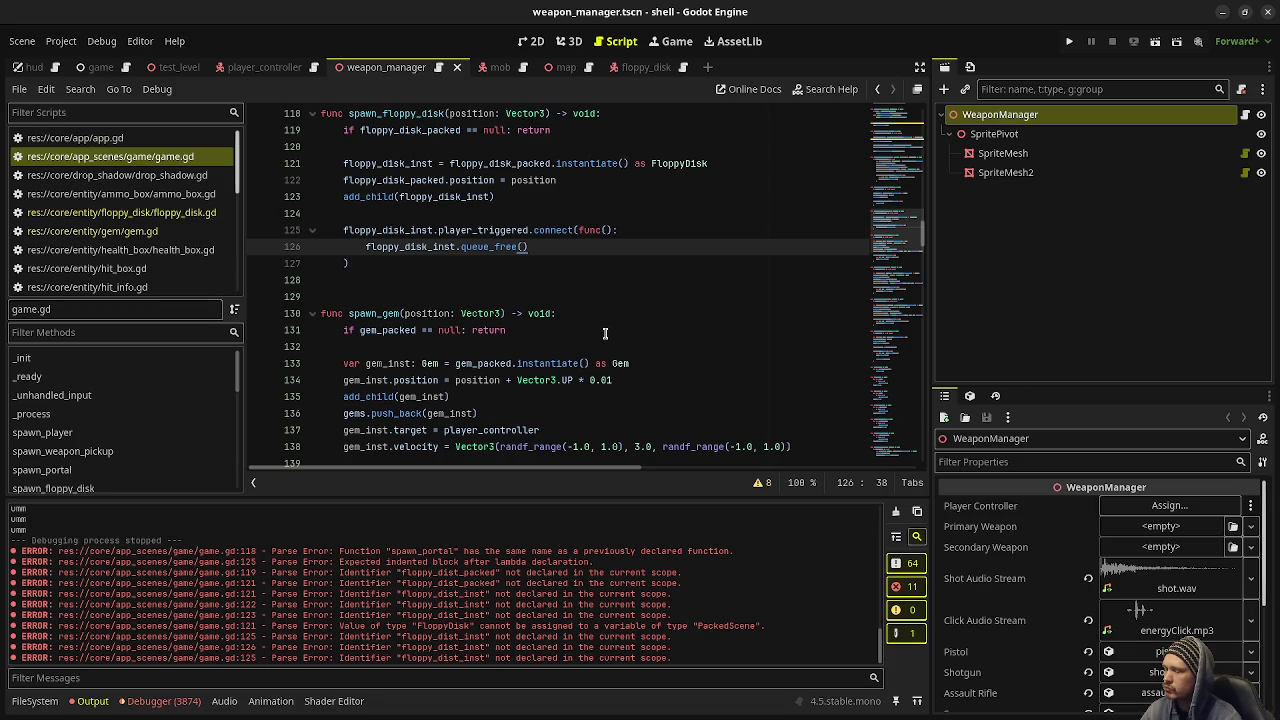
Step: In player_controller.gd, begin a 'var has_' declaration after gem_attraction_area
{"action": "left_click", "coordinate": [195, 213]}
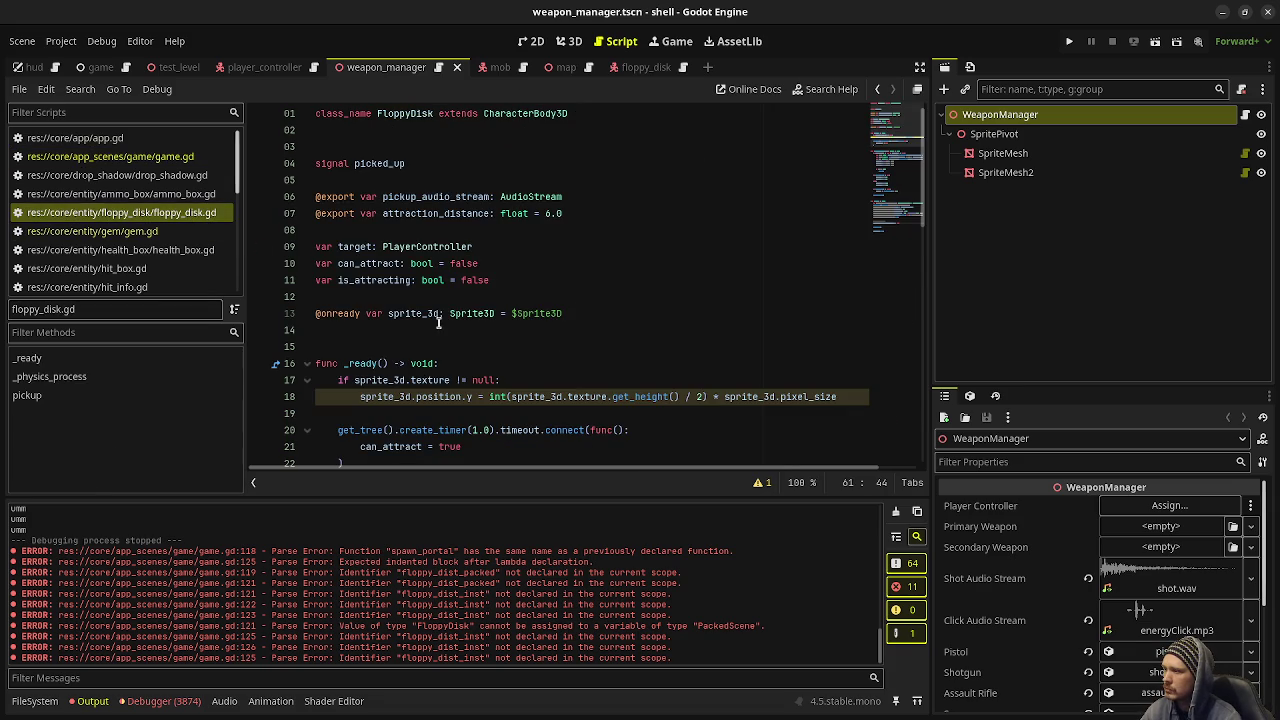
{"action": "scroll", "coordinate": [165, 240], "scroll_direction": "down", "scroll_amount": 2}
{"action": "scroll", "coordinate": [160, 230], "scroll_direction": "up", "scroll_amount": 2}
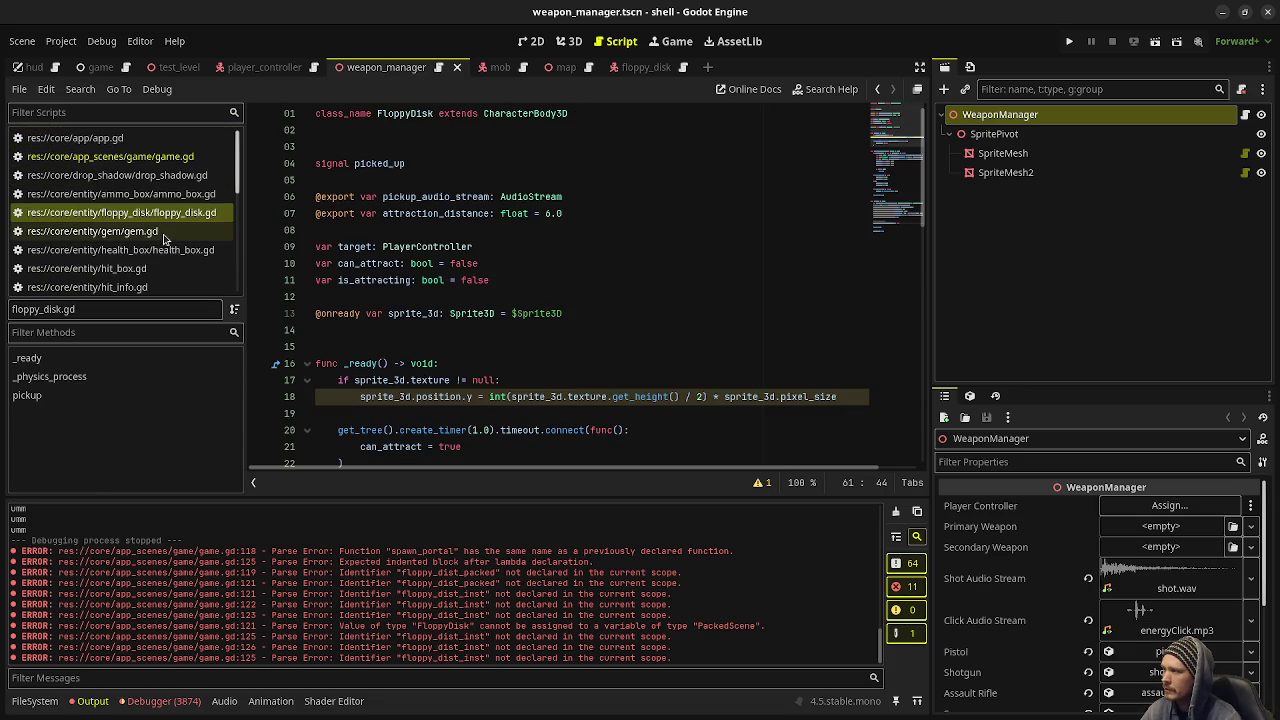
{"action": "scroll", "coordinate": [150, 200], "scroll_direction": "down", "scroll_amount": 6}
{"action": "left_click", "coordinate": [150, 231]}
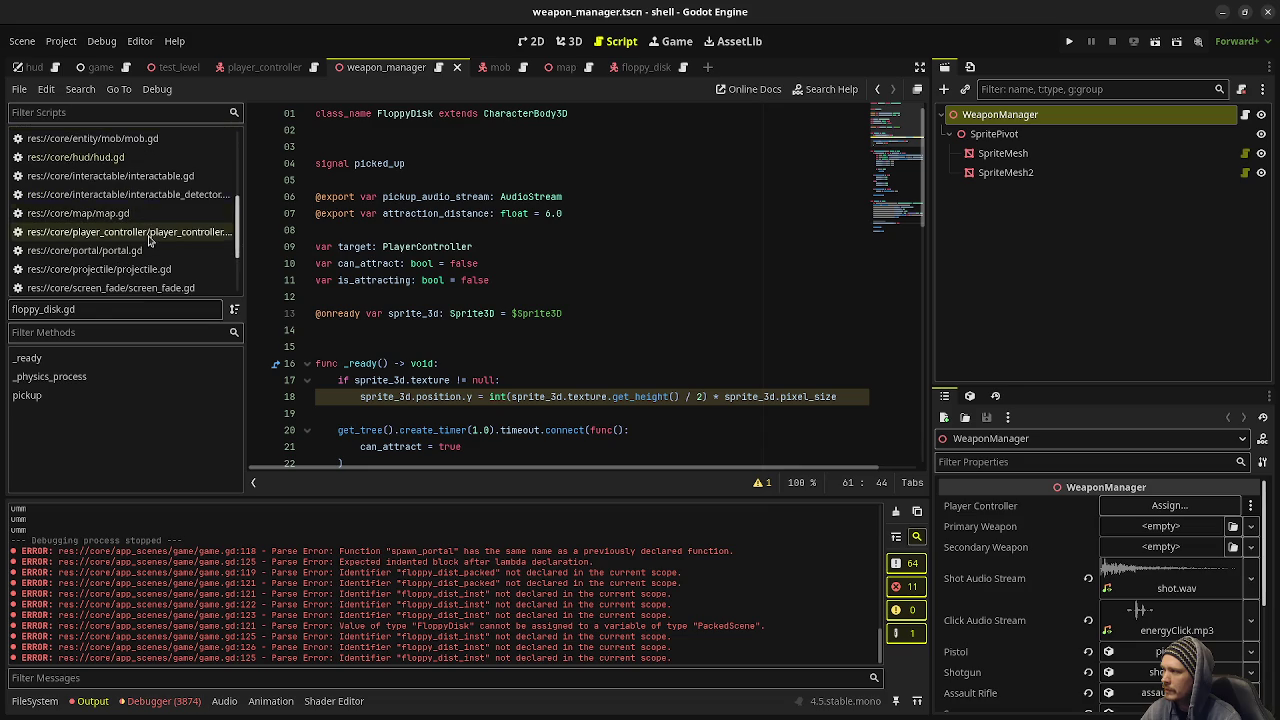
{"action": "scroll", "coordinate": [601, 333], "scroll_direction": "down", "scroll_amount": 5}
{"action": "scroll", "coordinate": [601, 333], "scroll_direction": "up", "scroll_amount": 20}
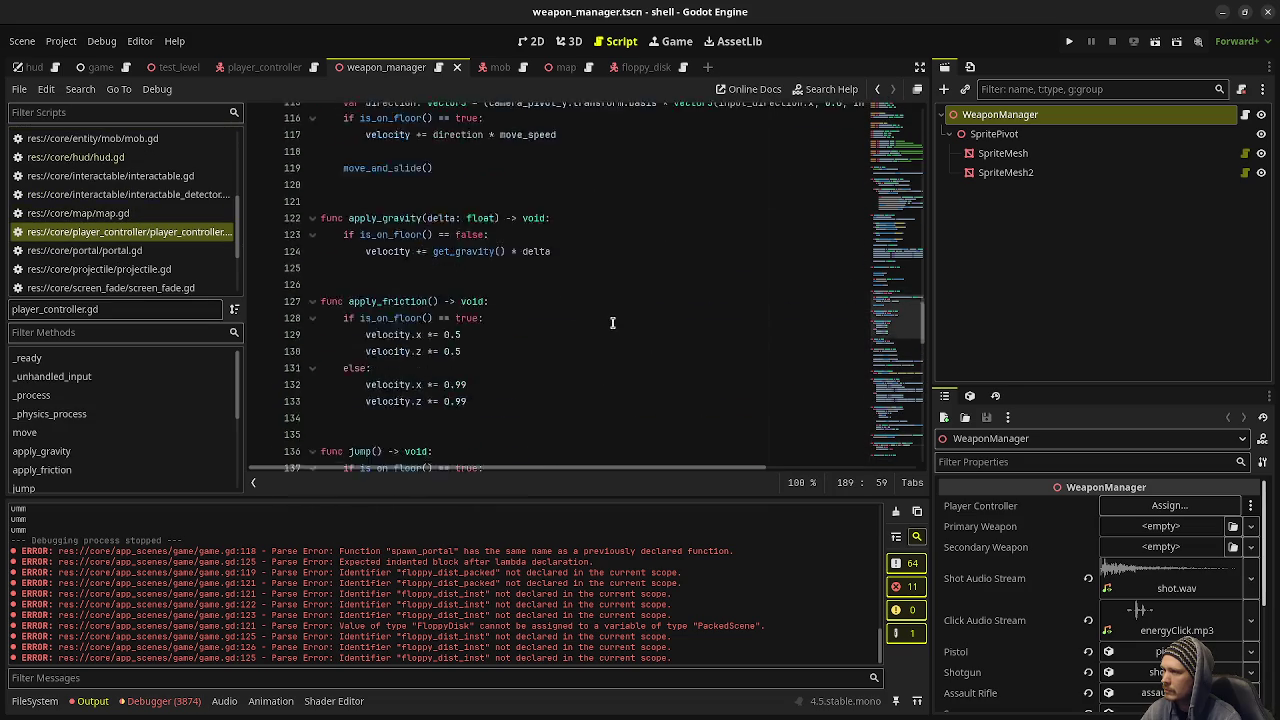
{"action": "scroll", "coordinate": [546, 300], "scroll_direction": "down", "scroll_amount": 10}
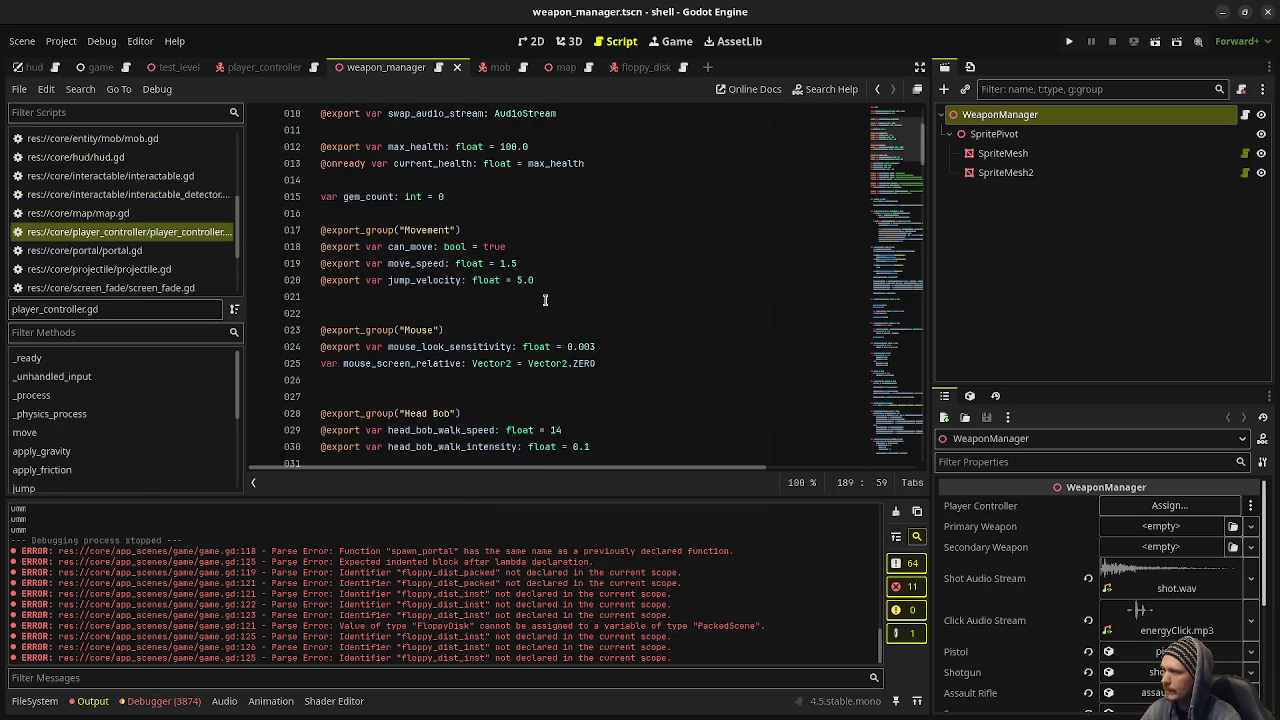
{"action": "left_click", "coordinate": [476, 250]}
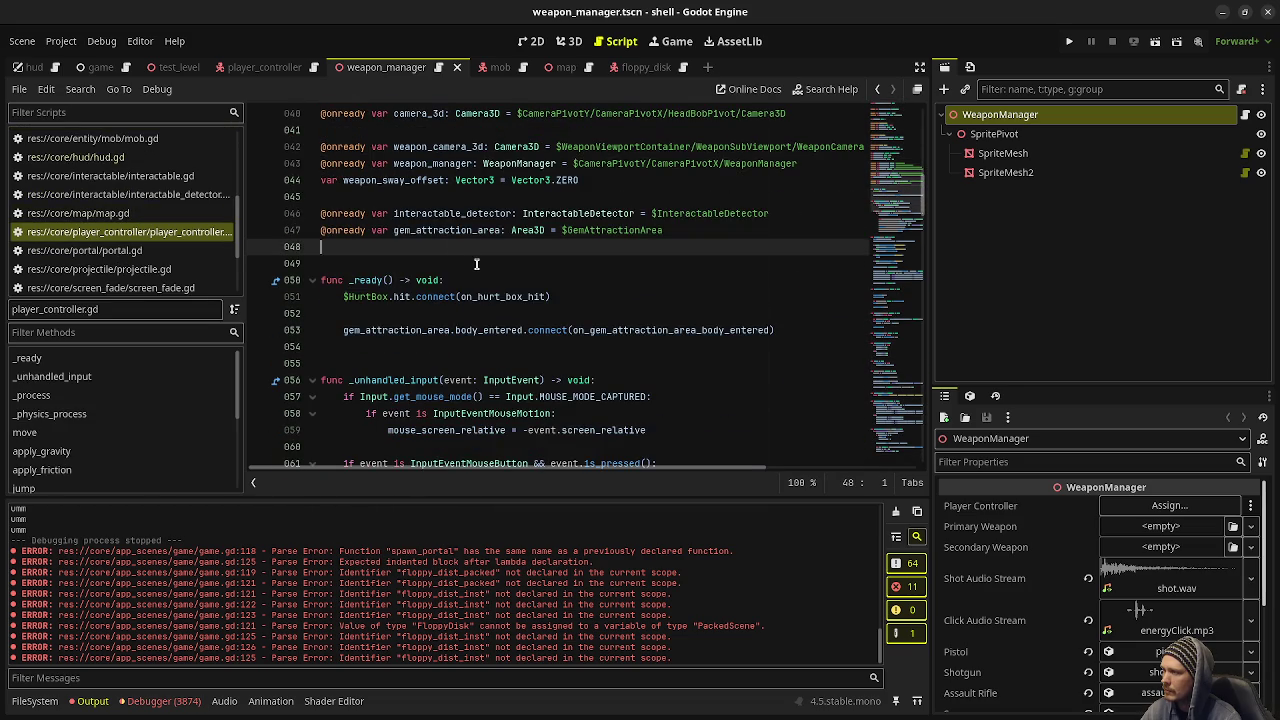
{"action": "key", "text": "Return"}
{"action": "type", "text": "var has_"}
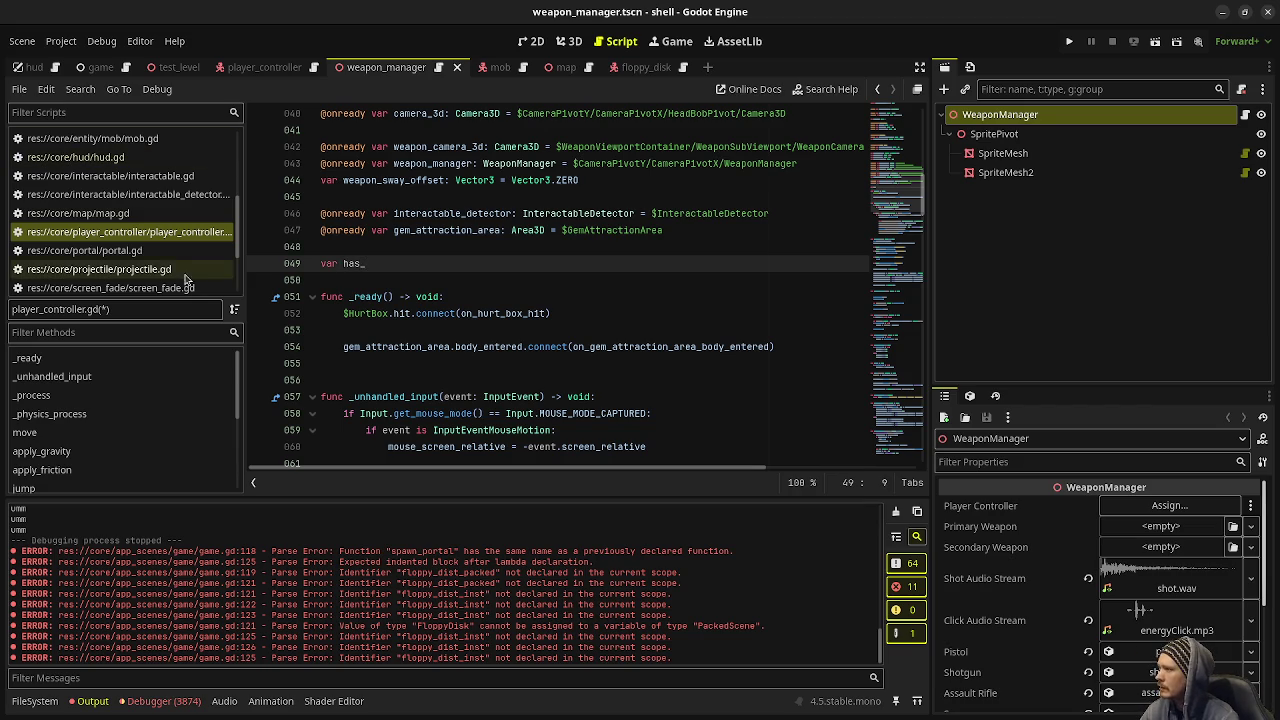
Step: Look up the has_collected_floppy_disk name in floppy_disk.gd and check game.gd
{"action": "scroll", "coordinate": [170, 202], "scroll_direction": "up", "scroll_amount": 3}
{"action": "left_click", "coordinate": [140, 150]}
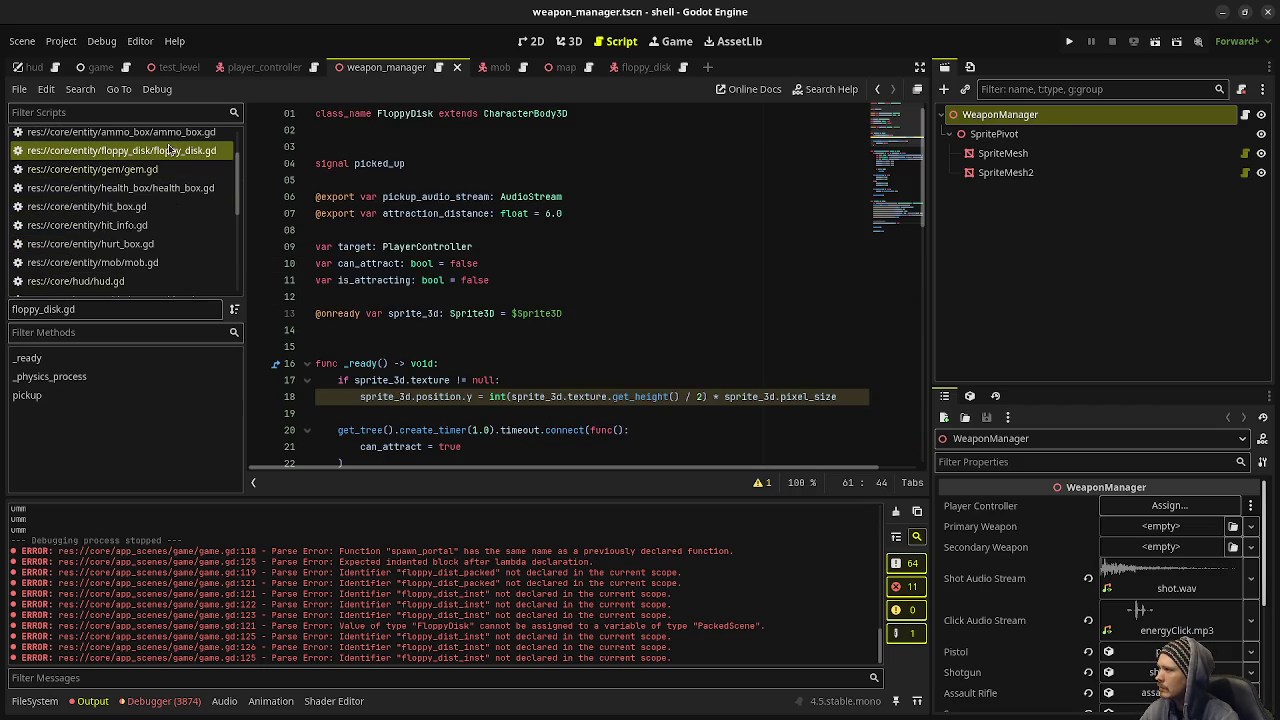
{"action": "scroll", "coordinate": [530, 297], "scroll_direction": "down", "scroll_amount": 10}
{"action": "scroll", "coordinate": [530, 302], "scroll_direction": "down", "scroll_amount": 1}
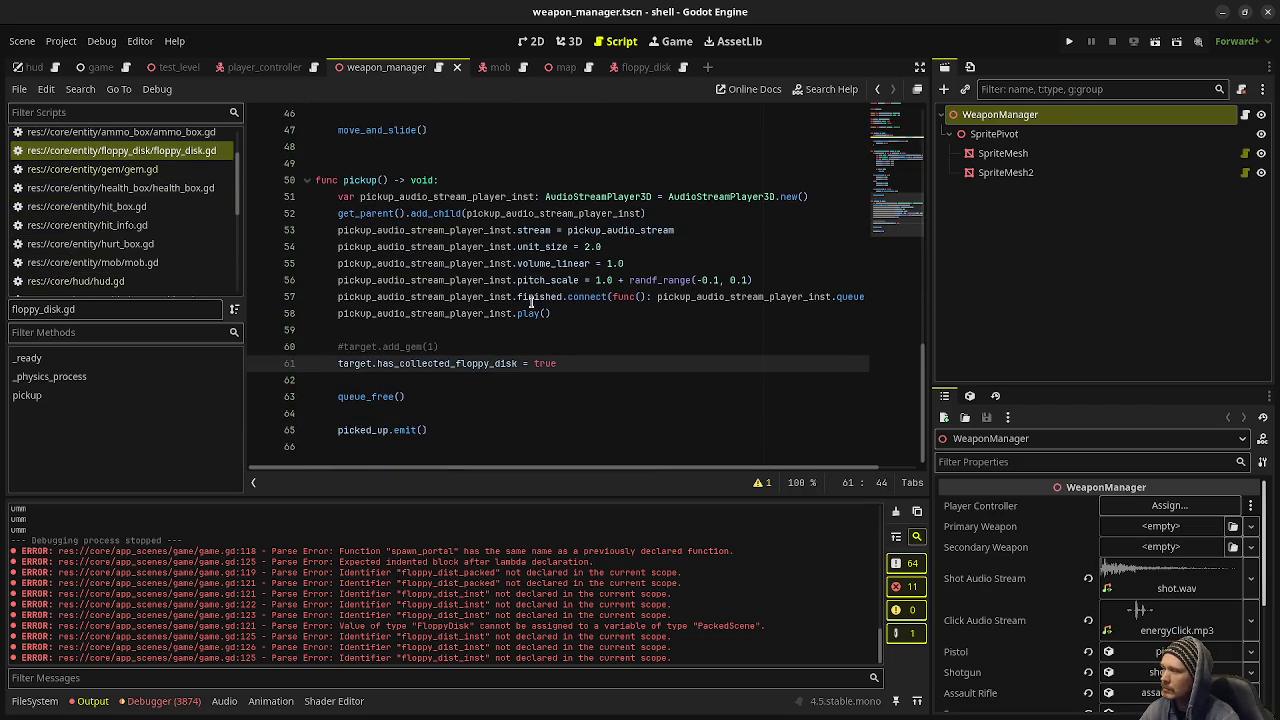
{"action": "double_click", "coordinate": [489, 363]}
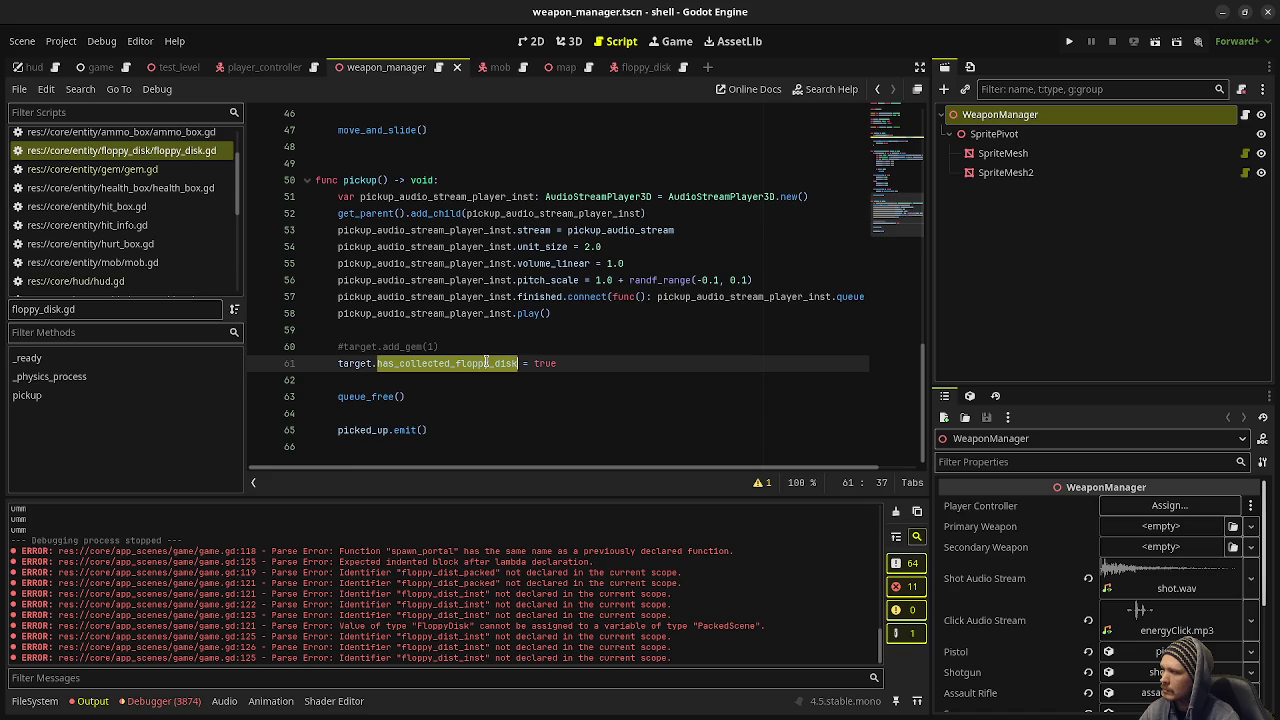
{"action": "scroll", "coordinate": [184, 253], "scroll_direction": "up", "scroll_amount": 2}
{"action": "left_click", "coordinate": [120, 156]}
{"action": "scroll", "coordinate": [435, 250], "scroll_direction": "up", "scroll_amount": 4}
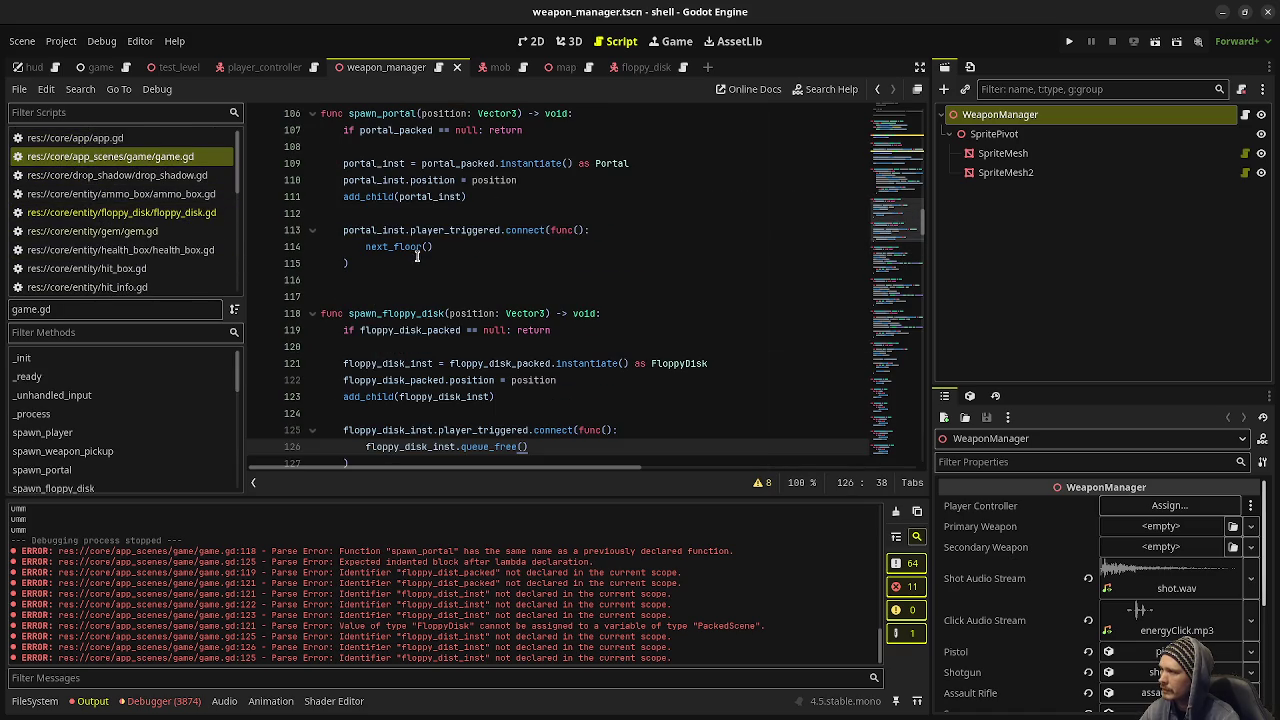
{"action": "scroll", "coordinate": [157, 225], "scroll_direction": "down", "scroll_amount": 5}
Step: Finish the line as has_collected_floppy_disk: bool = false and run the game with F5
{"action": "left_click", "coordinate": [157, 231]}
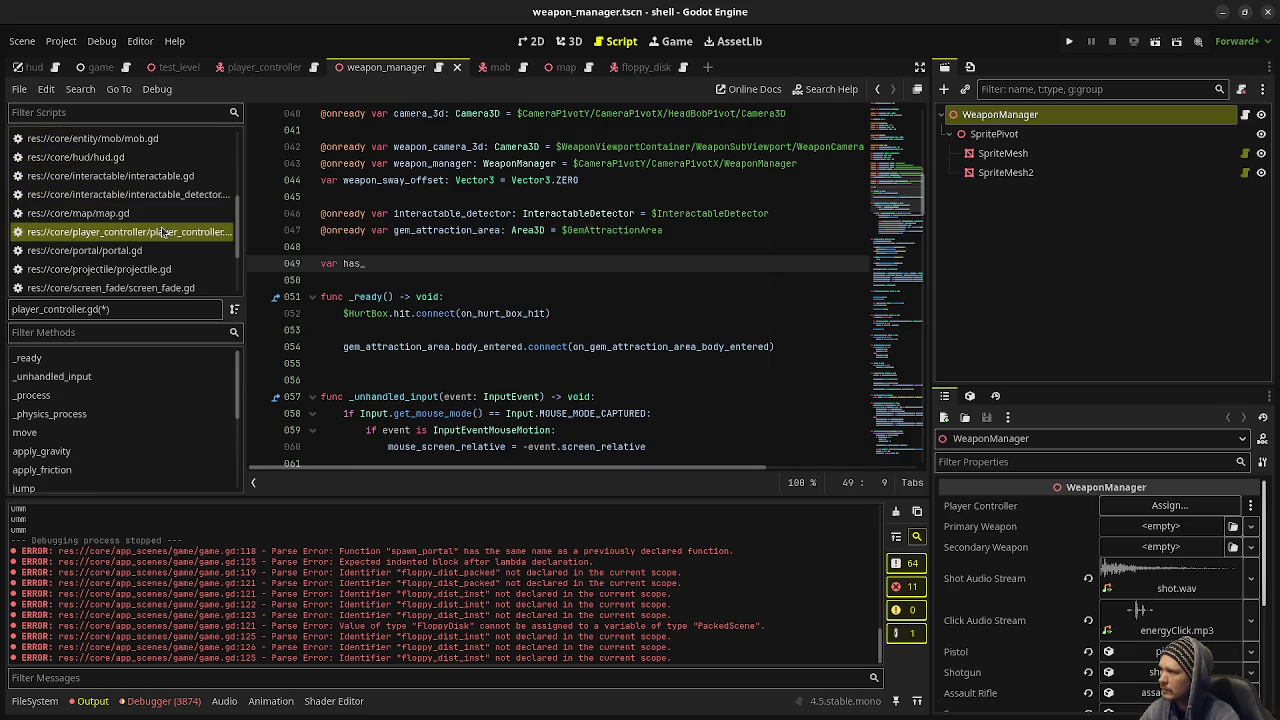
{"action": "type", "text": "collected_floppy_disk: bool "}
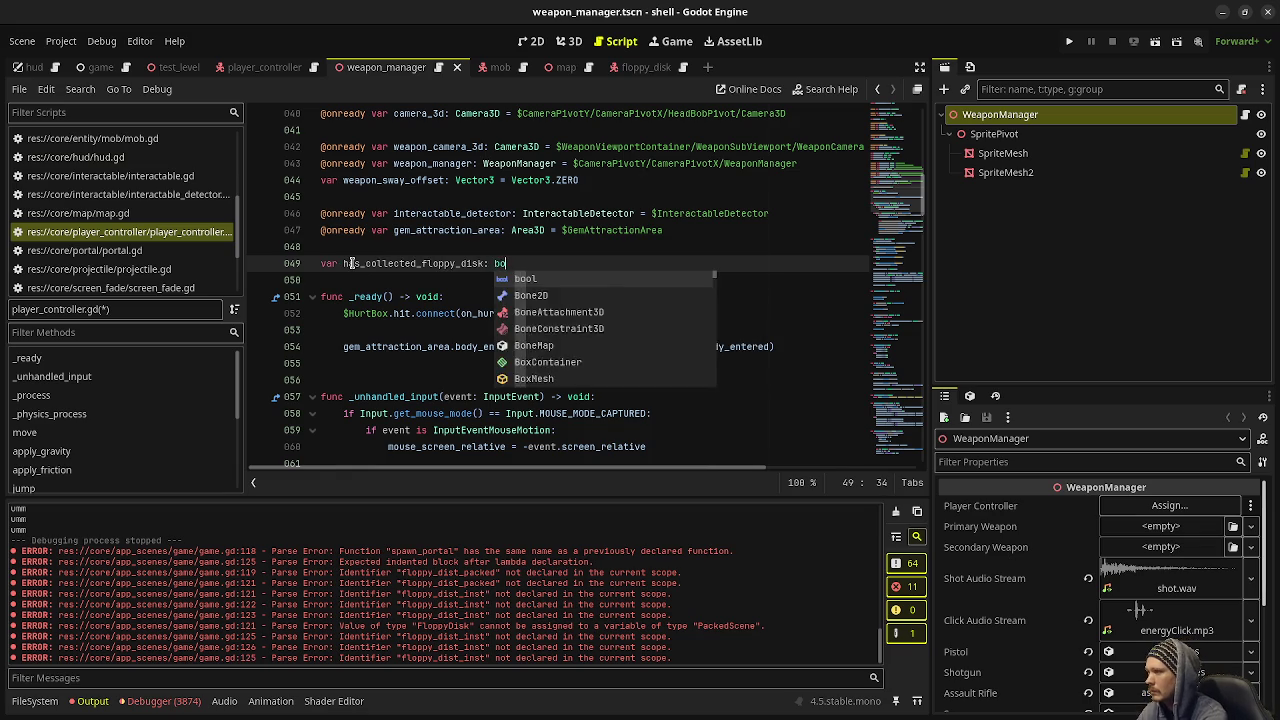
{"action": "type", "text": "= false"}
{"action": "key", "text": "F5"}
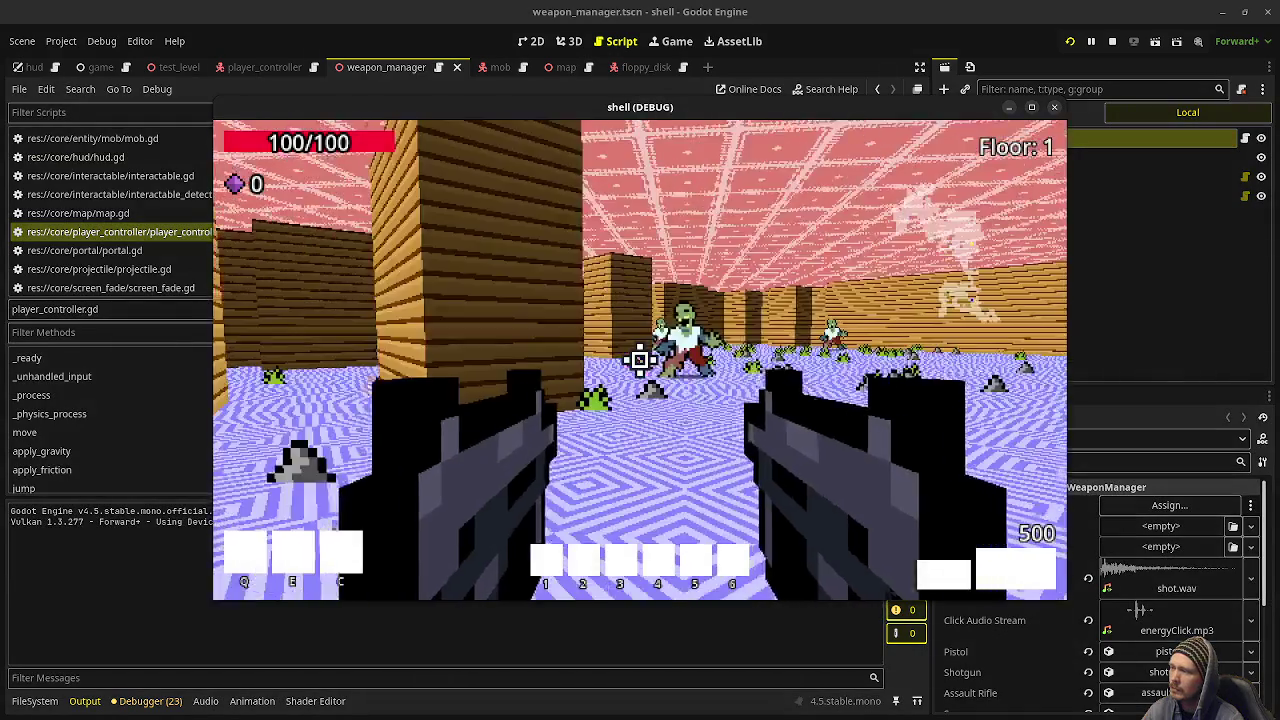
Step: Shoot the zombies on Floor 1 and advance through the portal to Floor 2
{"action": "left_click", "coordinate": [640, 360]}
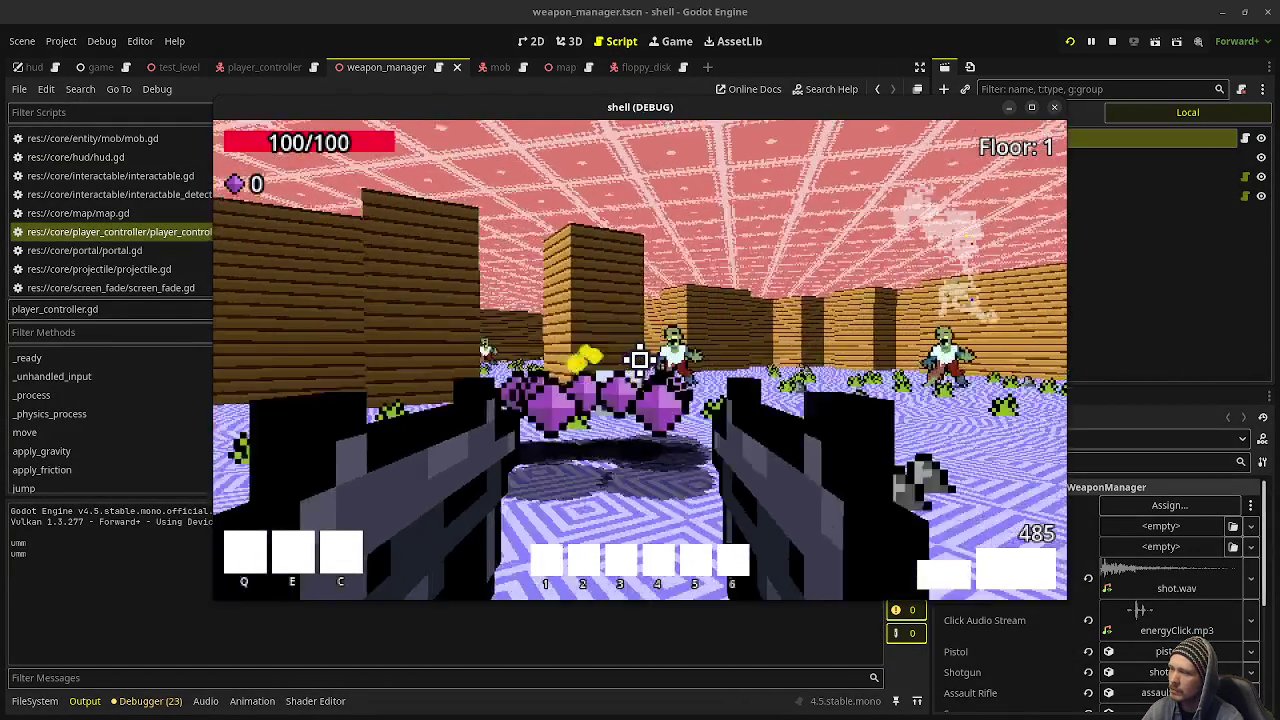
{"action": "left_click", "coordinate": [640, 360]}
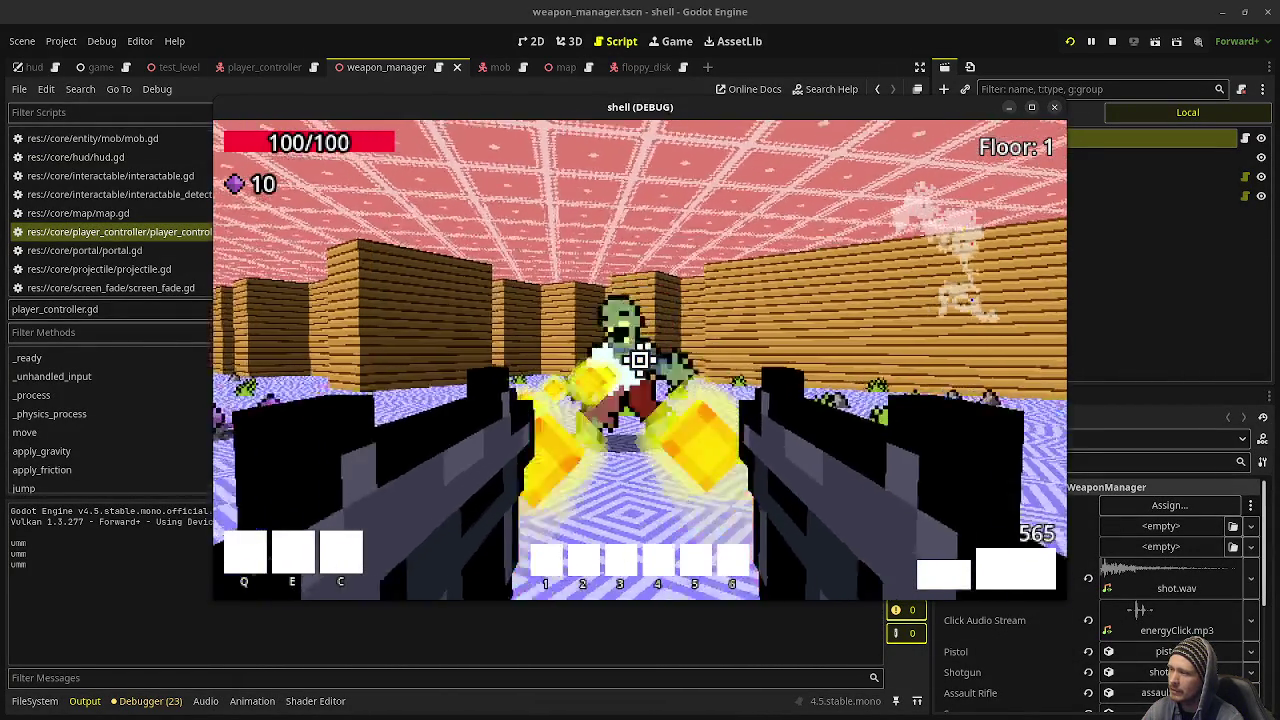
{"action": "left_click", "coordinate": [640, 360]}
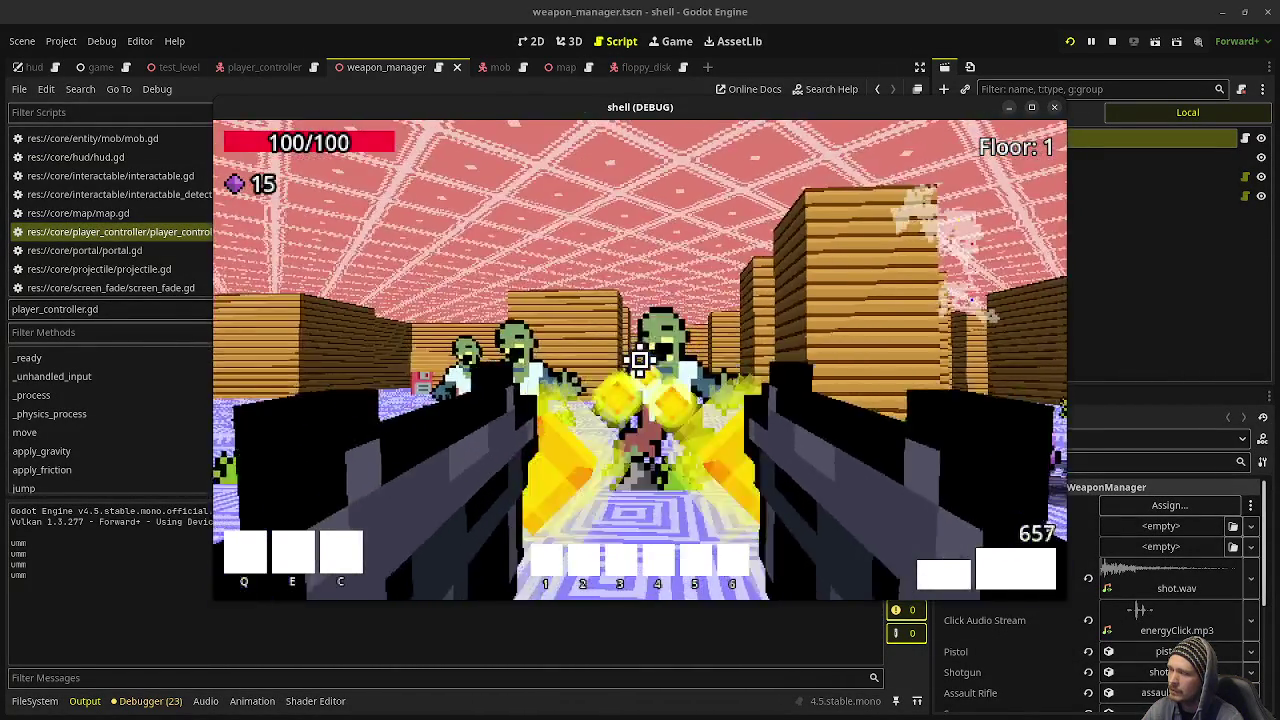
{"action": "left_click", "coordinate": [640, 360]}
{"action": "left_click", "coordinate": [640, 360]}
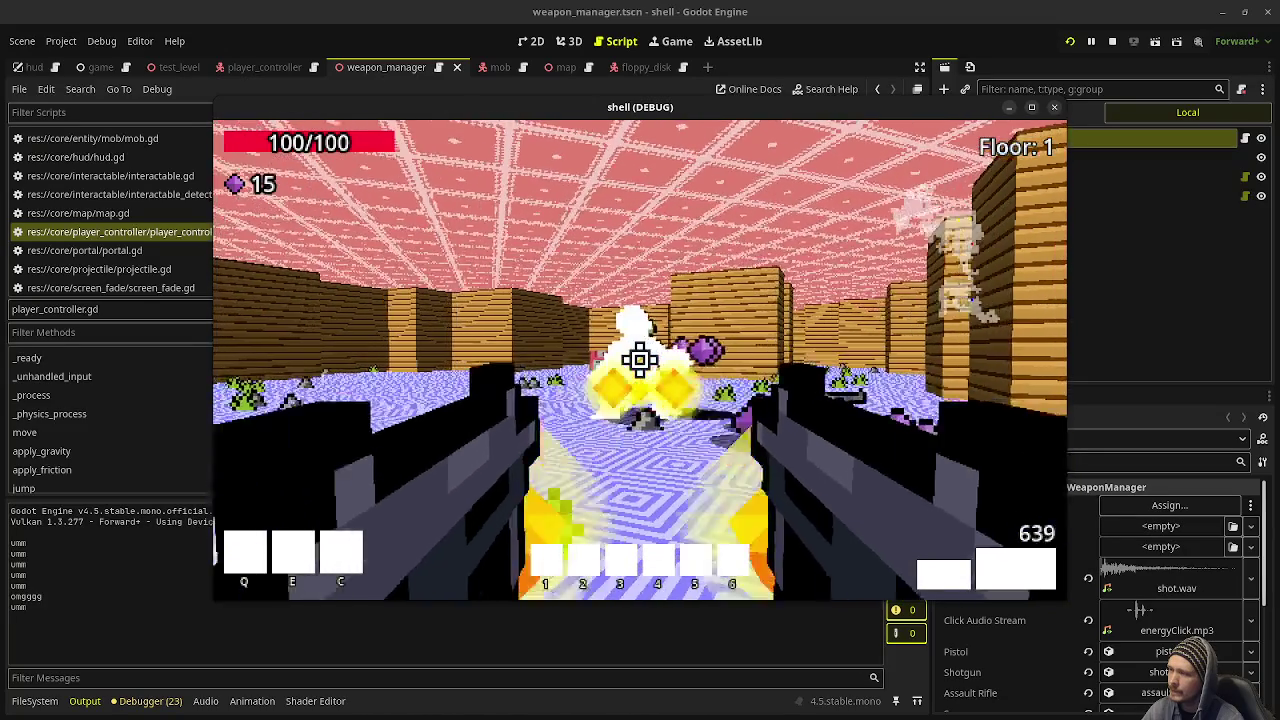
{"action": "left_click", "coordinate": [640, 360]}
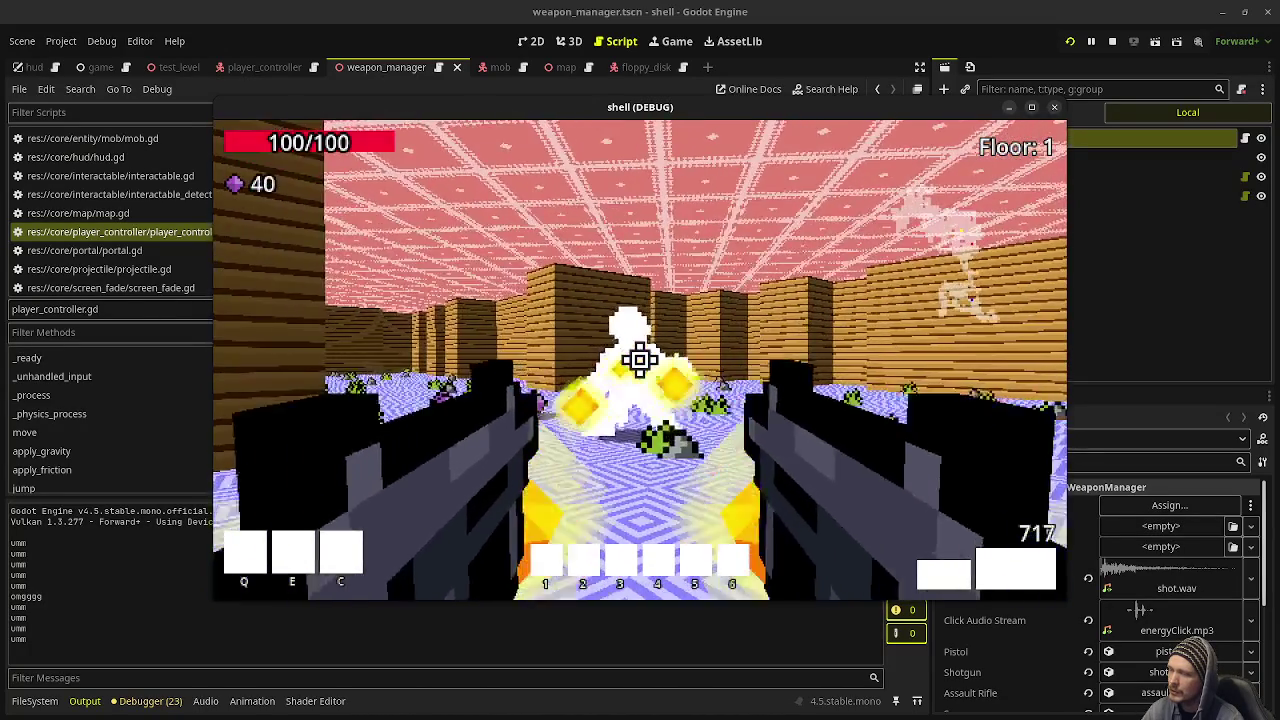
{"action": "left_click", "coordinate": [640, 360]}
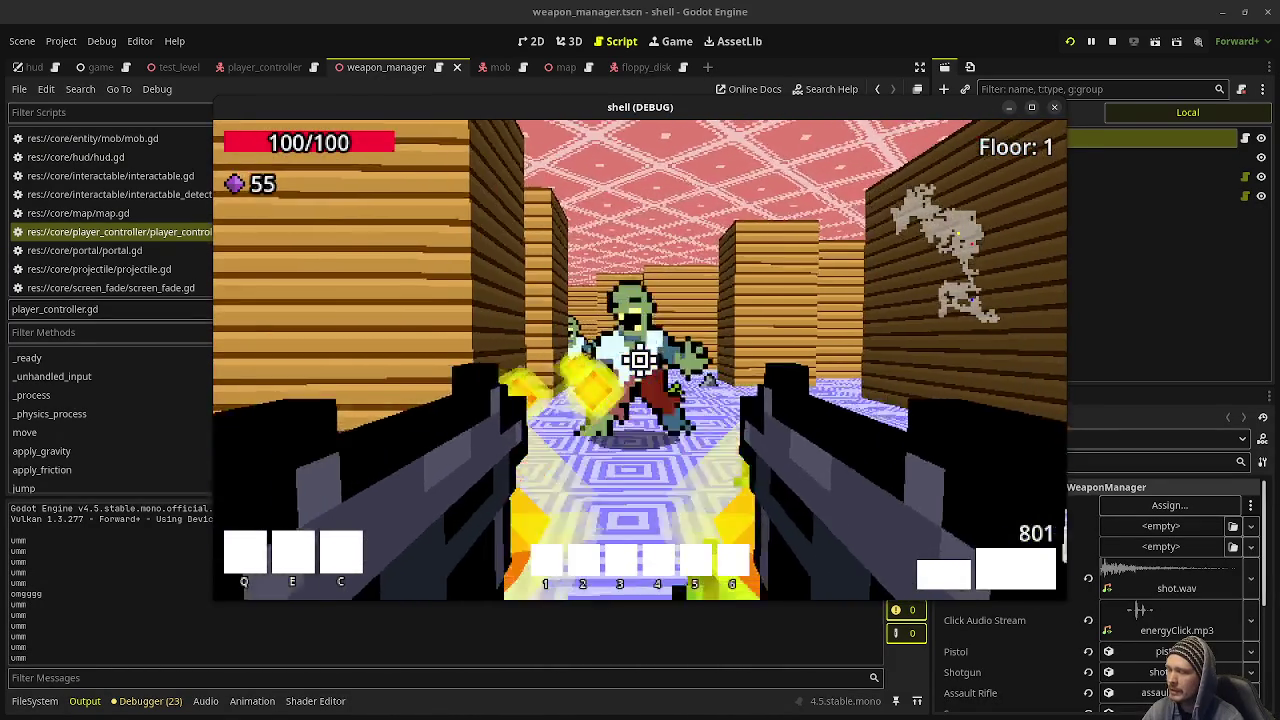
{"action": "left_click", "coordinate": [640, 360]}
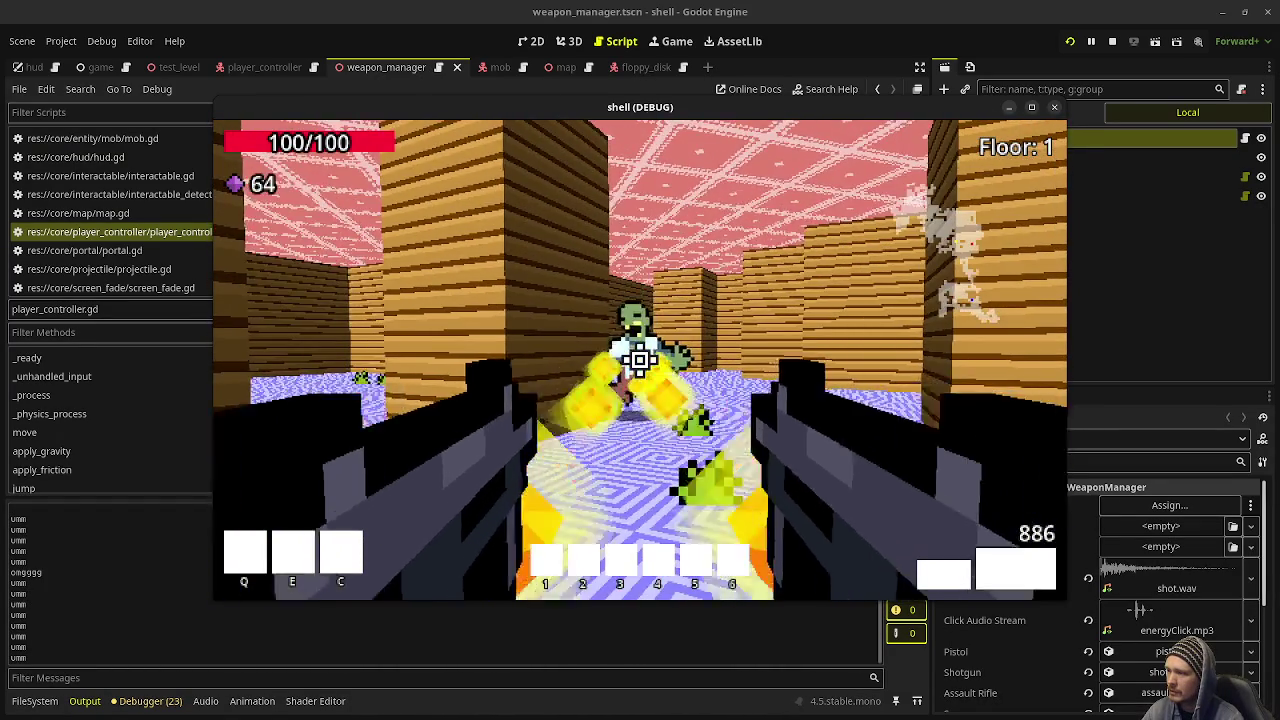
{"action": "left_click", "coordinate": [640, 360]}
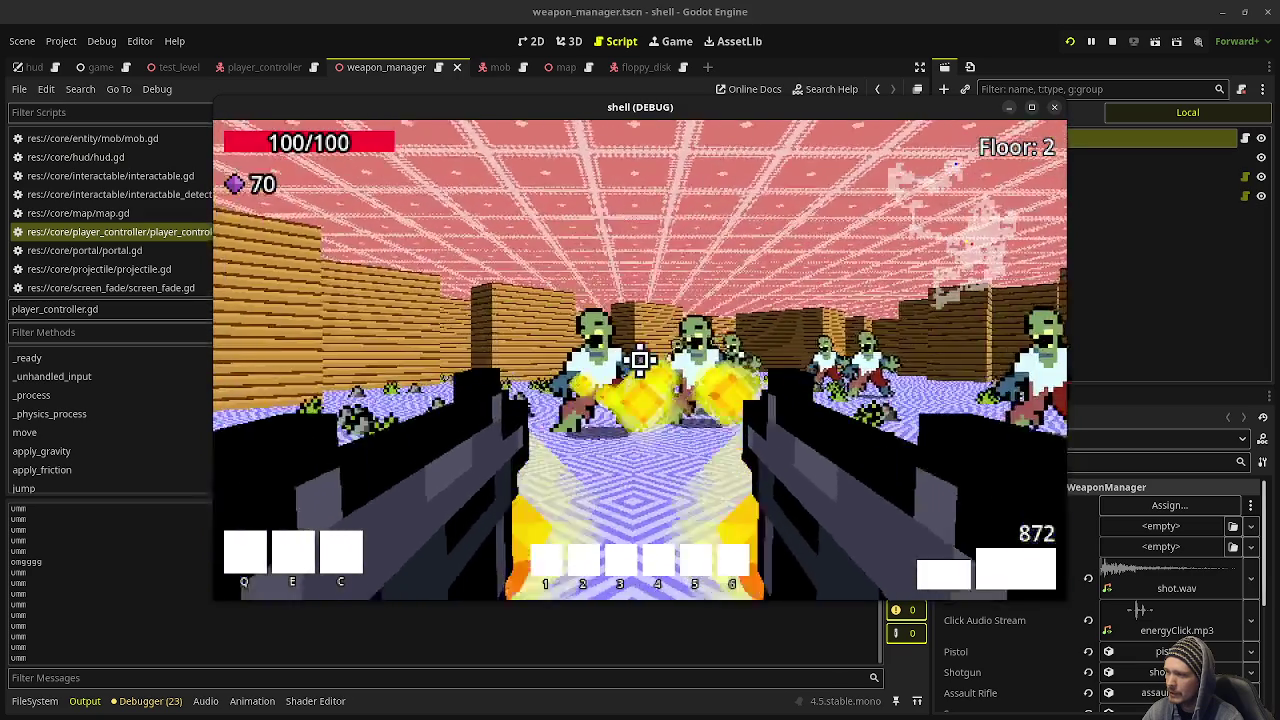
{"action": "left_click", "coordinate": [640, 360]}
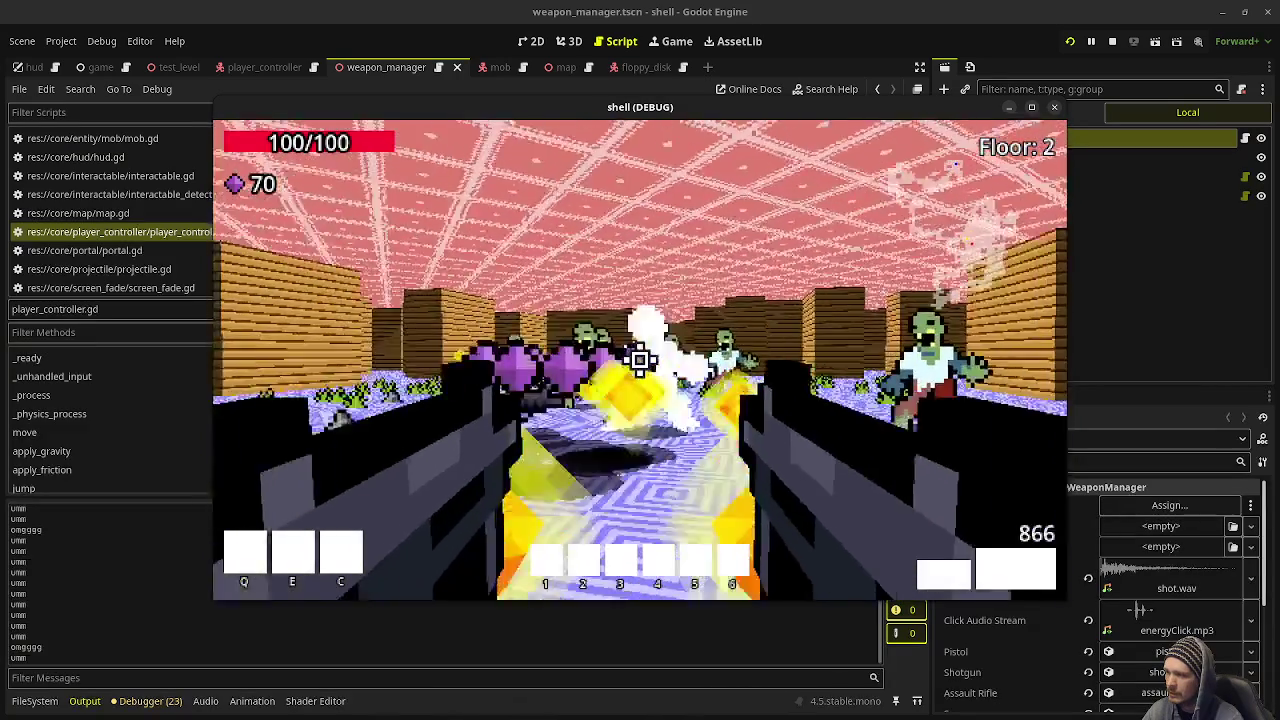
Step: Gun down the zombie group at the start of Floor 2
{"action": "left_click", "coordinate": [640, 360]}
{"action": "left_click", "coordinate": [640, 360]}
{"action": "left_click", "coordinate": [640, 360]}
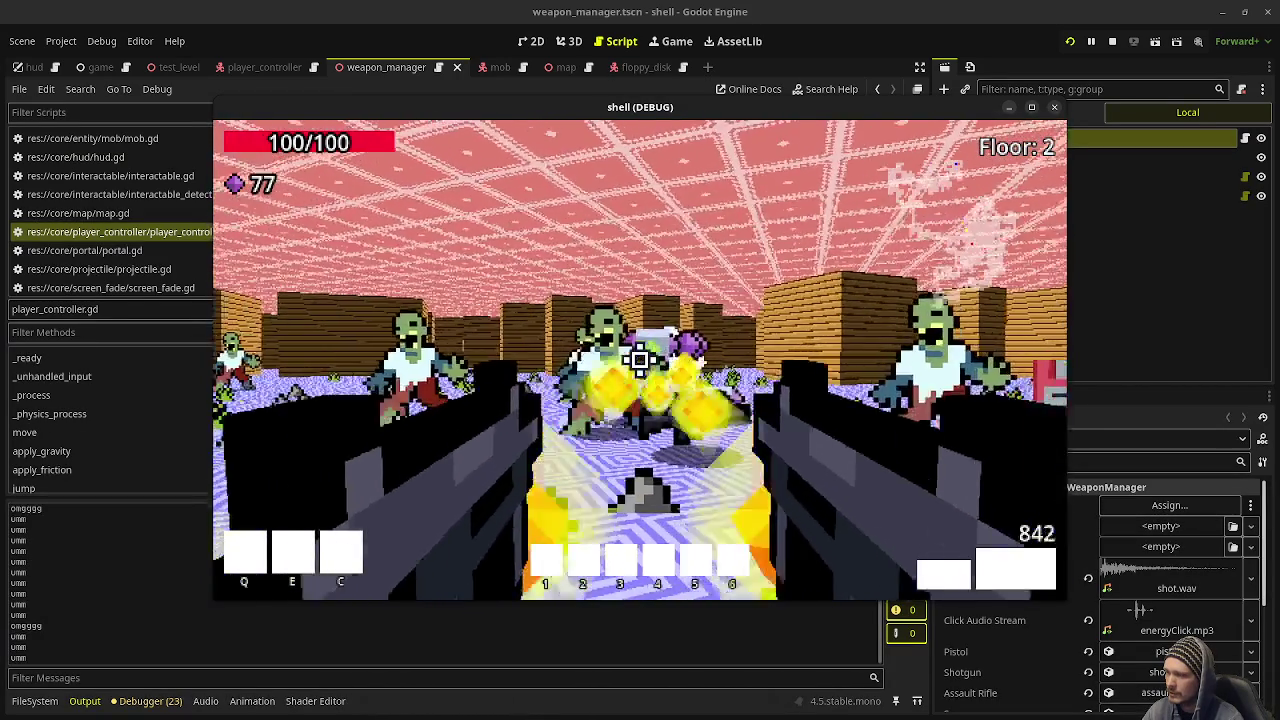
{"action": "left_click", "coordinate": [640, 360]}
{"action": "left_click", "coordinate": [640, 360]}
{"action": "left_click", "coordinate": [640, 360]}
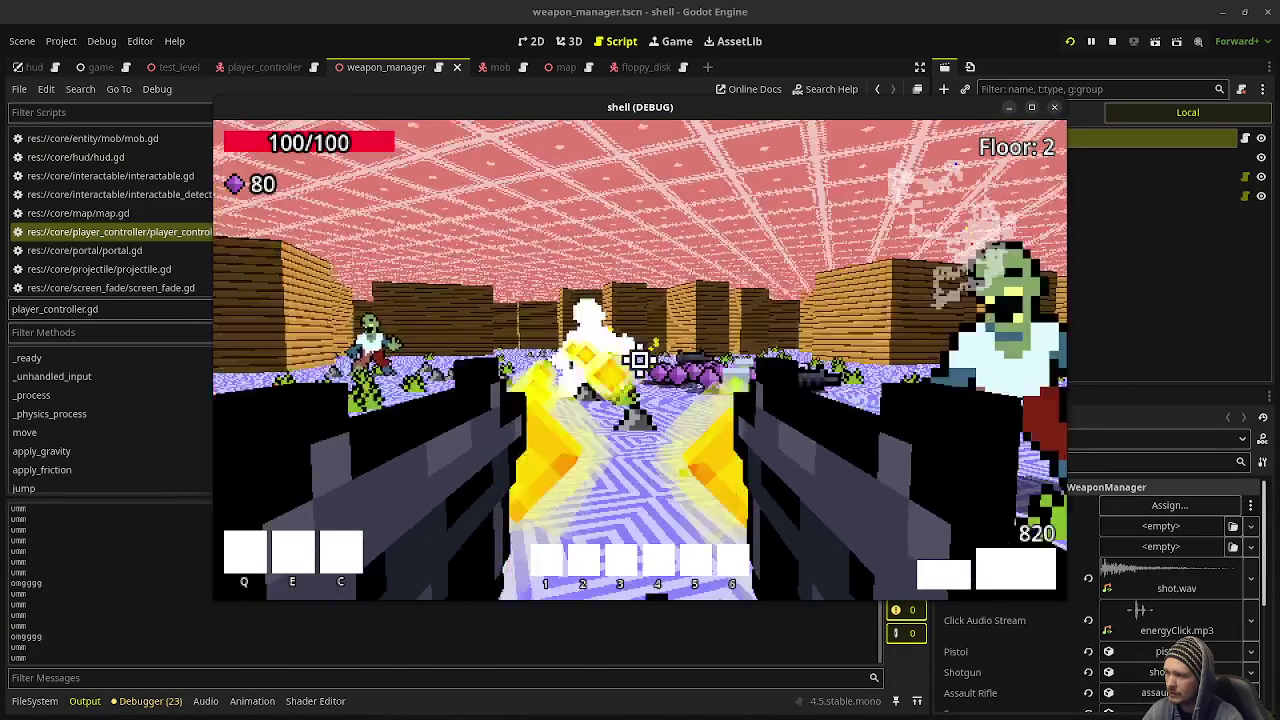
{"action": "left_click", "coordinate": [640, 360]}
{"action": "left_click", "coordinate": [640, 360]}
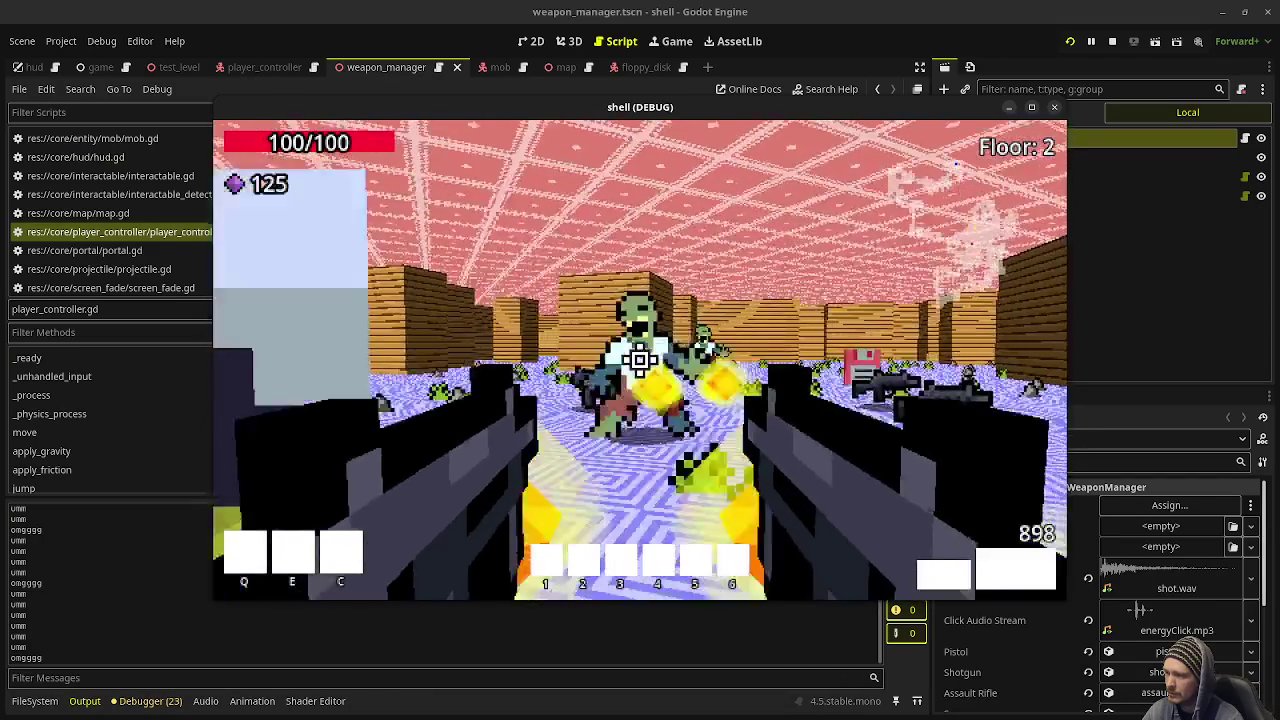
{"action": "left_click", "coordinate": [640, 360]}
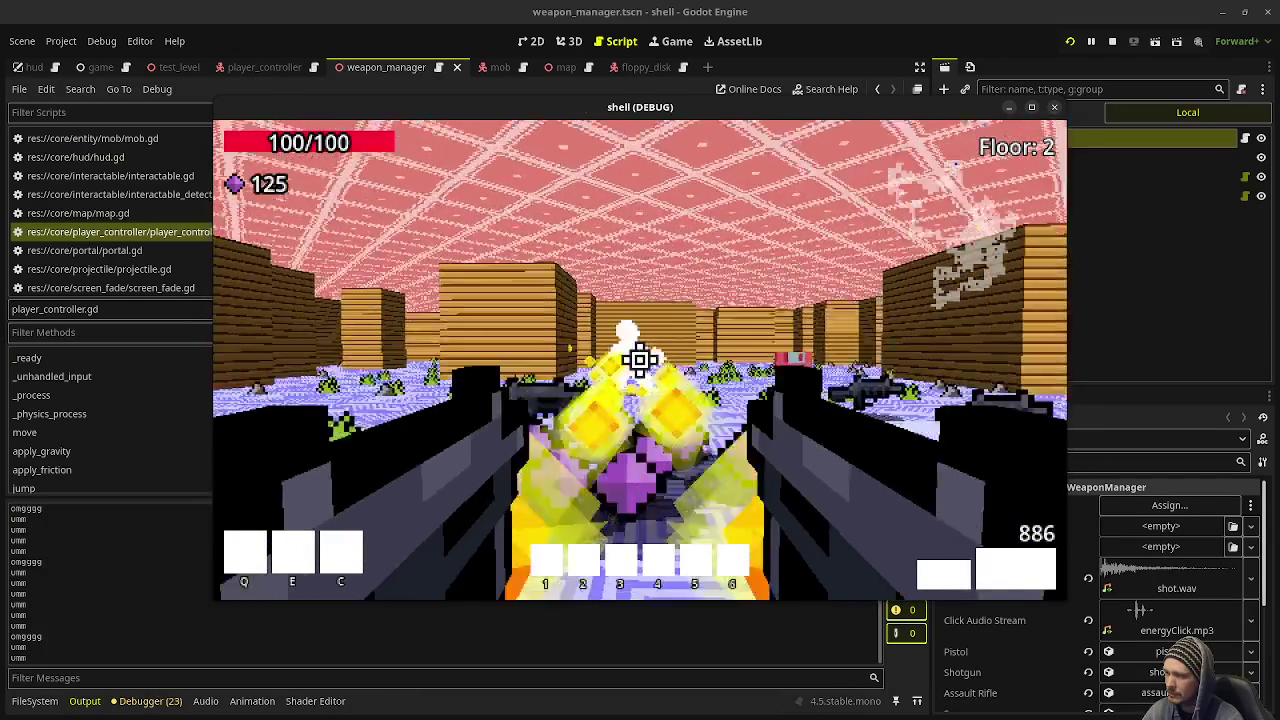
{"action": "left_click", "coordinate": [640, 360]}
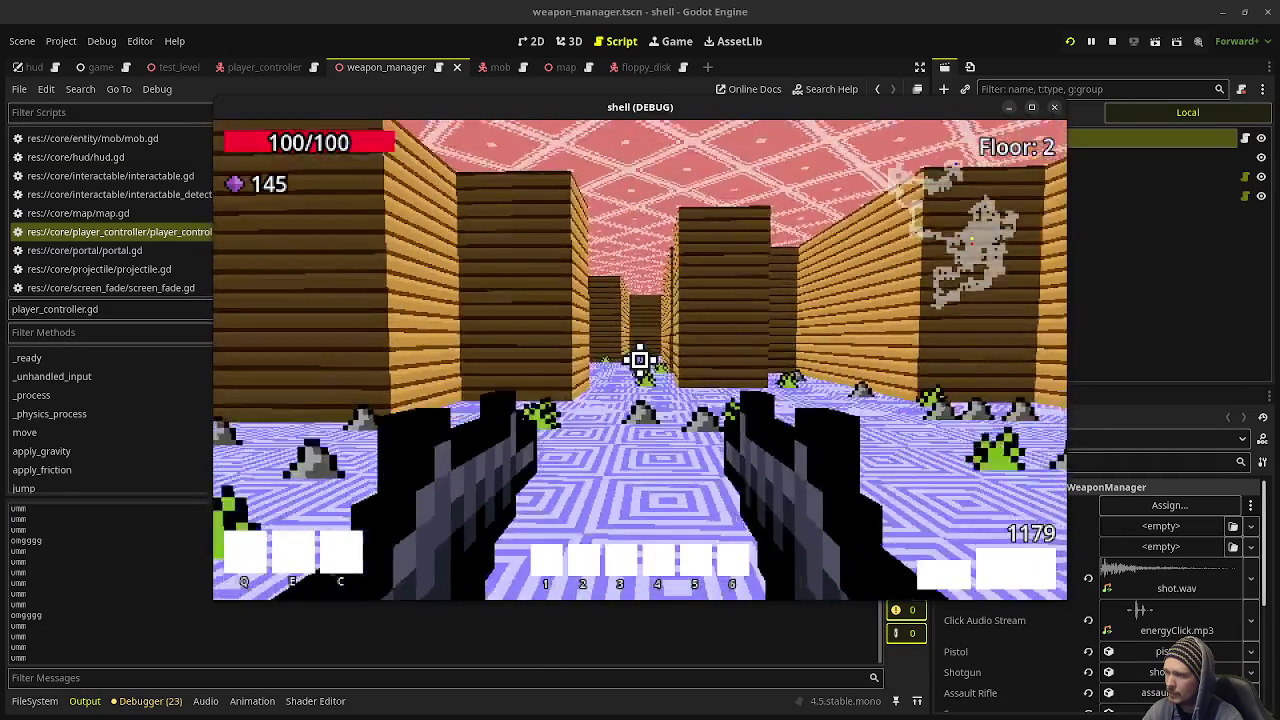
Step: Walk through the corridors shooting the remaining zombies until reaching Floor 3
{"action": "key", "text": "w"}
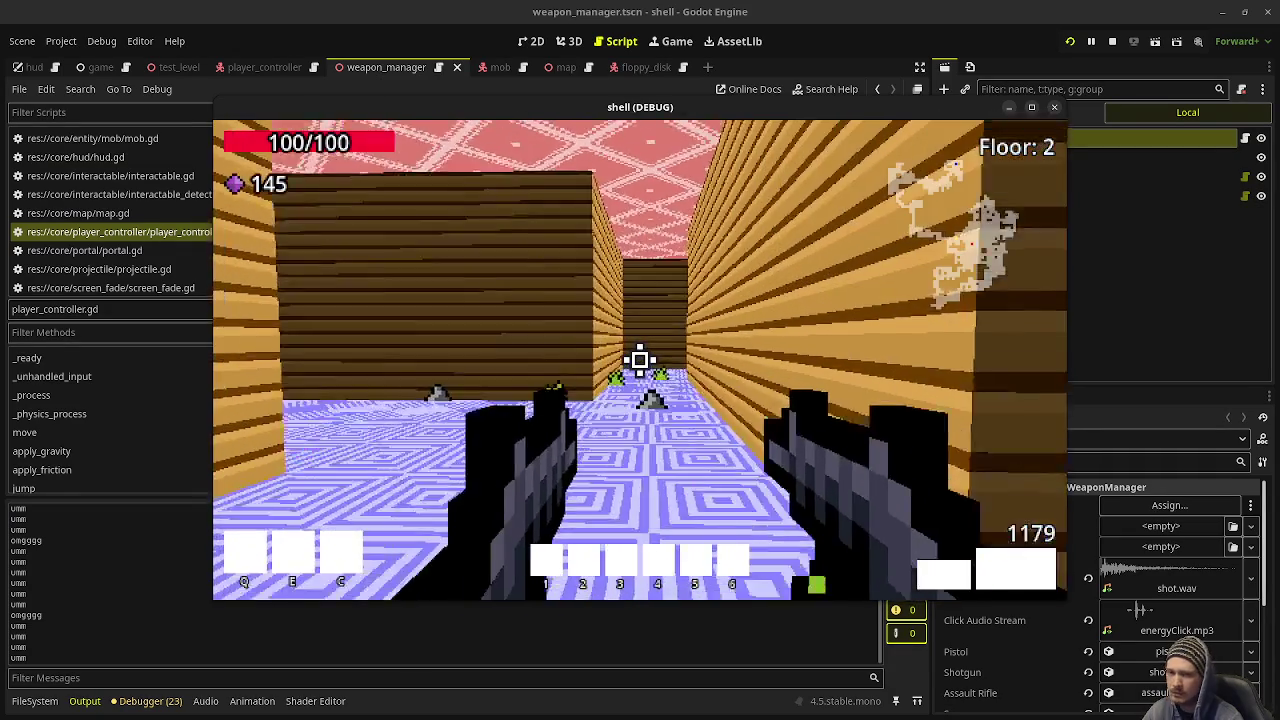
{"action": "key", "text": "Right"}
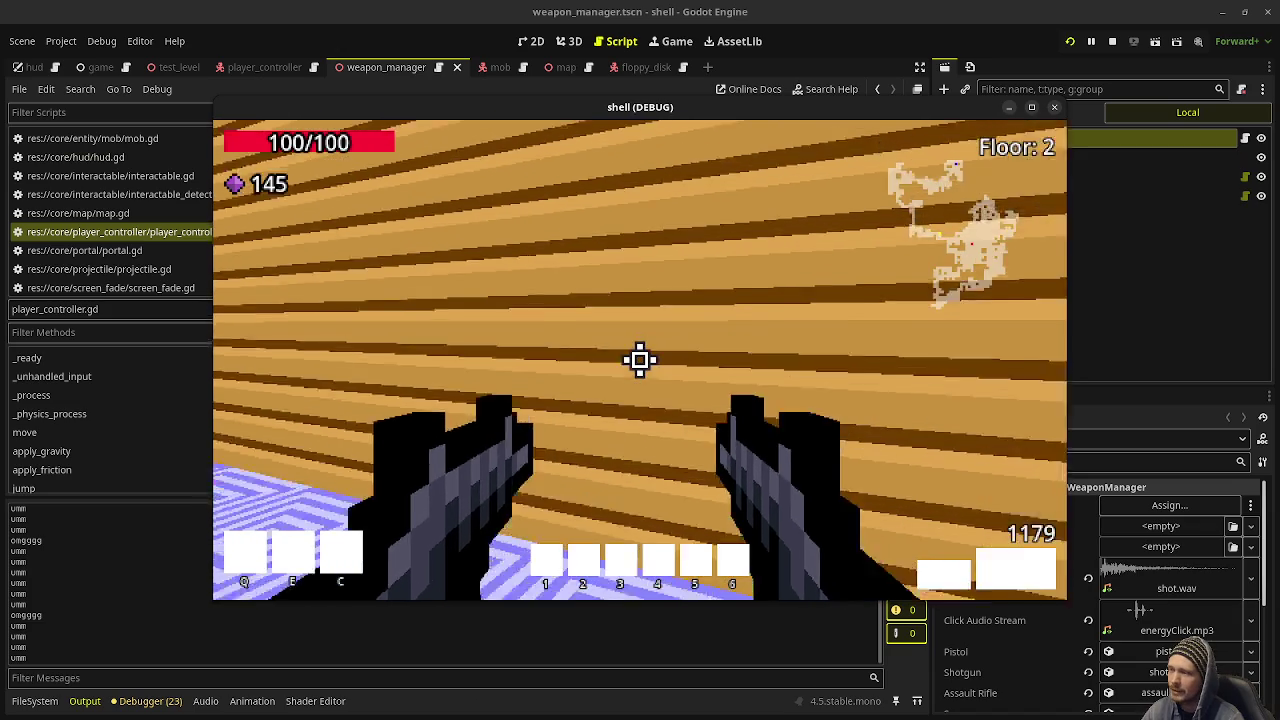
{"action": "key", "text": "Left"}
{"action": "left_click", "coordinate": [640, 358]}
{"action": "key", "text": "w"}
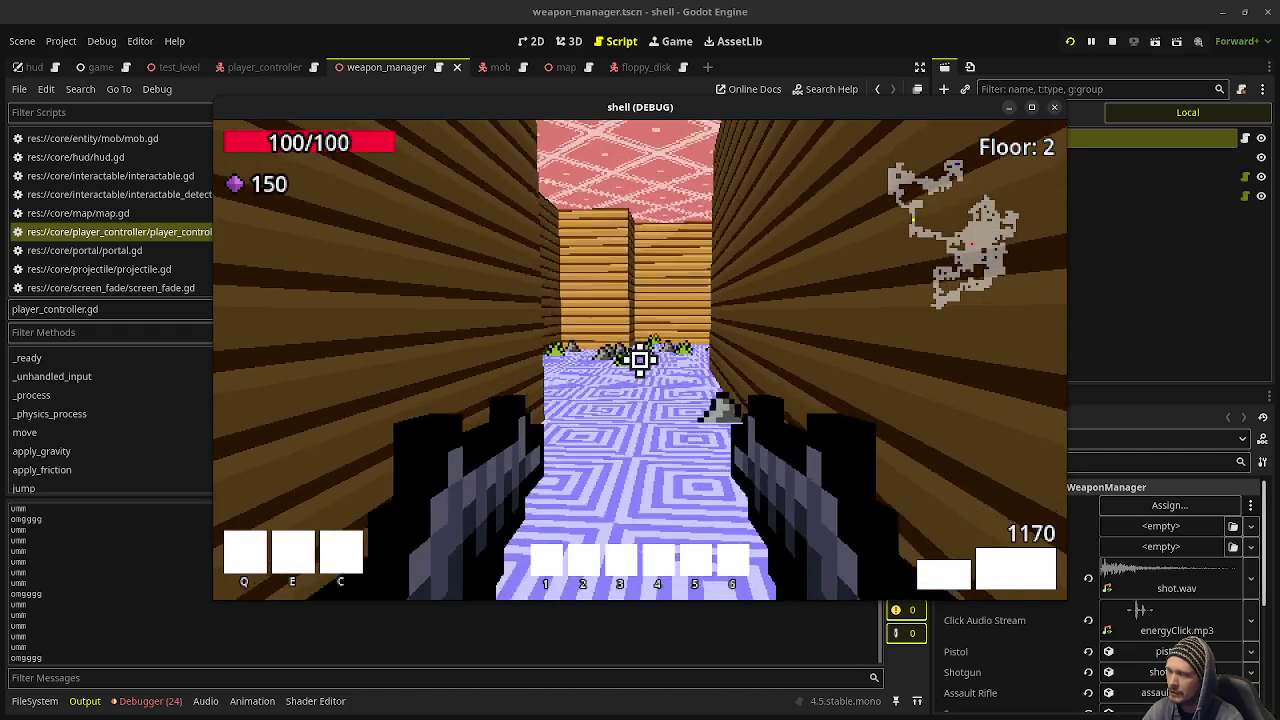
{"action": "key", "text": "w"}
{"action": "key", "text": "w"}
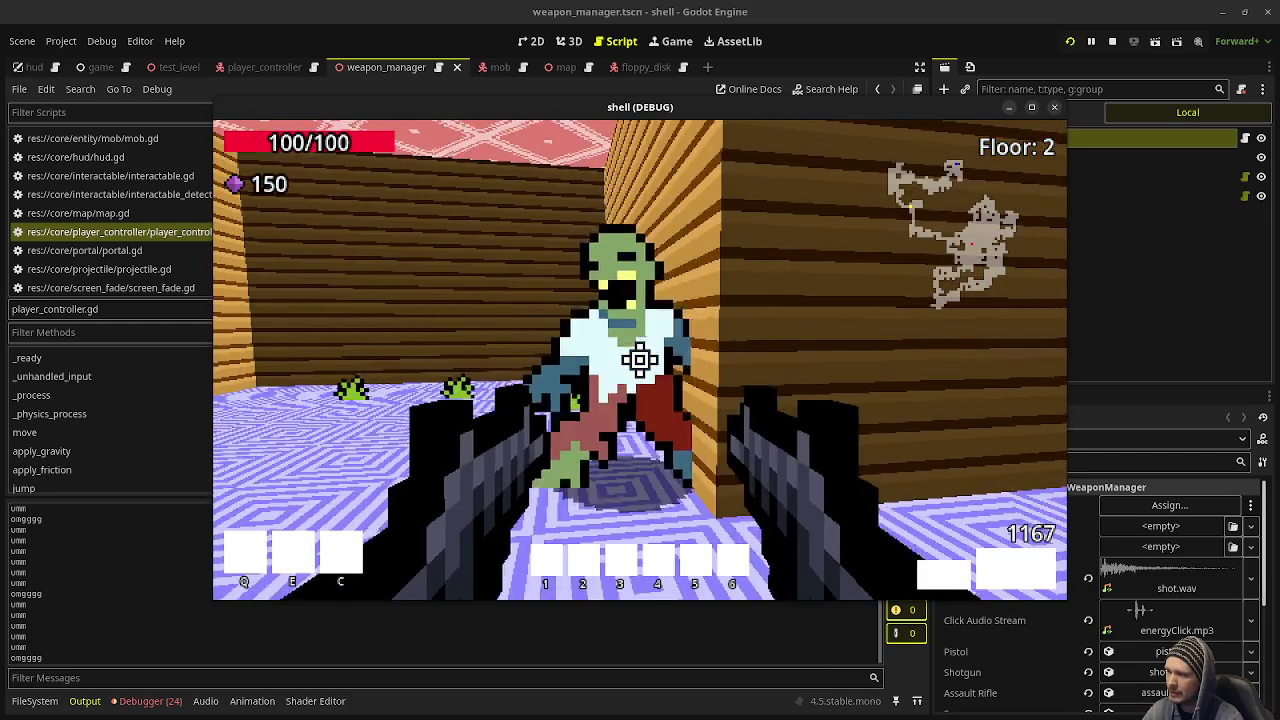
{"action": "left_click", "coordinate": [640, 360]}
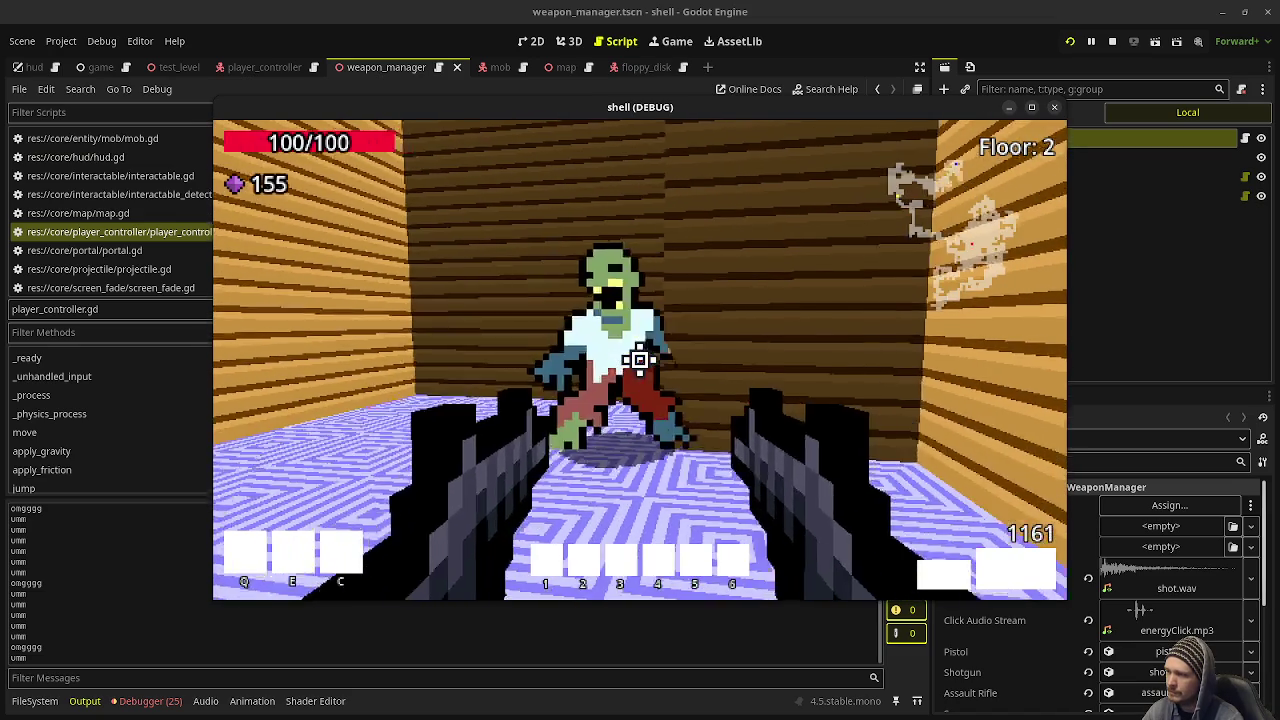
{"action": "left_click", "coordinate": [640, 360]}
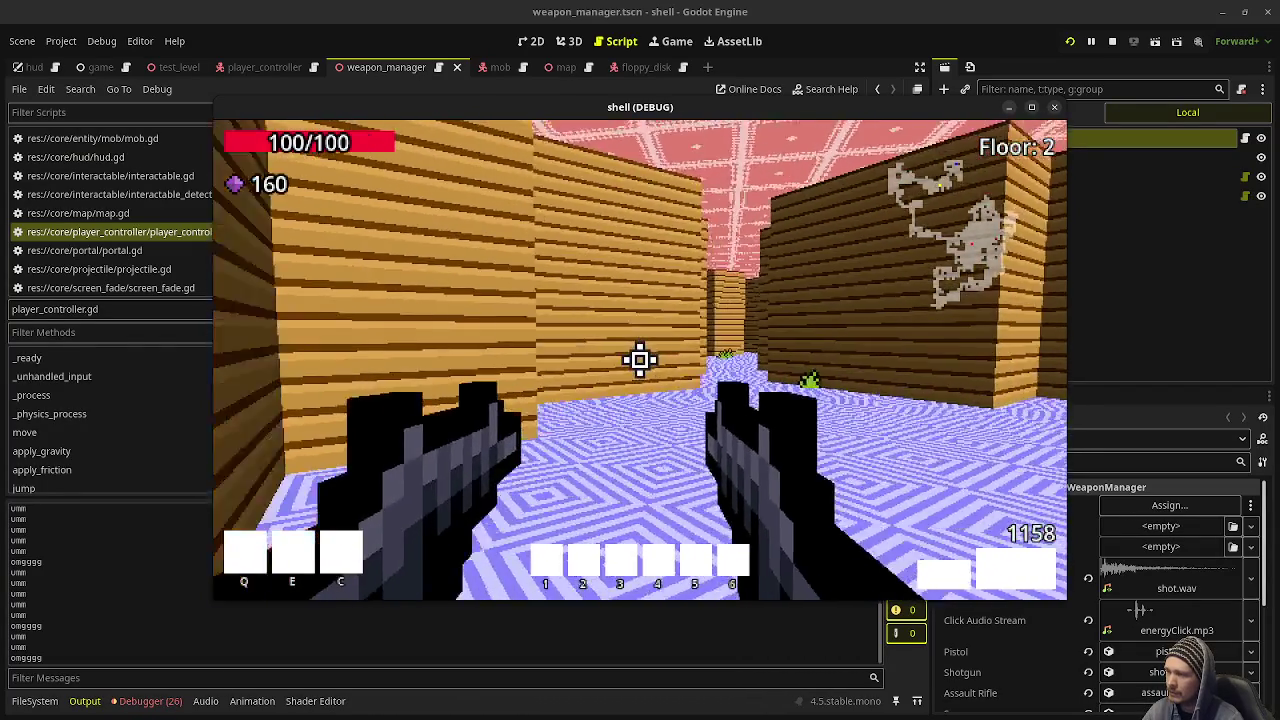
{"action": "key", "text": "w"}
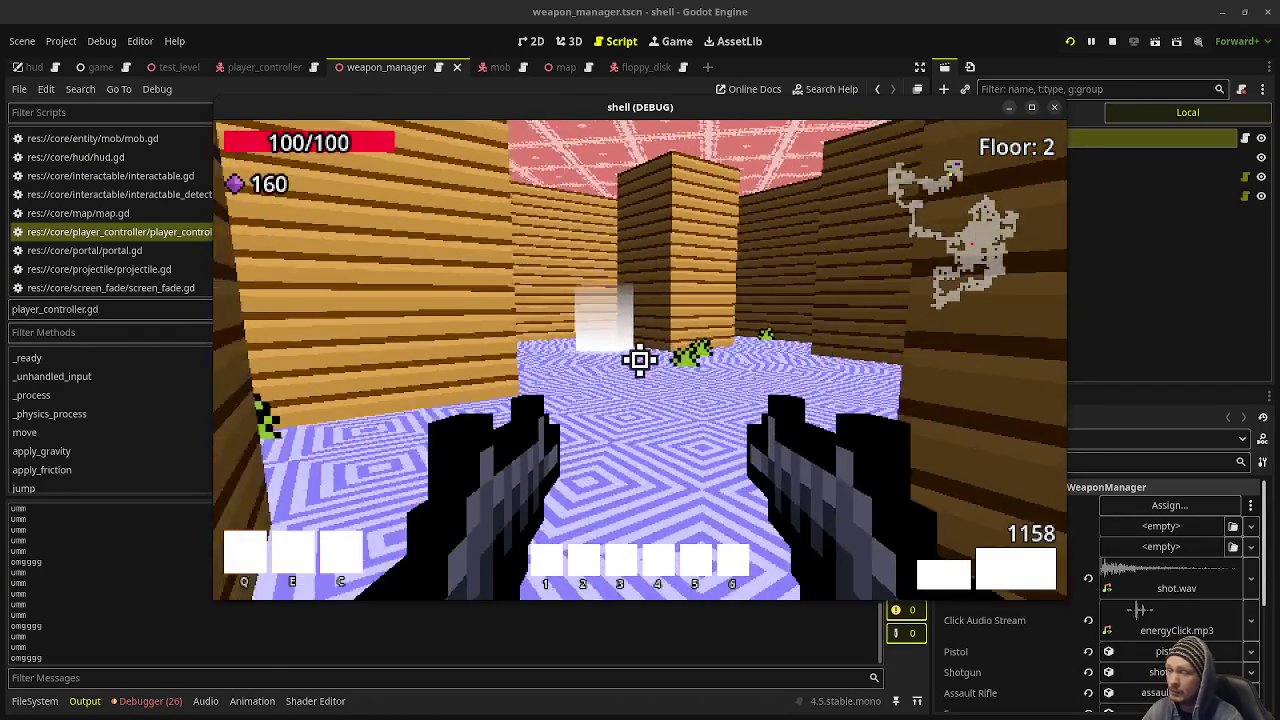
{"action": "key", "text": "w"}
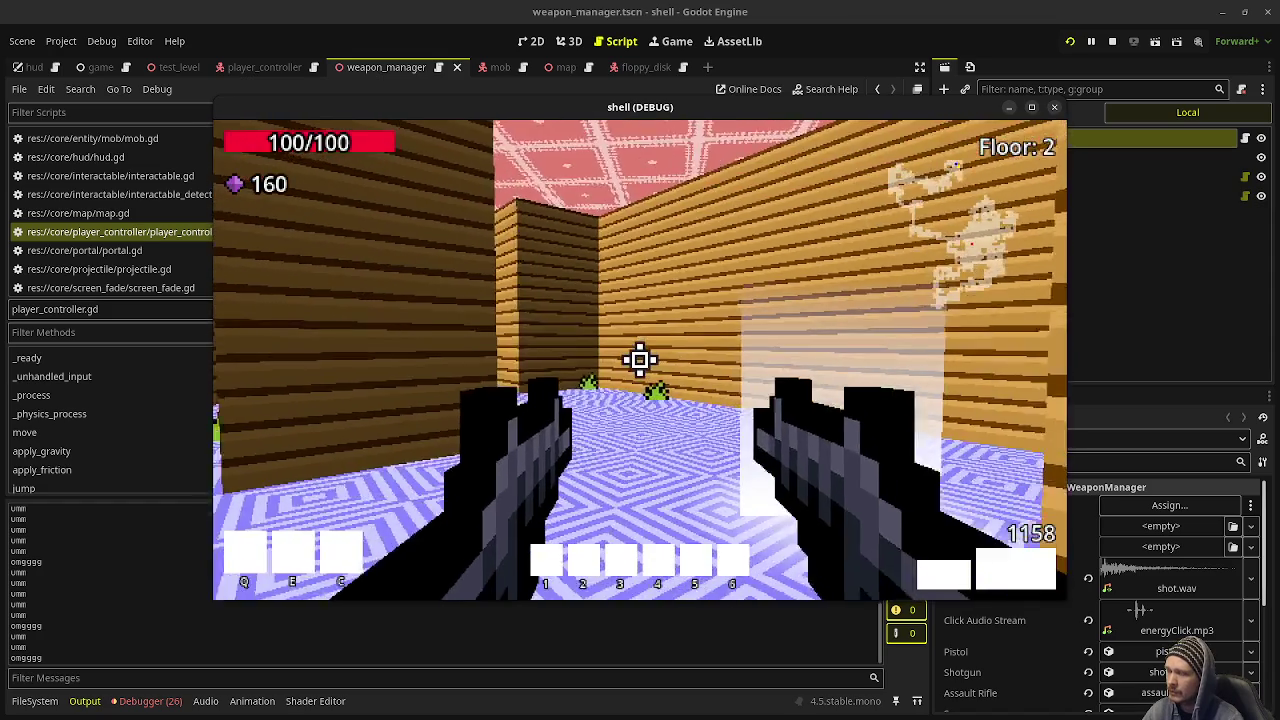
{"action": "key", "text": "w"}
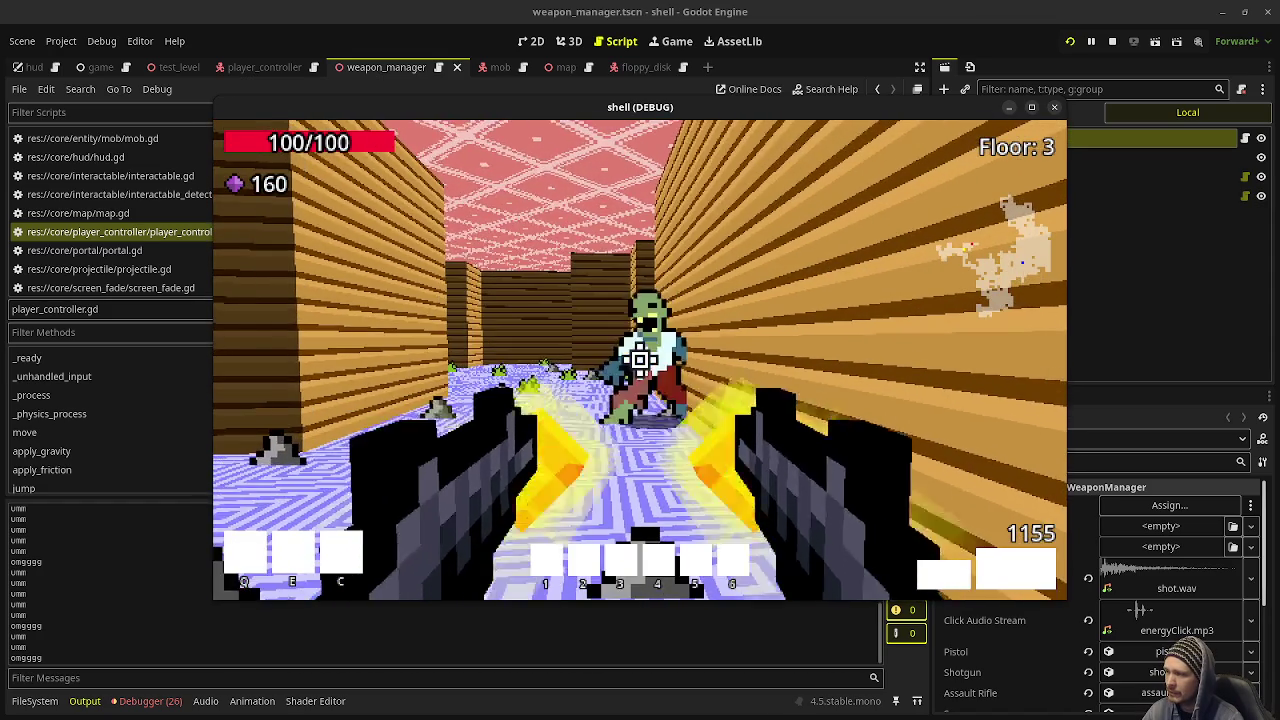
Step: Shoot zombies through Floors 3–5, then stop the running game
{"action": "left_click", "coordinate": [640, 360]}
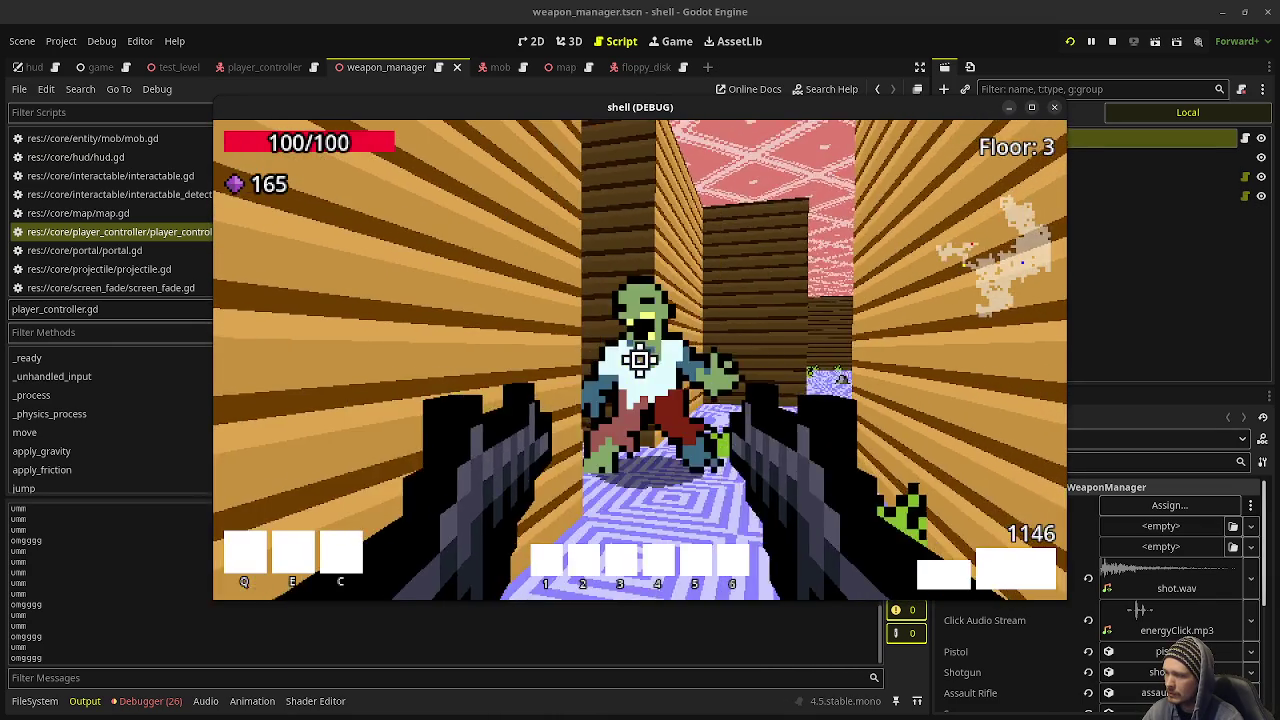
{"action": "left_click", "coordinate": [640, 360]}
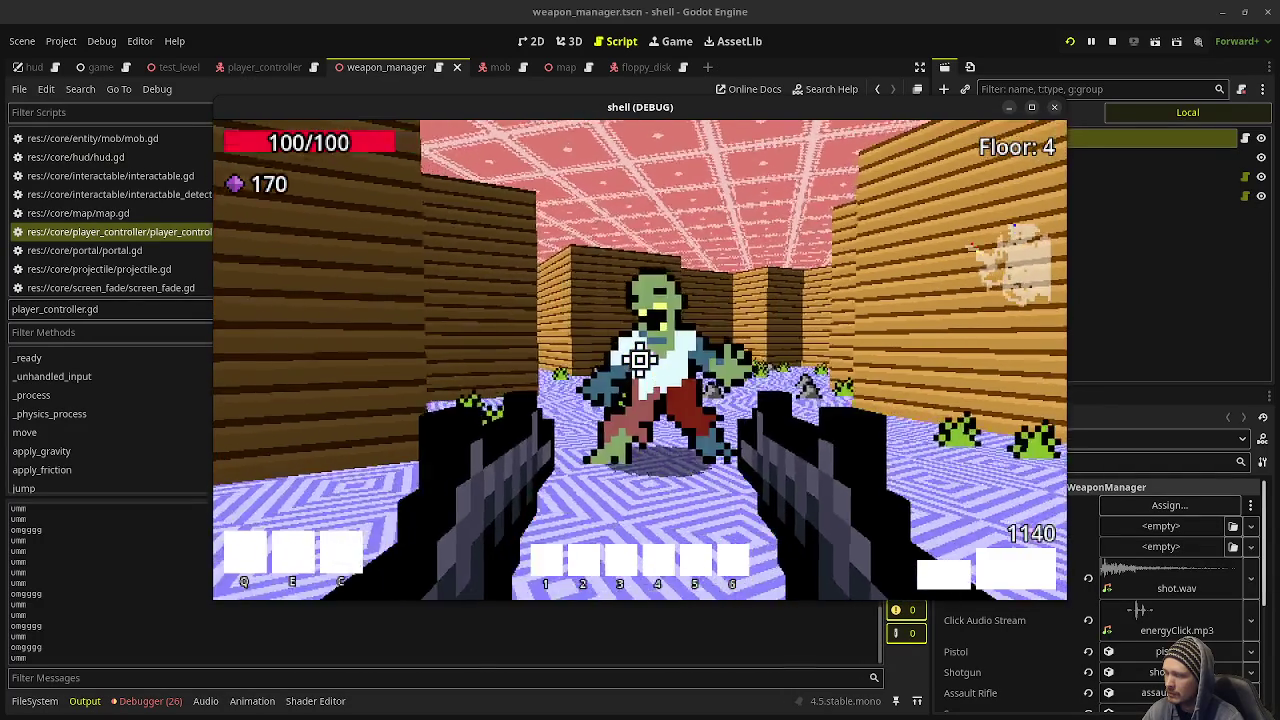
{"action": "left_click", "coordinate": [640, 360]}
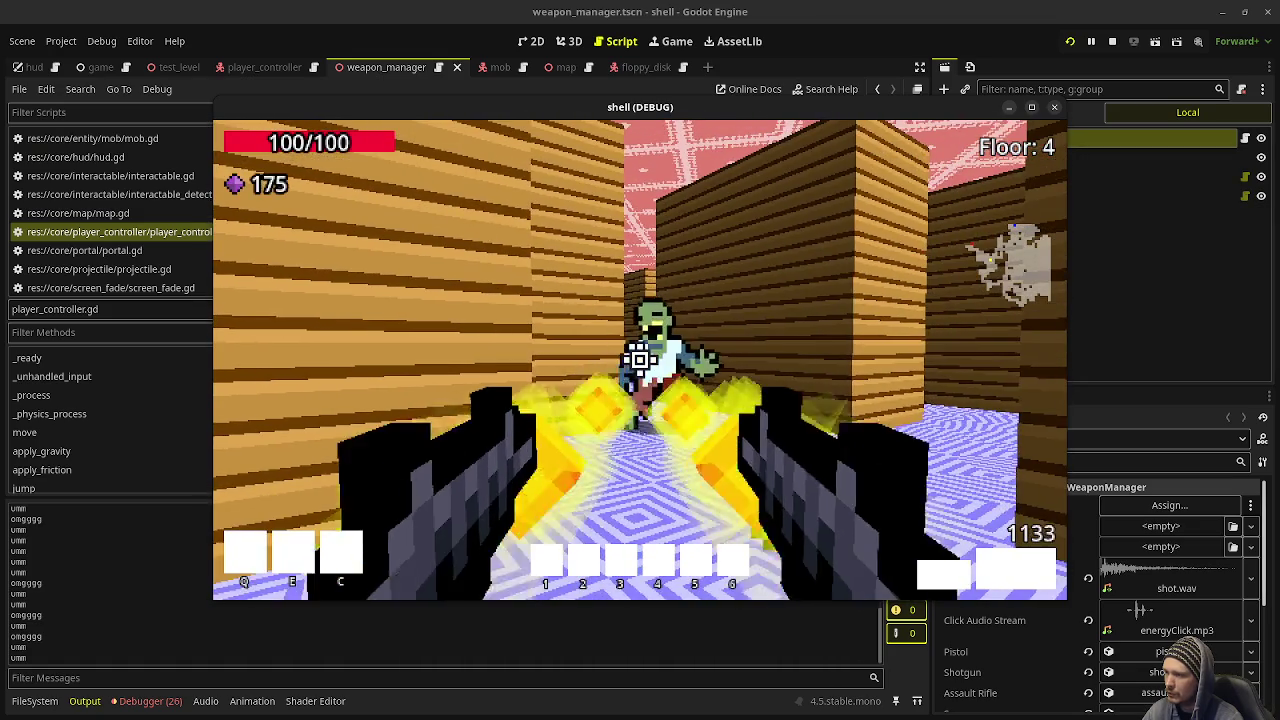
{"action": "left_click", "coordinate": [640, 360]}
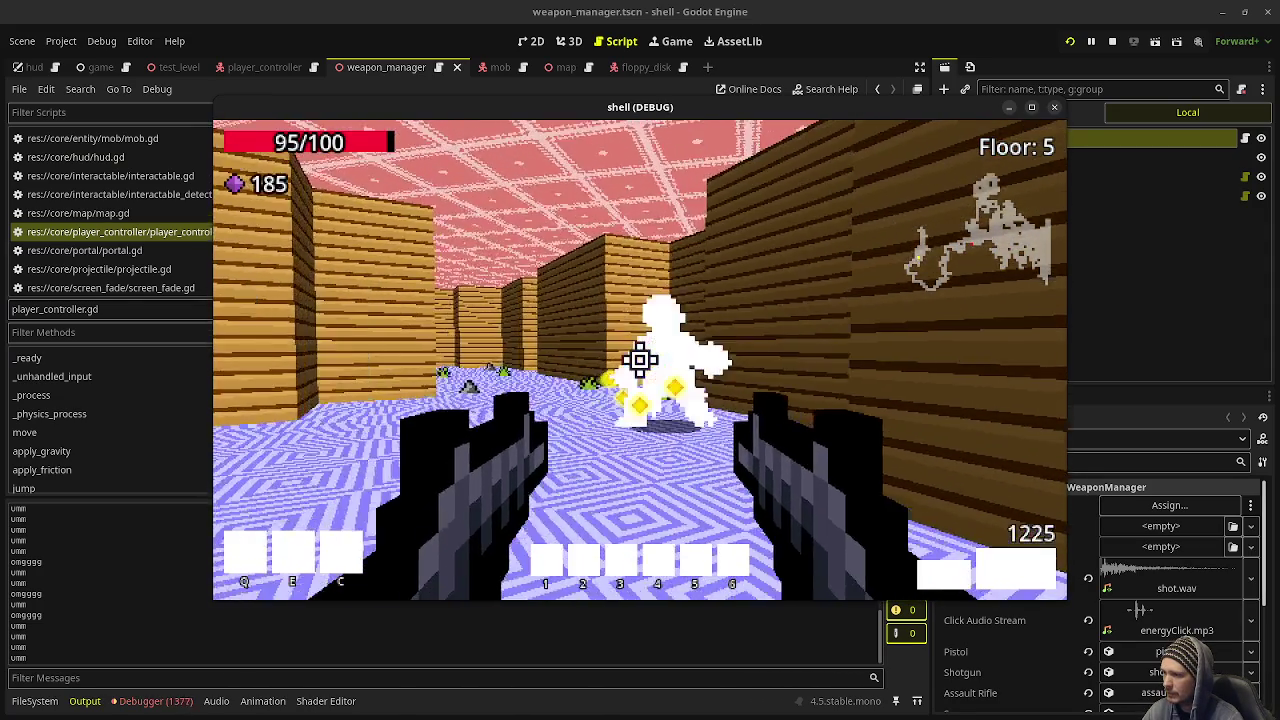
{"action": "left_click", "coordinate": [640, 360]}
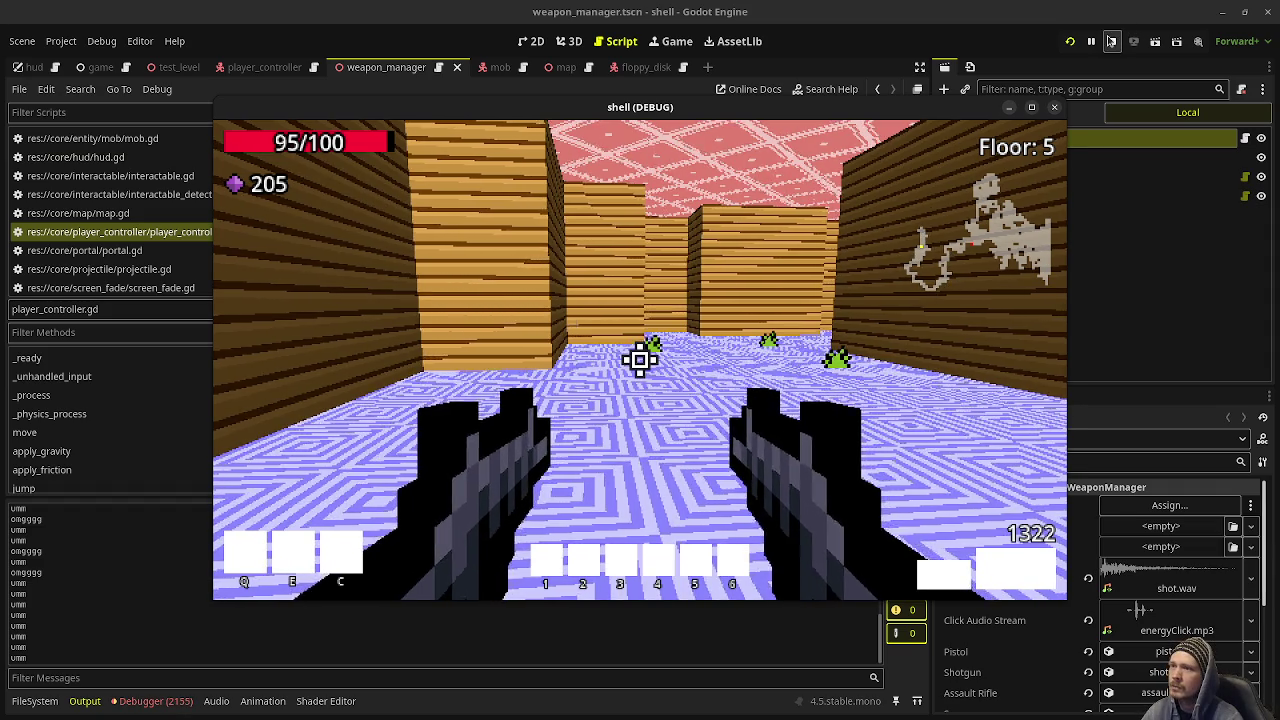
{"action": "left_click", "coordinate": [1112, 41]}
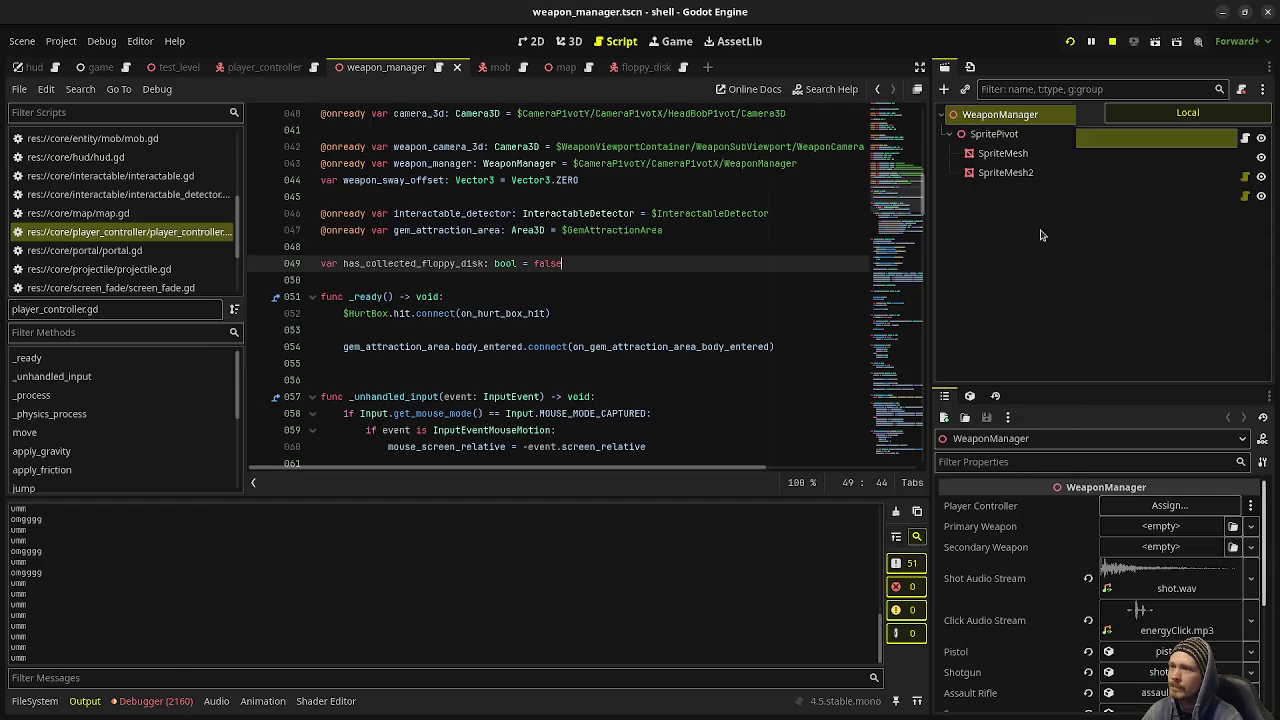
Step: Assign floppy_disk.tscn to the Game scene's Floppy Disk Packed property and save the scene
{"action": "left_click", "coordinate": [88, 68]}
{"action": "scroll", "coordinate": [1100, 560], "scroll_direction": "down", "scroll_amount": 5}
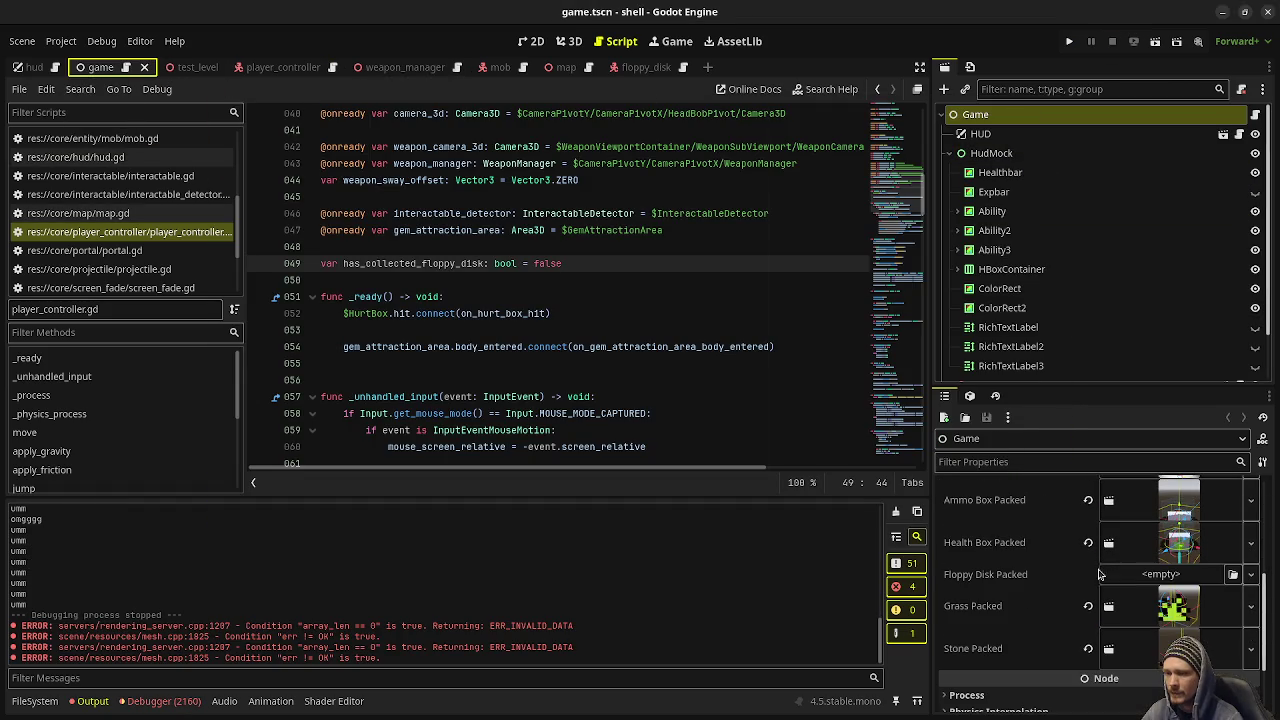
{"action": "left_click", "coordinate": [35, 701]}
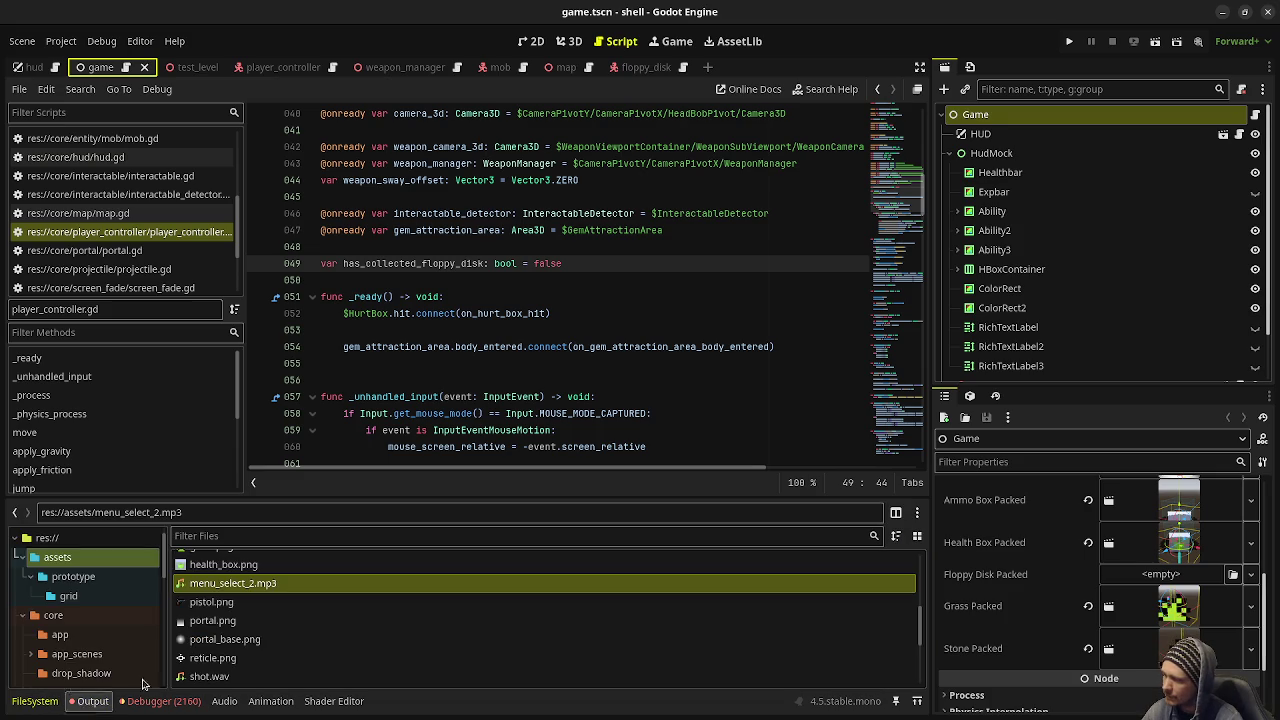
{"action": "scroll", "coordinate": [85, 617], "scroll_direction": "down", "scroll_amount": 5}
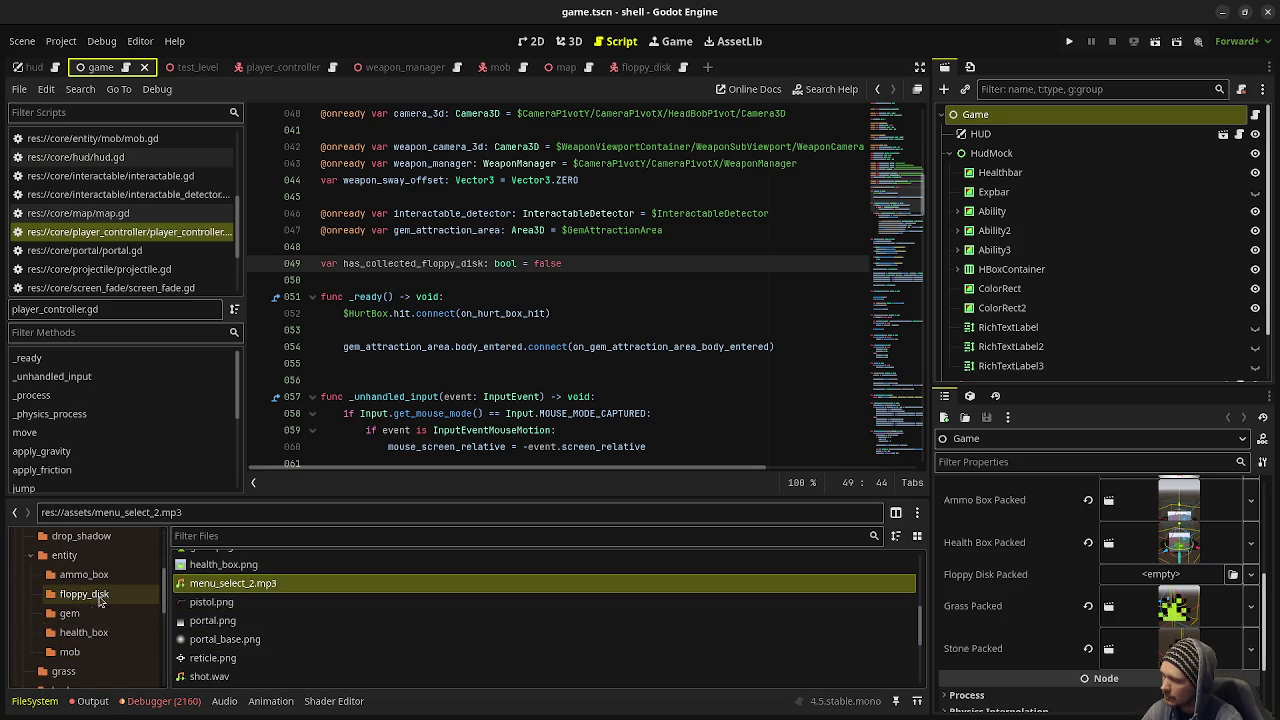
{"action": "scroll", "coordinate": [90, 617], "scroll_direction": "down", "scroll_amount": 1}
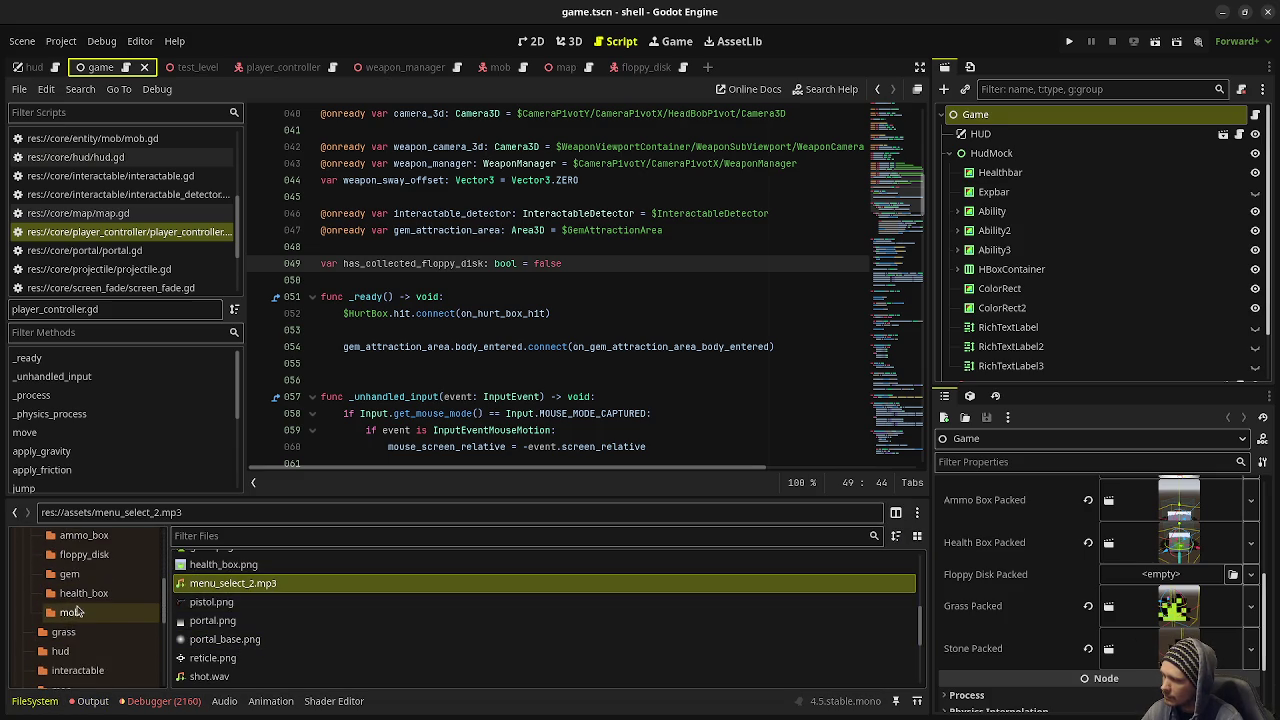
{"action": "left_click", "coordinate": [111, 574]}
{"action": "mouse_move", "coordinate": [224, 598]}
{"action": "left_mouse_down"}
{"action": "mouse_move", "coordinate": [1170, 600]}
{"action": "mouse_move", "coordinate": [1184, 580]}
{"action": "left_mouse_up"}
{"action": "key", "text": "ctrl+s"}
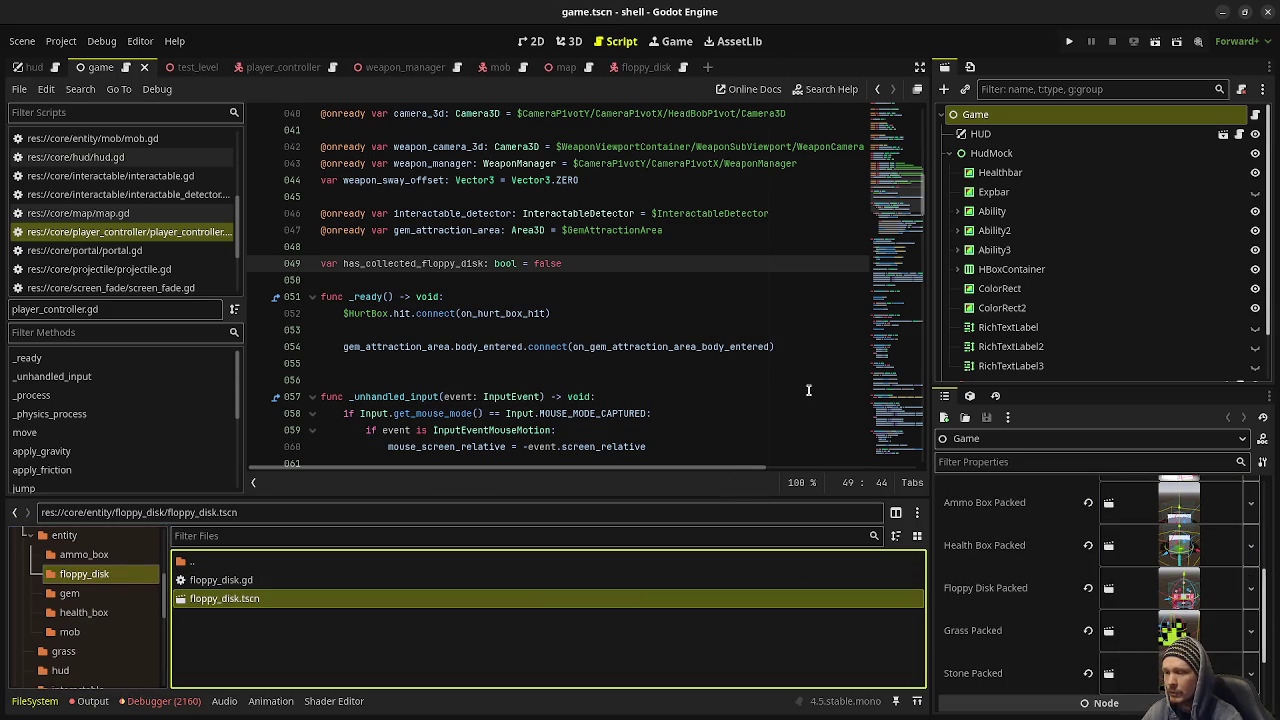
Step: Check the debugger and output panels, then relaunch the game with F5
{"action": "left_click", "coordinate": [155, 701]}
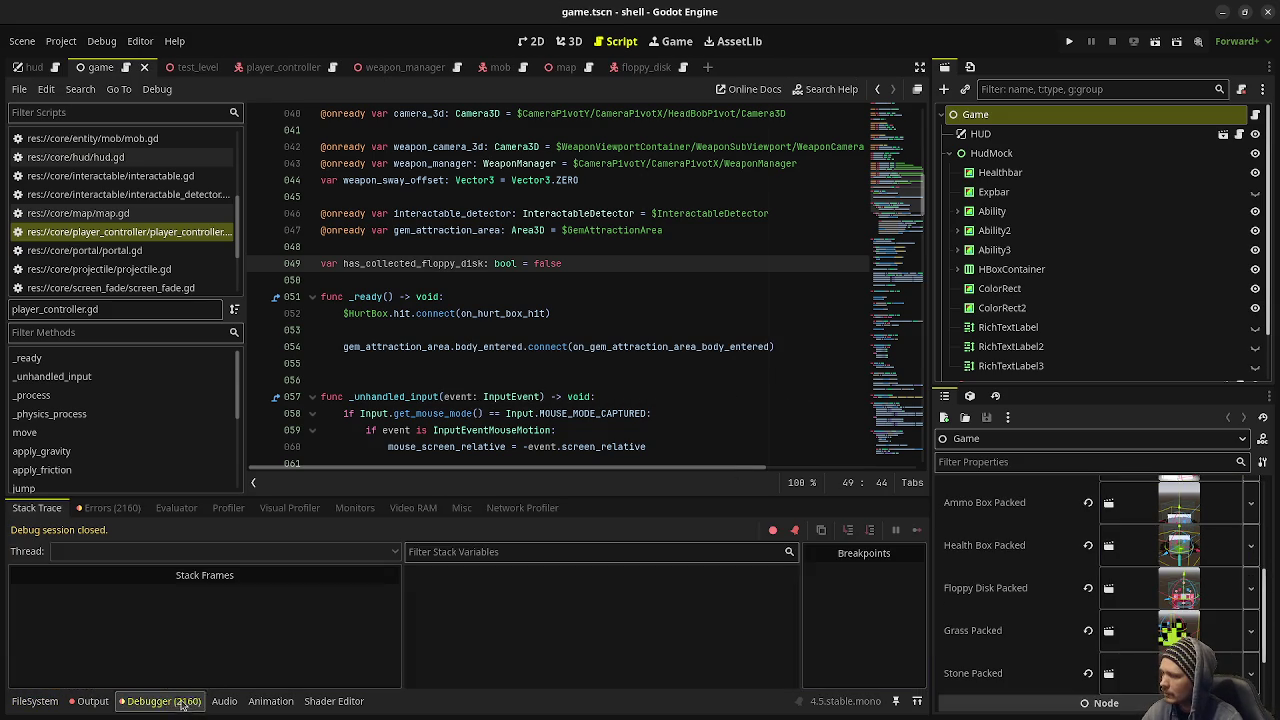
{"action": "left_click", "coordinate": [94, 700]}
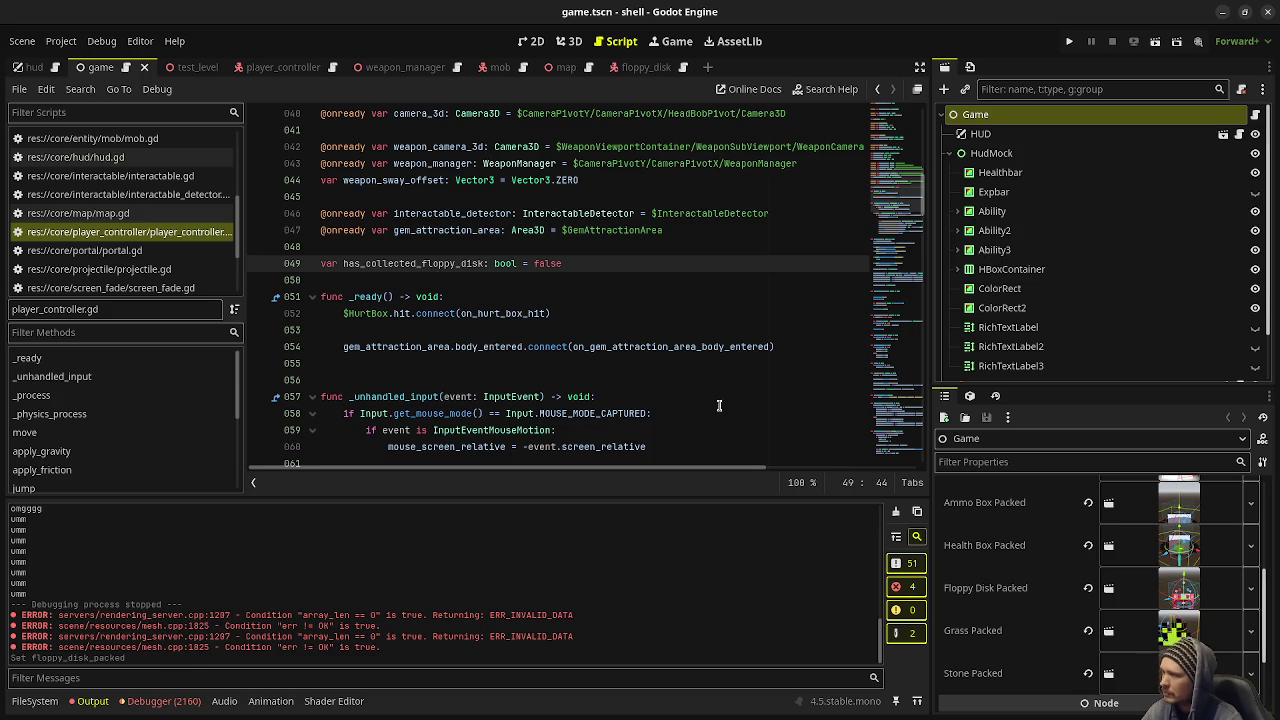
{"action": "key", "text": "F5"}
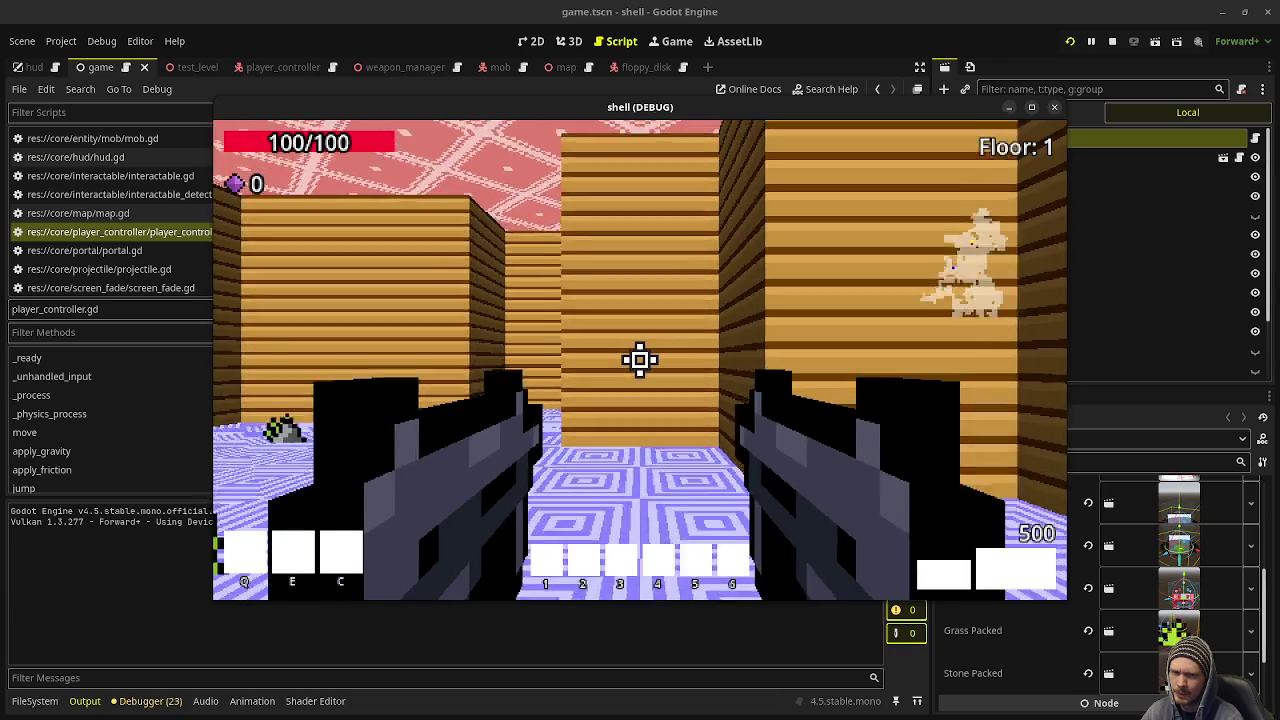
Step: Clear the first room and walk through the portal to Floor 2
{"action": "key", "text": "w"}
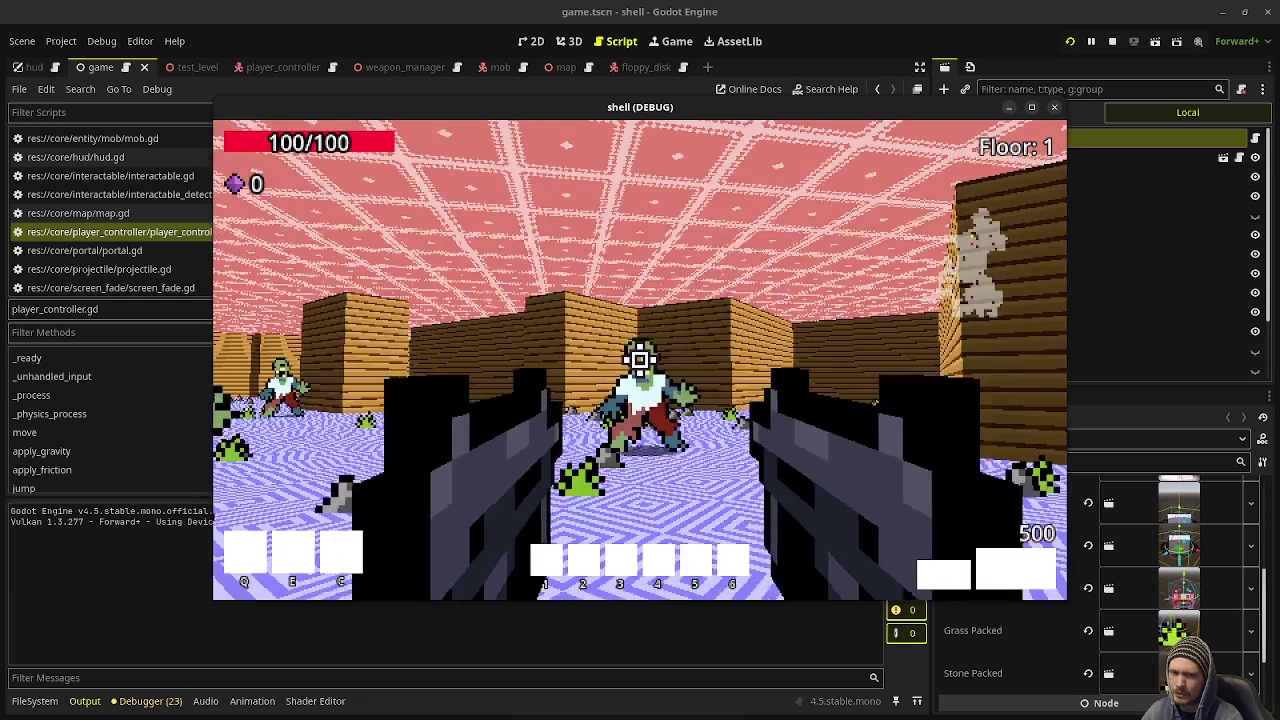
{"action": "left_click", "coordinate": [640, 358]}
{"action": "left_click_drag", "start_coordinate": [640, 358], "coordinate": [640, 358]}
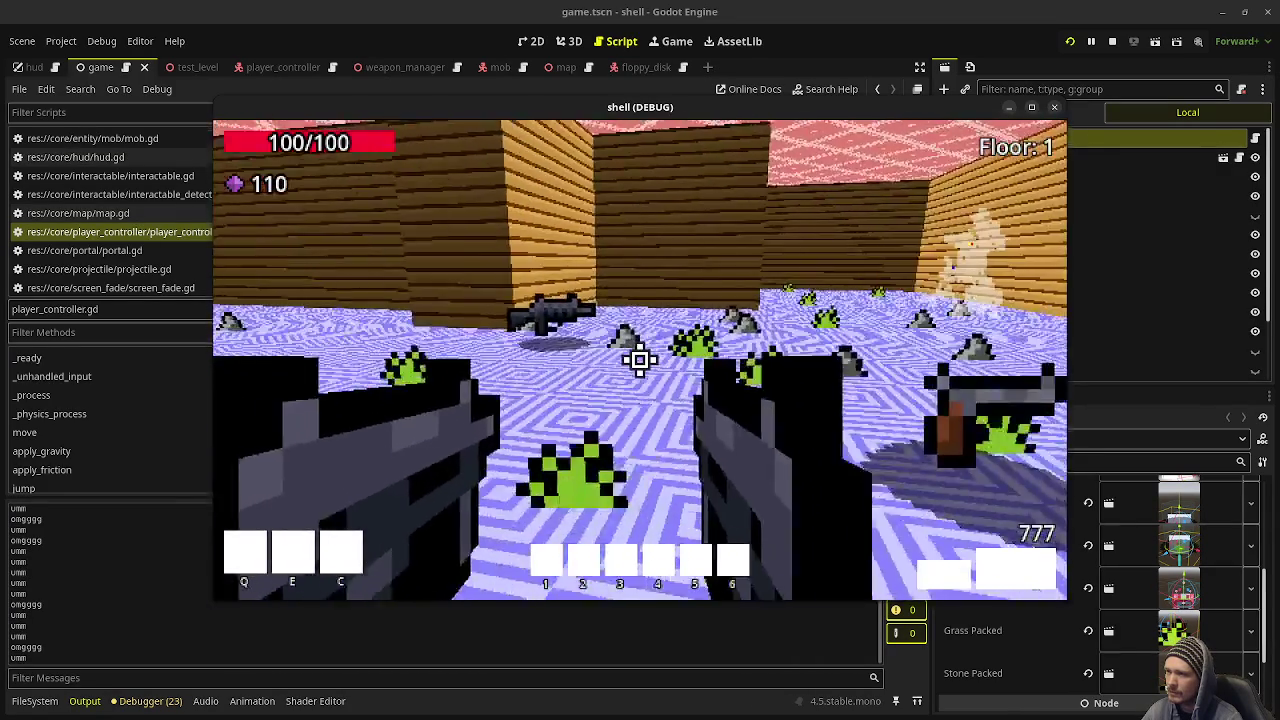
{"action": "key", "text": "w"}
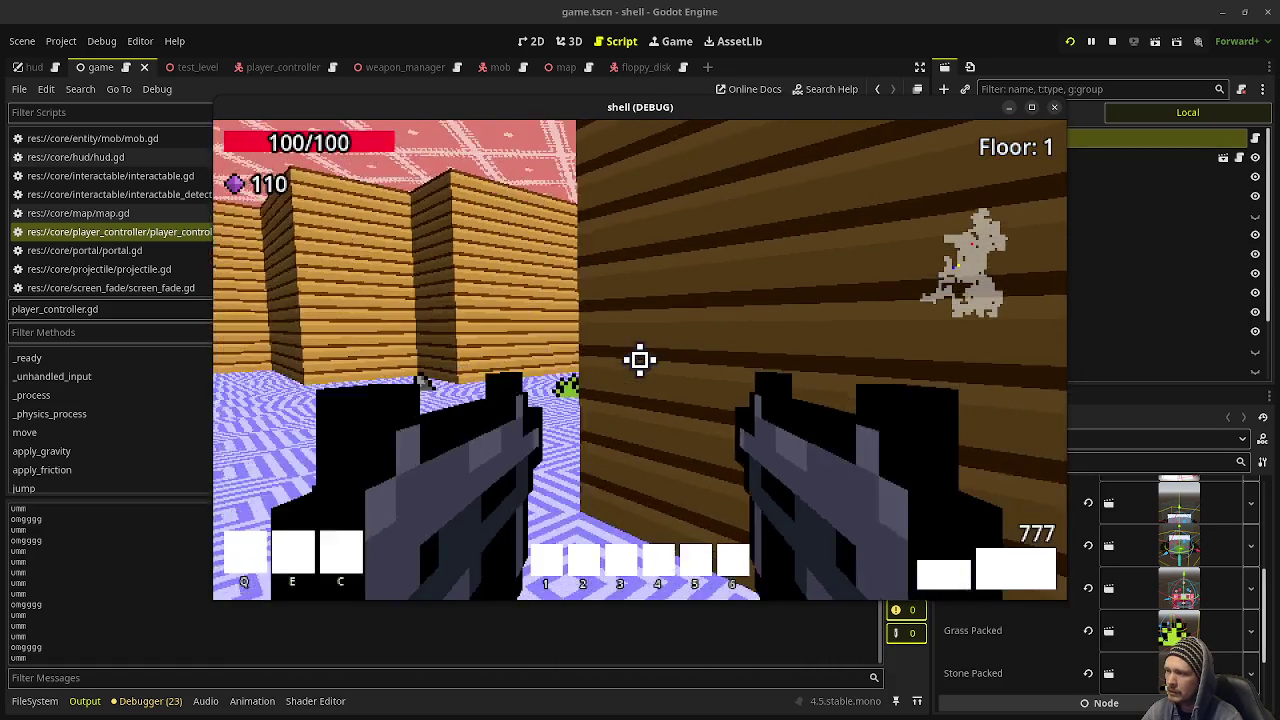
{"action": "key", "text": "w"}
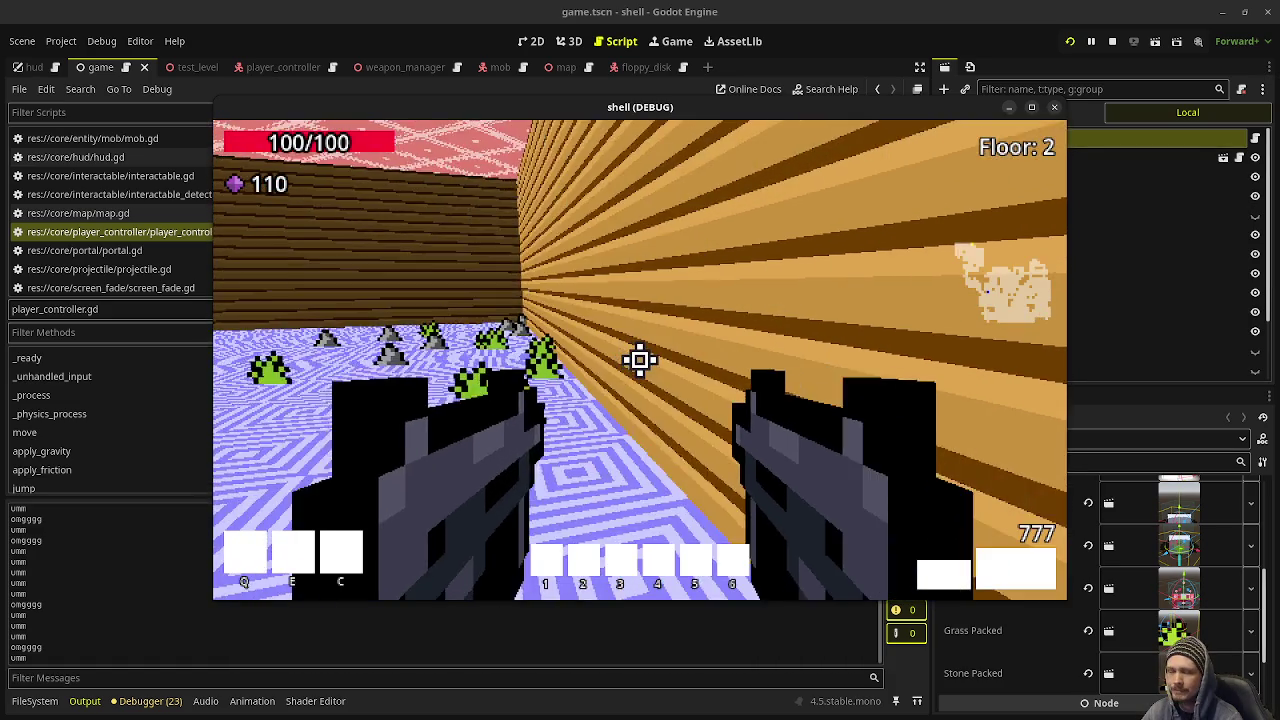
{"action": "key", "text": "w"}
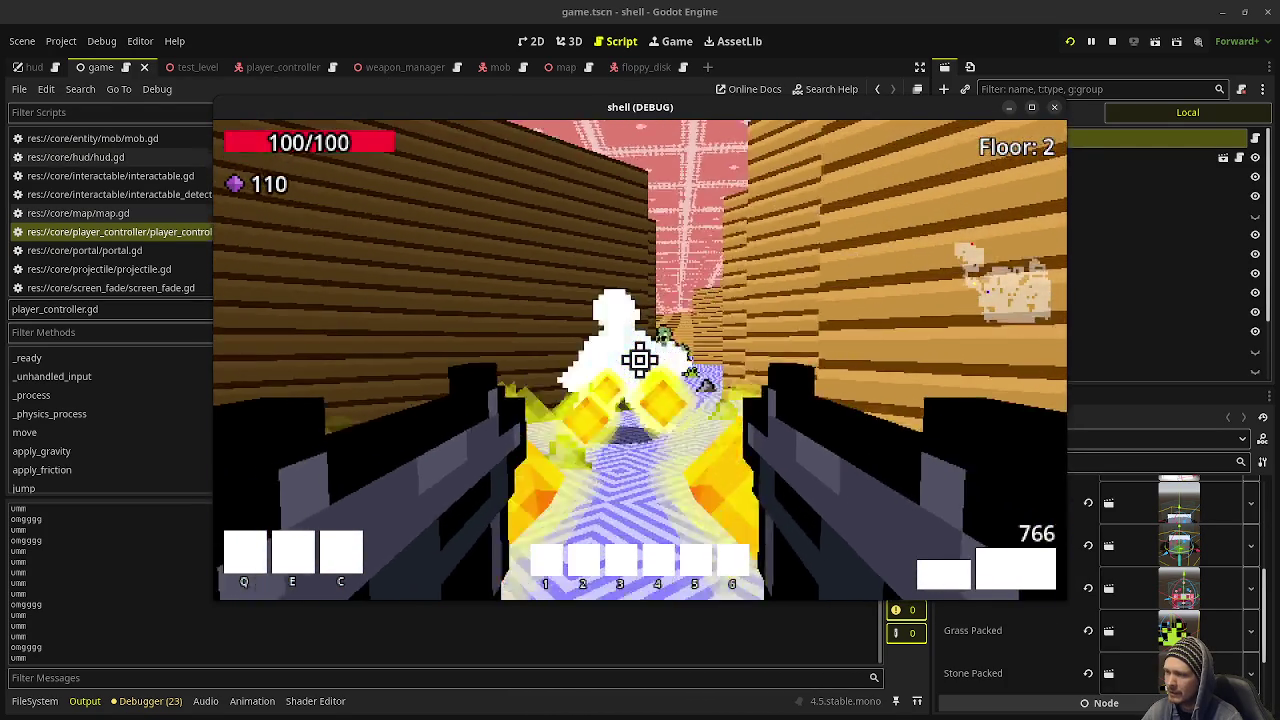
Step: Fight the Floor 2 zombie groups, gather gem and ammo pickups, and enter the white portal
{"action": "left_click", "coordinate": [640, 360]}
{"action": "left_click", "coordinate": [640, 360]}
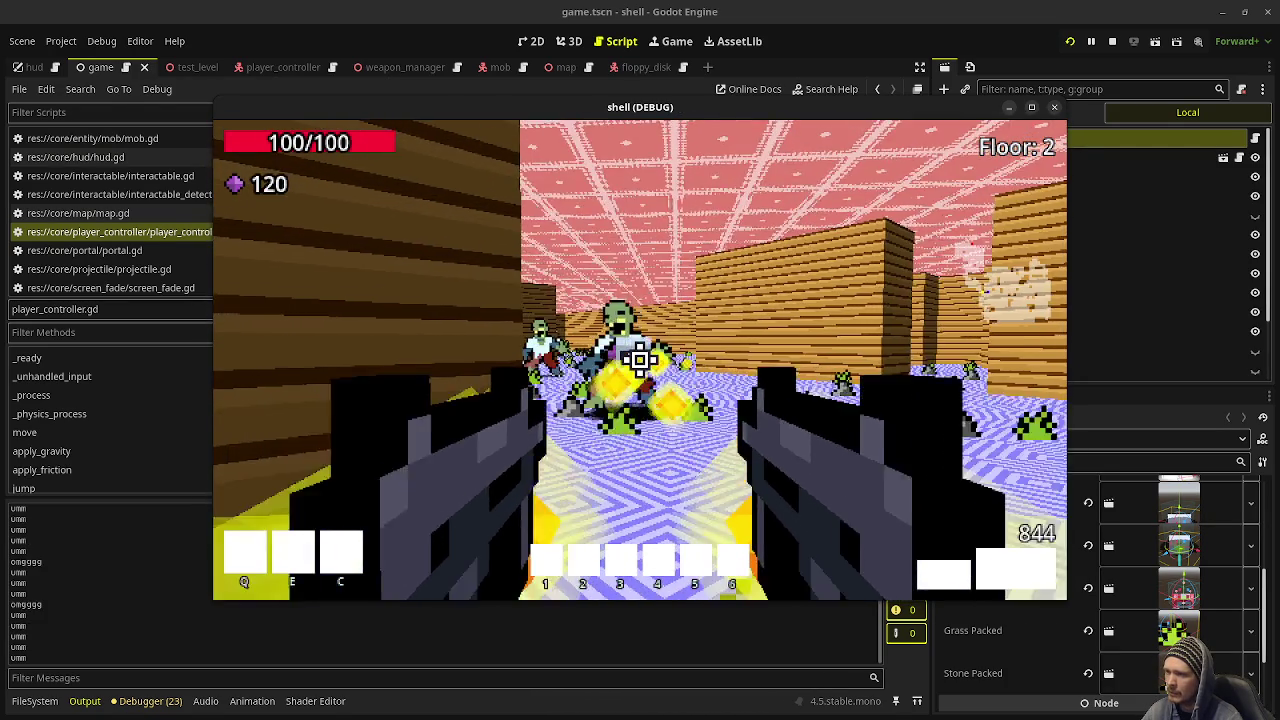
{"action": "left_click", "coordinate": [640, 360]}
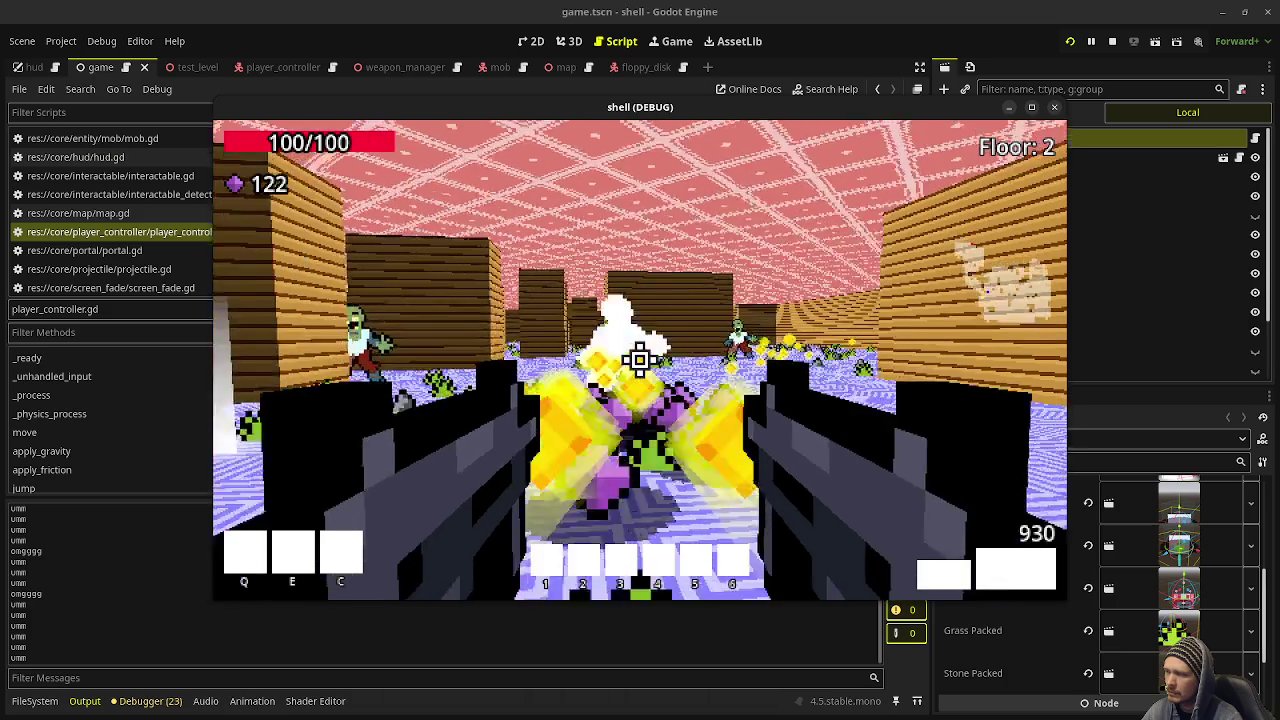
{"action": "left_click", "coordinate": [640, 360]}
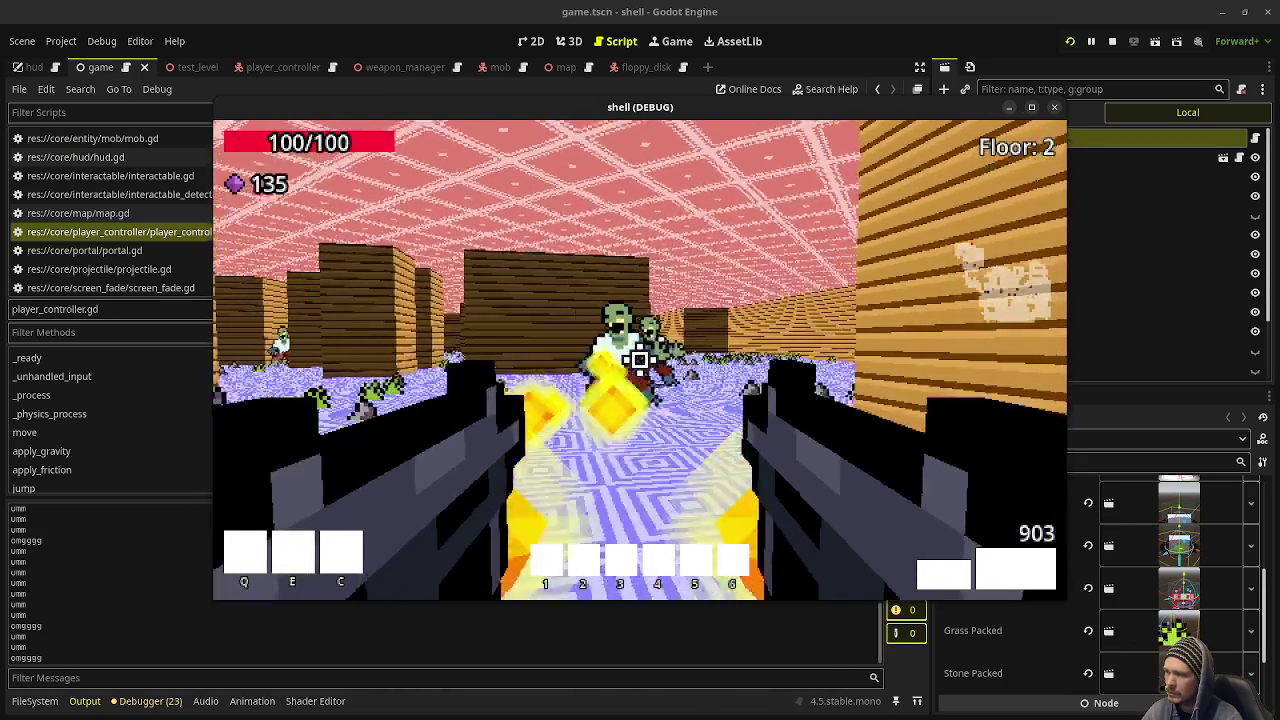
{"action": "left_click", "coordinate": [640, 360]}
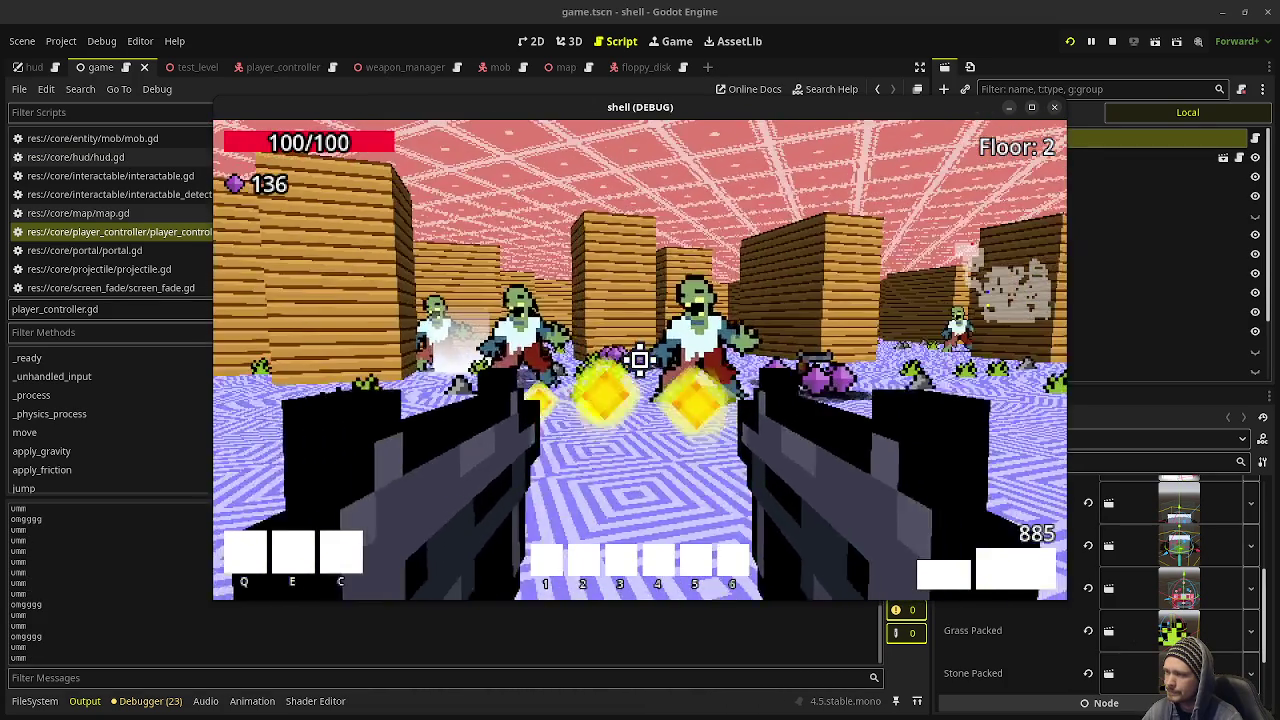
{"action": "left_click", "coordinate": [640, 360]}
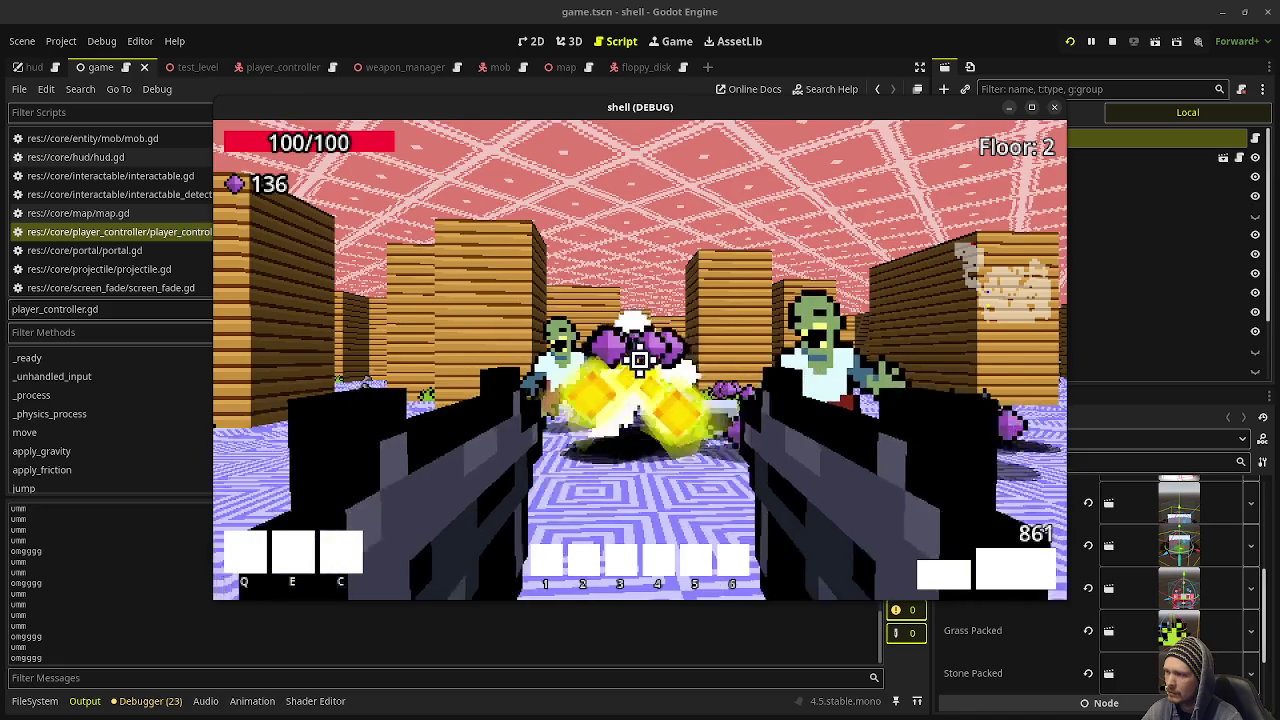
{"action": "left_click", "coordinate": [640, 360]}
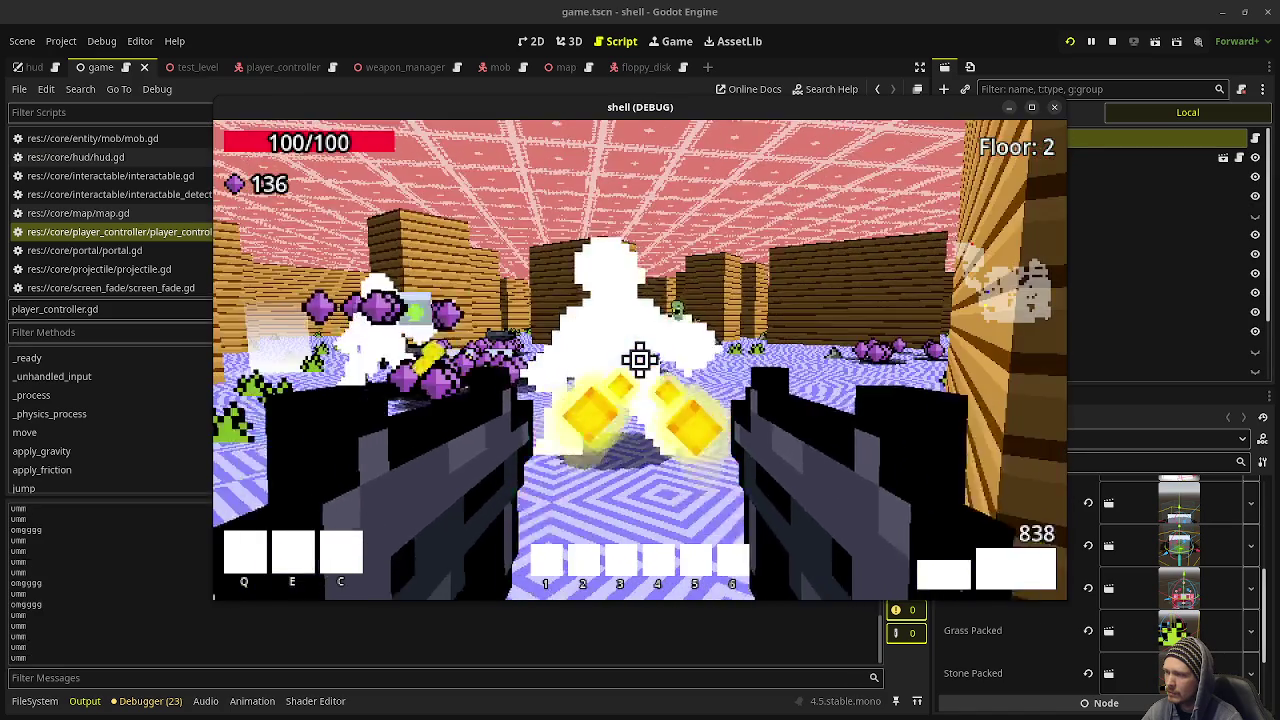
{"action": "left_click", "coordinate": [640, 360]}
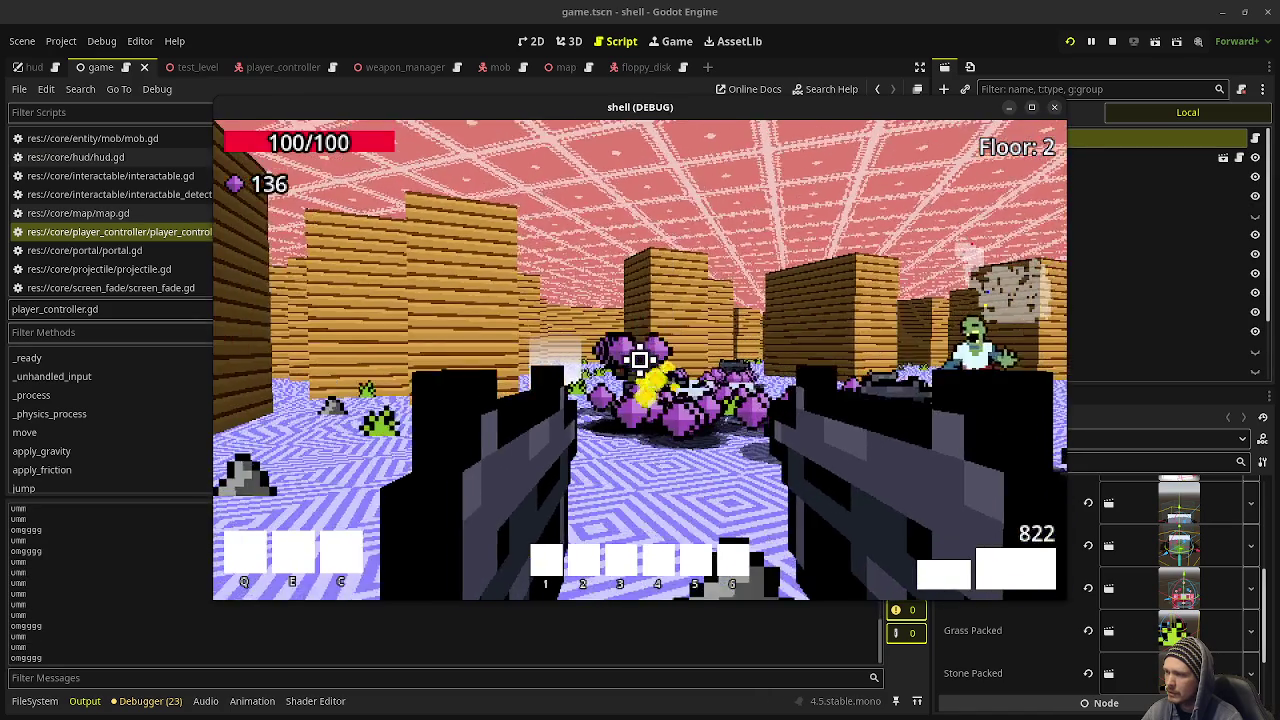
{"action": "key", "text": "w"}
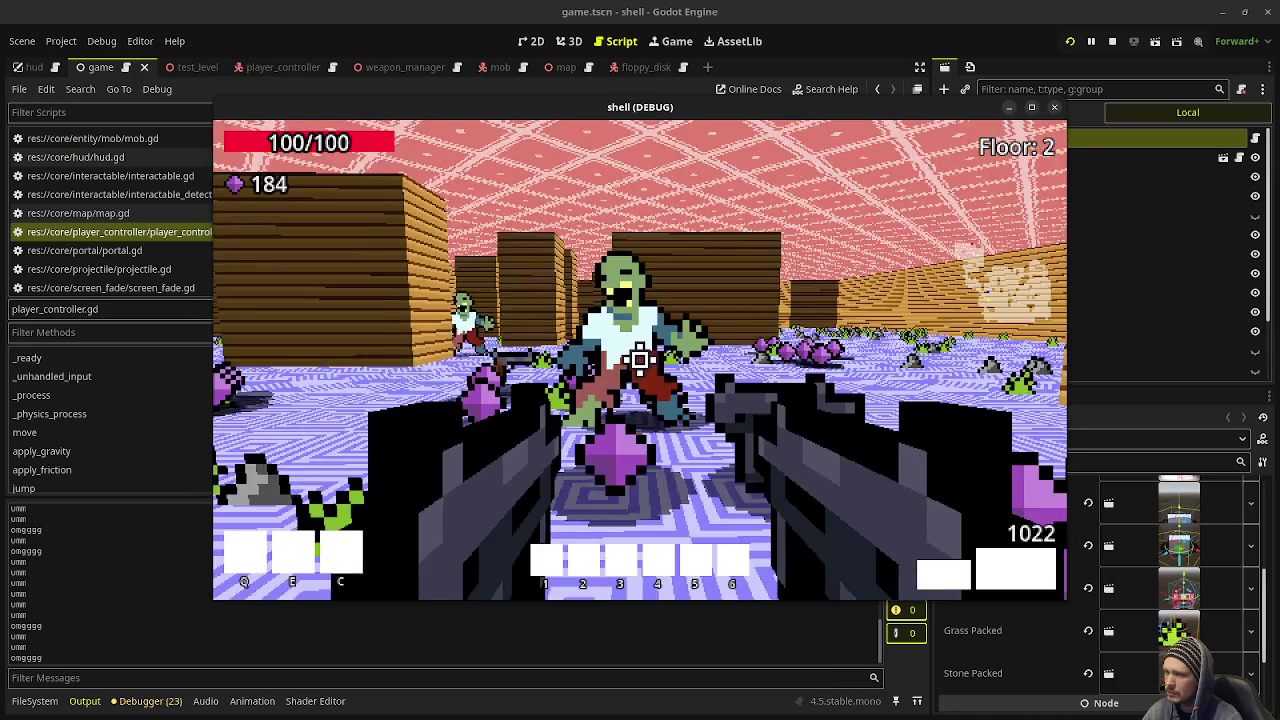
{"action": "left_click", "coordinate": [640, 360]}
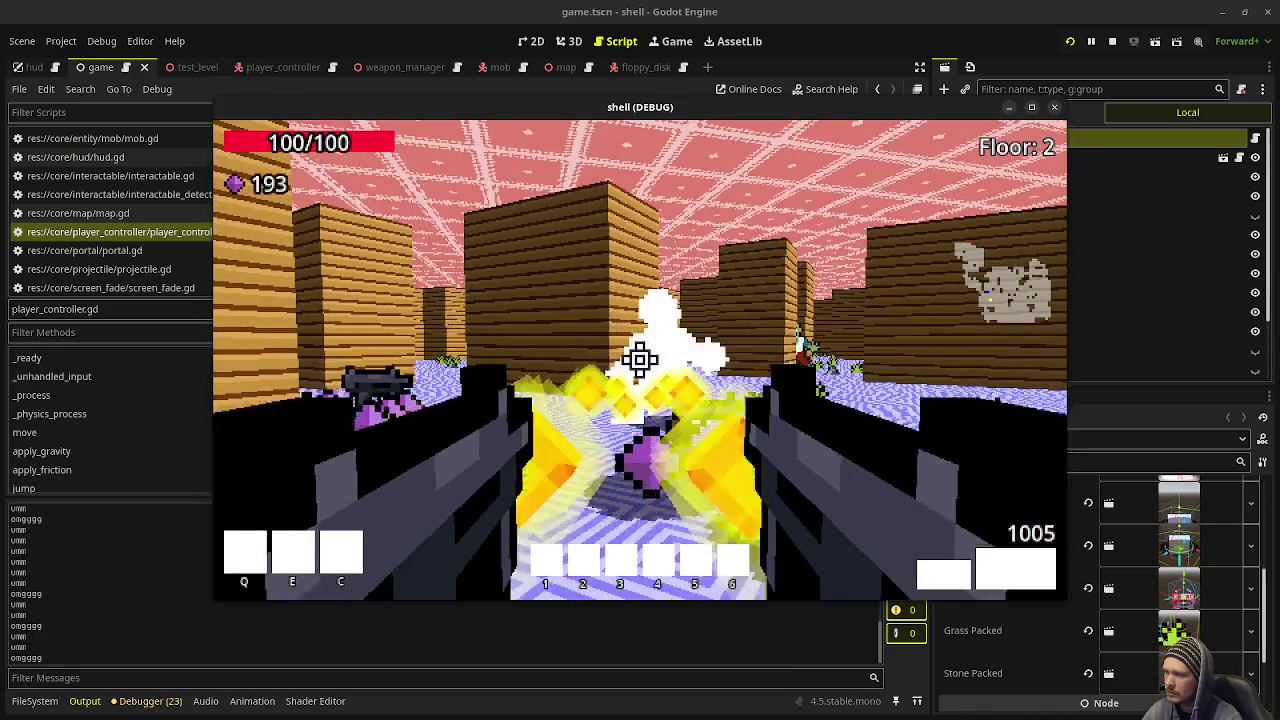
{"action": "key", "text": "w"}
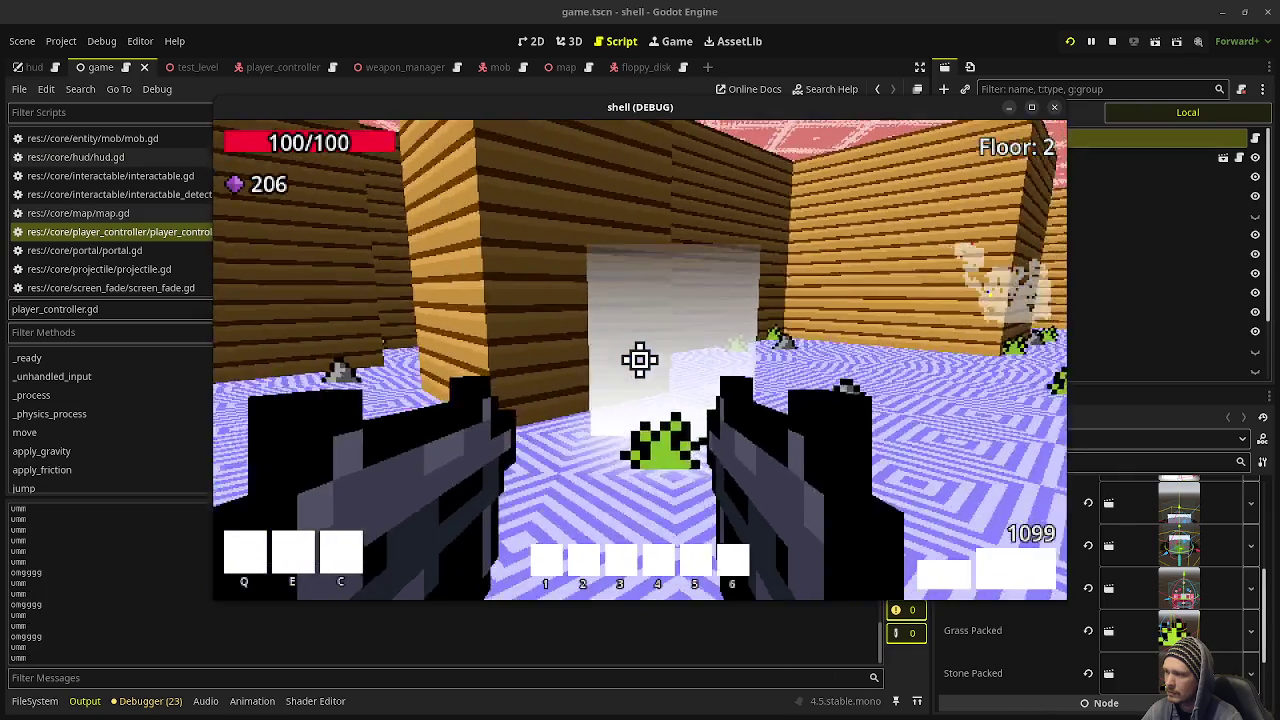
{"action": "key", "text": "w"}
{"action": "key", "text": "w"}
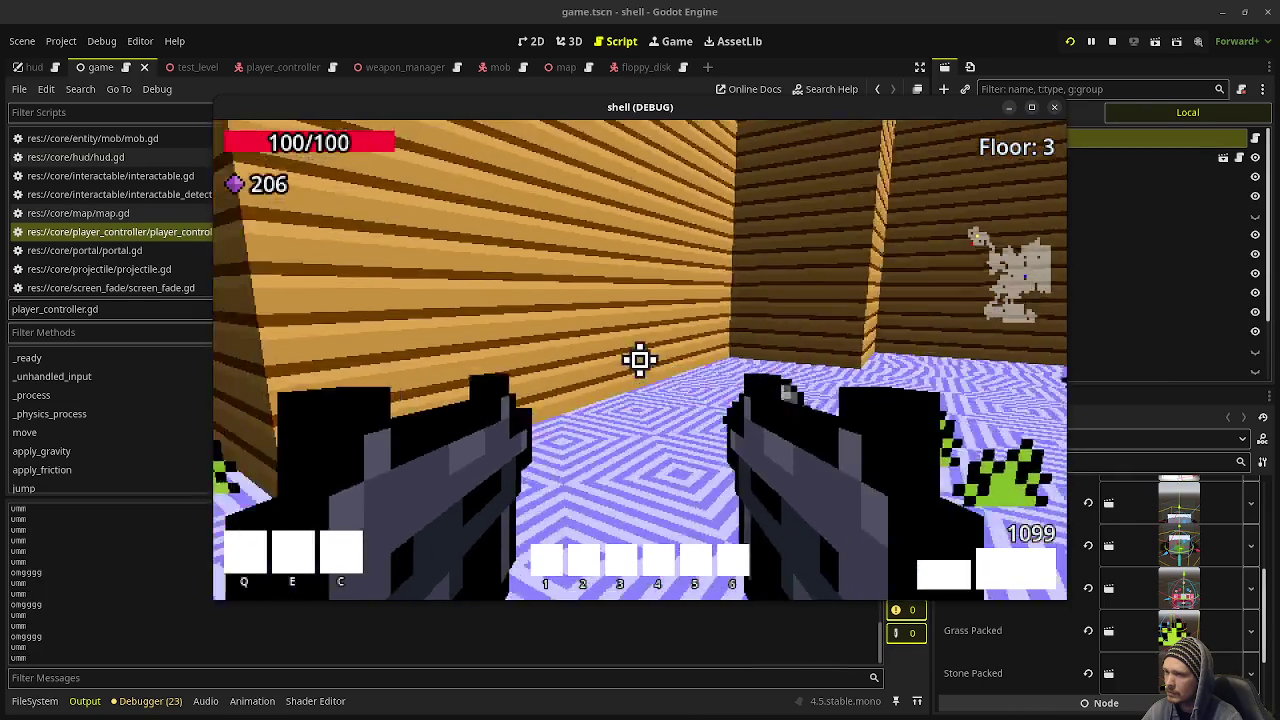
Step: Shoot the zombies in the Floor 3 wooden corridors while collecting gems, reaching Floor 4
{"action": "key", "text": "w"}
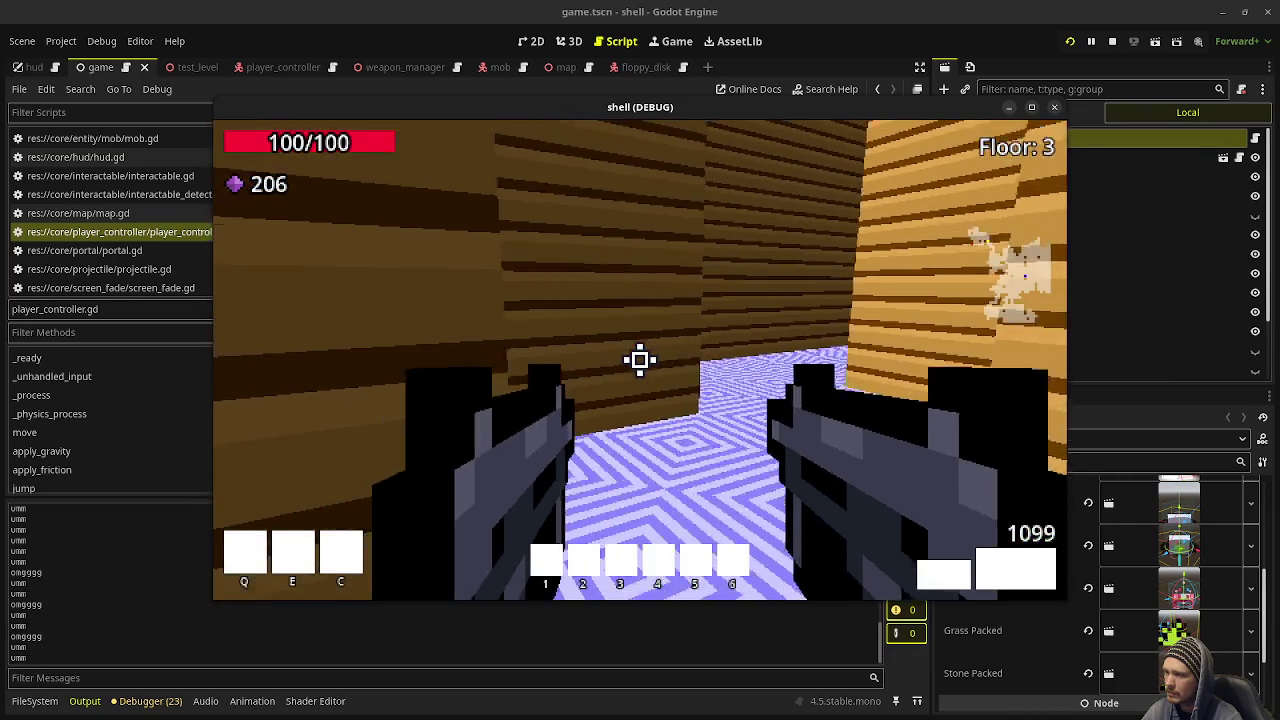
{"action": "key", "text": "w"}
{"action": "left_click", "coordinate": [640, 360]}
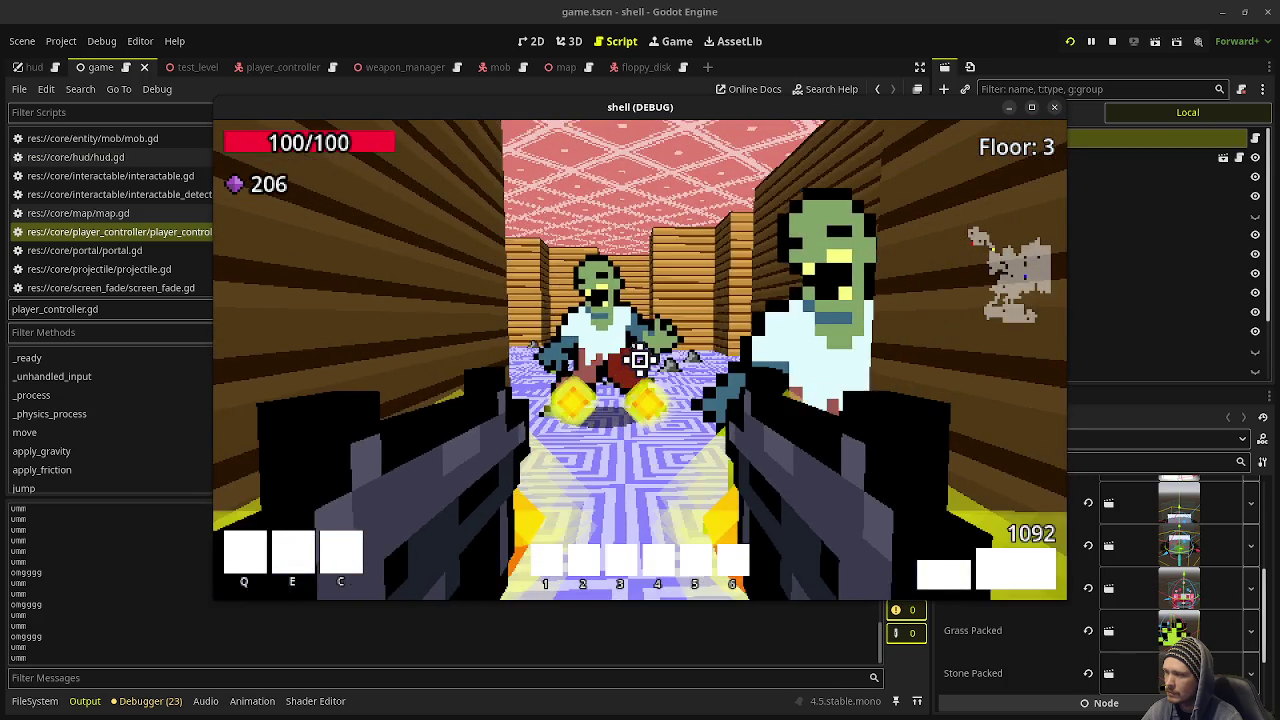
{"action": "left_click", "coordinate": [640, 360]}
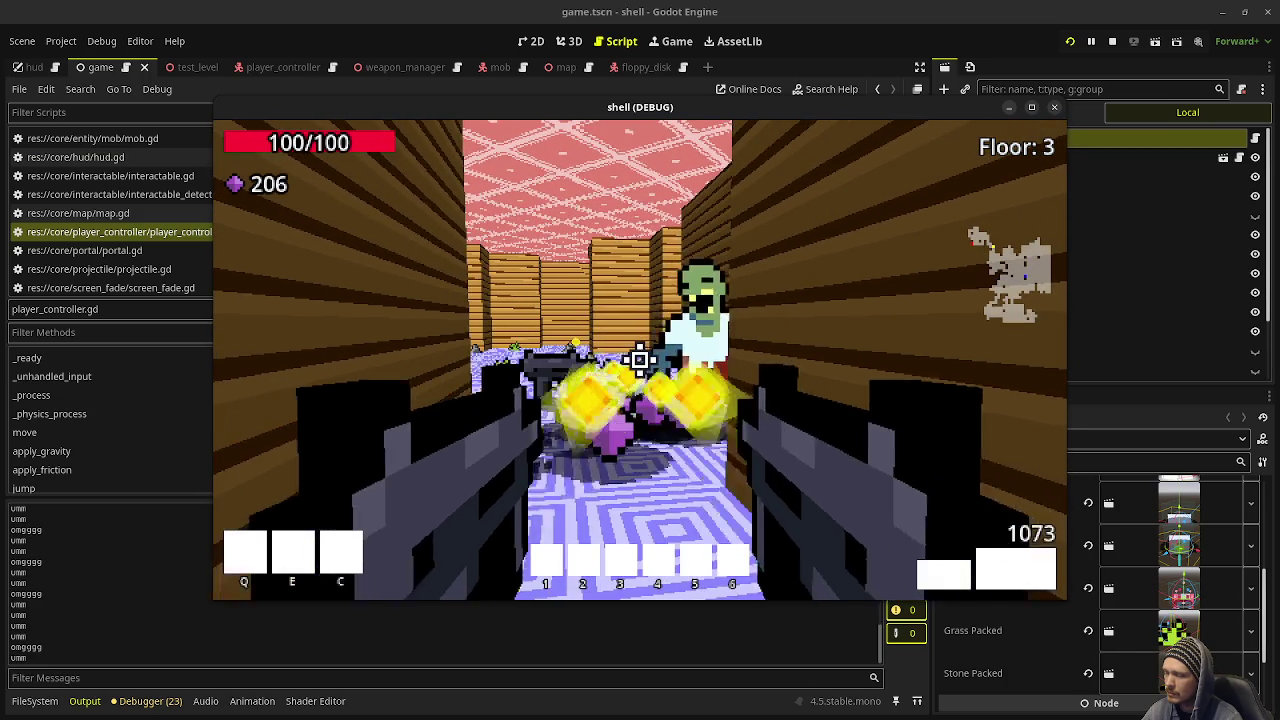
{"action": "key", "text": "w"}
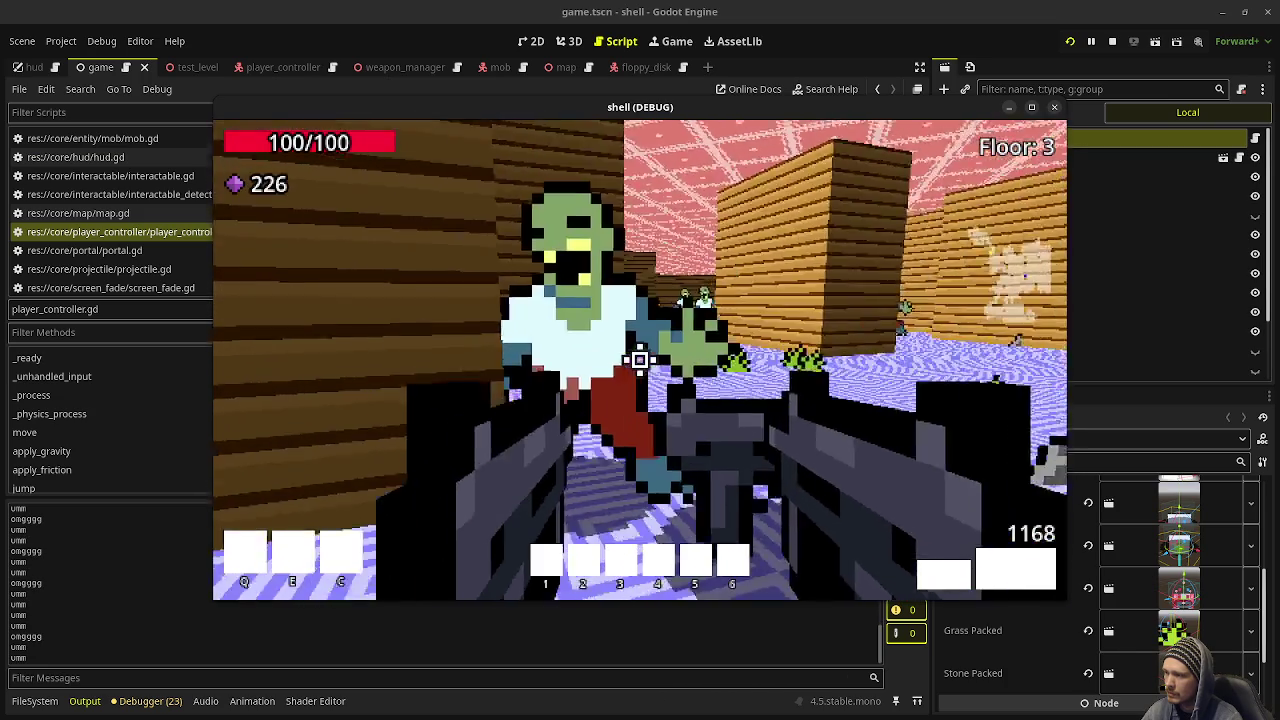
{"action": "left_click", "coordinate": [640, 360]}
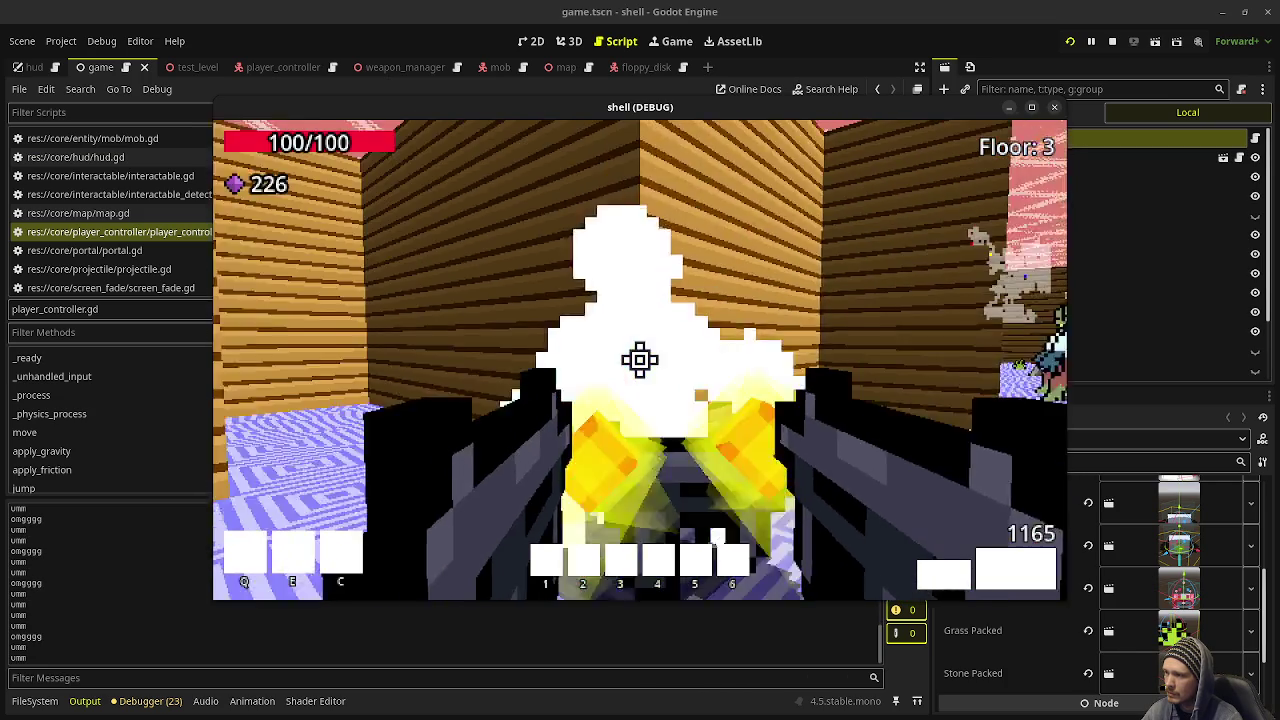
{"action": "left_click", "coordinate": [640, 360]}
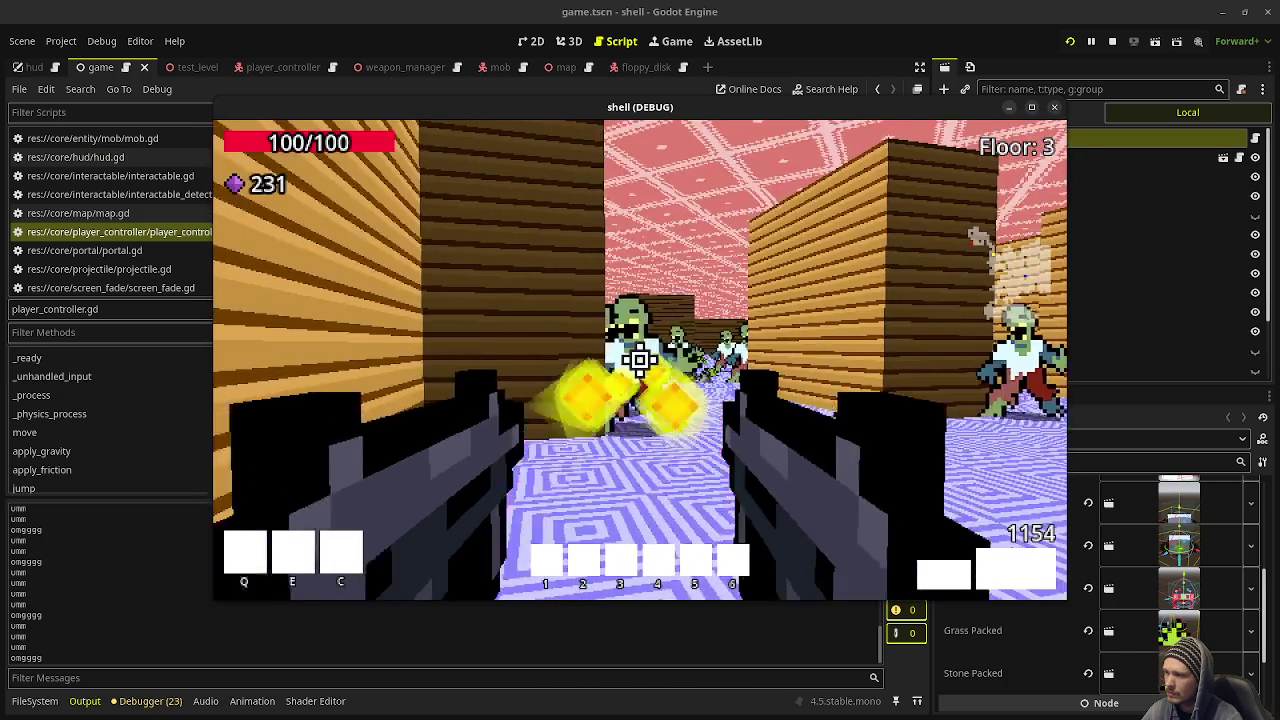
{"action": "left_click", "coordinate": [640, 360]}
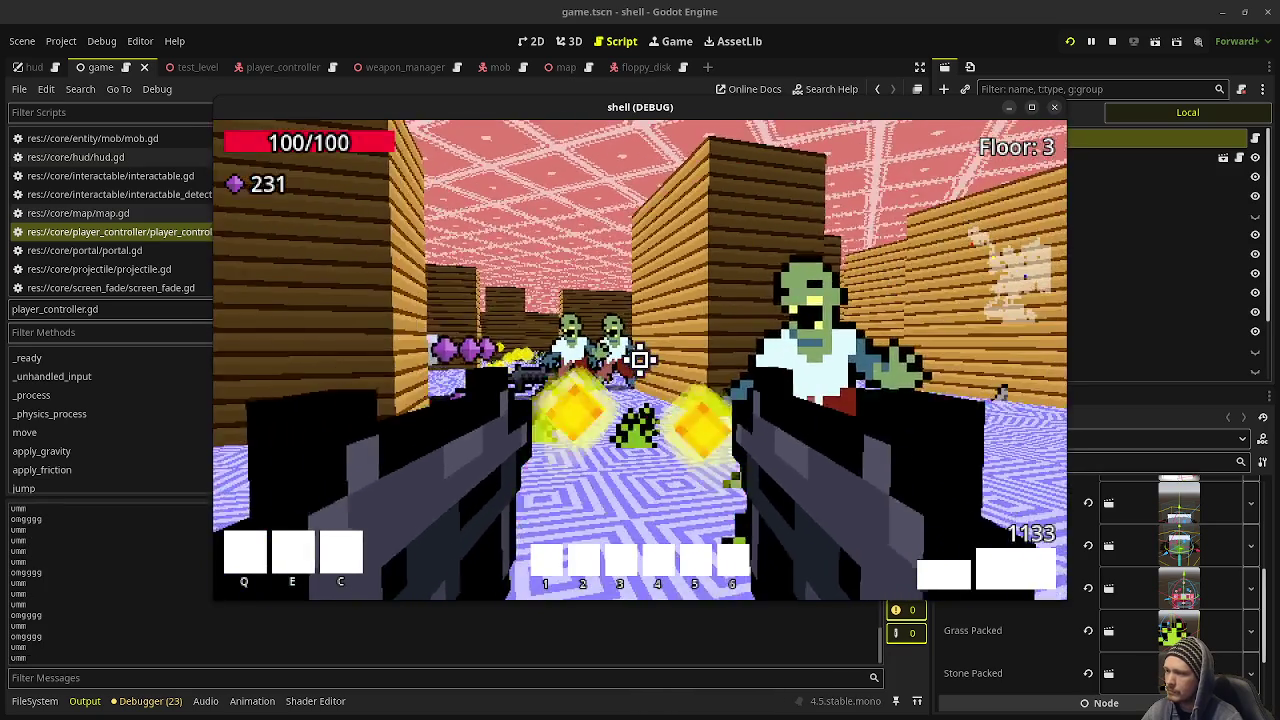
{"action": "left_click", "coordinate": [640, 360]}
{"action": "left_click", "coordinate": [640, 360]}
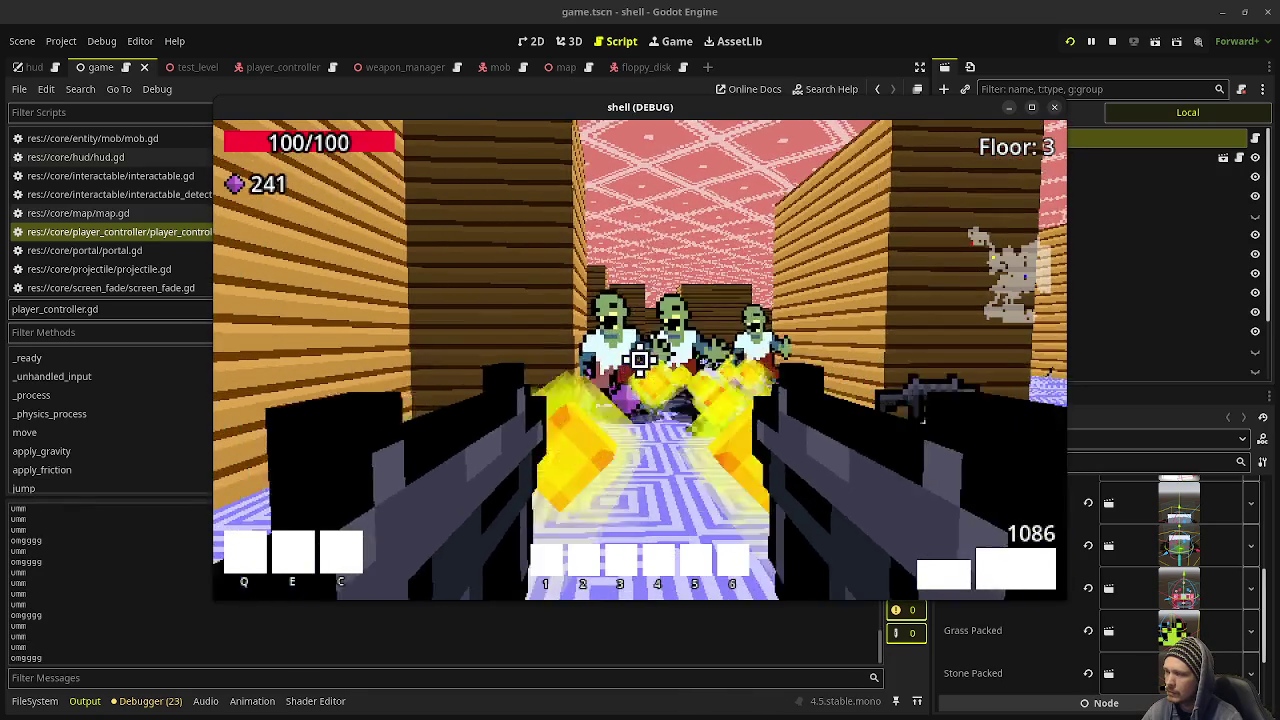
{"action": "left_click", "coordinate": [640, 360]}
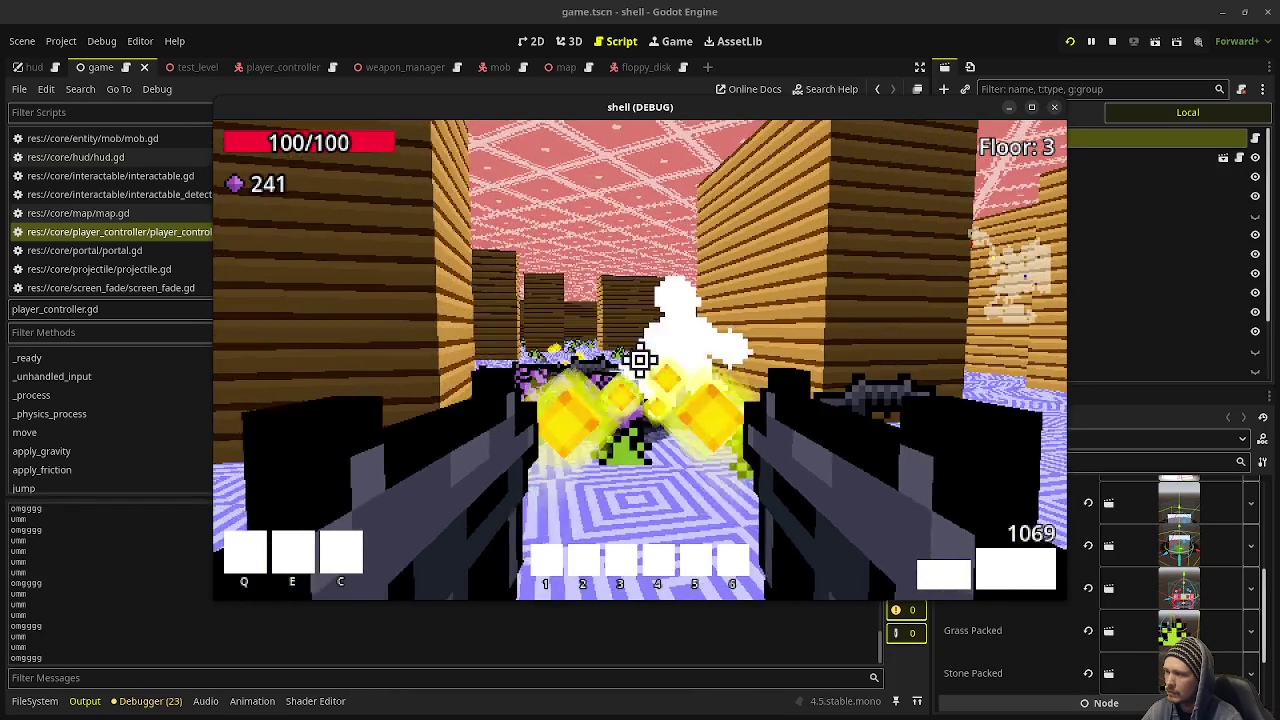
{"action": "left_click", "coordinate": [640, 360]}
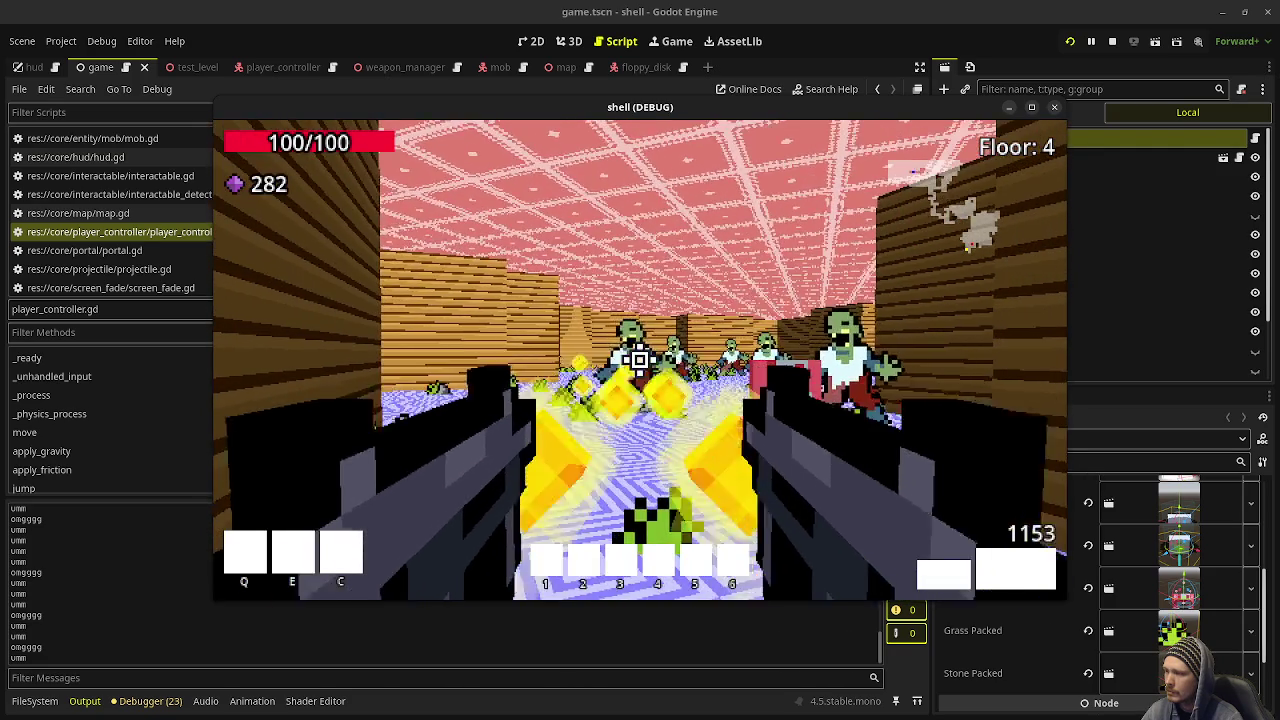
Step: Shoot the Floor 4 zombies, grab the purple gem and turn toward the floppy disk
{"action": "left_click", "coordinate": [640, 360]}
{"action": "left_click", "coordinate": [640, 360]}
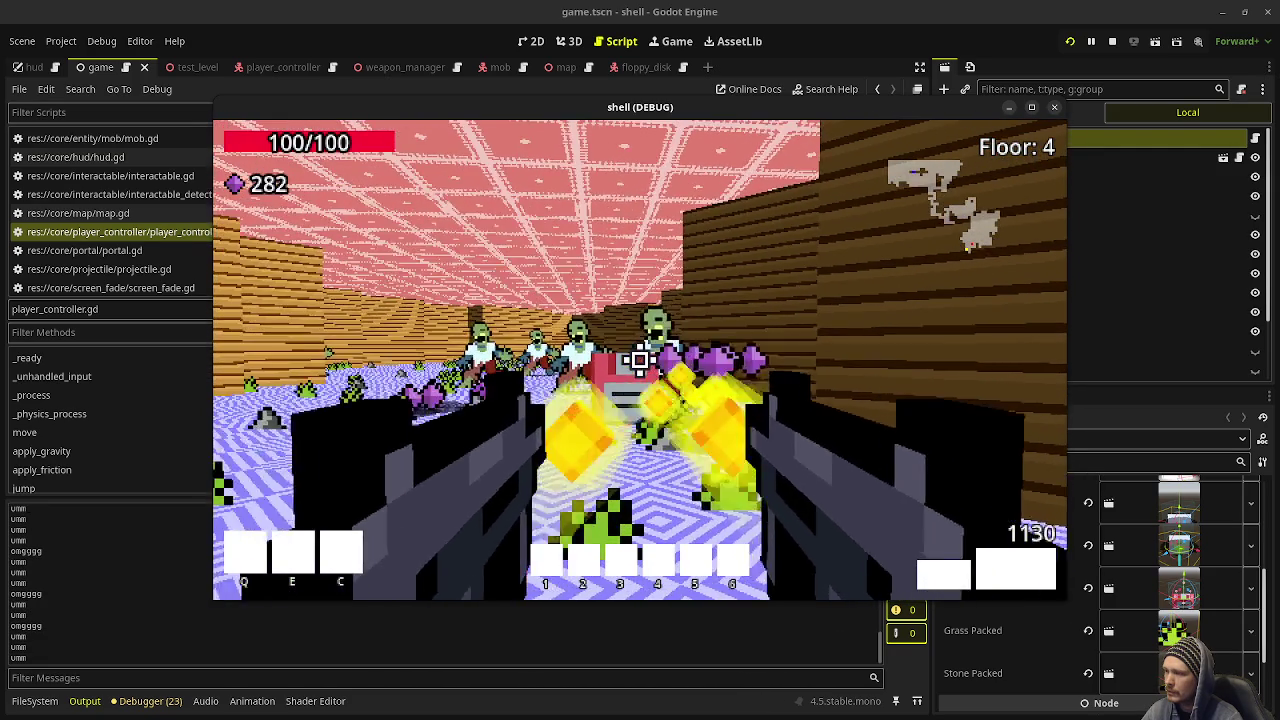
{"action": "left_click", "coordinate": [640, 360]}
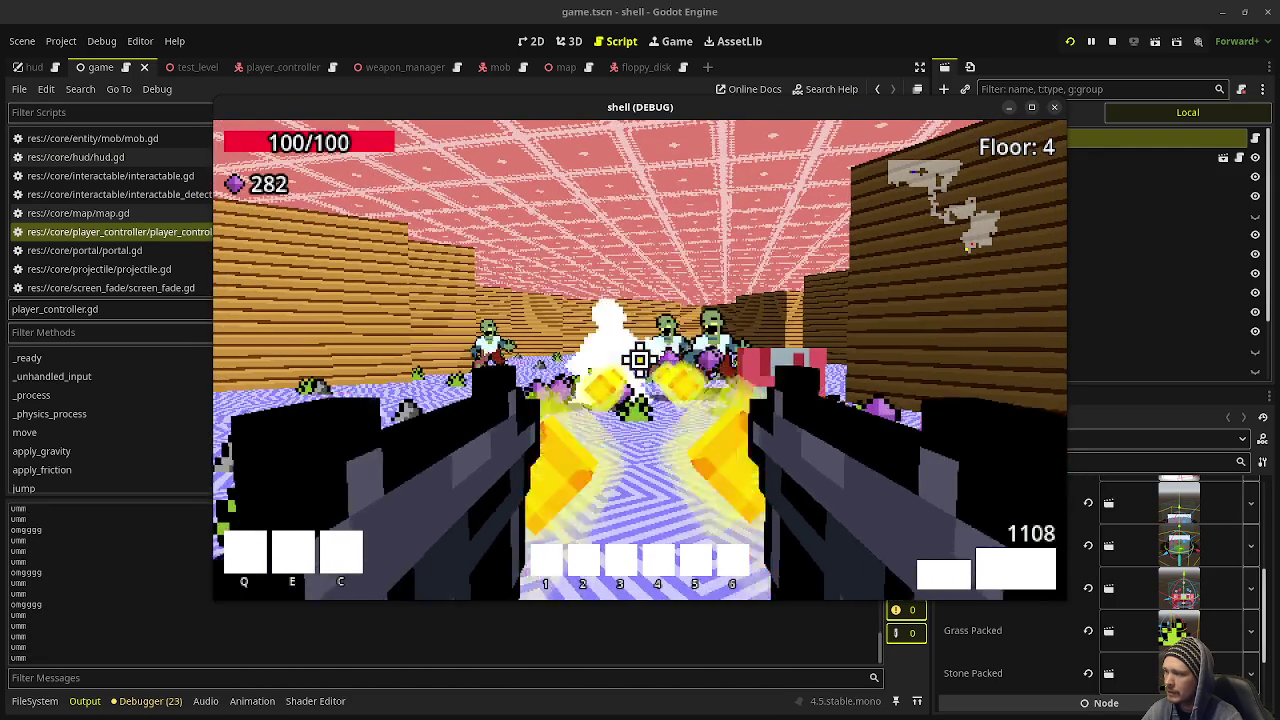
{"action": "left_click", "coordinate": [640, 360]}
{"action": "left_click", "coordinate": [640, 358]}
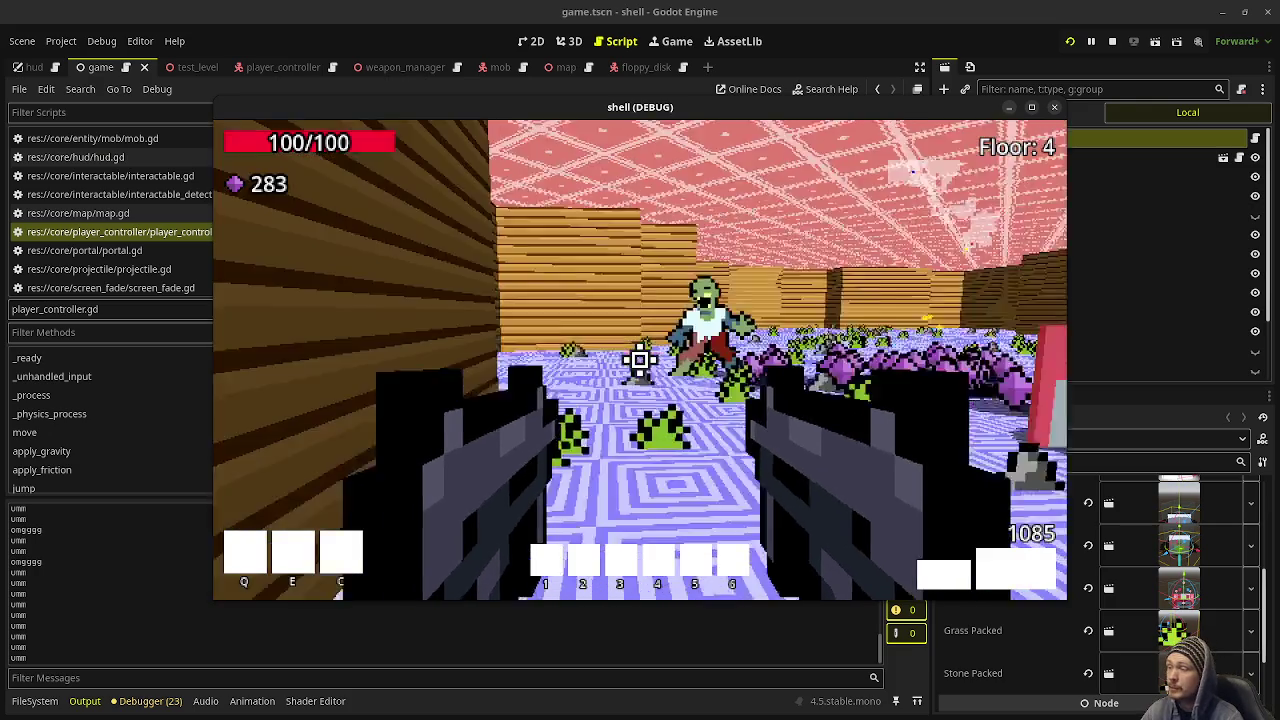
{"action": "left_click", "coordinate": [640, 360]}
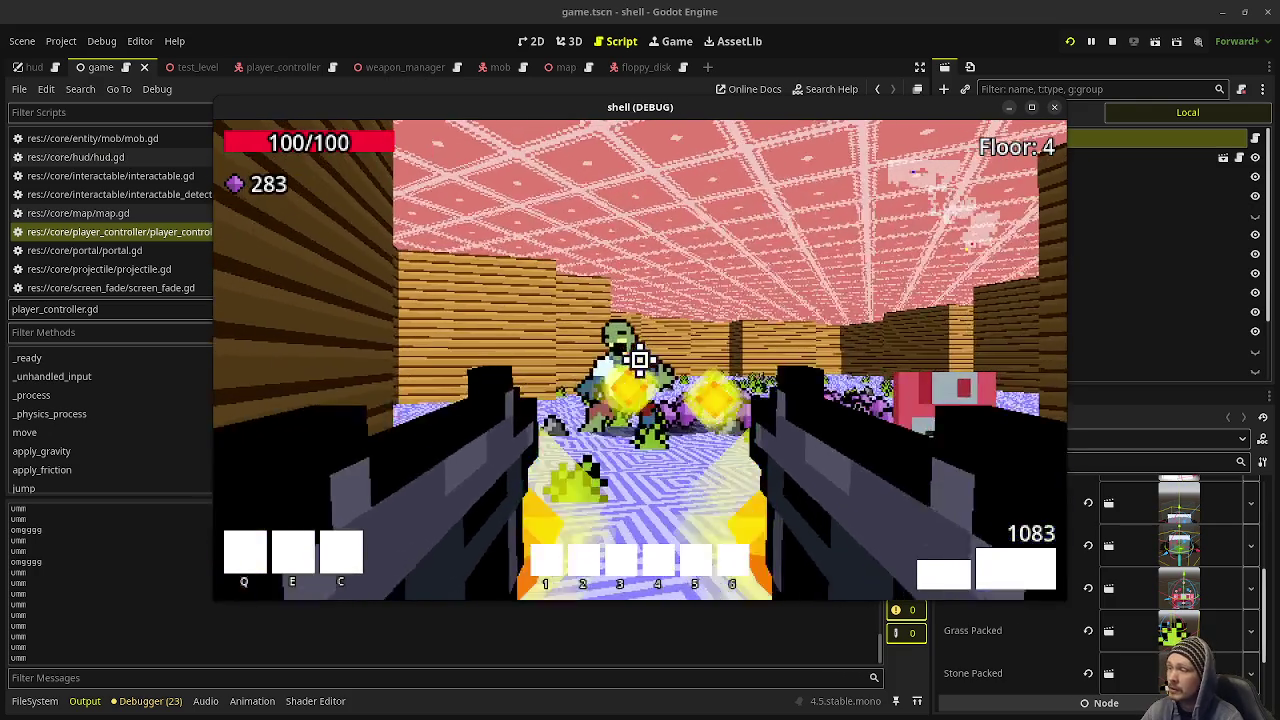
{"action": "left_click", "coordinate": [640, 358]}
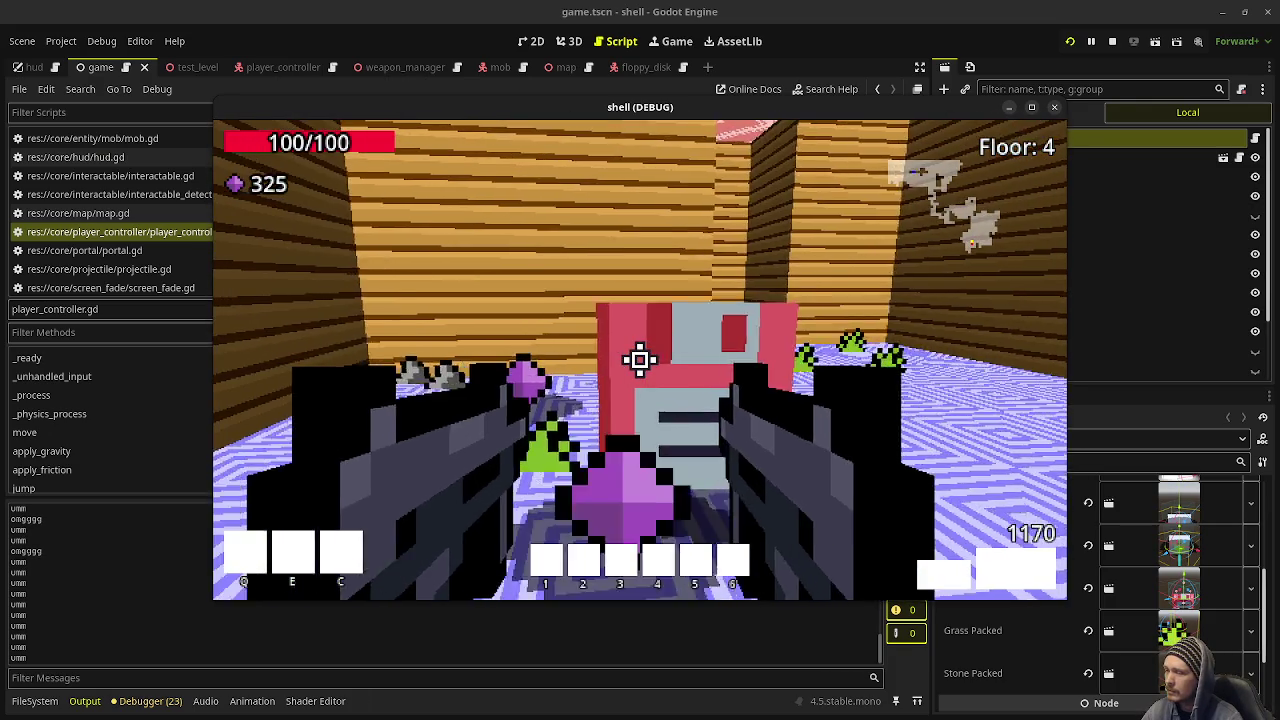
{"action": "key", "text": "w"}
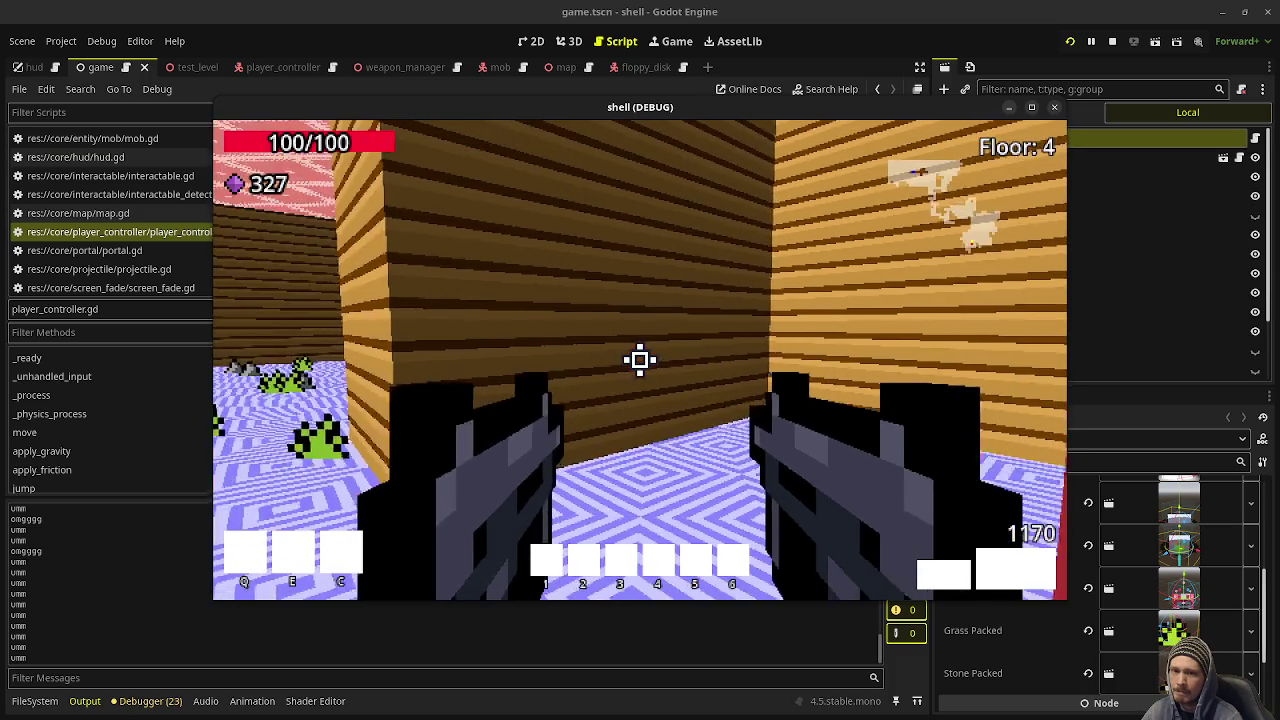
{"action": "key", "text": "w"}
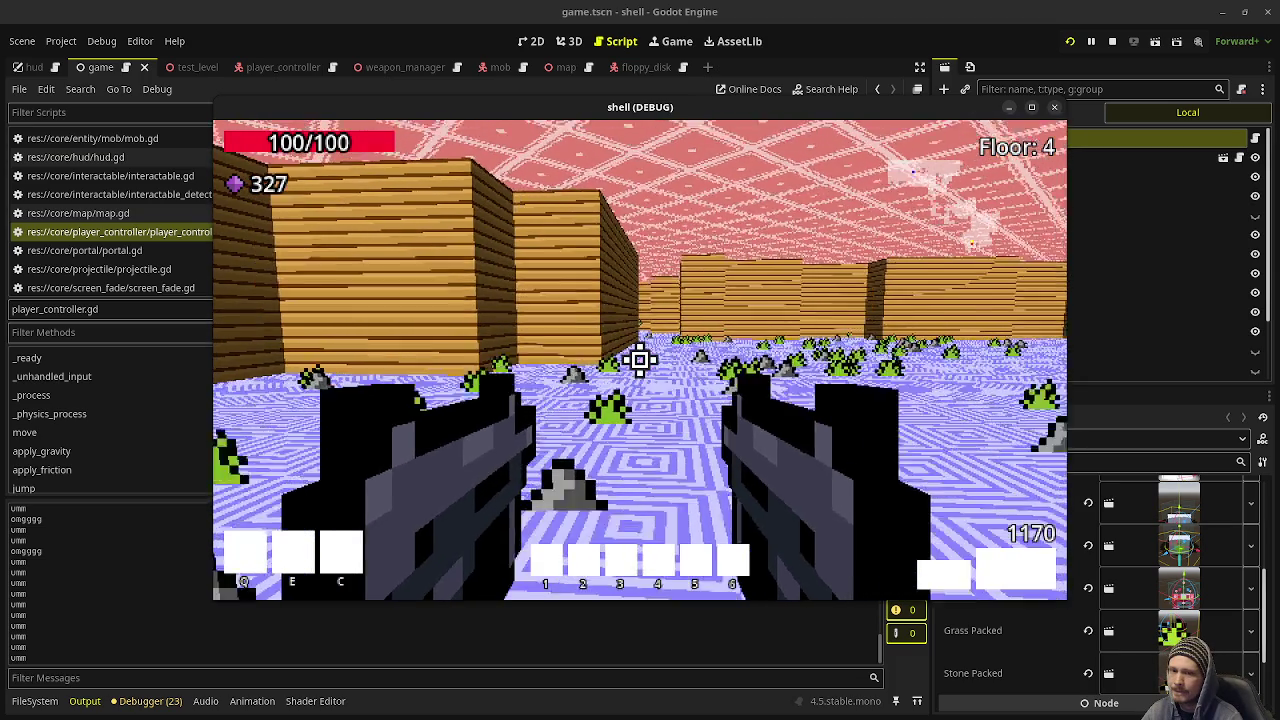
{"action": "key", "text": "s"}
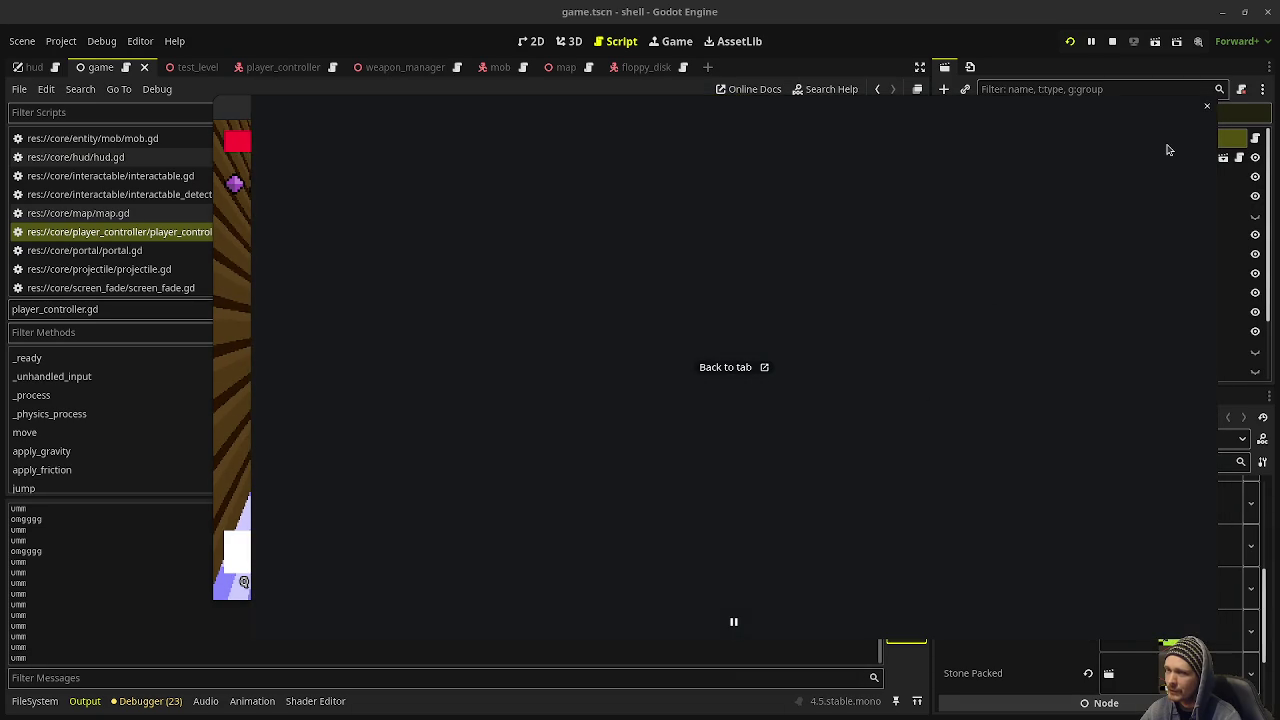
{"action": "left_click", "coordinate": [1208, 108]}
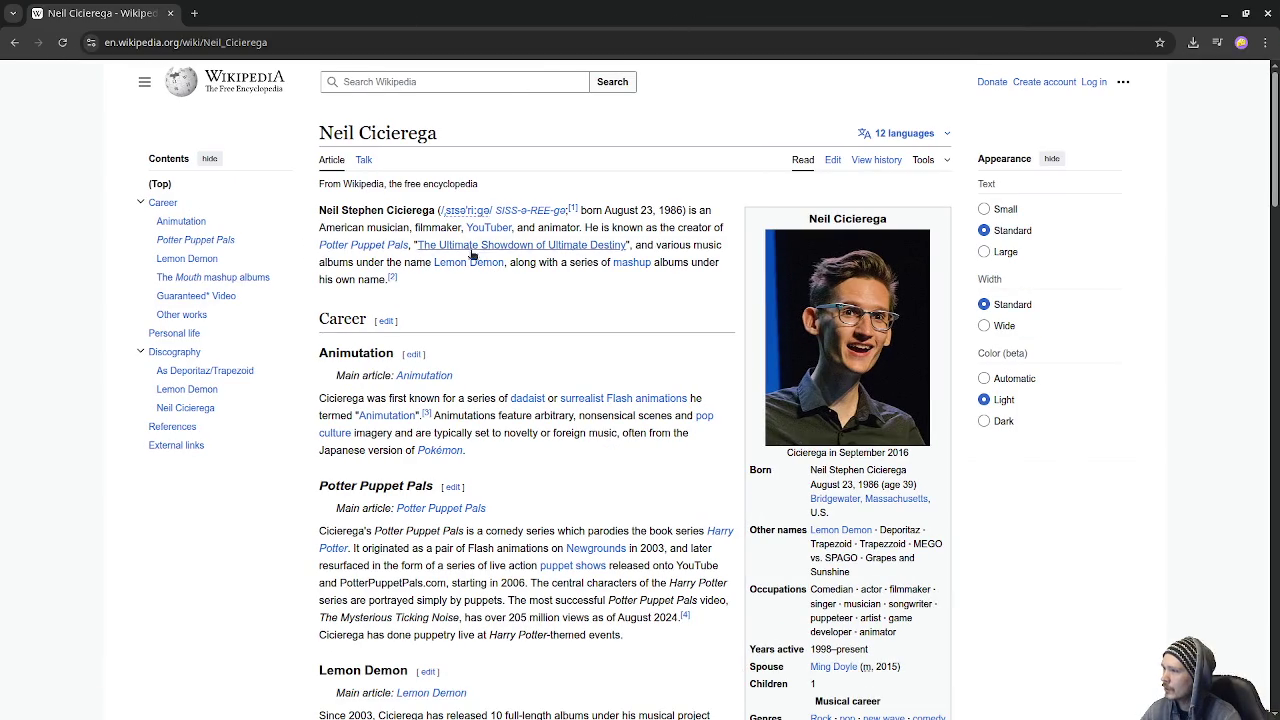
Step: Open the Lemon Demon link from the biography article in a new tab and switch to that tab
{"action": "mouse_move", "coordinate": [531, 251]}
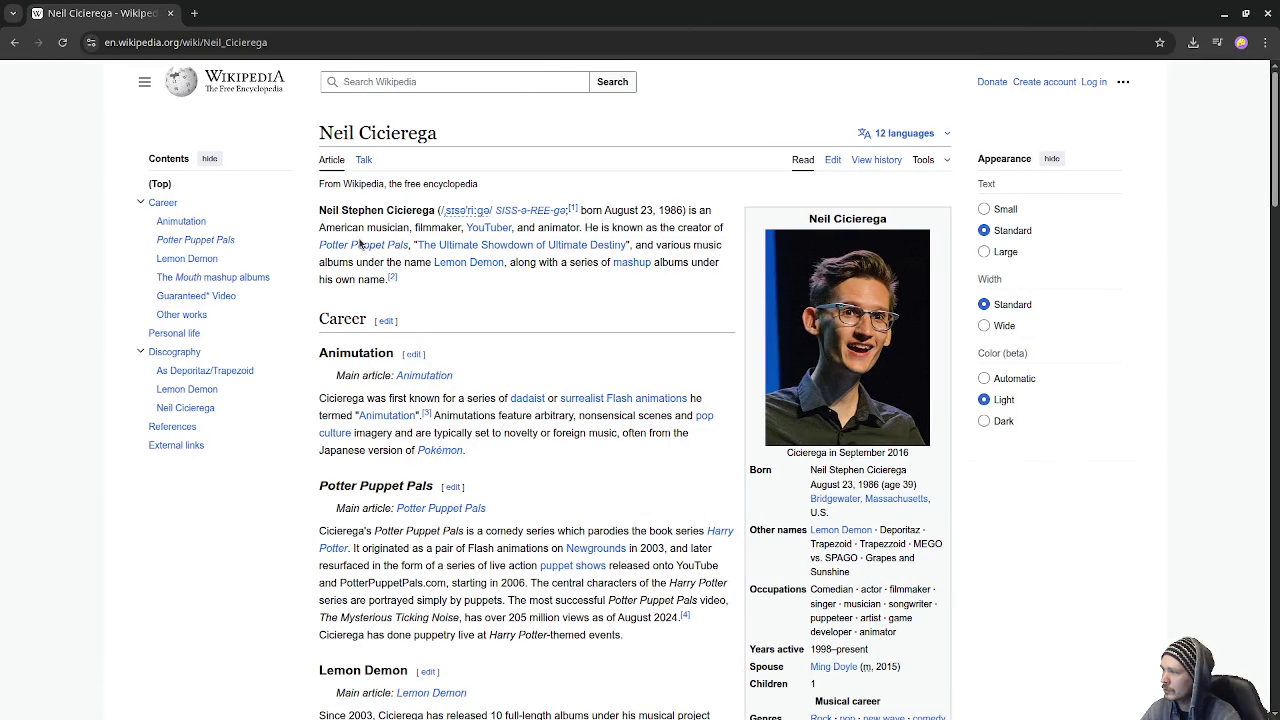
{"action": "right_click", "coordinate": [470, 264]}
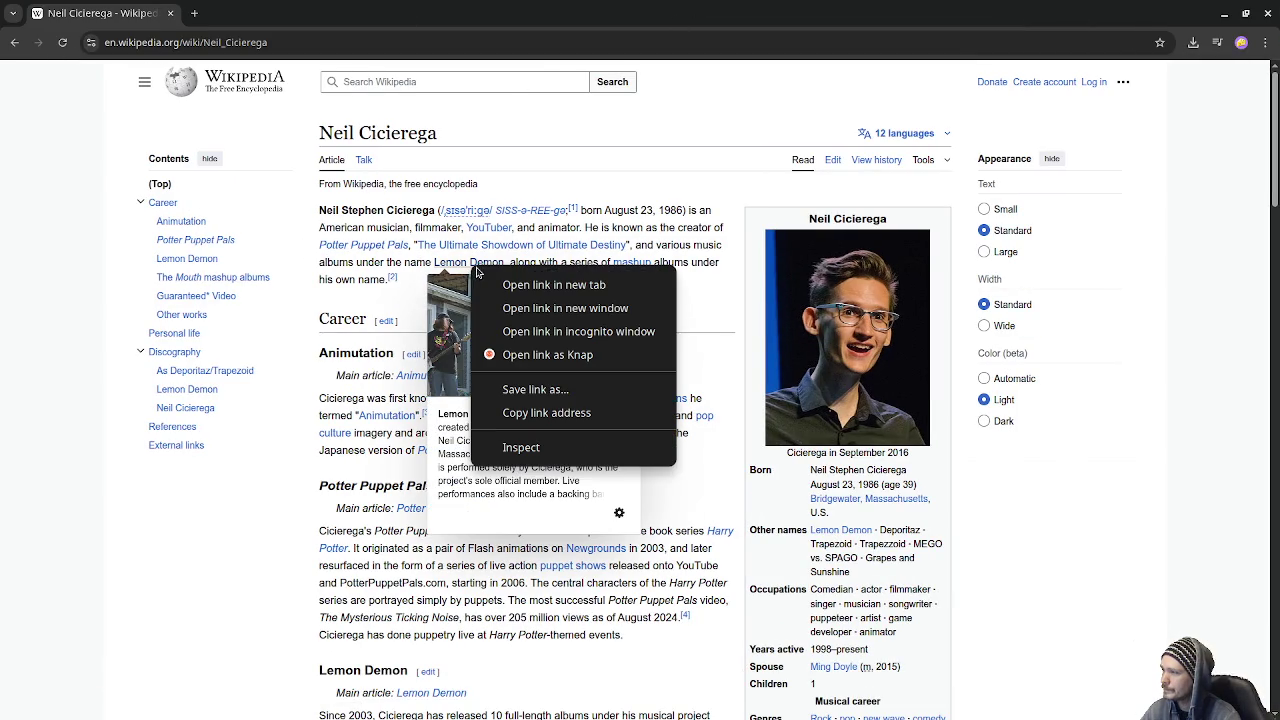
{"action": "left_click", "coordinate": [524, 285]}
{"action": "left_click", "coordinate": [251, 13]}
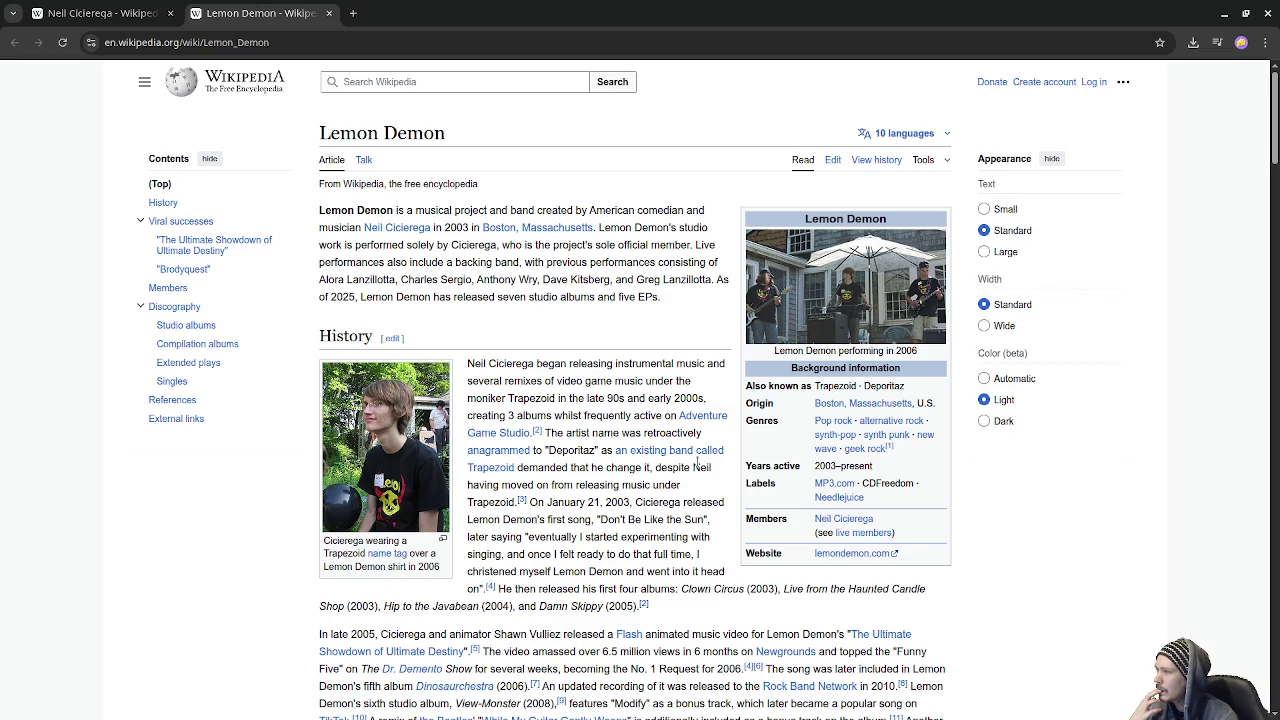
{"action": "scroll", "coordinate": [697, 461], "scroll_direction": "down", "scroll_amount": 5}
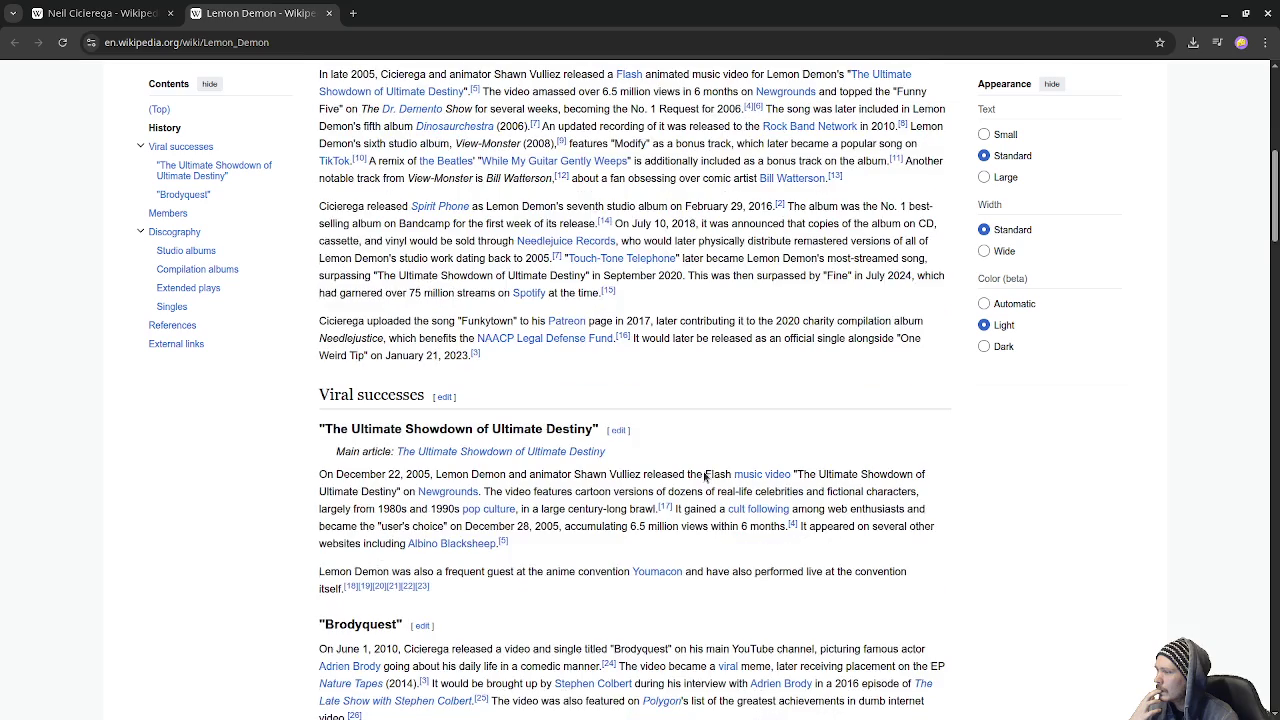
{"action": "scroll", "coordinate": [704, 474], "scroll_direction": "down", "scroll_amount": 5}
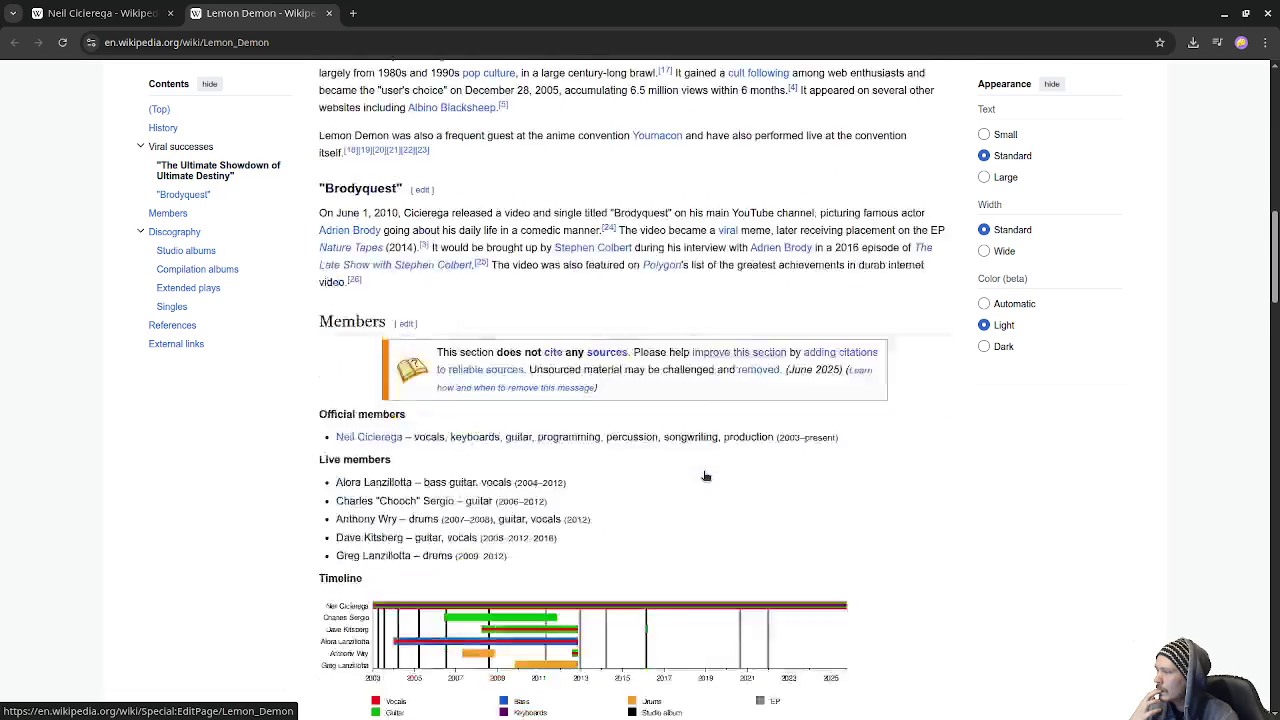
{"action": "scroll", "coordinate": [704, 477], "scroll_direction": "down", "scroll_amount": 6}
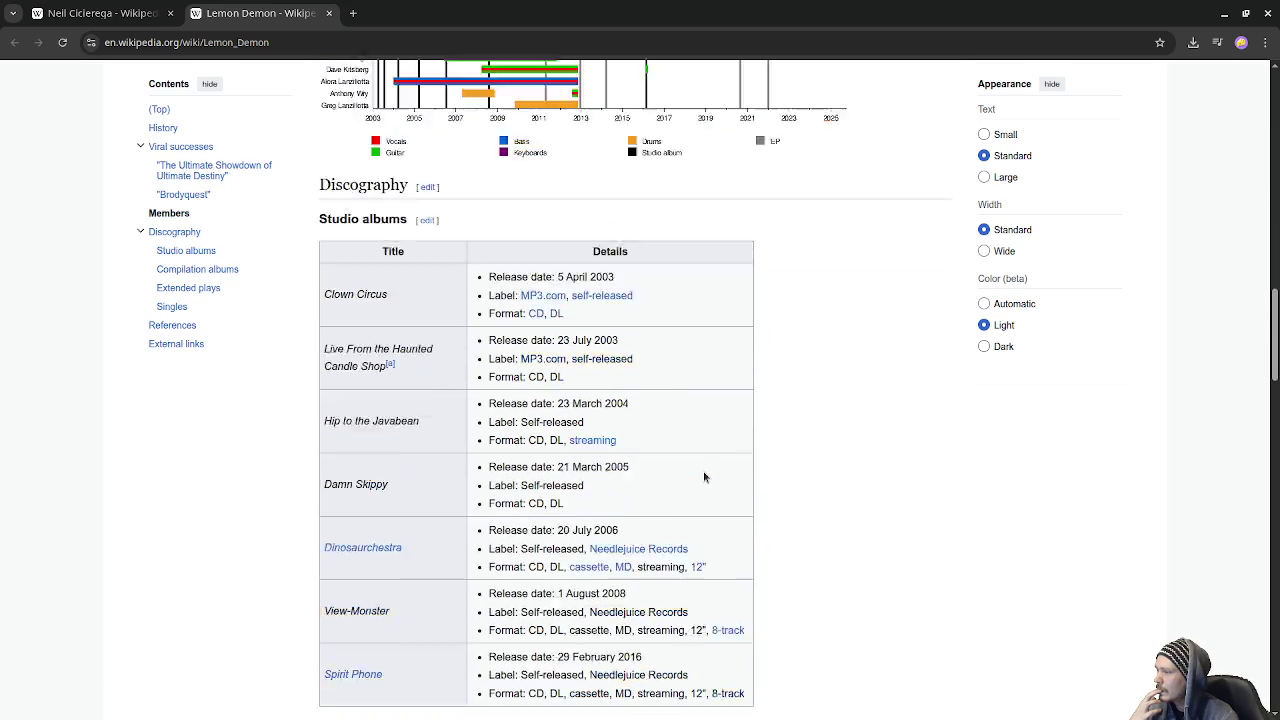
{"action": "scroll", "coordinate": [704, 477], "scroll_direction": "up", "scroll_amount": 2}
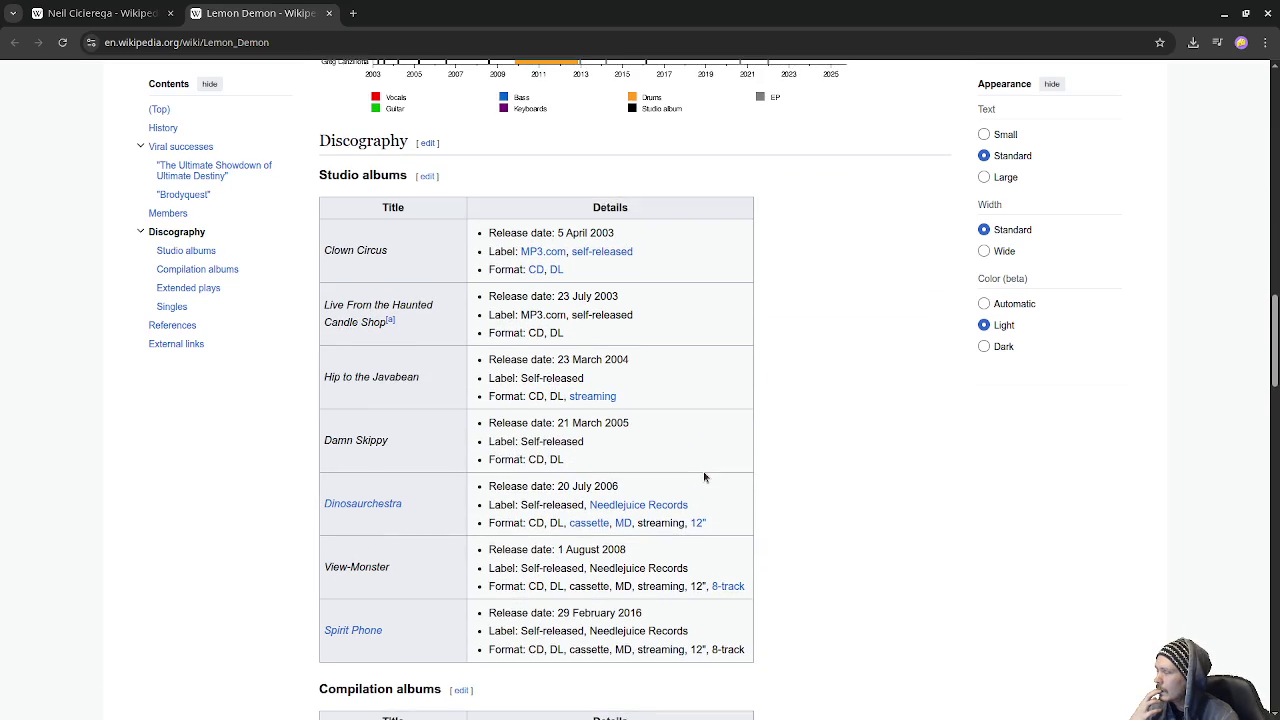
{"action": "scroll", "coordinate": [704, 477], "scroll_direction": "down", "scroll_amount": 3}
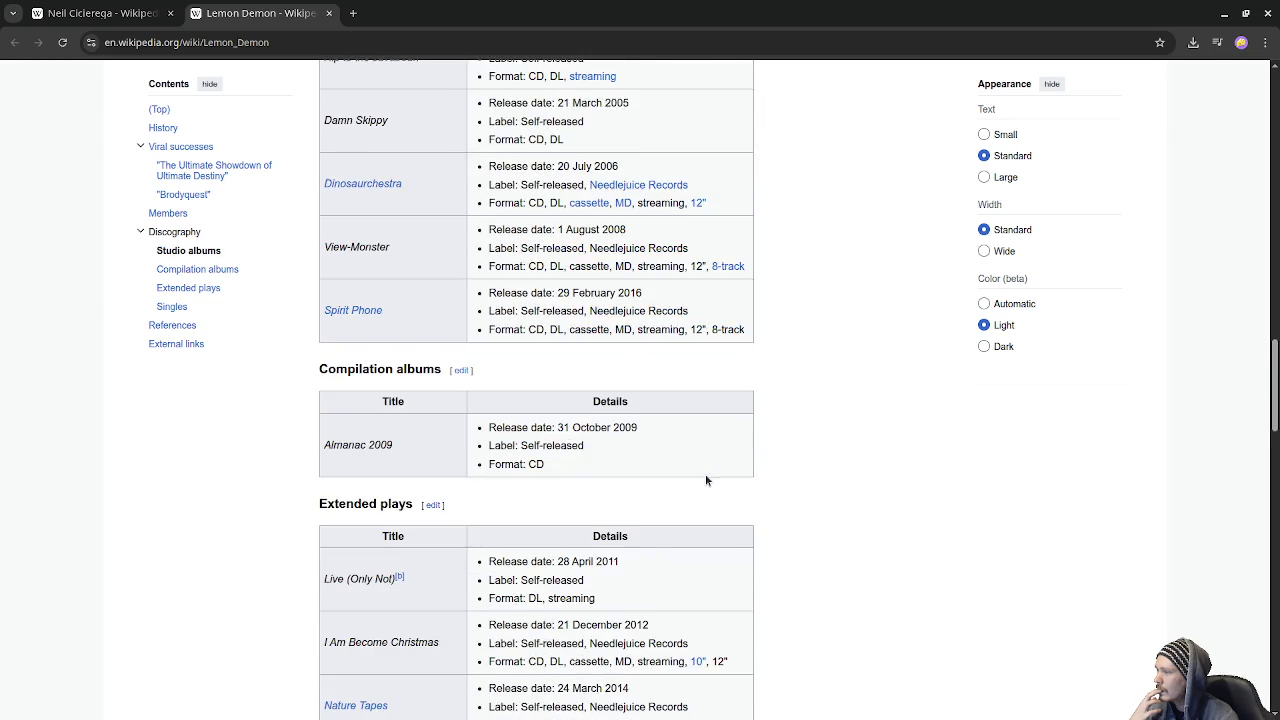
{"action": "scroll", "coordinate": [706, 480], "scroll_direction": "down", "scroll_amount": 2}
{"action": "scroll", "coordinate": [706, 481], "scroll_direction": "down", "scroll_amount": 4}
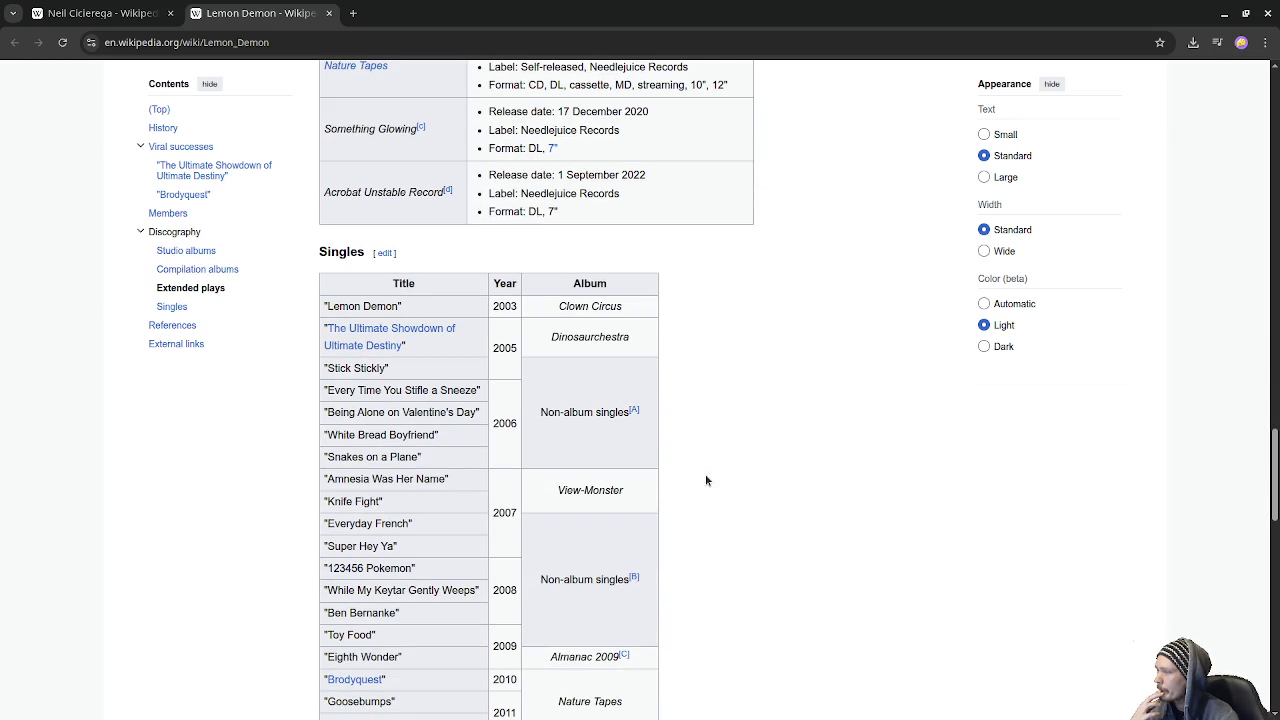
{"action": "scroll", "coordinate": [706, 481], "scroll_direction": "down", "scroll_amount": 1}
{"action": "scroll", "coordinate": [706, 481], "scroll_direction": "down", "scroll_amount": 1}
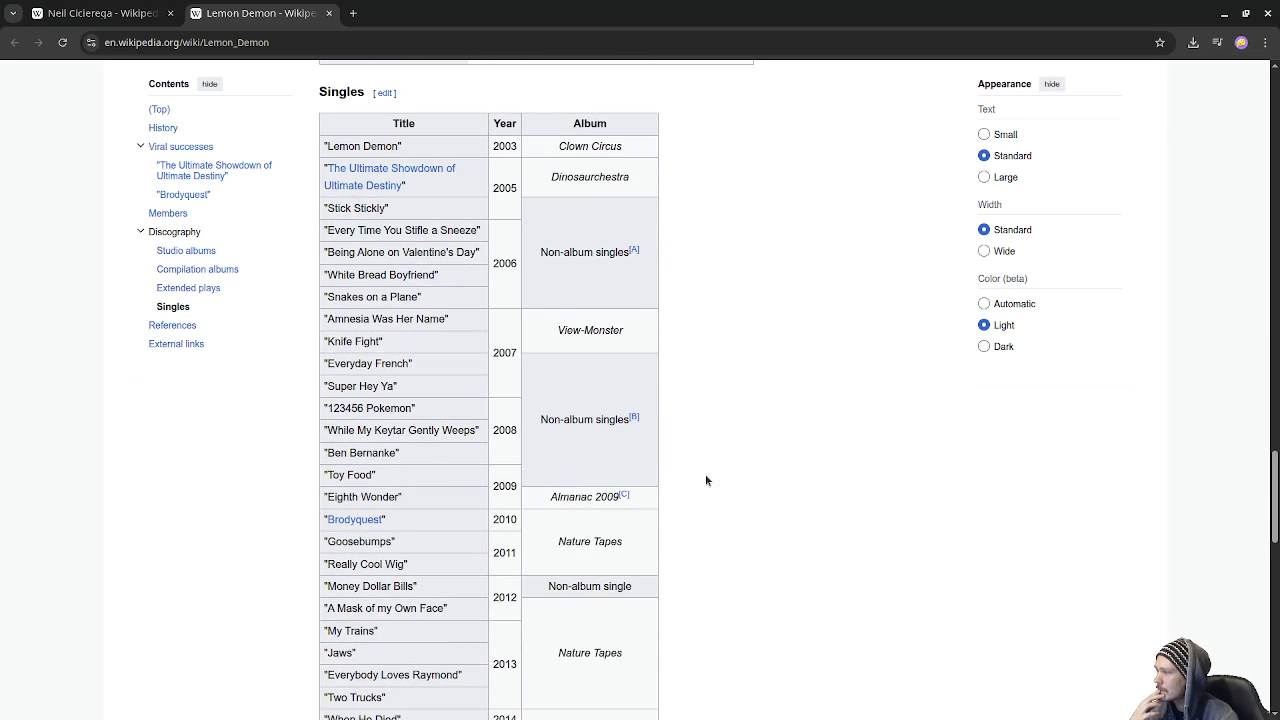
{"action": "scroll", "coordinate": [706, 481], "scroll_direction": "down", "scroll_amount": 1}
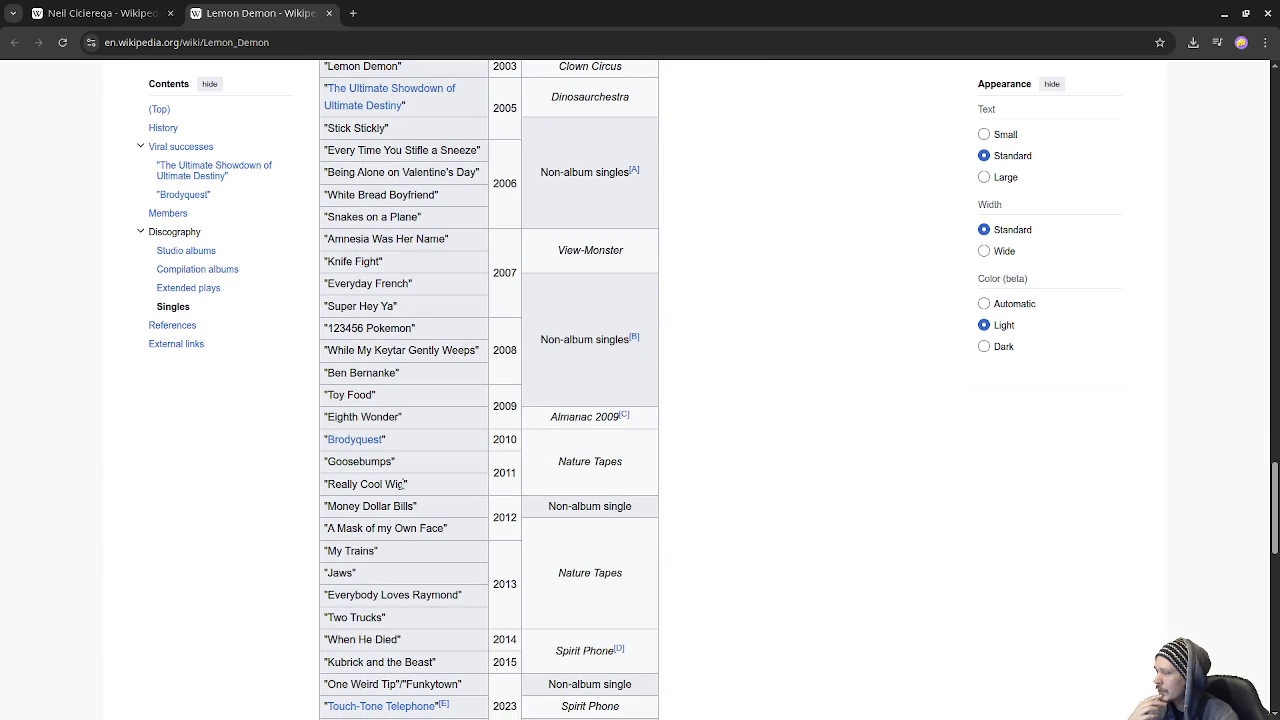
{"action": "scroll", "coordinate": [403, 484], "scroll_direction": "down", "scroll_amount": 1}
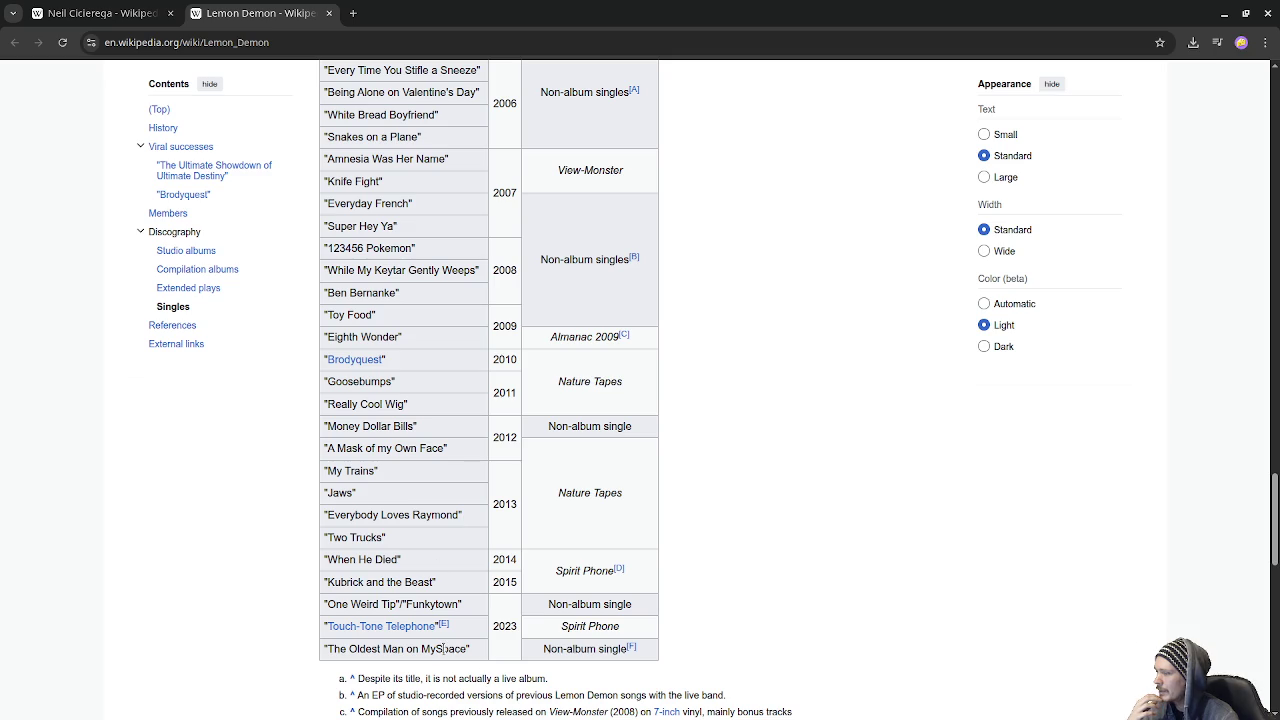
{"action": "scroll", "coordinate": [491, 622], "scroll_direction": "up", "scroll_amount": 4}
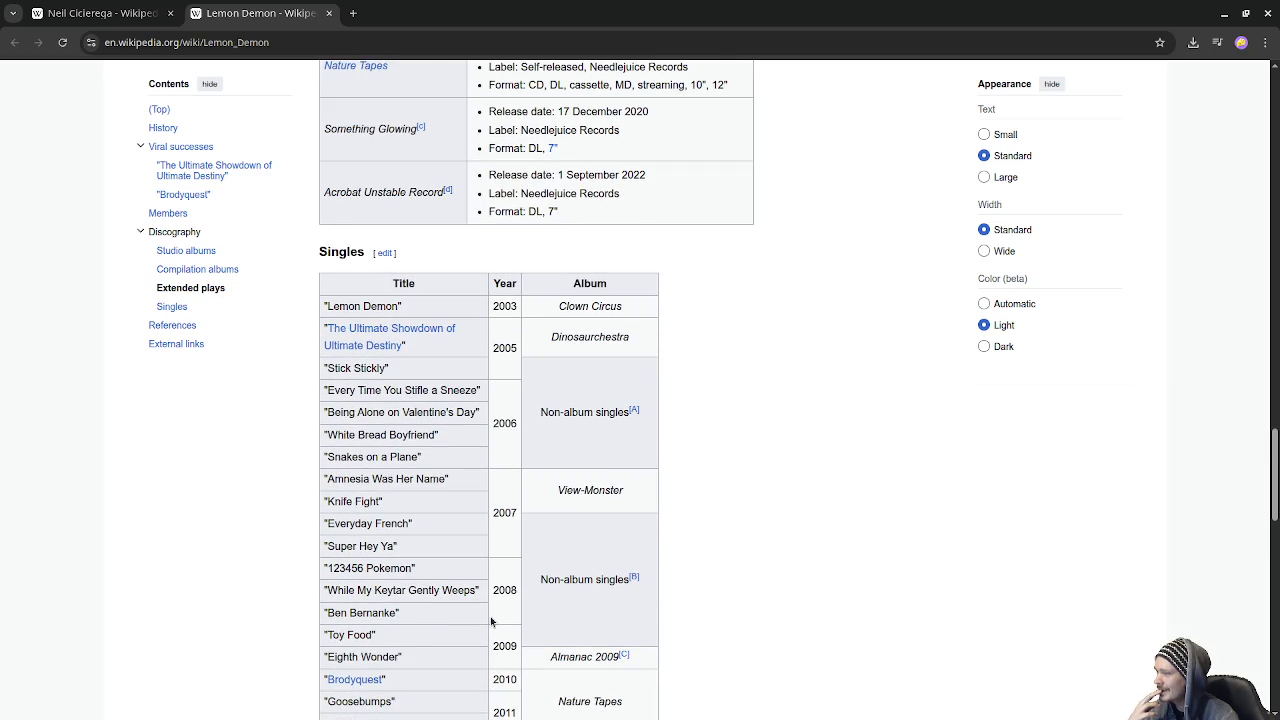
{"action": "scroll", "coordinate": [491, 622], "scroll_direction": "up", "scroll_amount": 2}
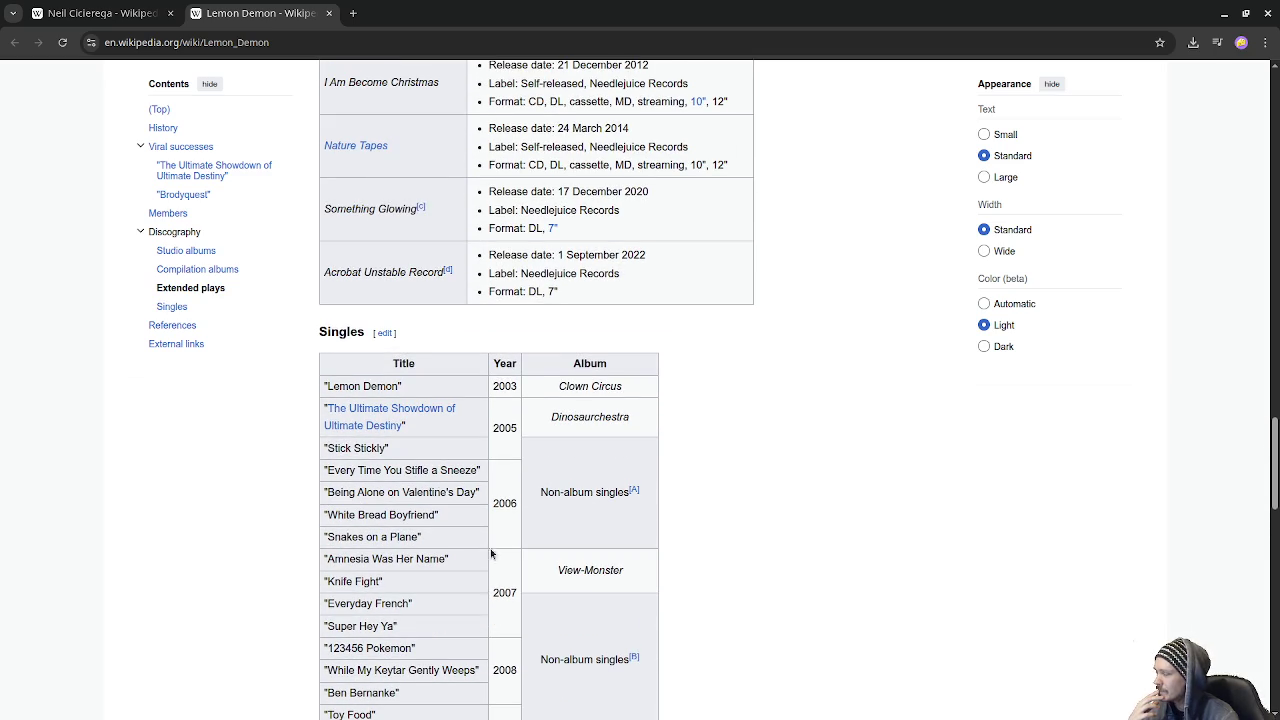
{"action": "left_click", "coordinate": [328, 13]}
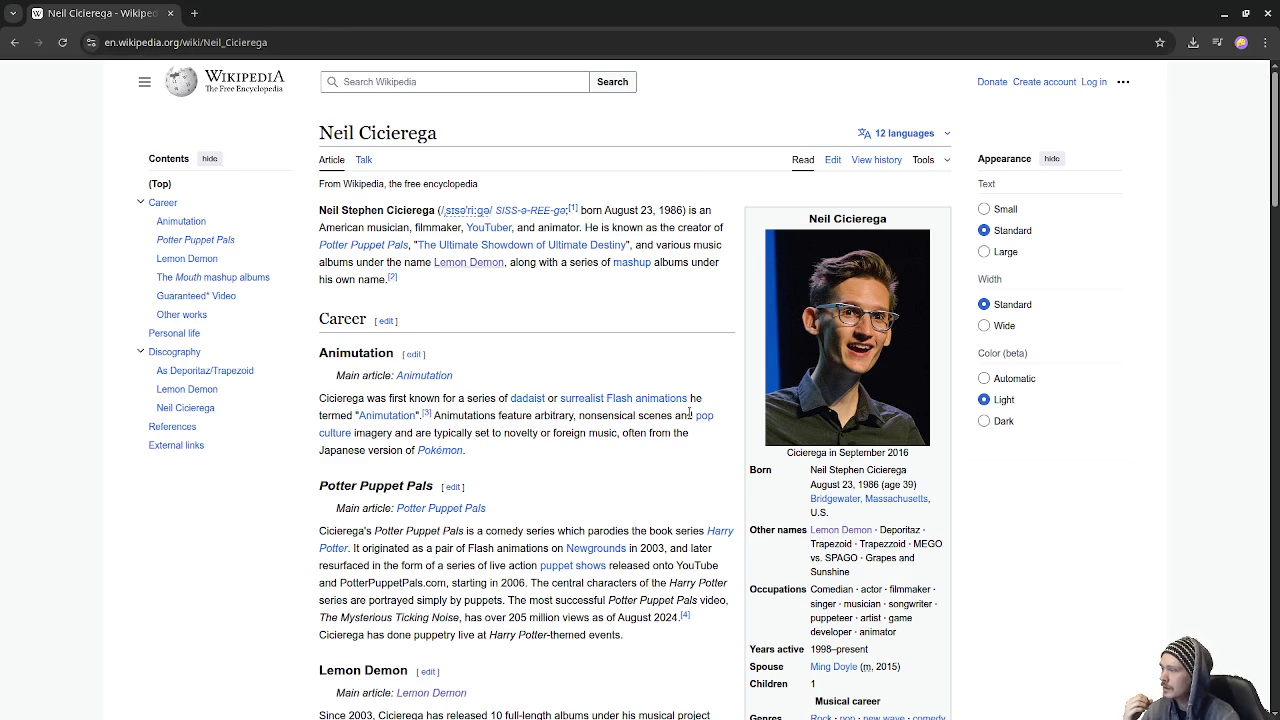
Step: Scroll down through the Neil Cicierega article toward its Discography section
{"action": "scroll", "coordinate": [689, 412], "scroll_direction": "down", "scroll_amount": 1}
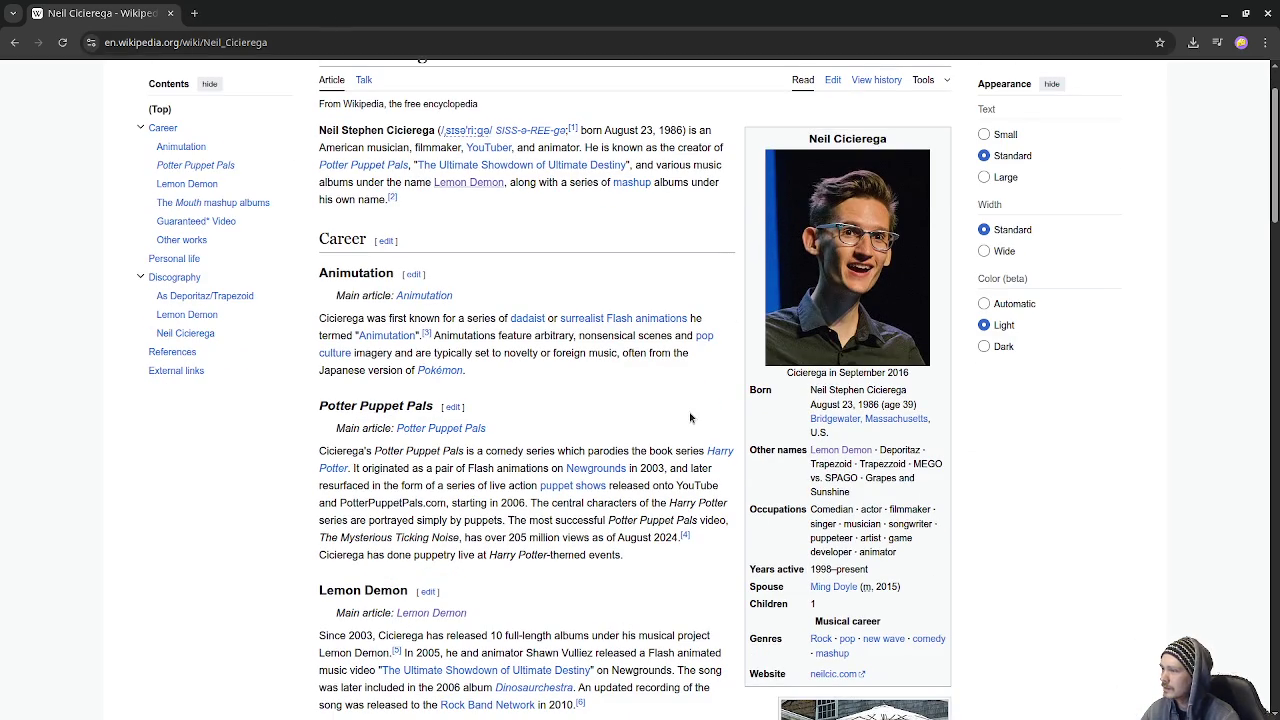
{"action": "scroll", "coordinate": [689, 418], "scroll_direction": "down", "scroll_amount": 5}
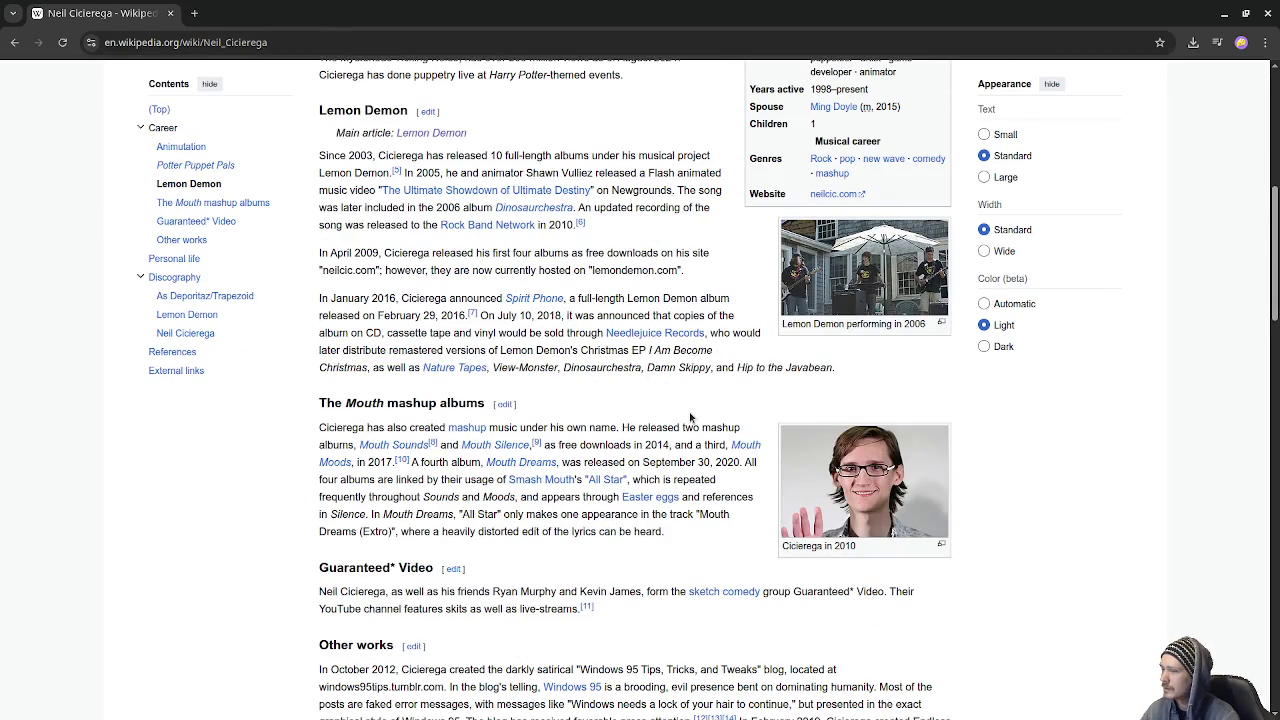
{"action": "scroll", "coordinate": [689, 418], "scroll_direction": "down", "scroll_amount": 3}
{"action": "mouse_move", "coordinate": [689, 418]}
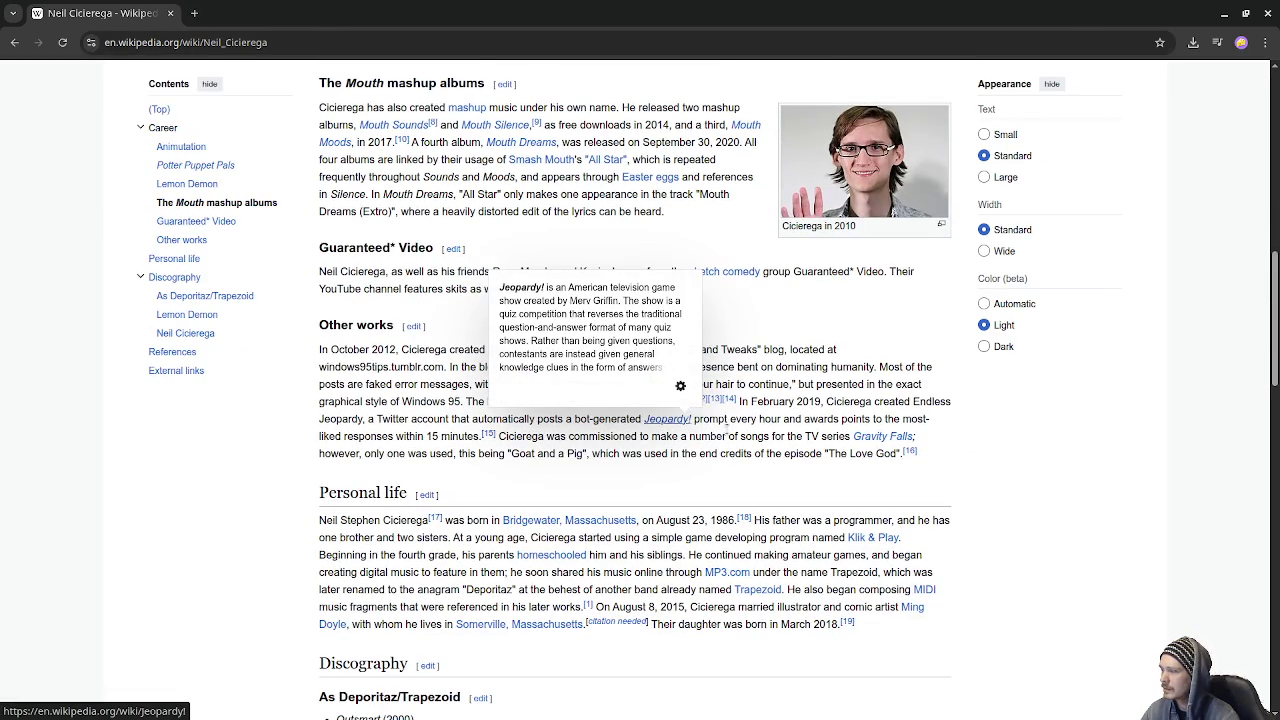
{"action": "scroll", "coordinate": [1052, 458], "scroll_direction": "down", "scroll_amount": 5}
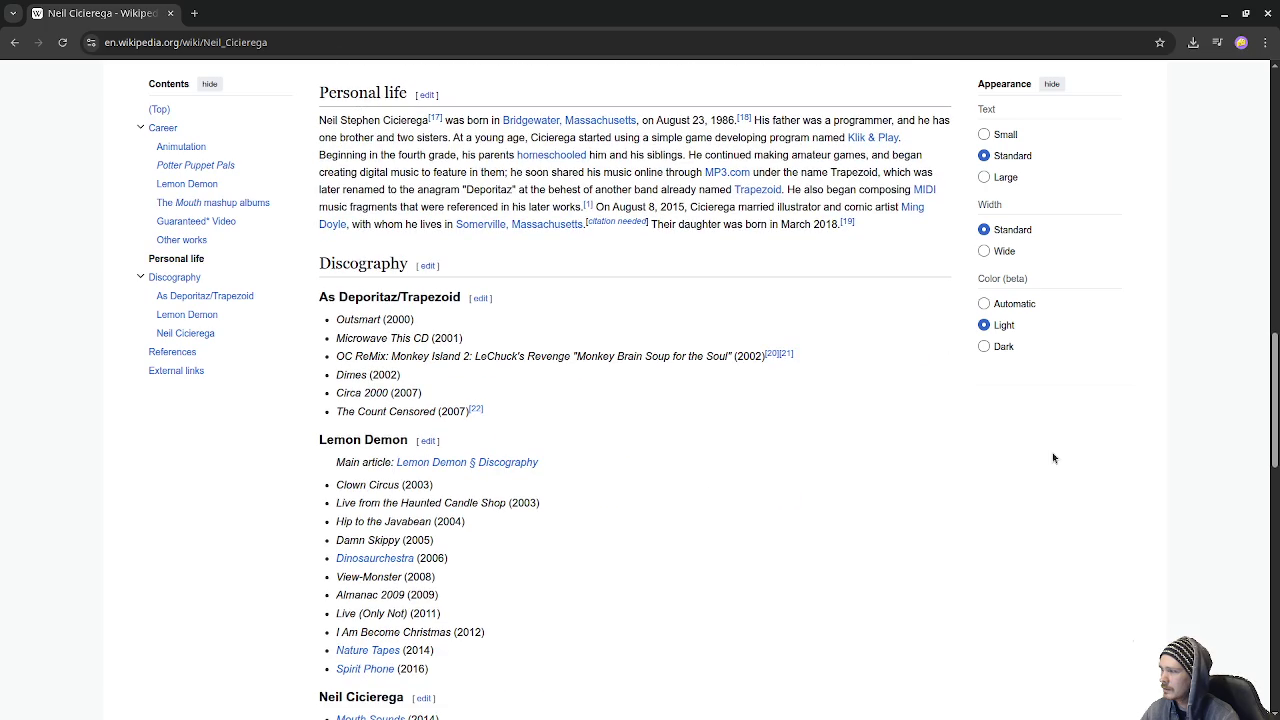
{"action": "scroll", "coordinate": [1052, 458], "scroll_direction": "down", "scroll_amount": 5}
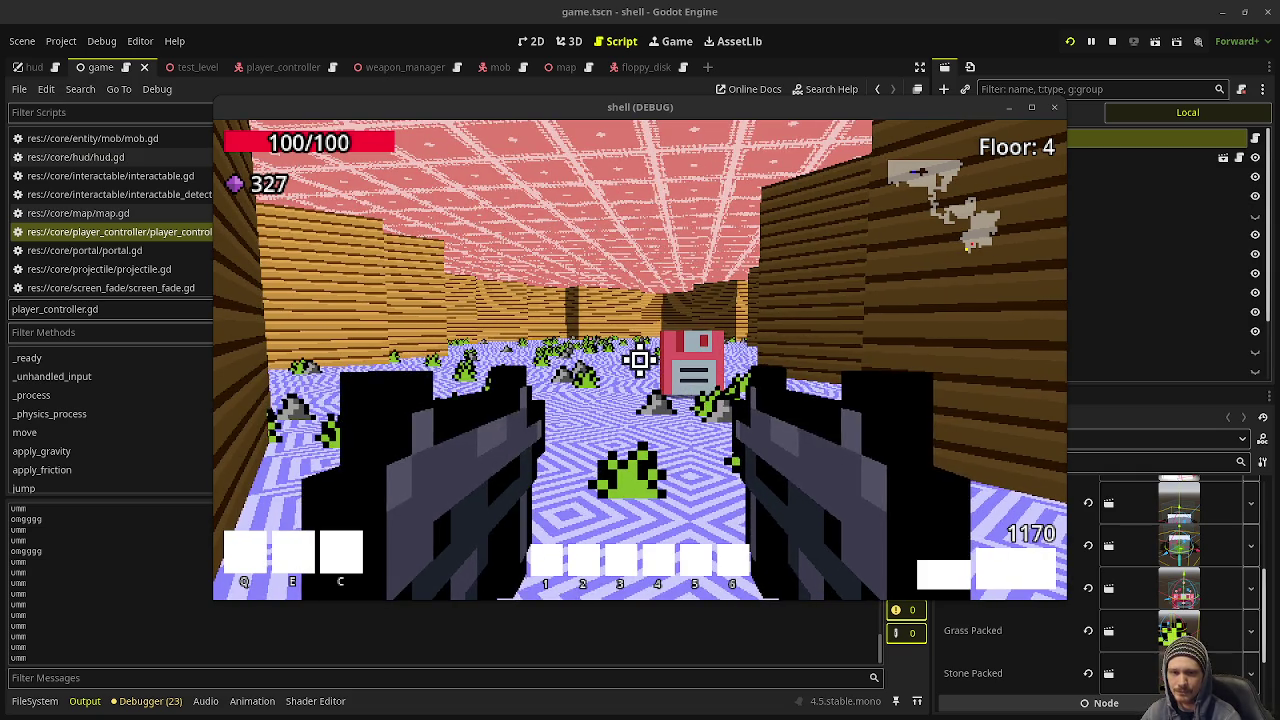
Step: Focus the running game and shoot the zombie pack on Floor 4
{"action": "left_click", "coordinate": [660, 330]}
{"action": "left_click", "coordinate": [660, 331]}
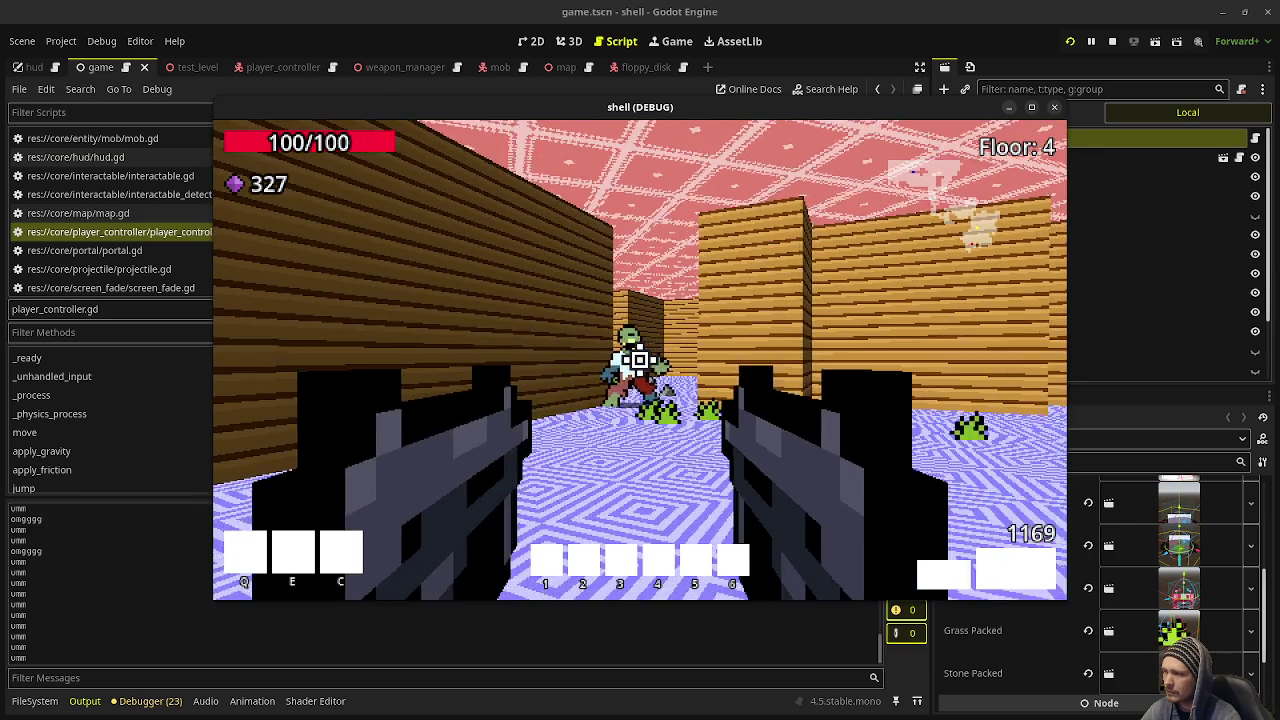
{"action": "left_click", "coordinate": [640, 360]}
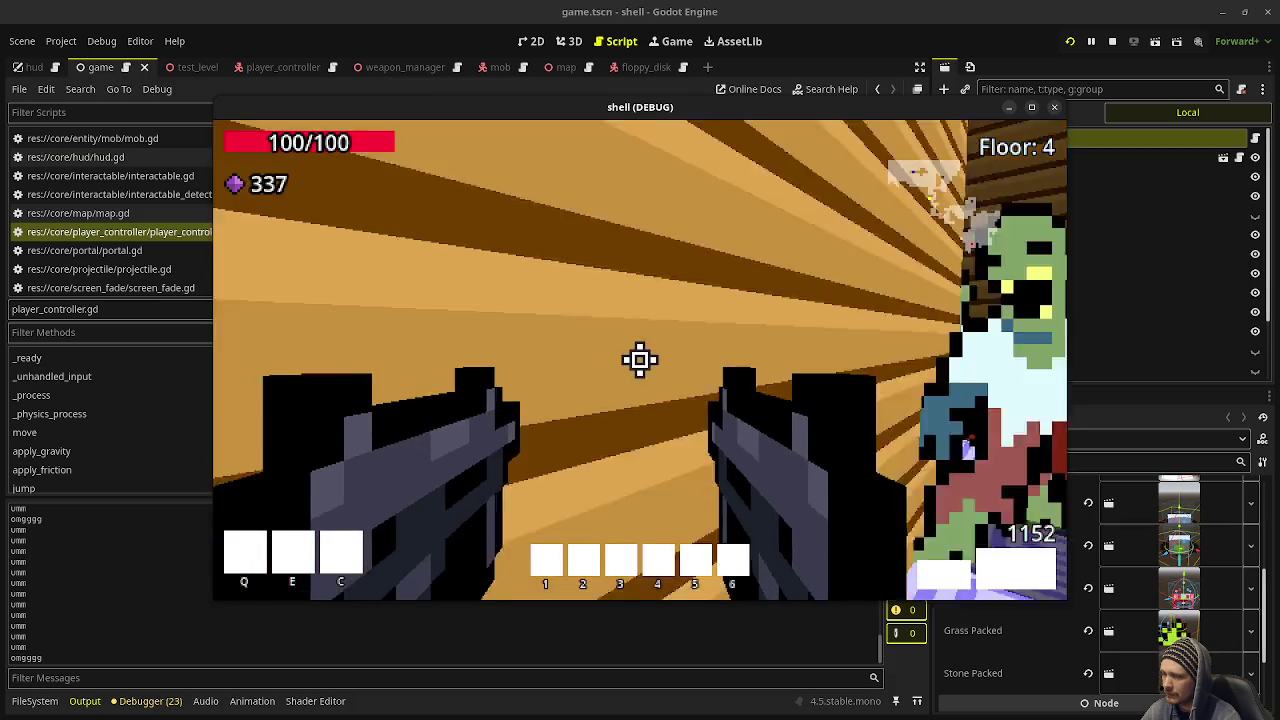
{"action": "left_click", "coordinate": [640, 360]}
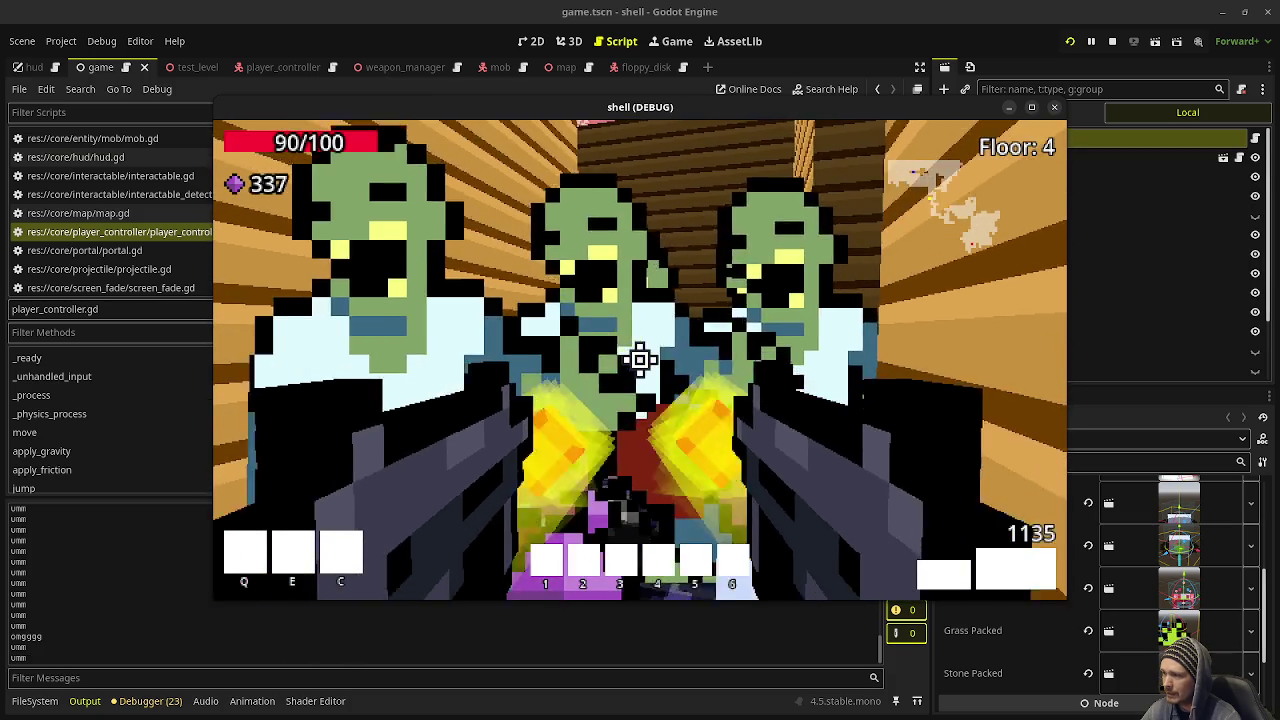
{"action": "left_click", "coordinate": [640, 360]}
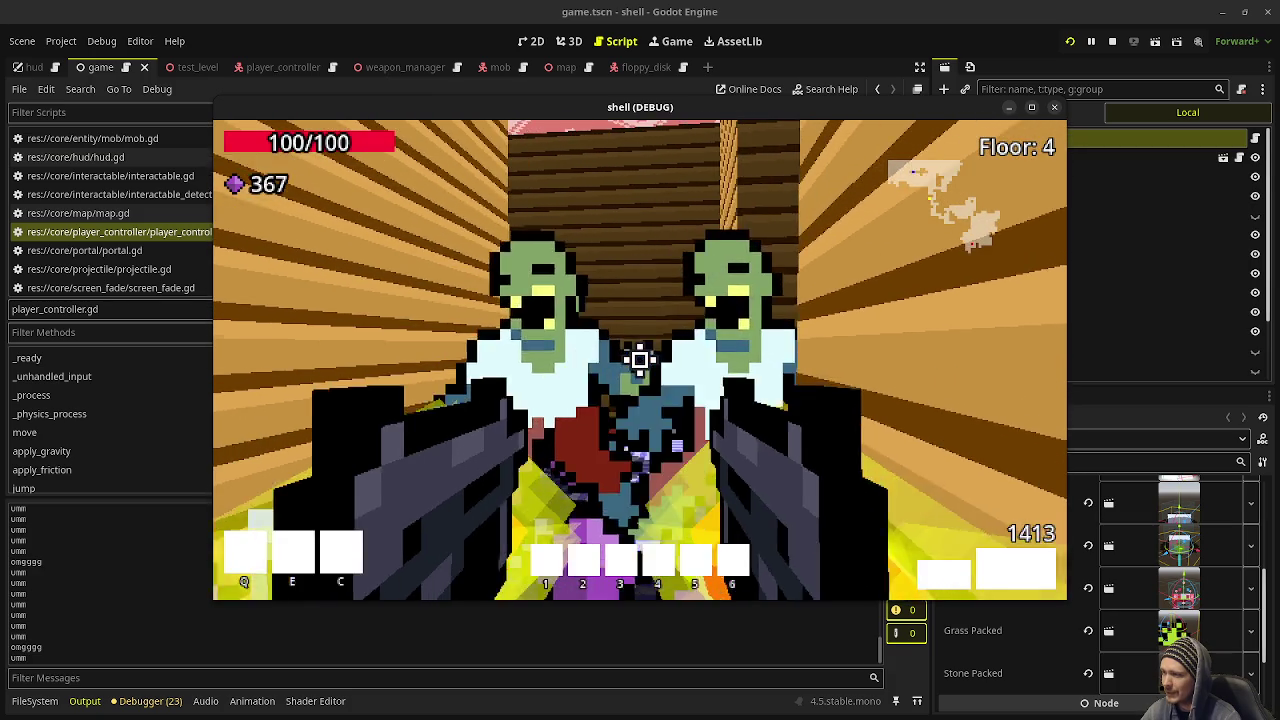
{"action": "left_click", "coordinate": [640, 360]}
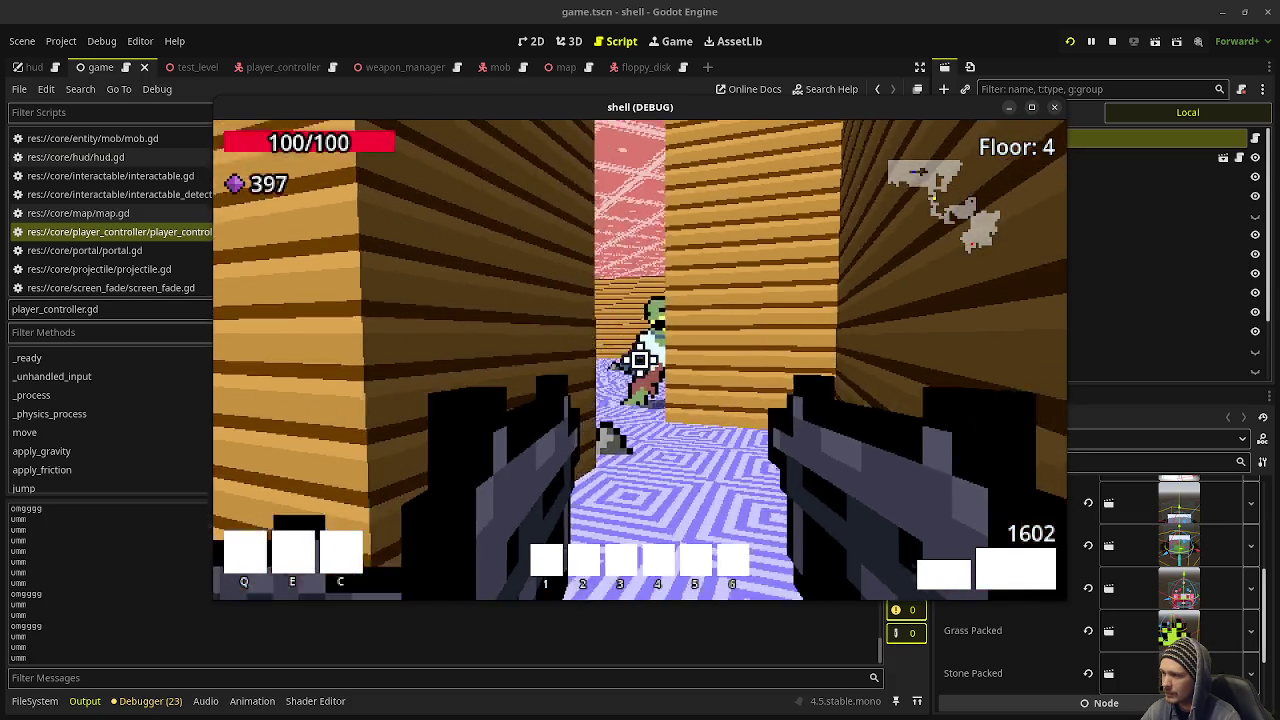
{"action": "left_click", "coordinate": [640, 360]}
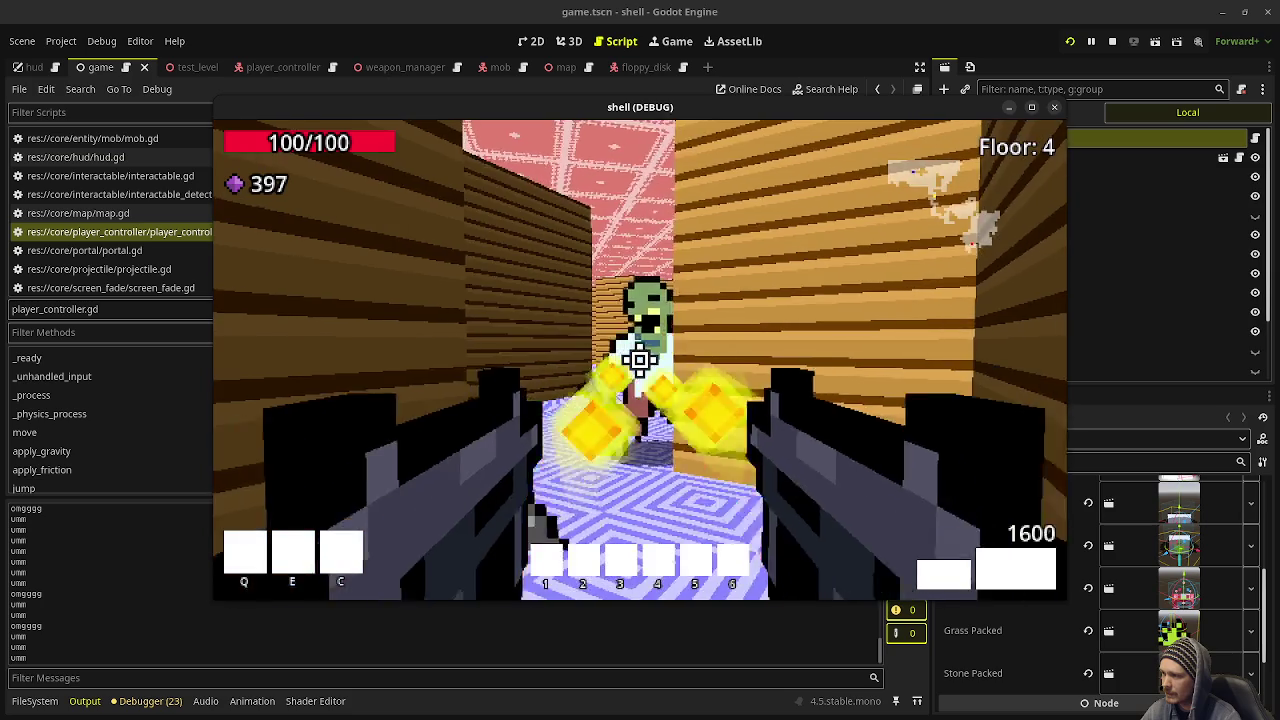
{"action": "left_click", "coordinate": [640, 360]}
{"action": "left_click", "coordinate": [640, 360]}
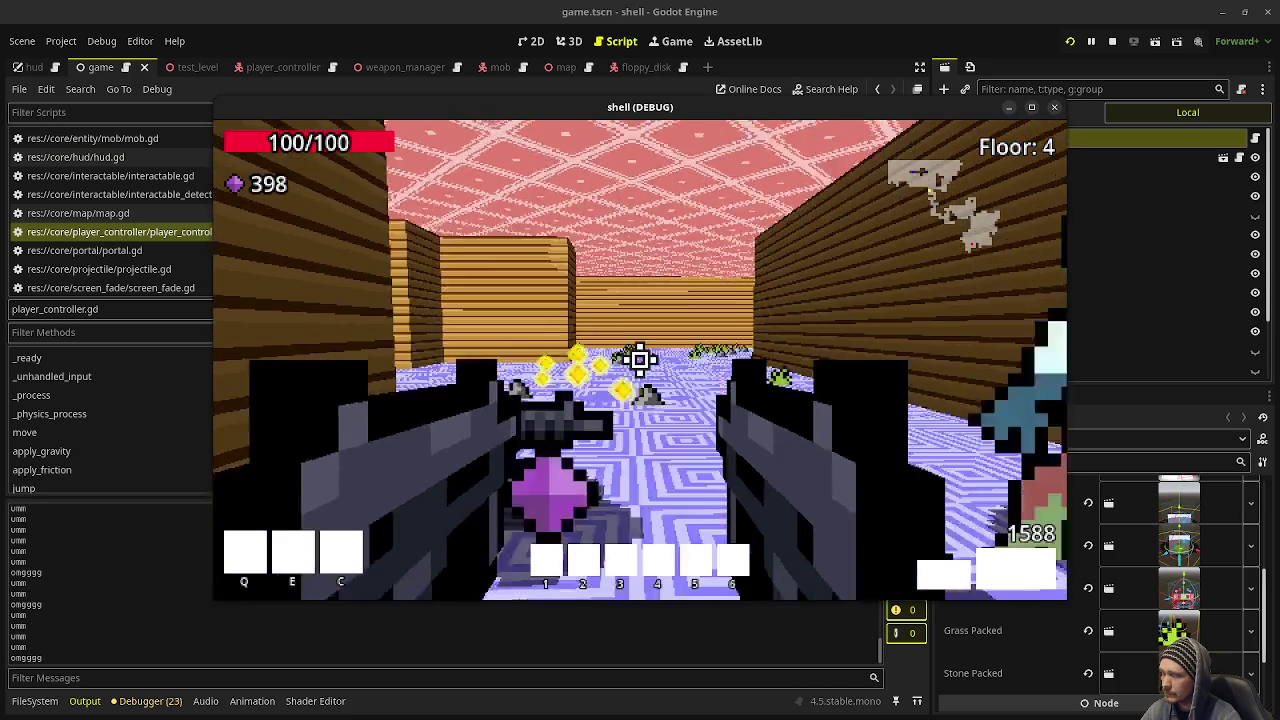
Step: Walk through the portal onto Floor 5 and shoot the green enemies down the corridor
{"action": "key", "text": "s"}
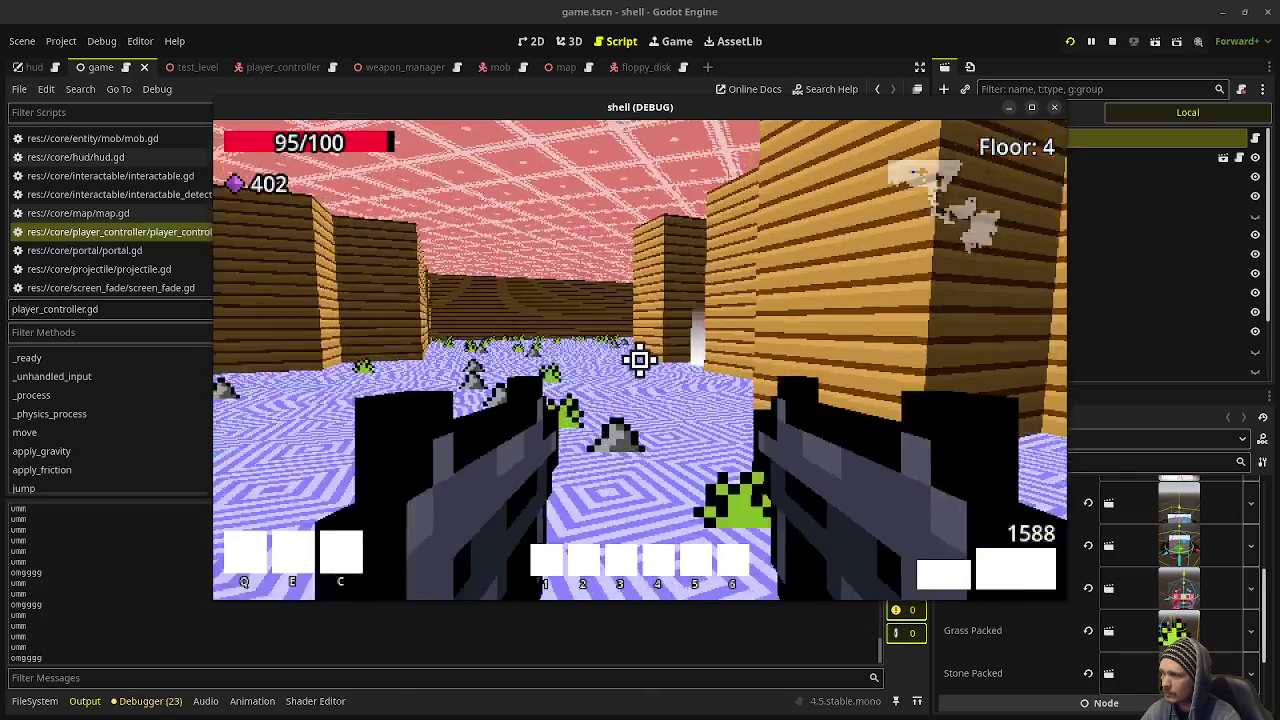
{"action": "key", "text": "w"}
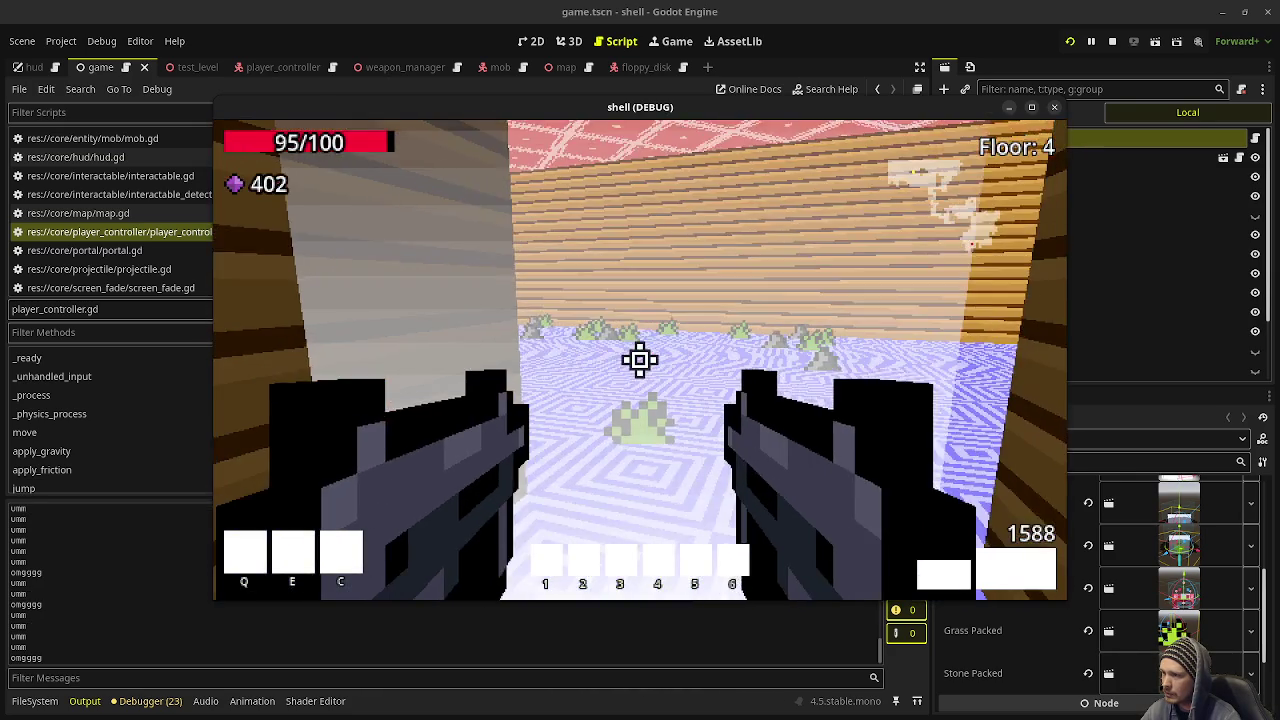
{"action": "key", "text": "w"}
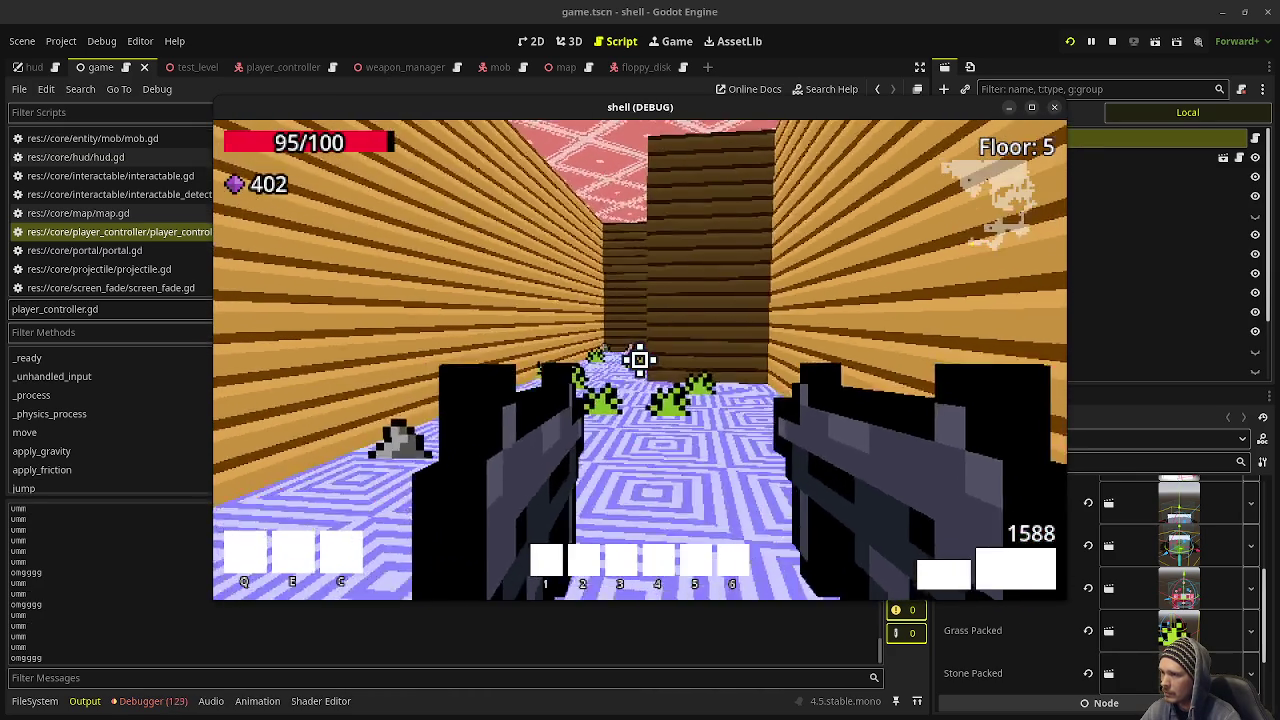
{"action": "key", "text": "w"}
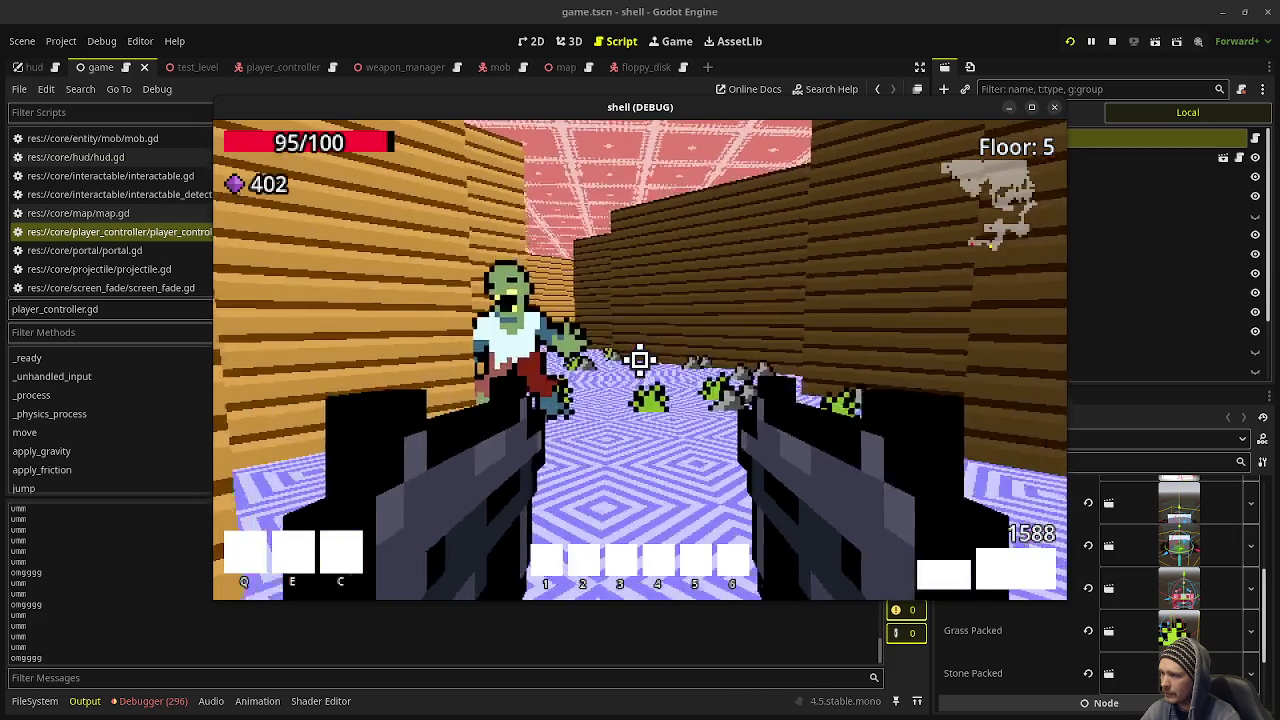
{"action": "left_click", "coordinate": [640, 360]}
{"action": "left_click", "coordinate": [640, 360]}
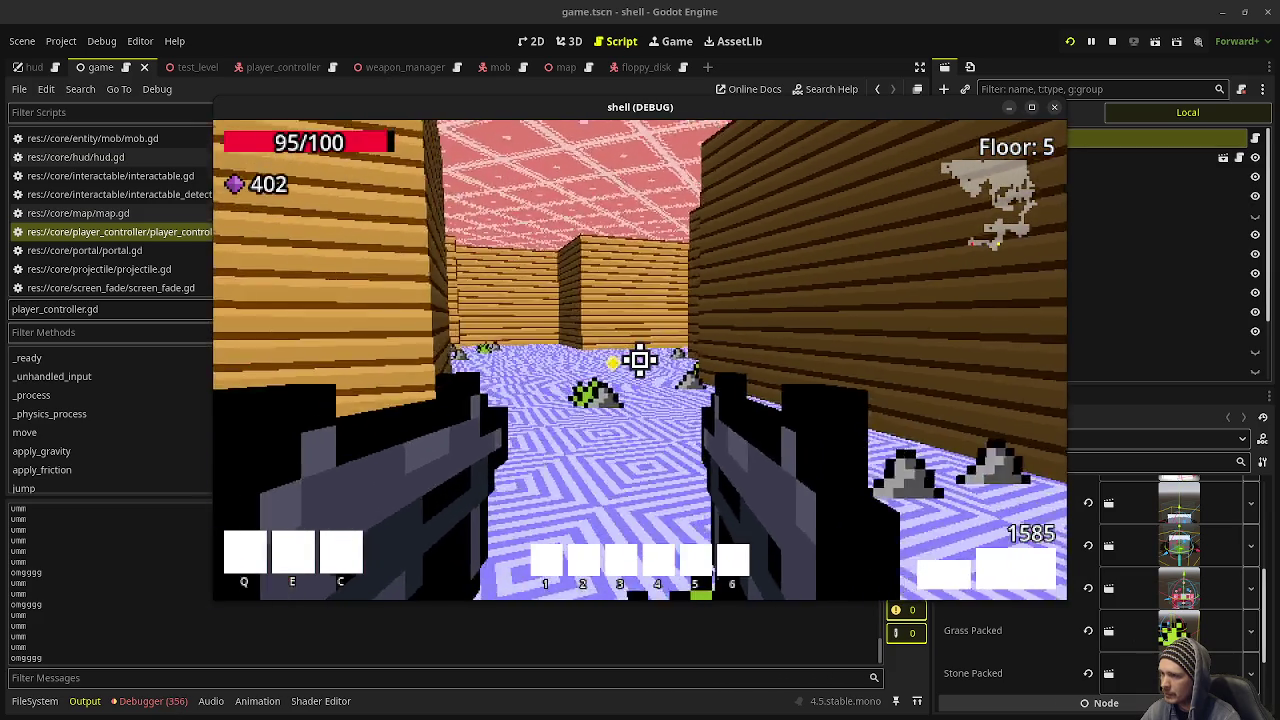
Step: Explore Floor 5's corridors and cross the large open room to the wooden wall
{"action": "key", "text": "w"}
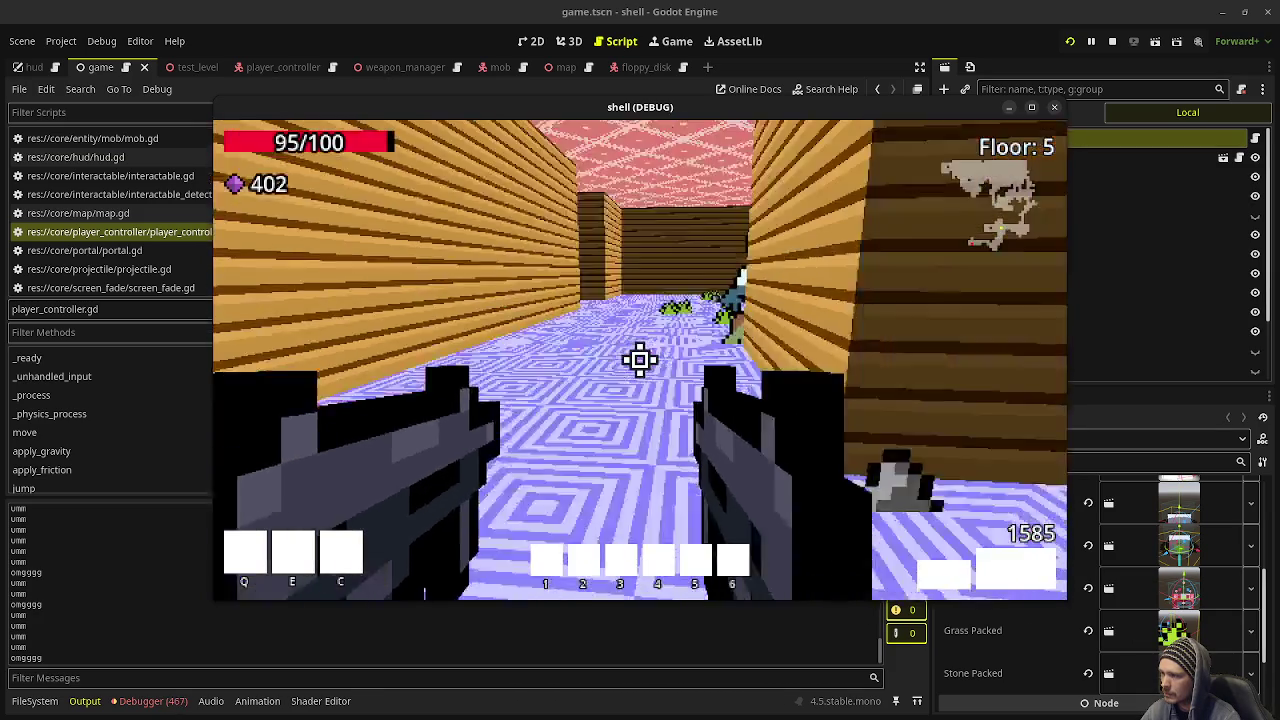
{"action": "key", "text": "w"}
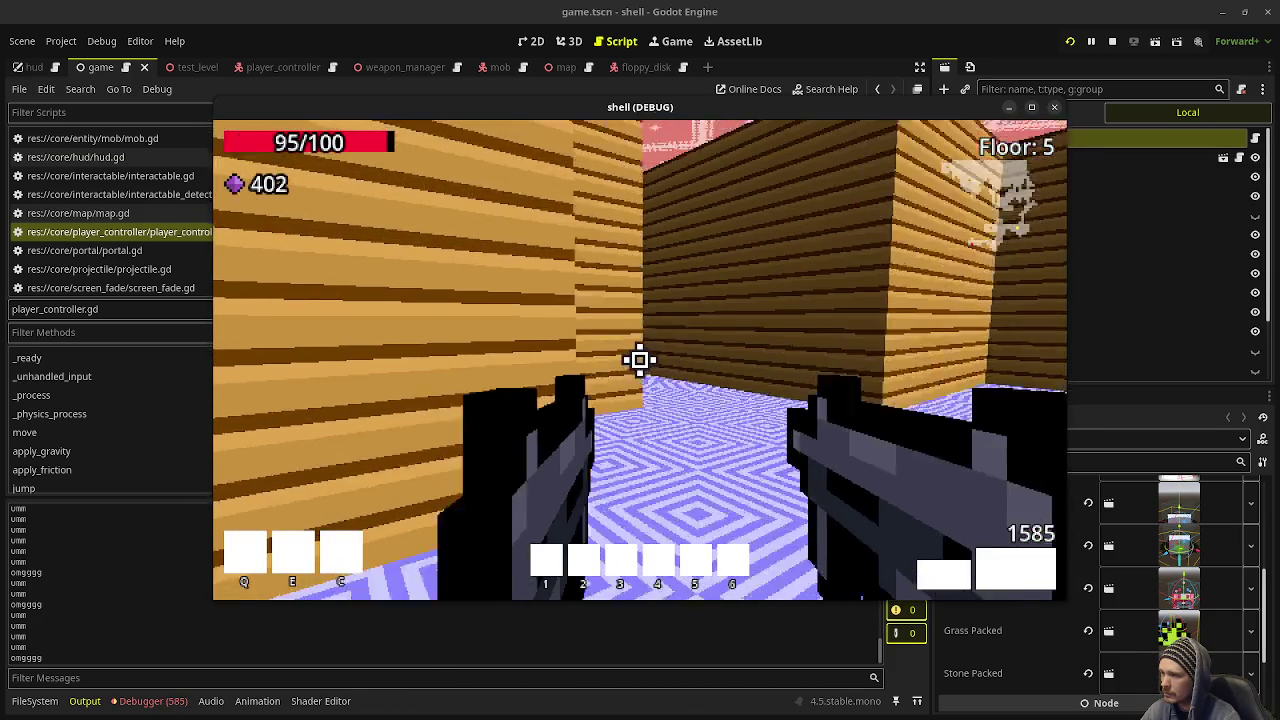
{"action": "key", "text": "w"}
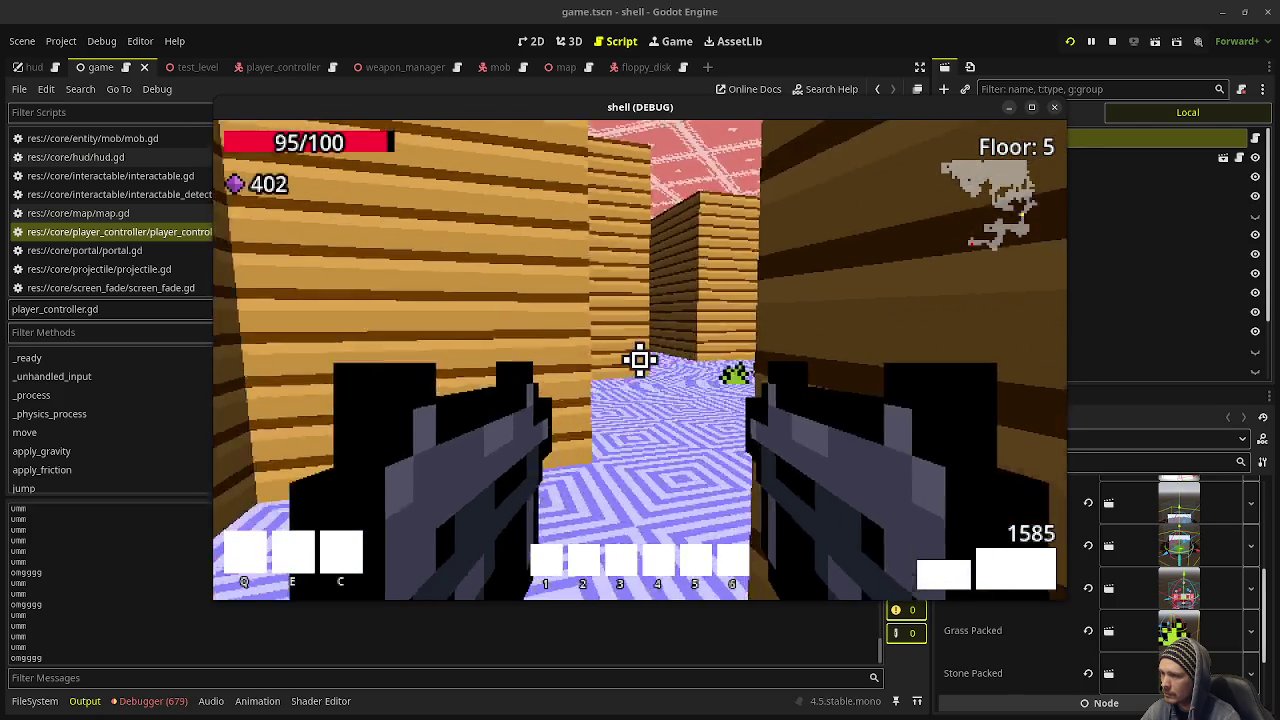
{"action": "key", "text": "w"}
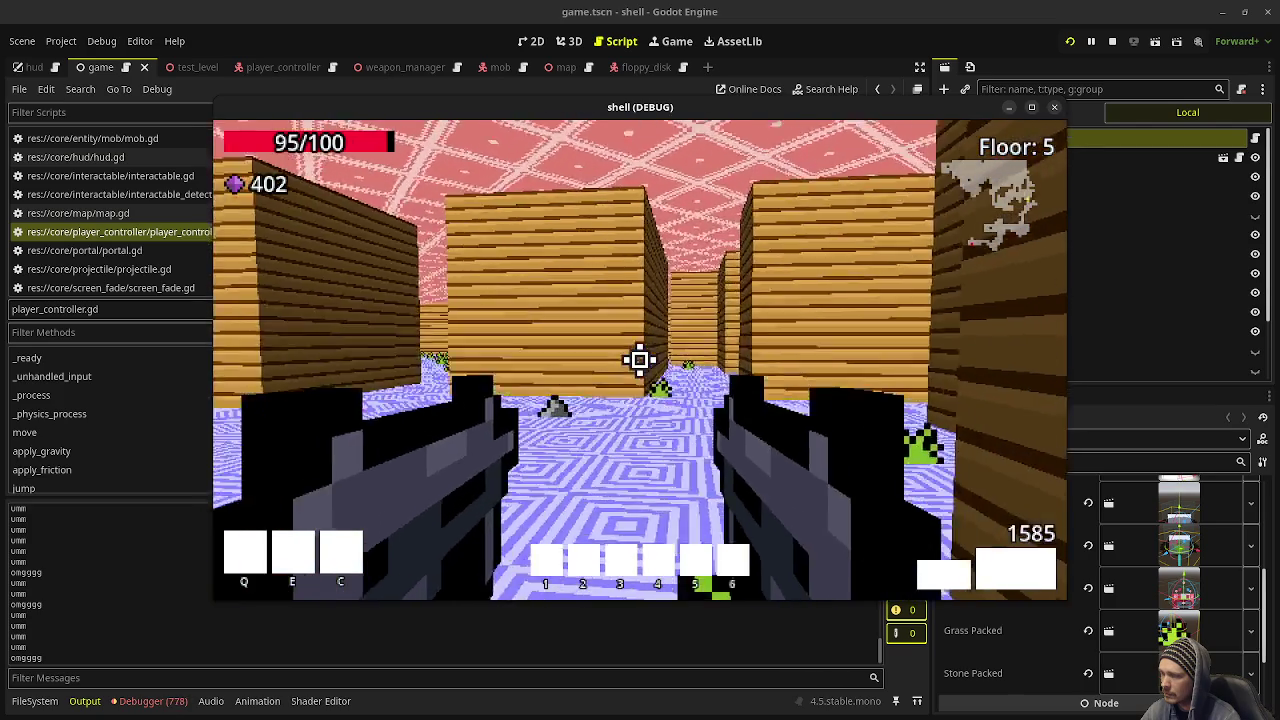
{"action": "key", "text": "w"}
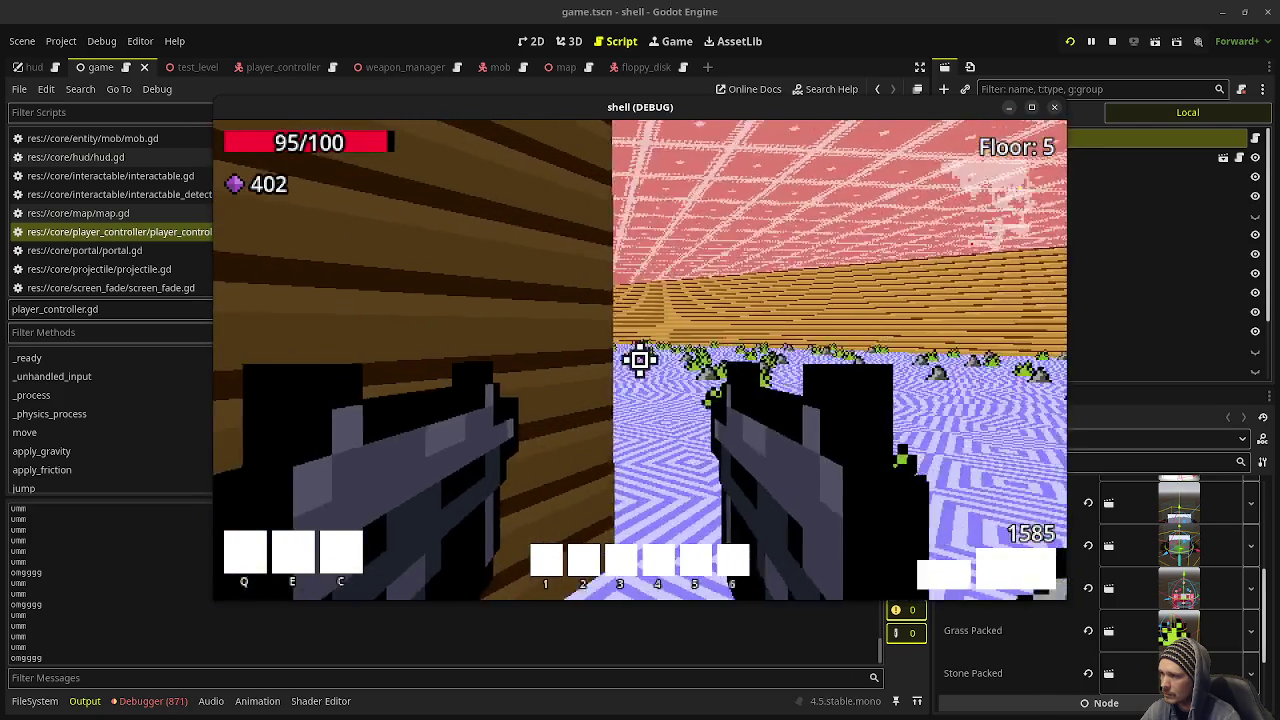
{"action": "key", "text": "w"}
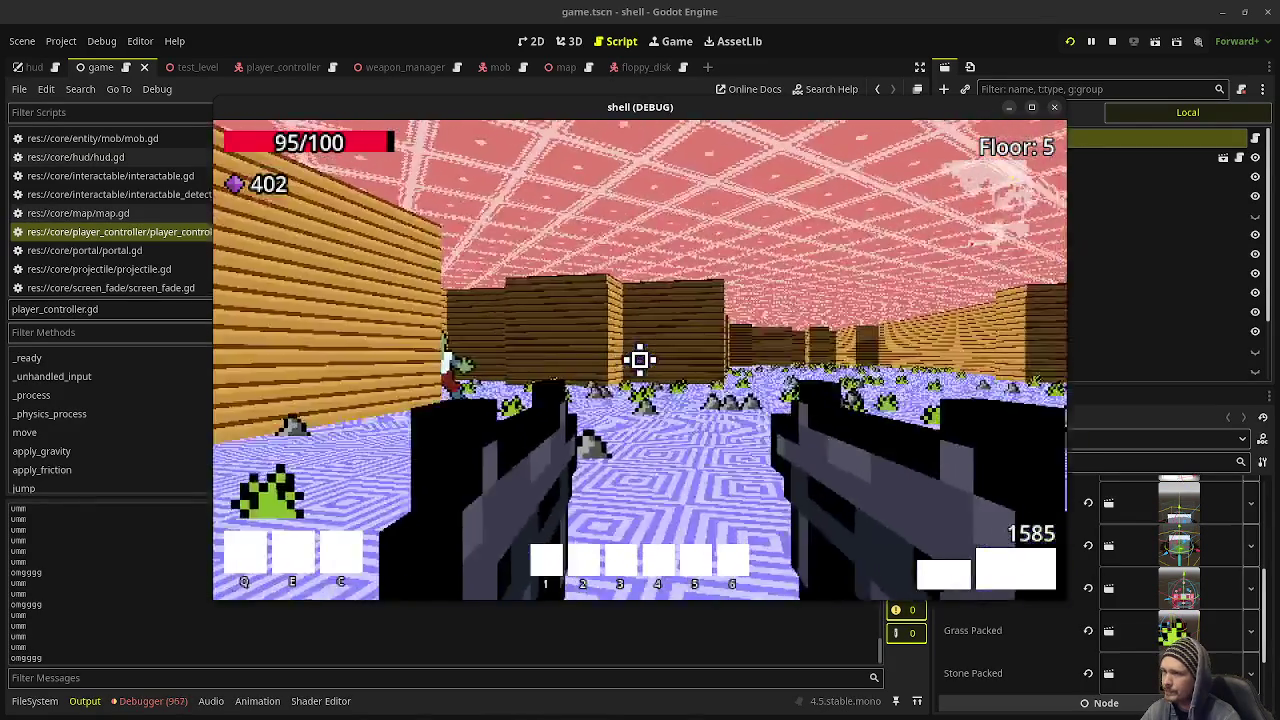
{"action": "key", "text": "w"}
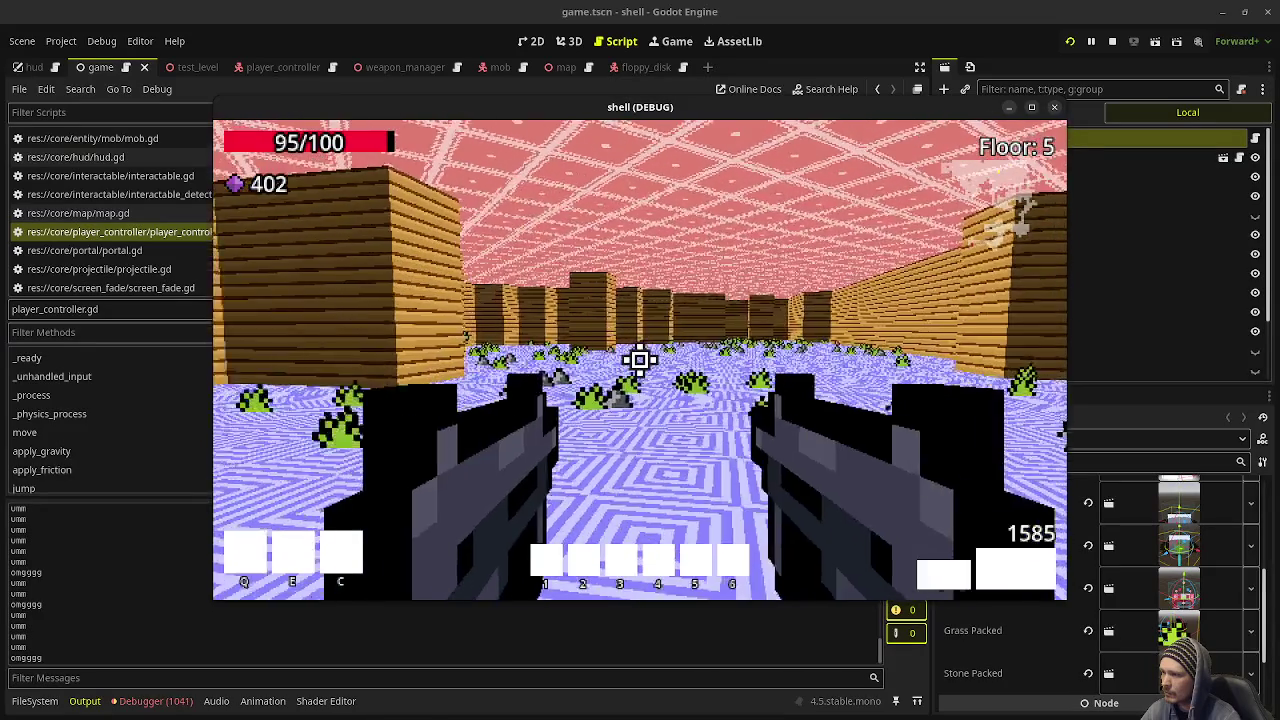
{"action": "key", "text": "w"}
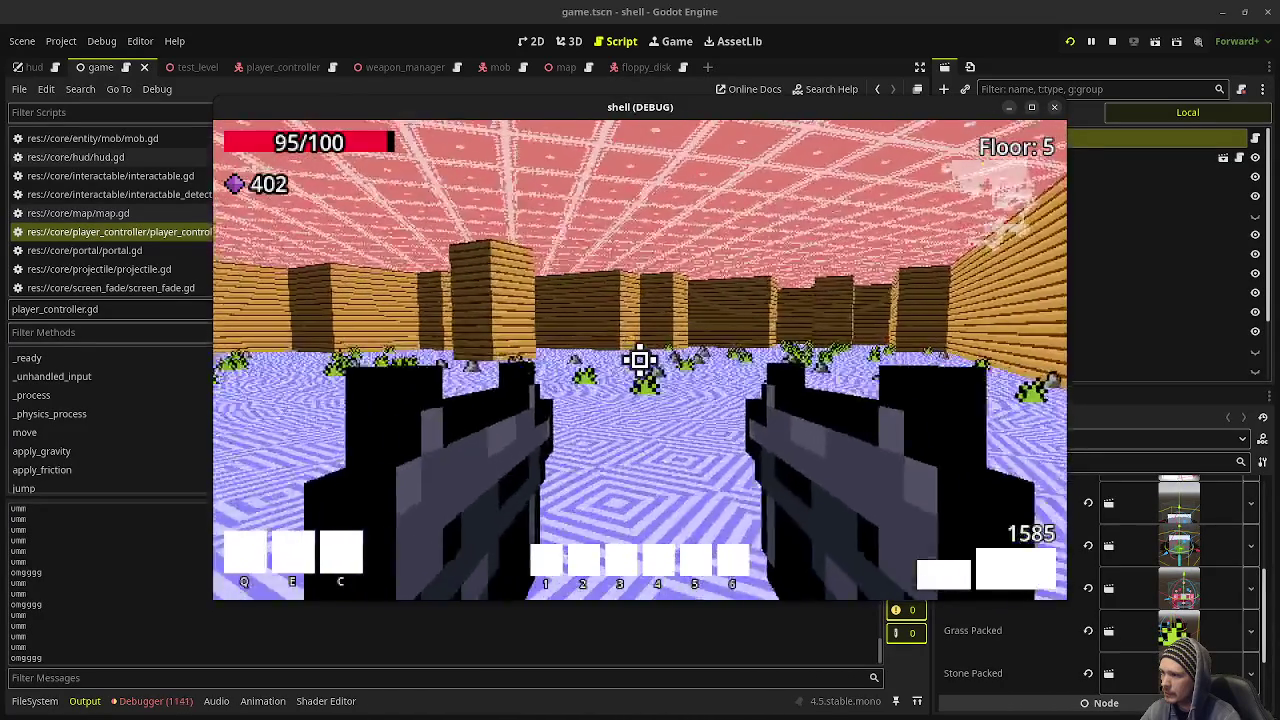
{"action": "key", "text": "w"}
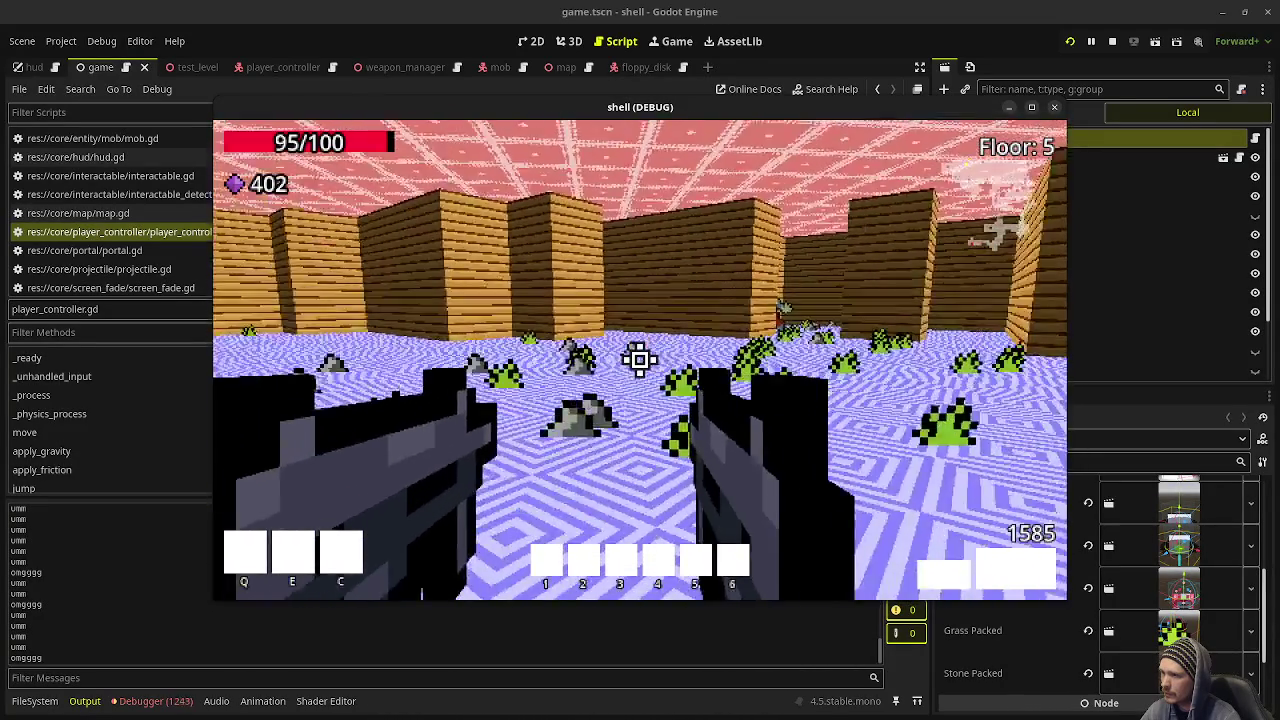
{"action": "key", "text": "w"}
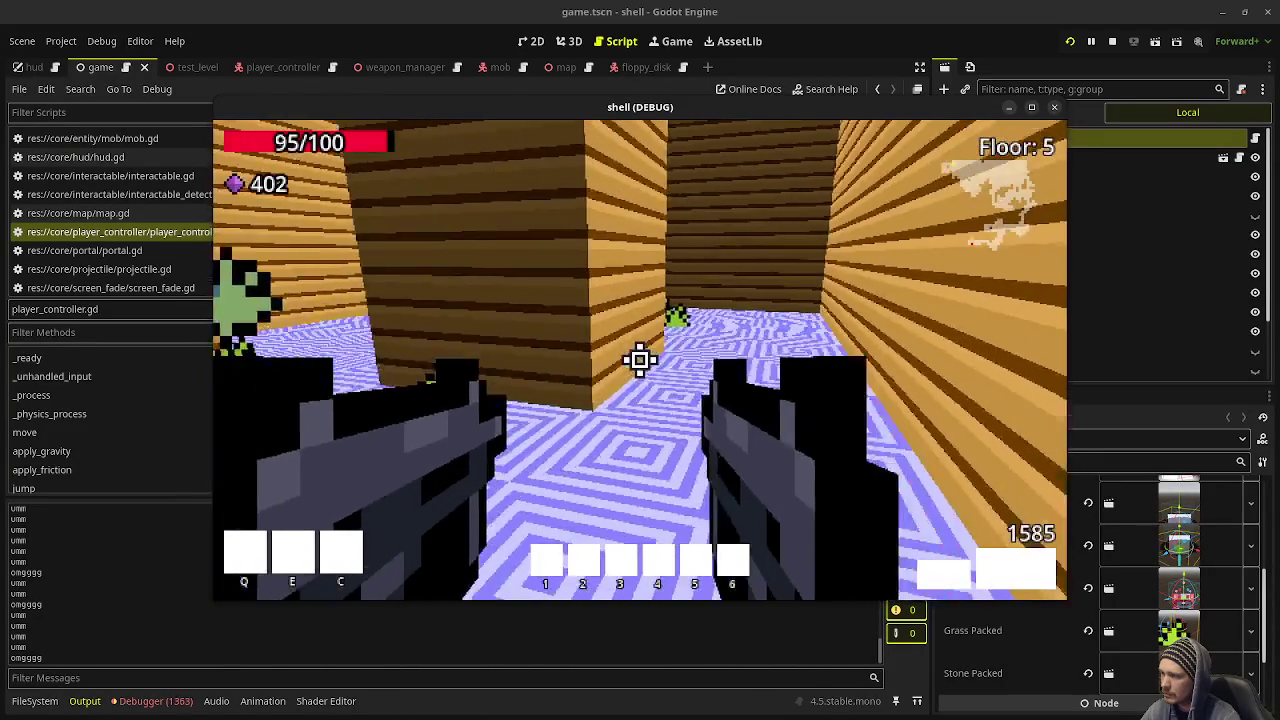
{"action": "key", "text": "w"}
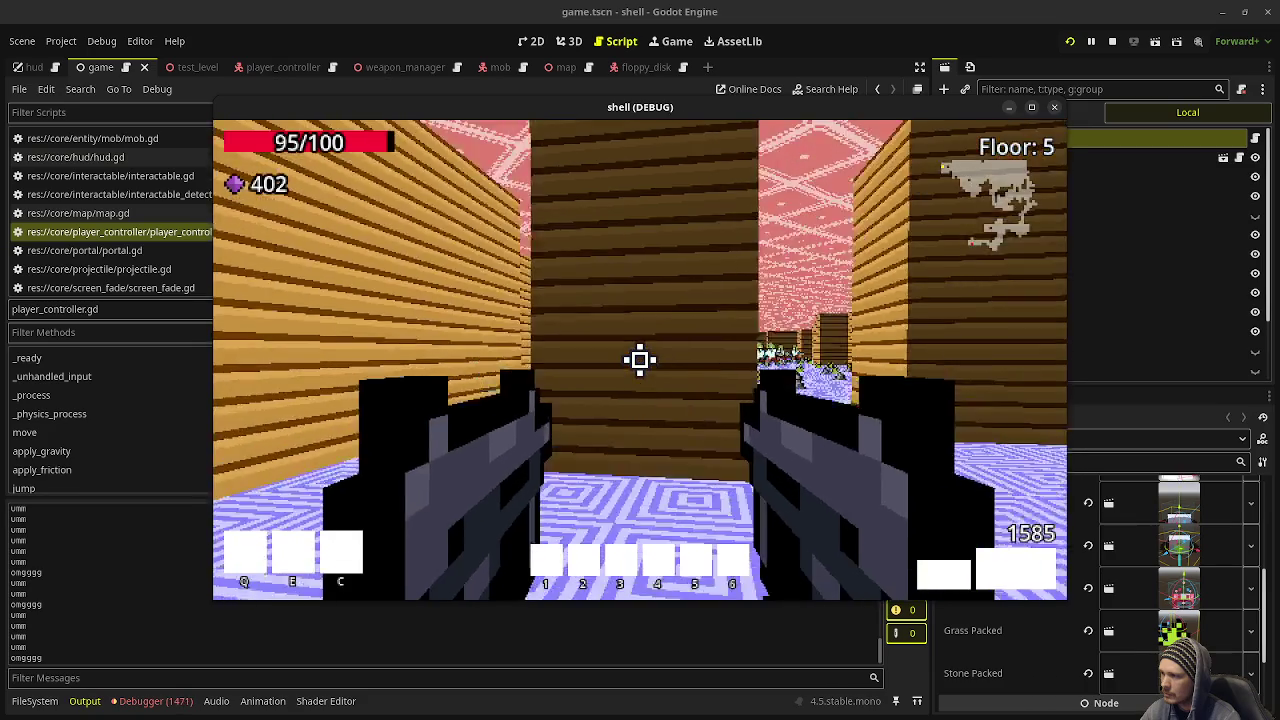
{"action": "key", "text": "w"}
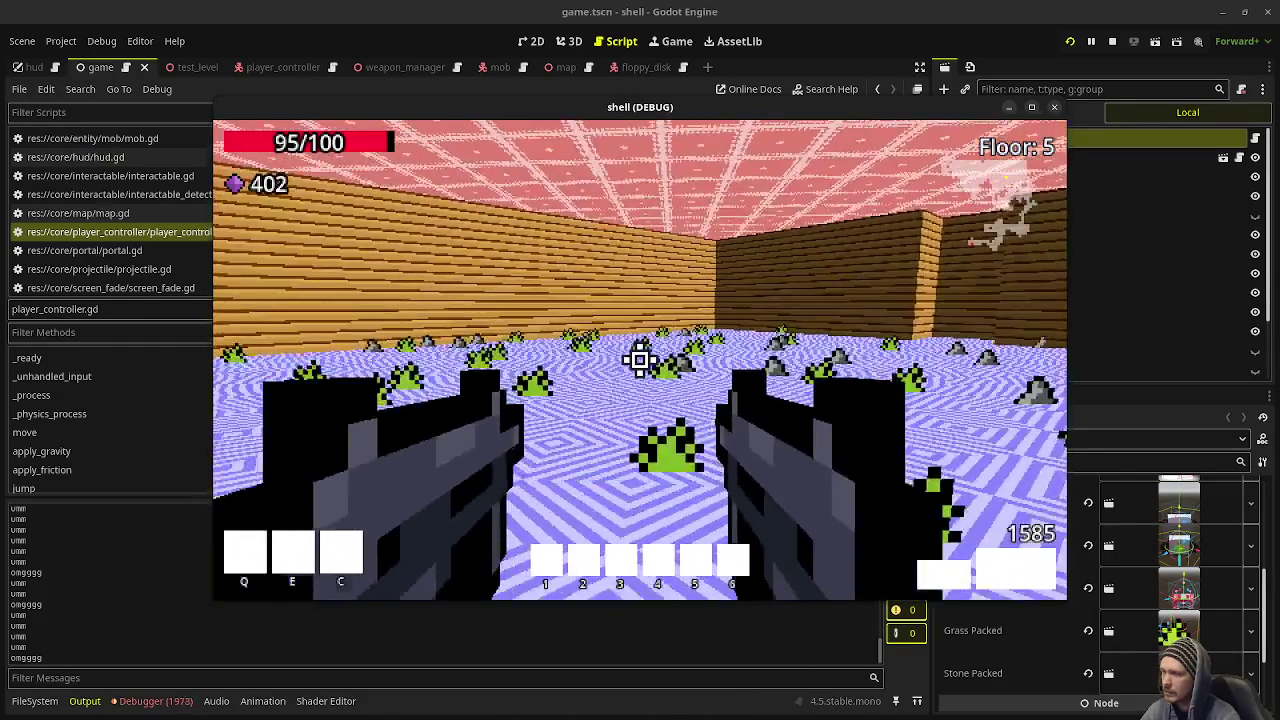
Step: Shoot the zombie down the next corridor
{"action": "left_click", "coordinate": [640, 360]}
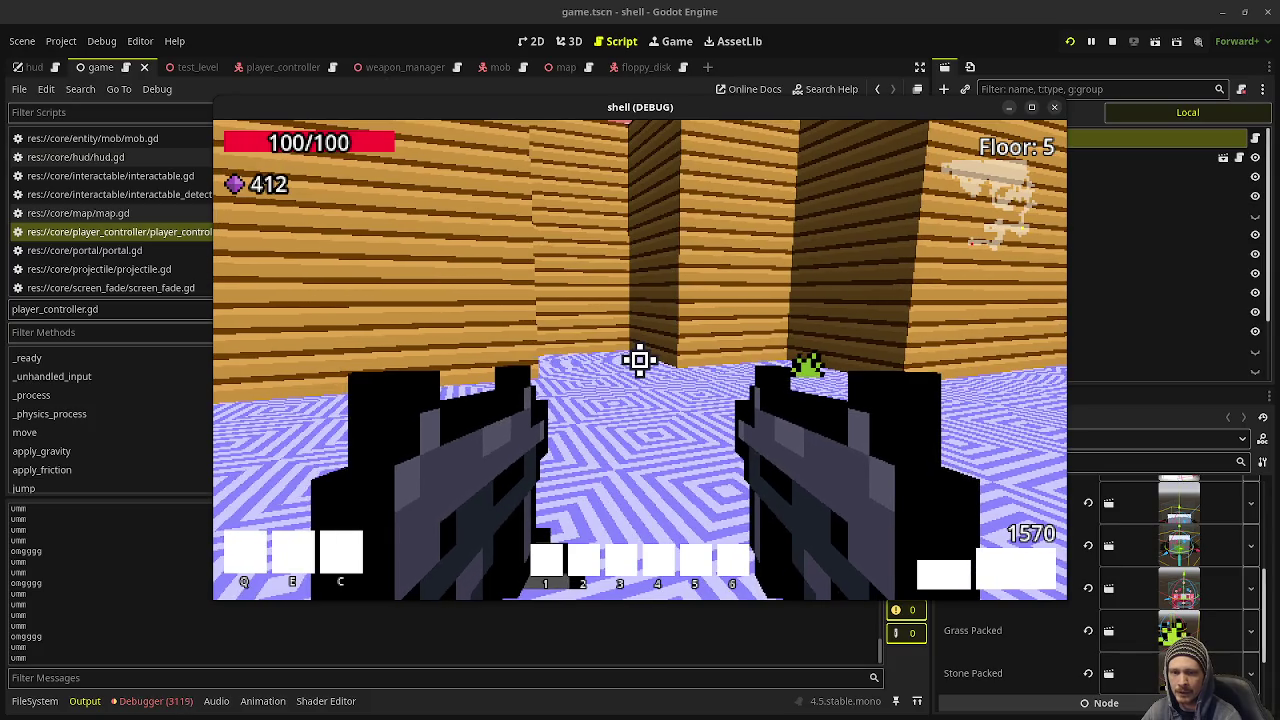
{"action": "mouse_move", "coordinate": [640, 360]}
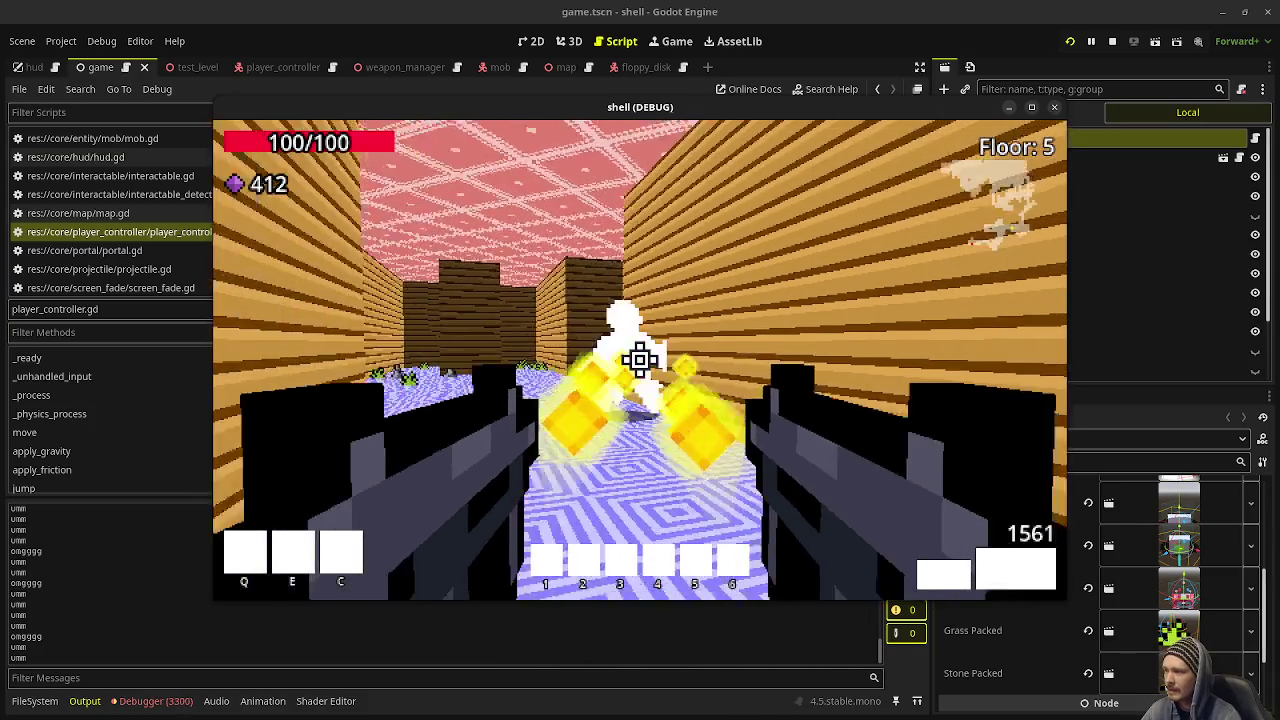
{"action": "left_click", "coordinate": [640, 360]}
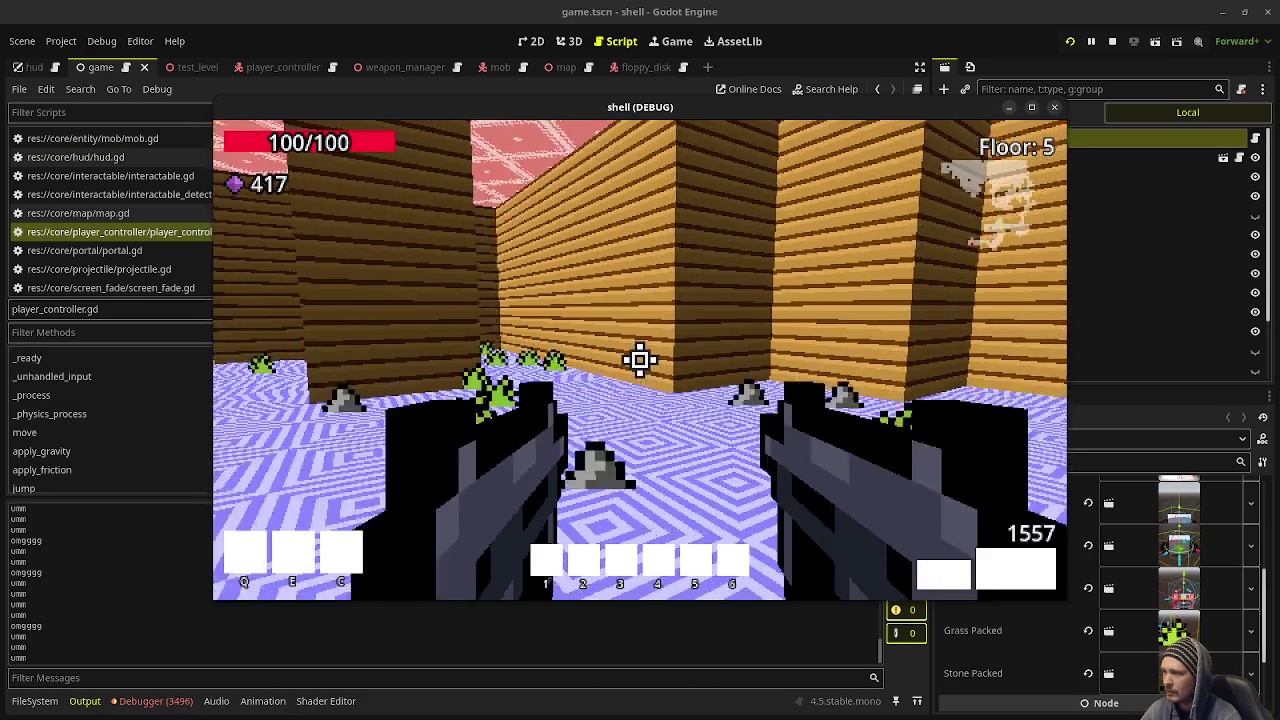
{"action": "mouse_move", "coordinate": [640, 360]}
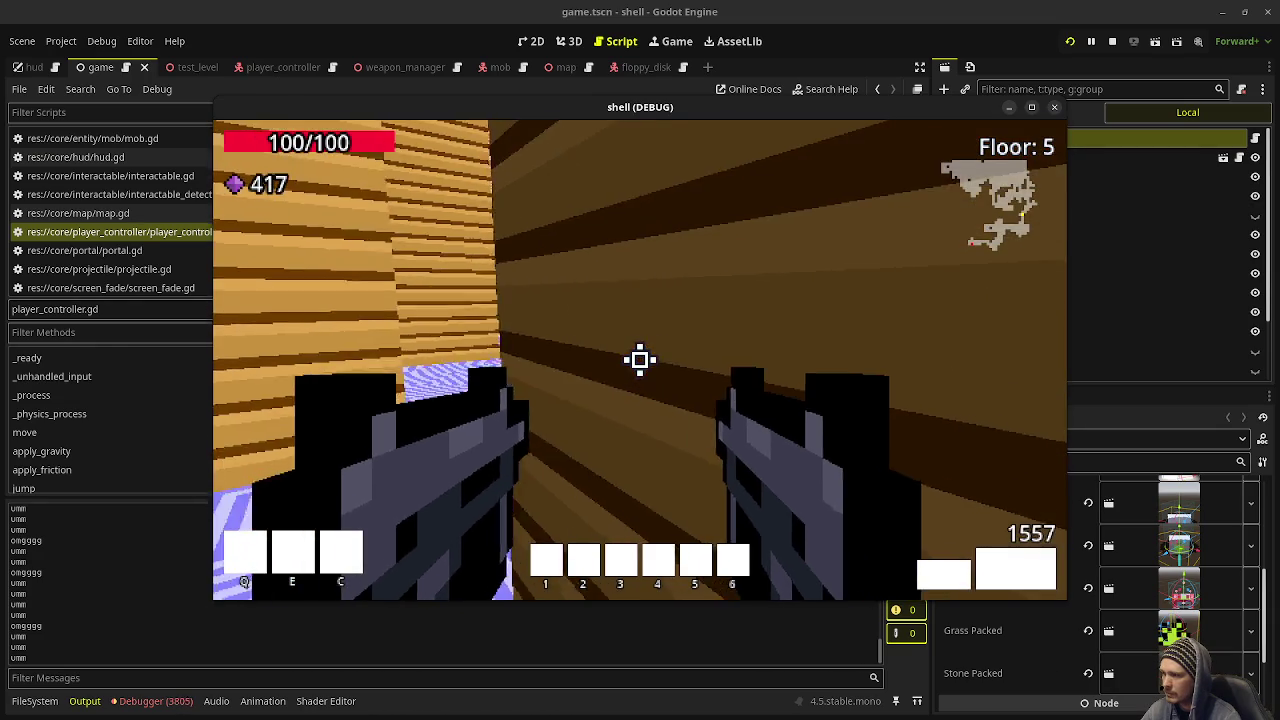
Step: Walk on through the maze past the zombies into the open area
{"action": "key", "text": "w"}
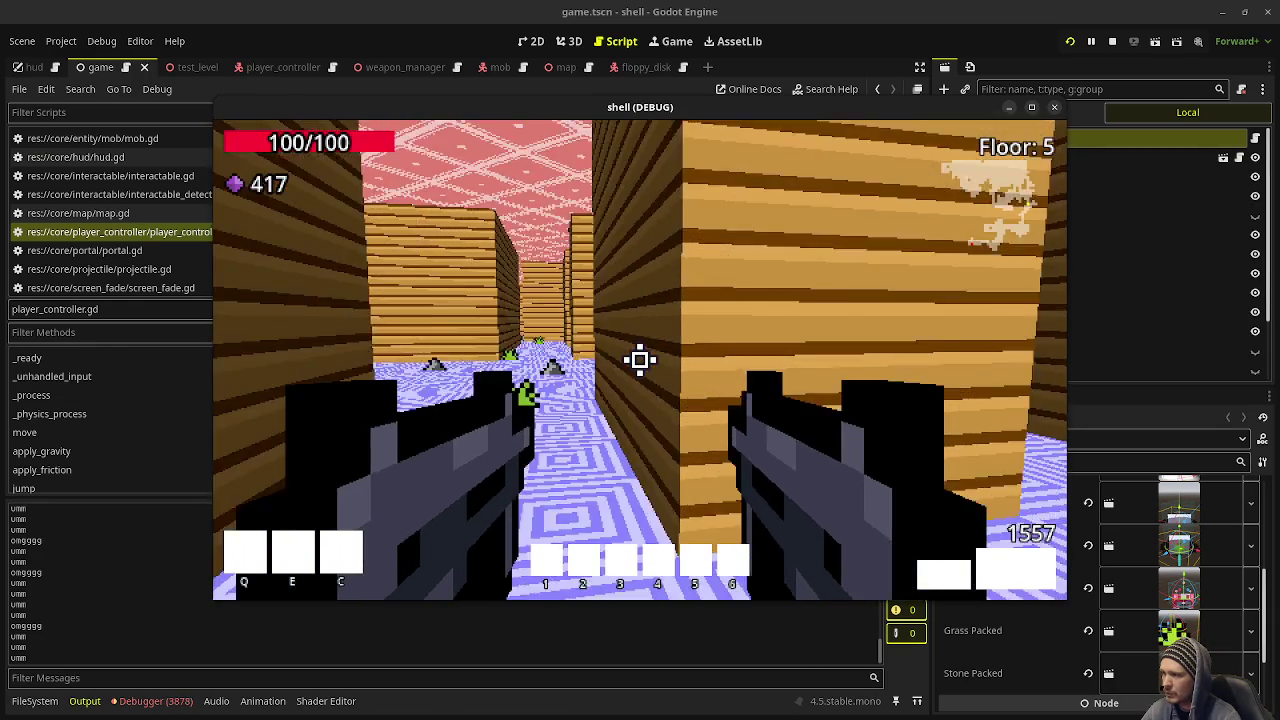
{"action": "key", "text": "w"}
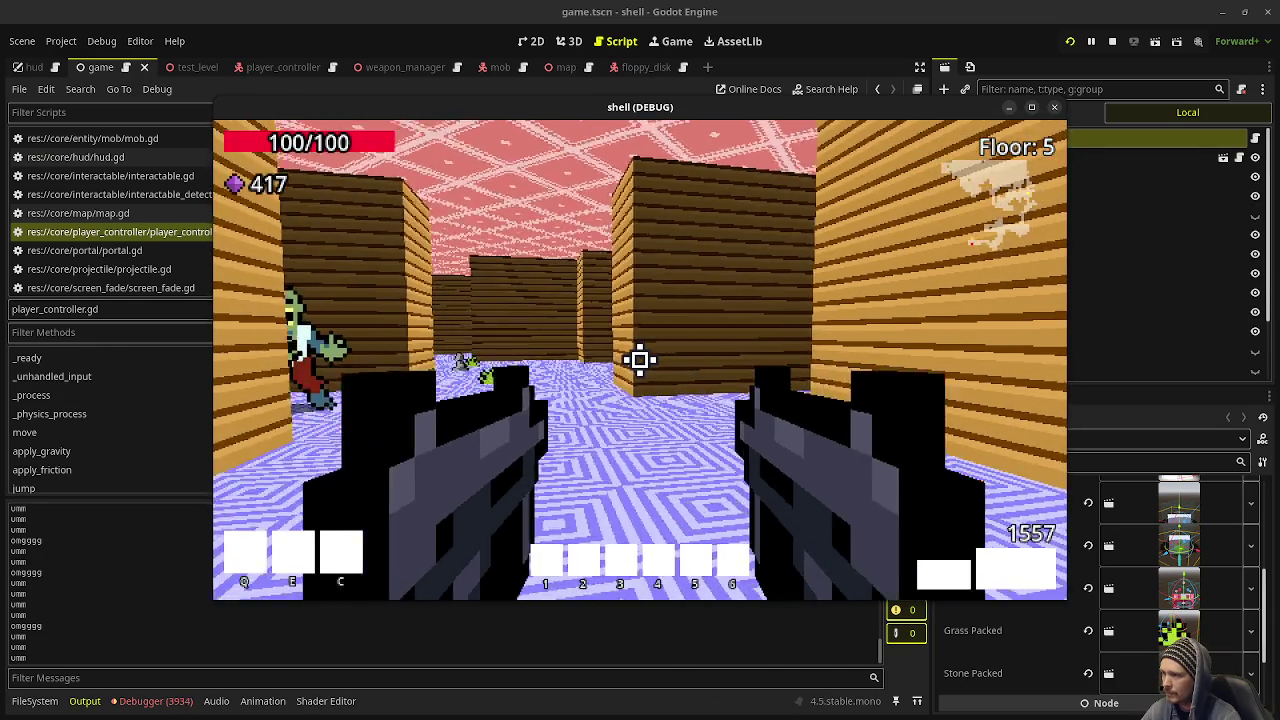
{"action": "key", "text": "w"}
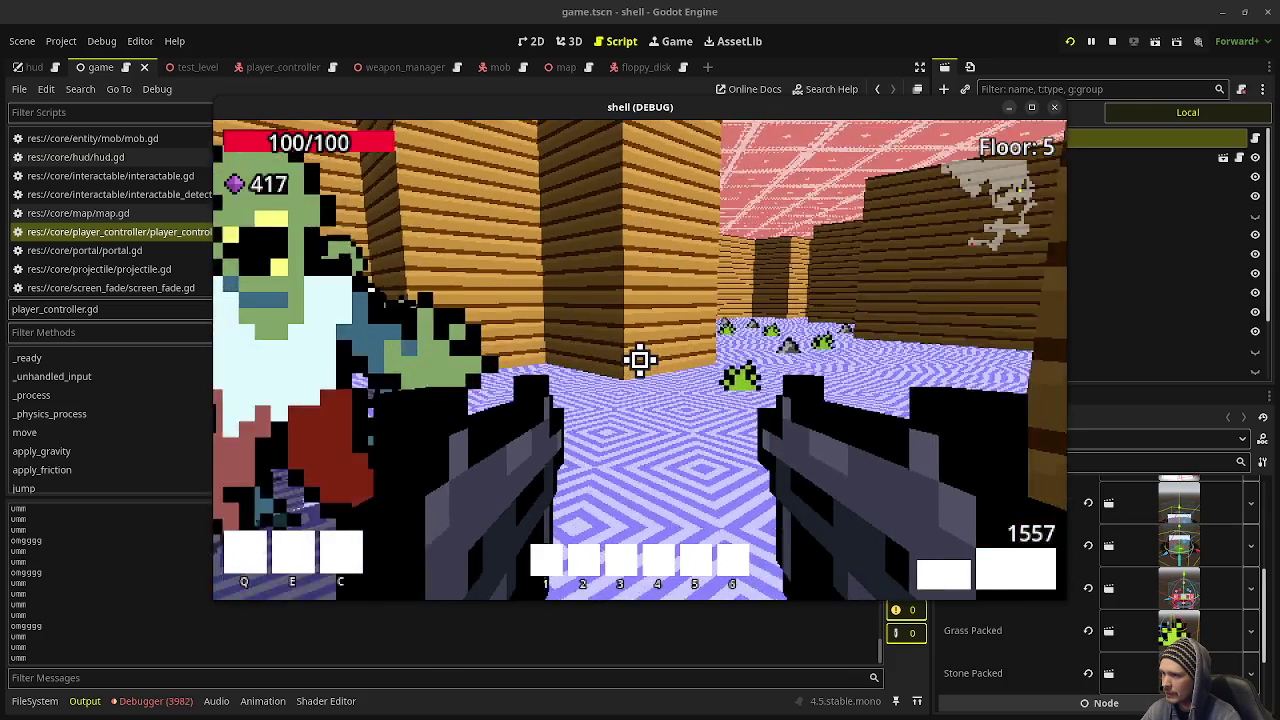
{"action": "key", "text": "w"}
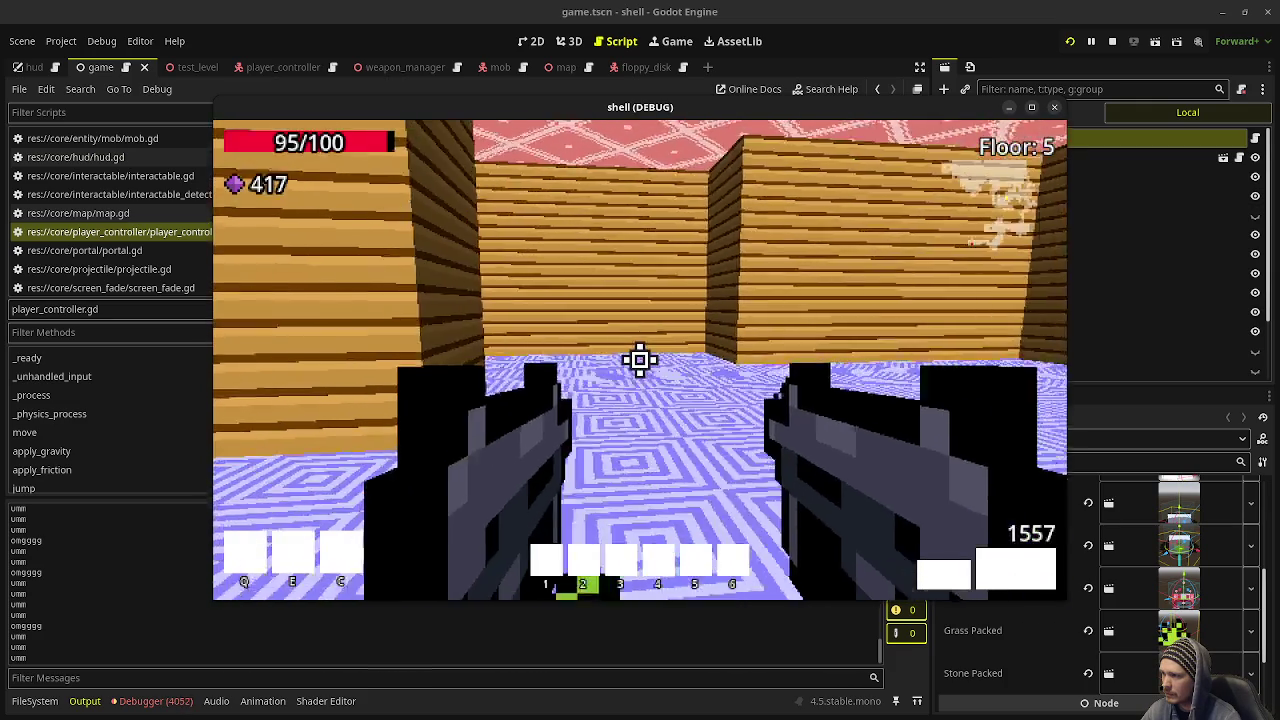
{"action": "key", "text": "w"}
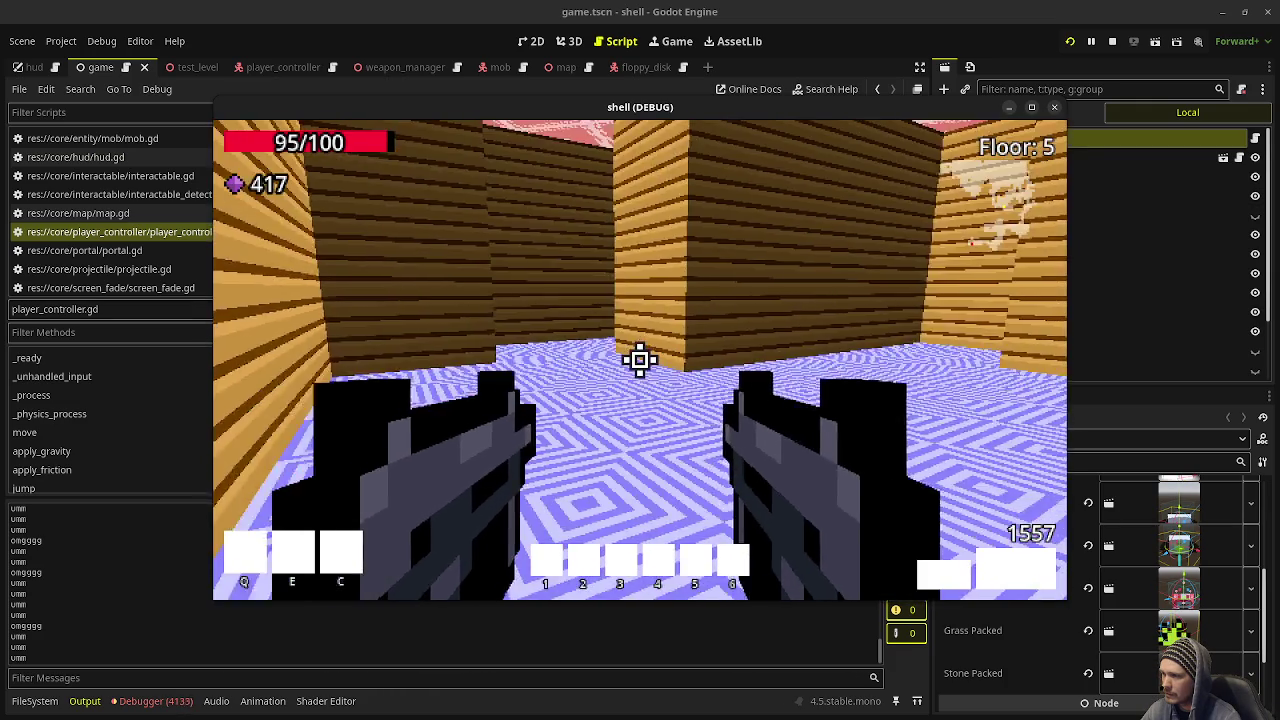
{"action": "key", "text": "w"}
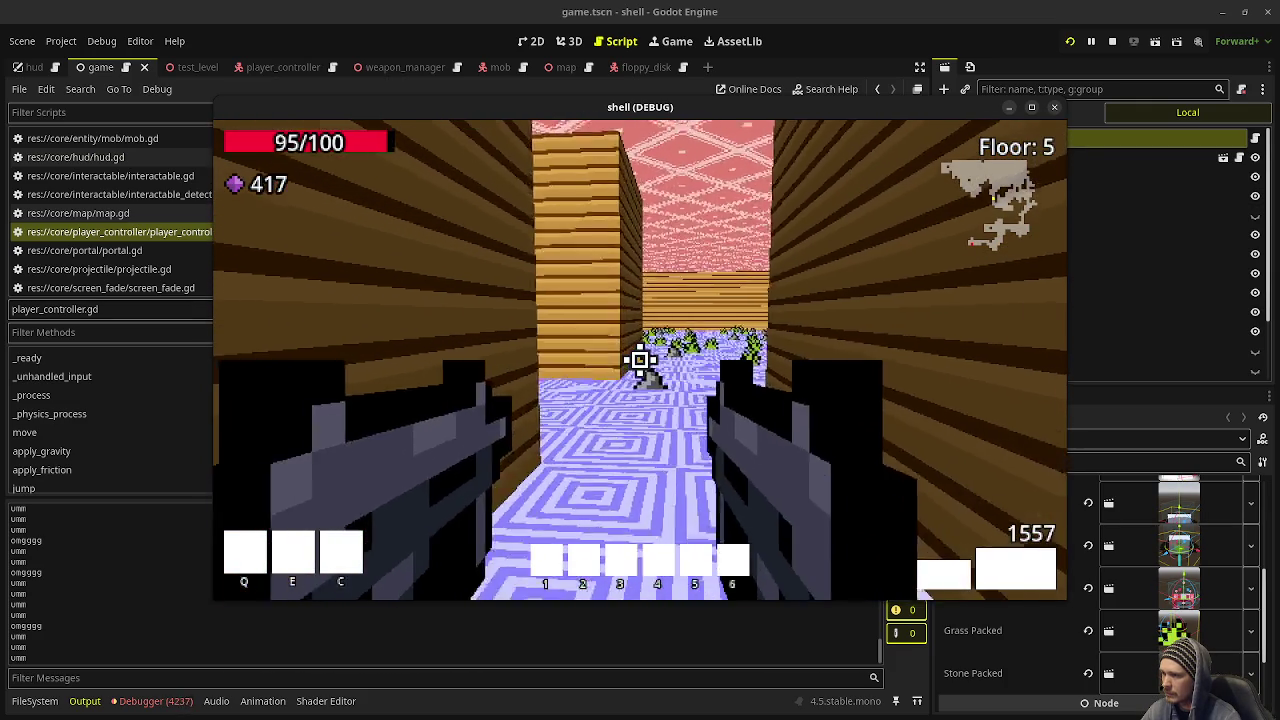
{"action": "key", "text": "w"}
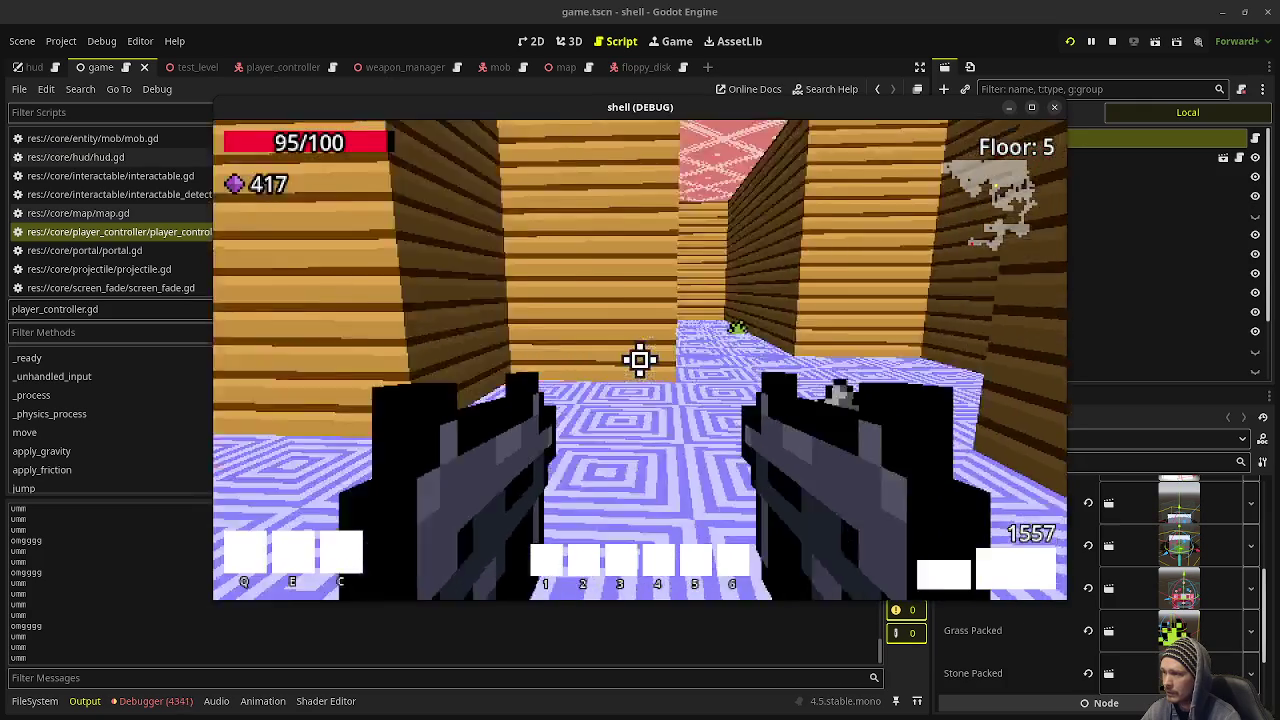
Step: Head down the zombie-filled corridor, then stop the running game
{"action": "key", "text": "w"}
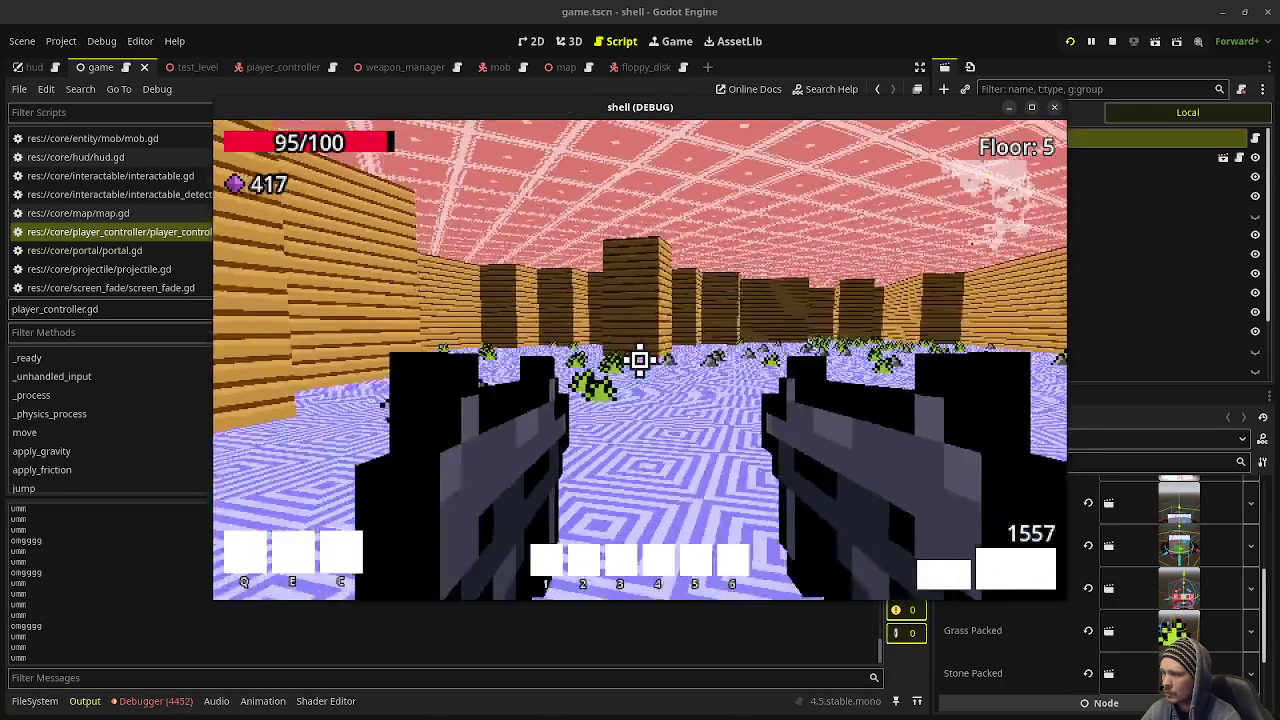
{"action": "key", "text": "w"}
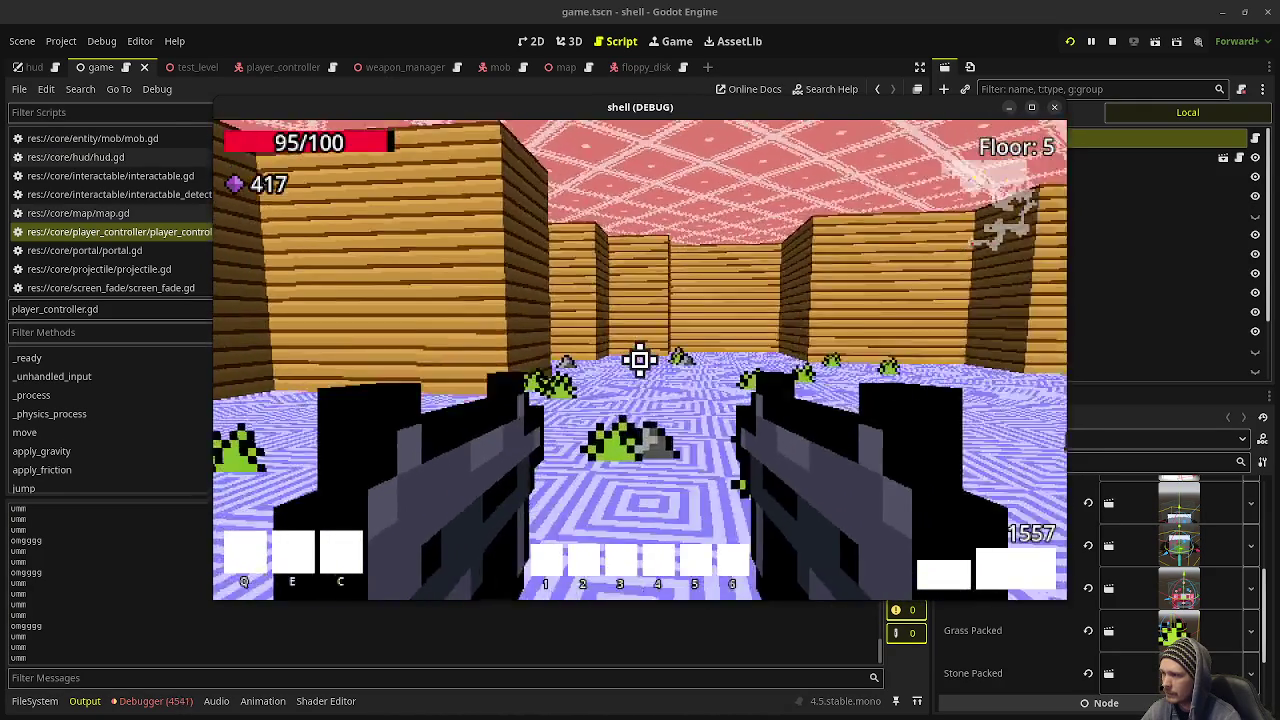
{"action": "key", "text": "w"}
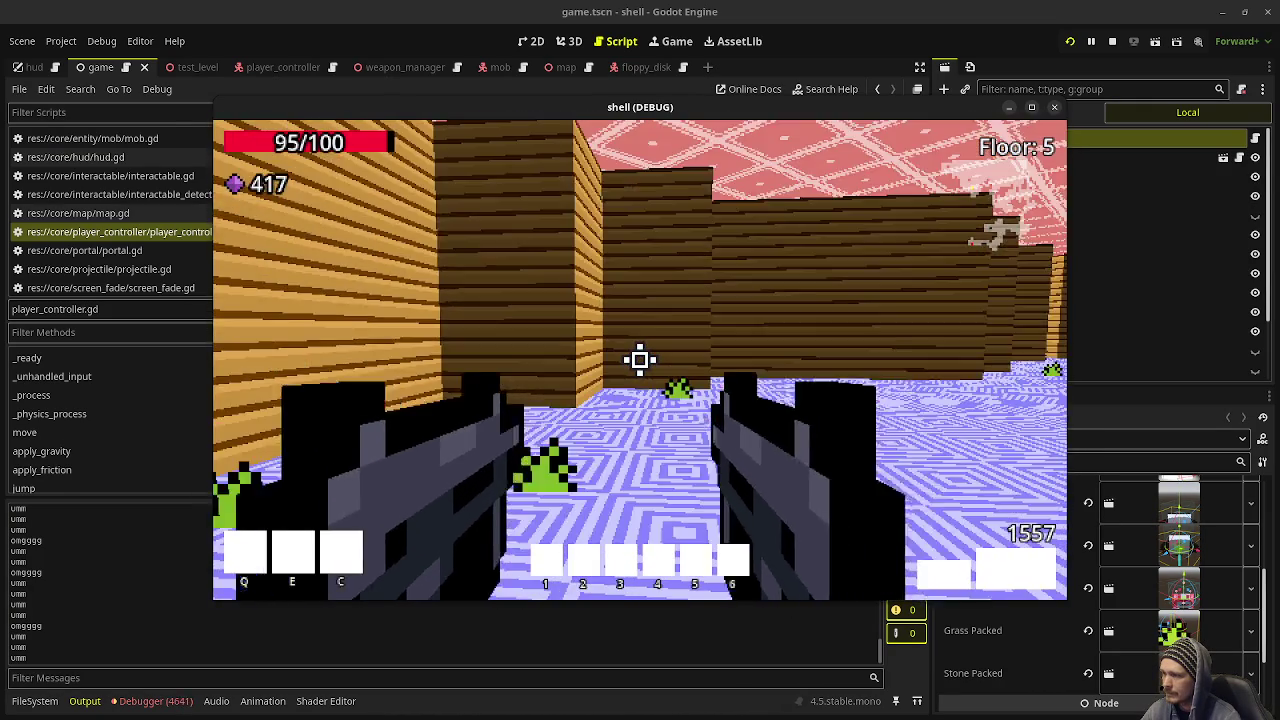
{"action": "key", "text": "w"}
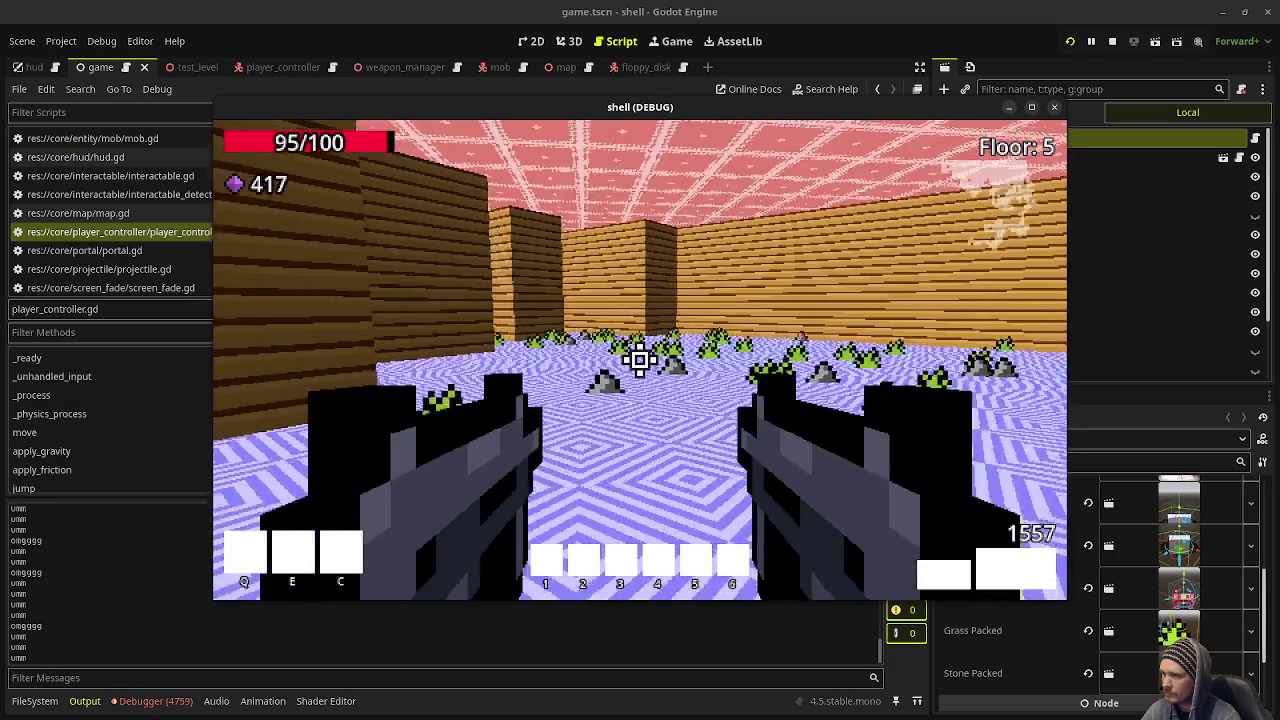
{"action": "key", "text": "w"}
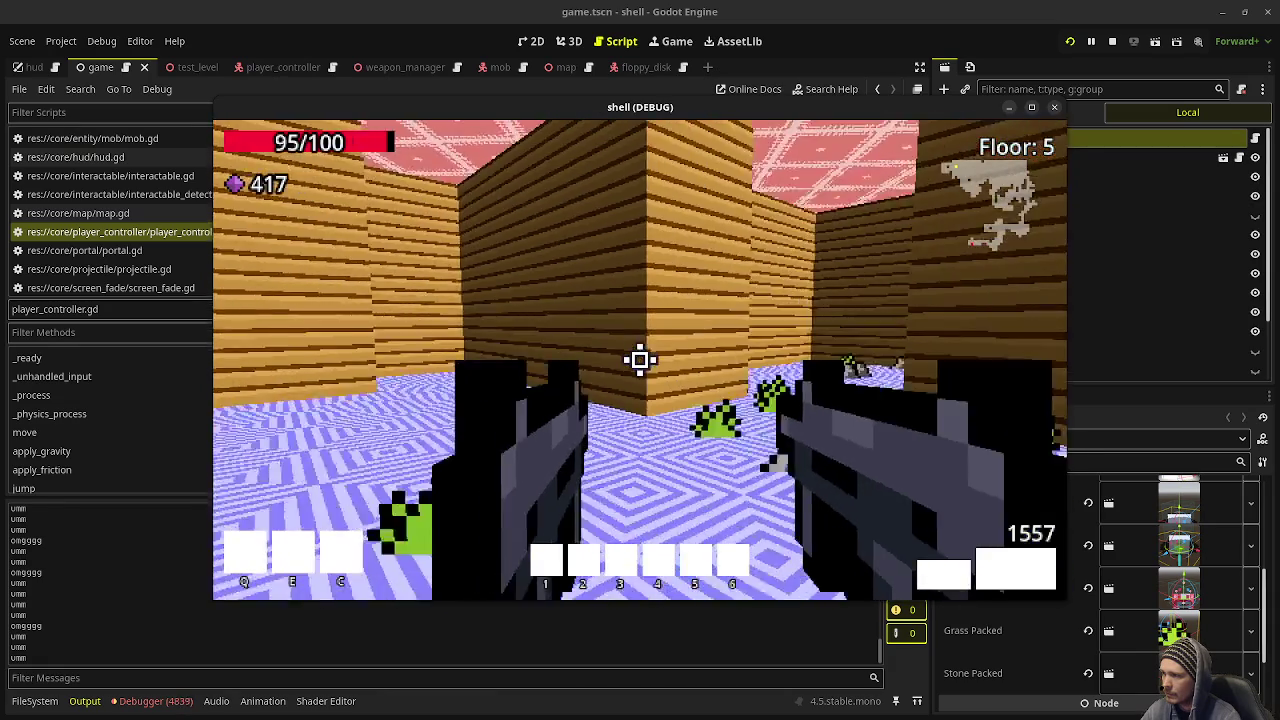
{"action": "key", "text": "w"}
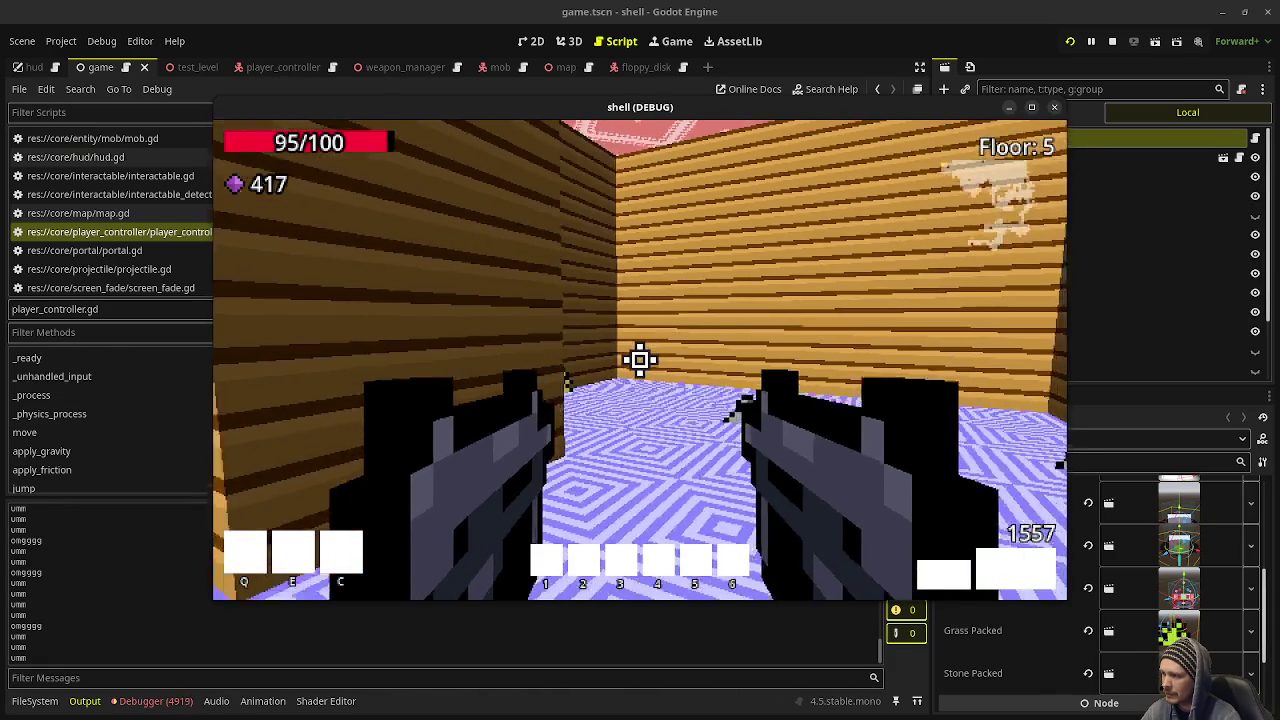
{"action": "key", "text": "w"}
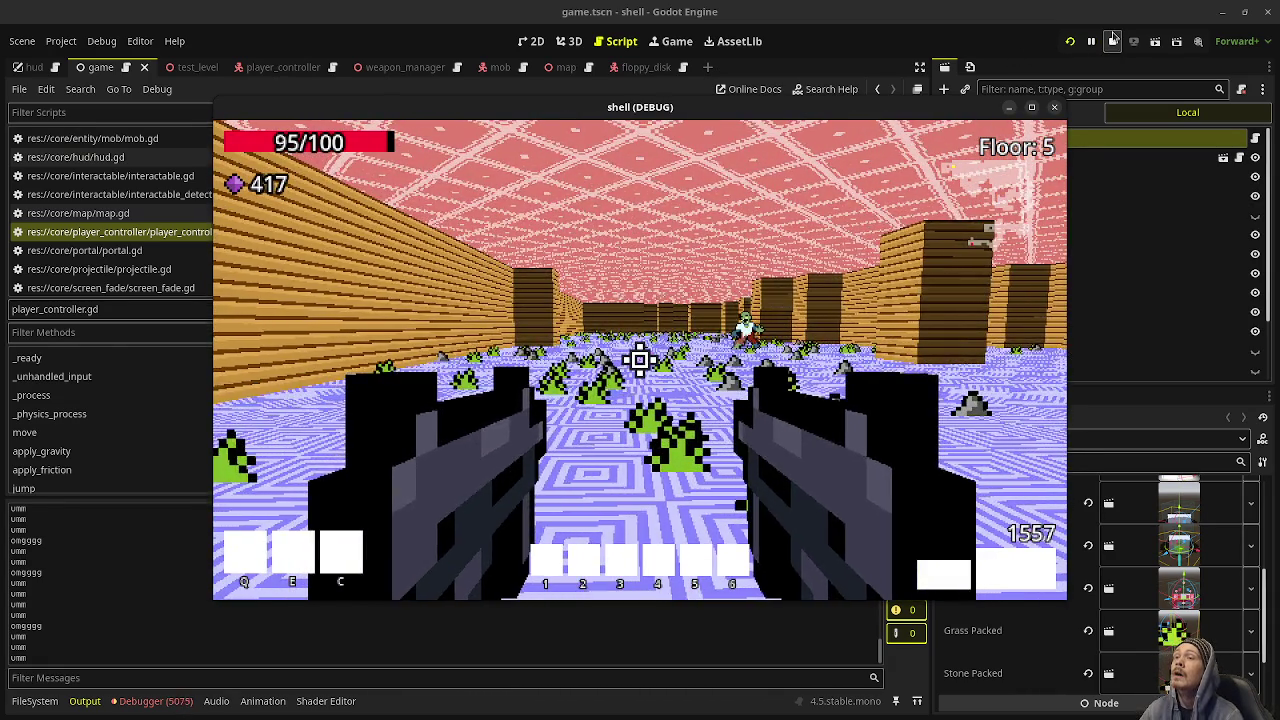
{"action": "left_click", "coordinate": [1112, 41]}
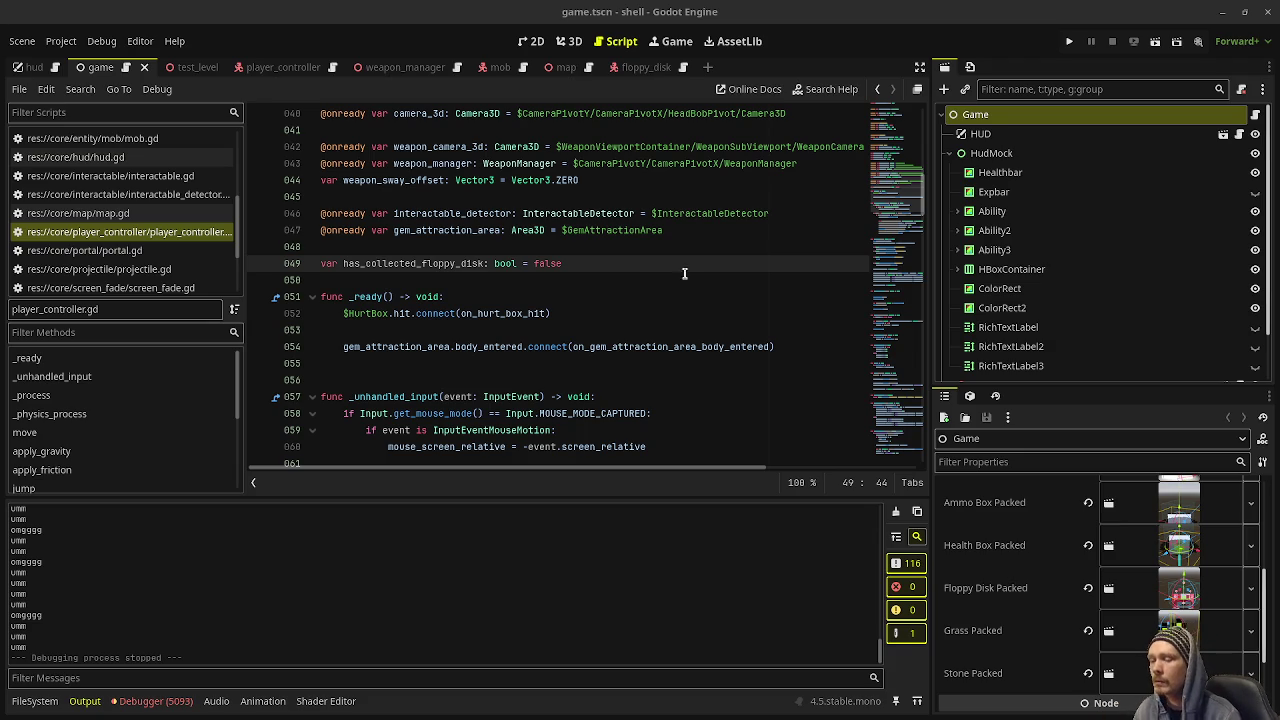
Step: Show the Debugger panel for the closed debug session
{"action": "scroll", "coordinate": [1018, 560], "scroll_direction": "down", "scroll_amount": 2}
{"action": "scroll", "coordinate": [1018, 560], "scroll_direction": "up", "scroll_amount": 5}
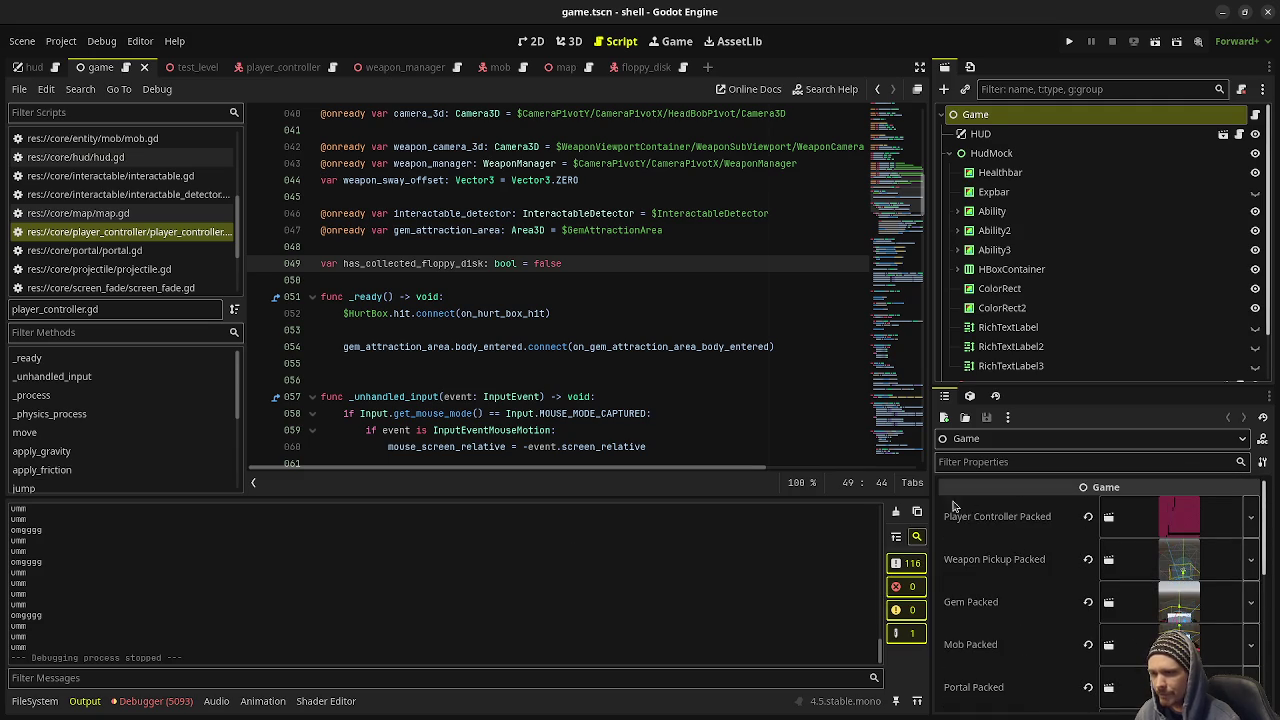
{"action": "left_click", "coordinate": [165, 701]}
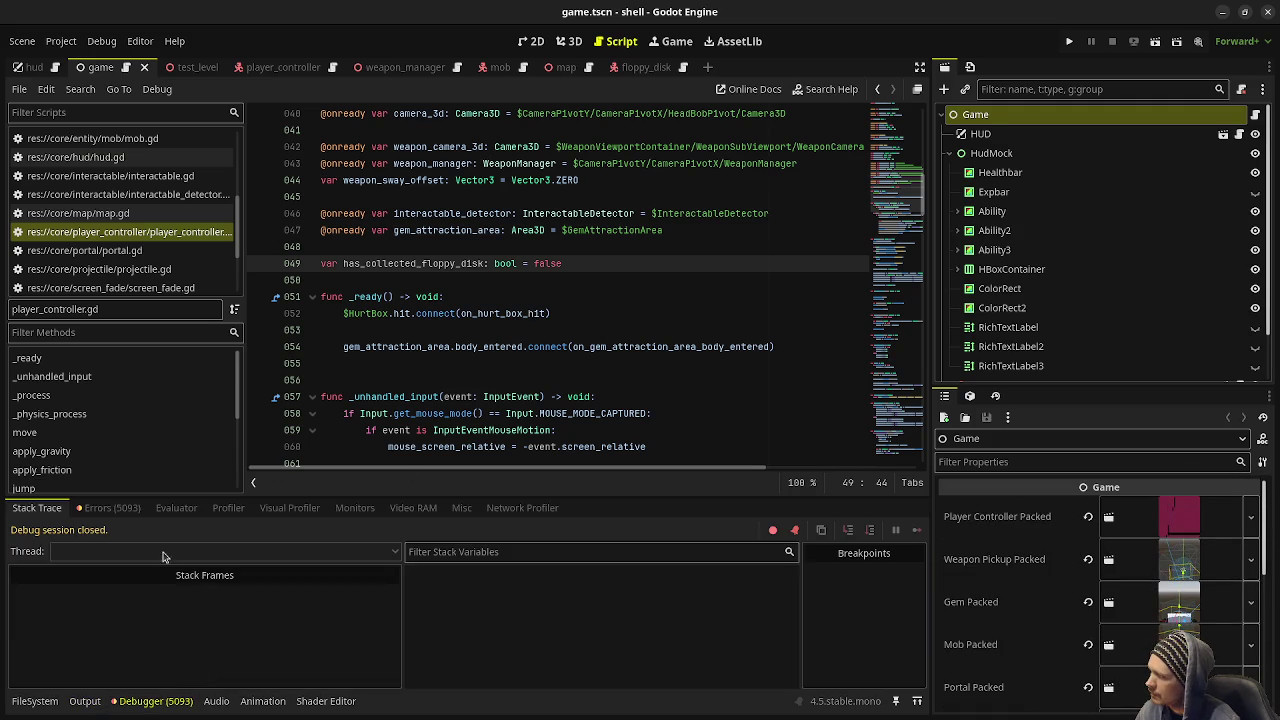
Step: Go to the hud.gd:37 update_minimap out-of-bounds error from the Errors list
{"action": "left_click", "coordinate": [118, 508]}
{"action": "scroll", "coordinate": [250, 620], "scroll_direction": "down", "scroll_amount": 5}
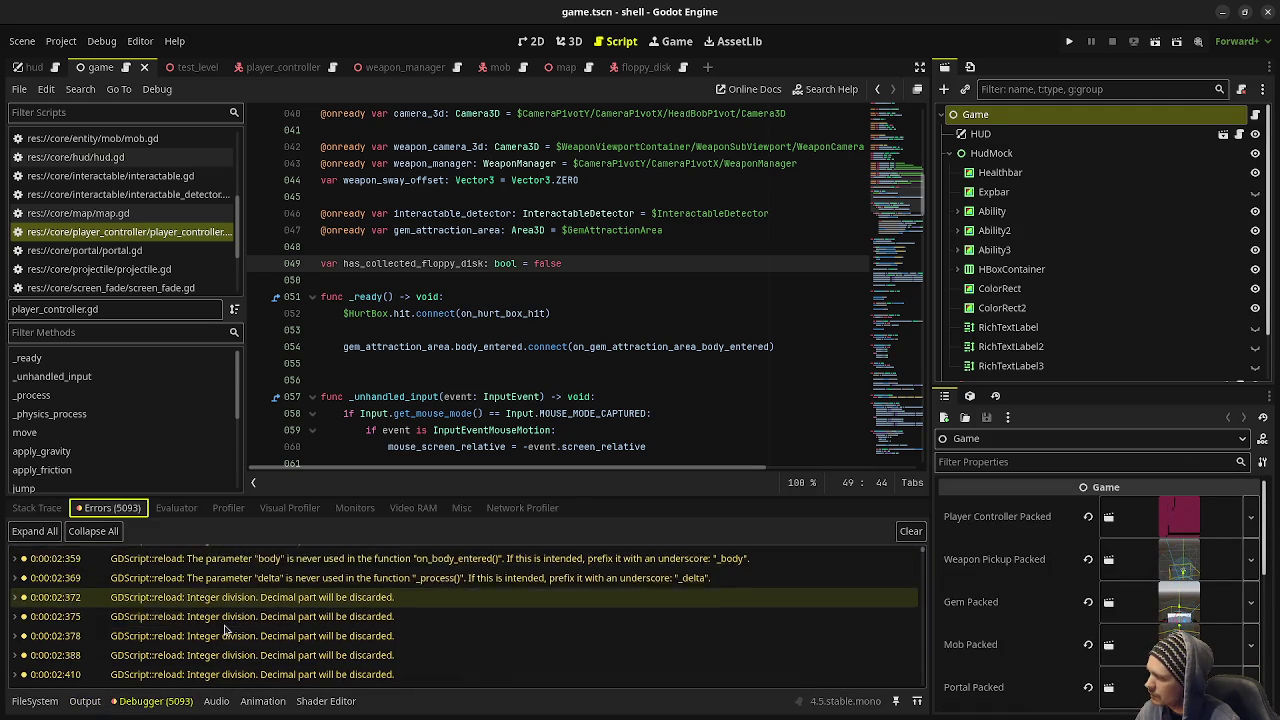
{"action": "scroll", "coordinate": [250, 632], "scroll_direction": "down", "scroll_amount": 5}
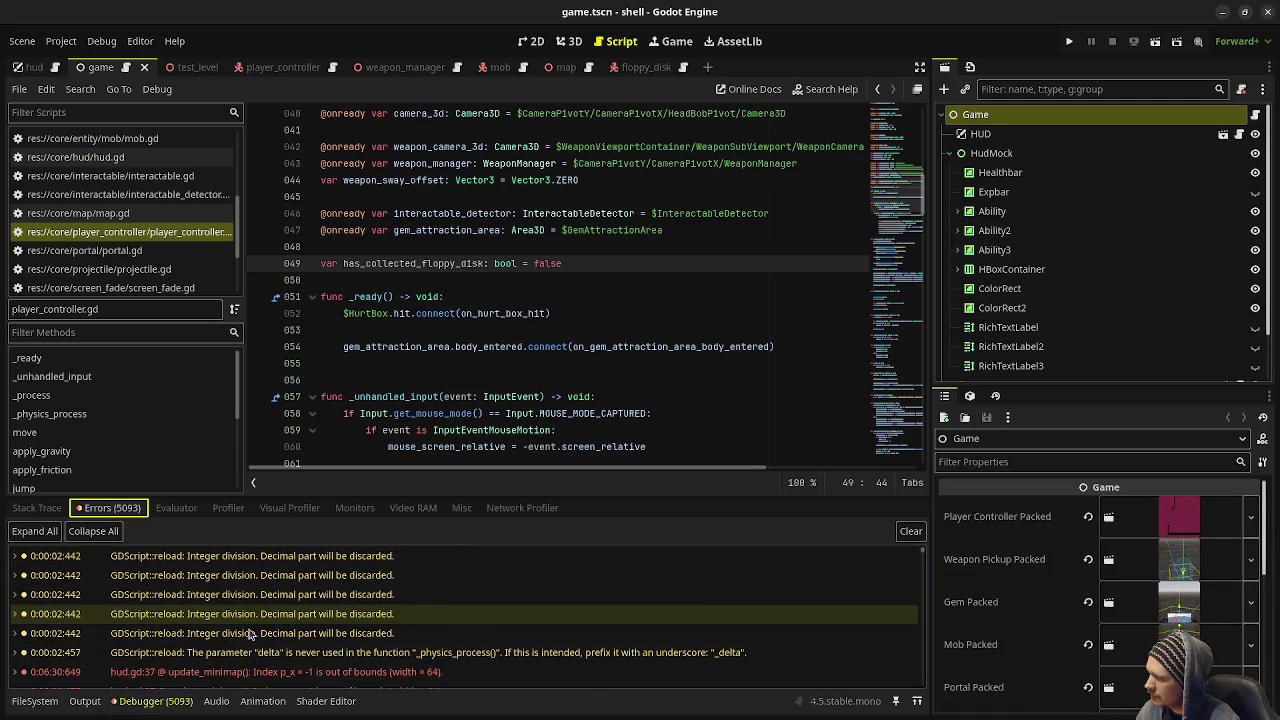
{"action": "scroll", "coordinate": [250, 635], "scroll_direction": "down", "scroll_amount": 4}
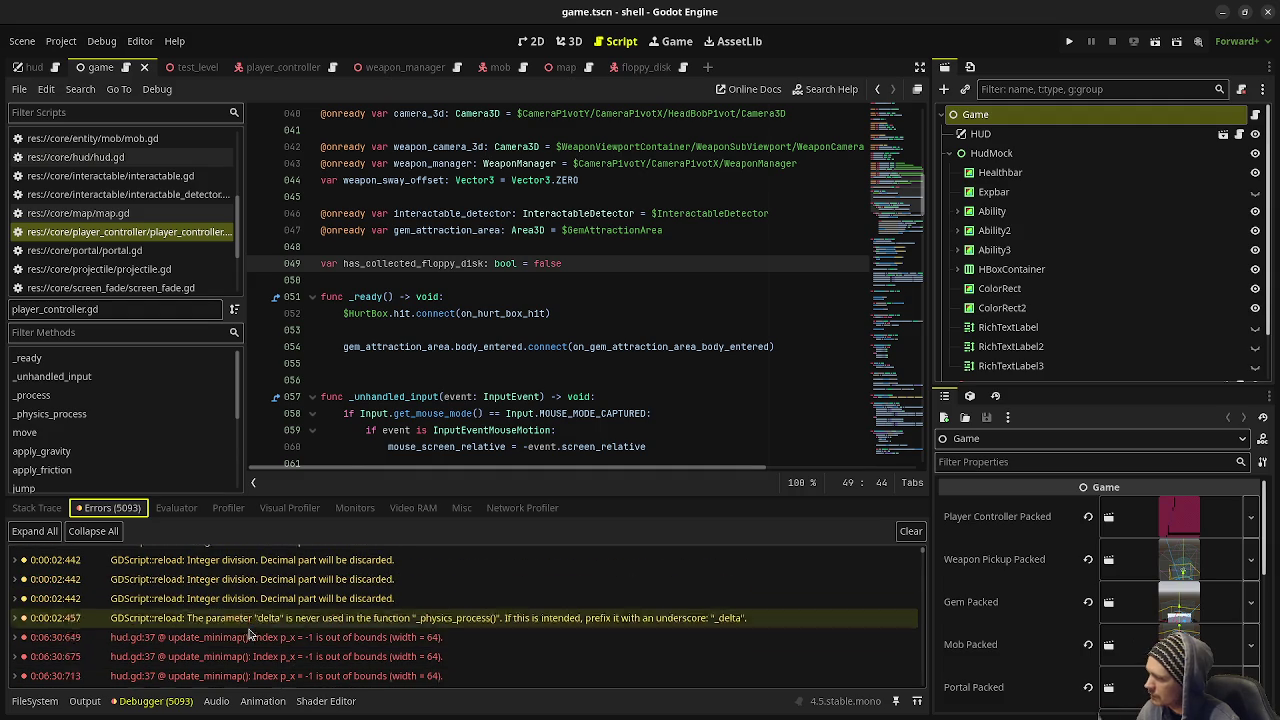
{"action": "left_click", "coordinate": [250, 632]}
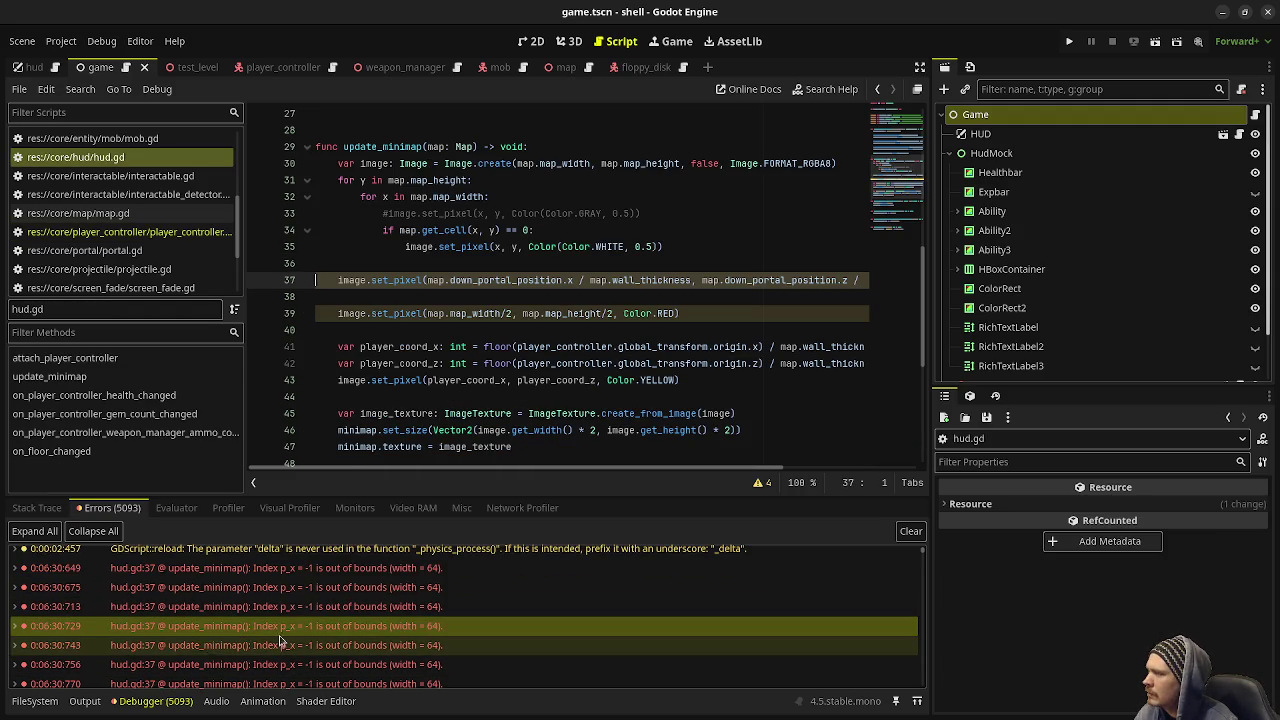
Step: Add a new line above the set_pixel call and start typing 'if map.down_por'
{"action": "mouse_move", "coordinate": [306, 630]}
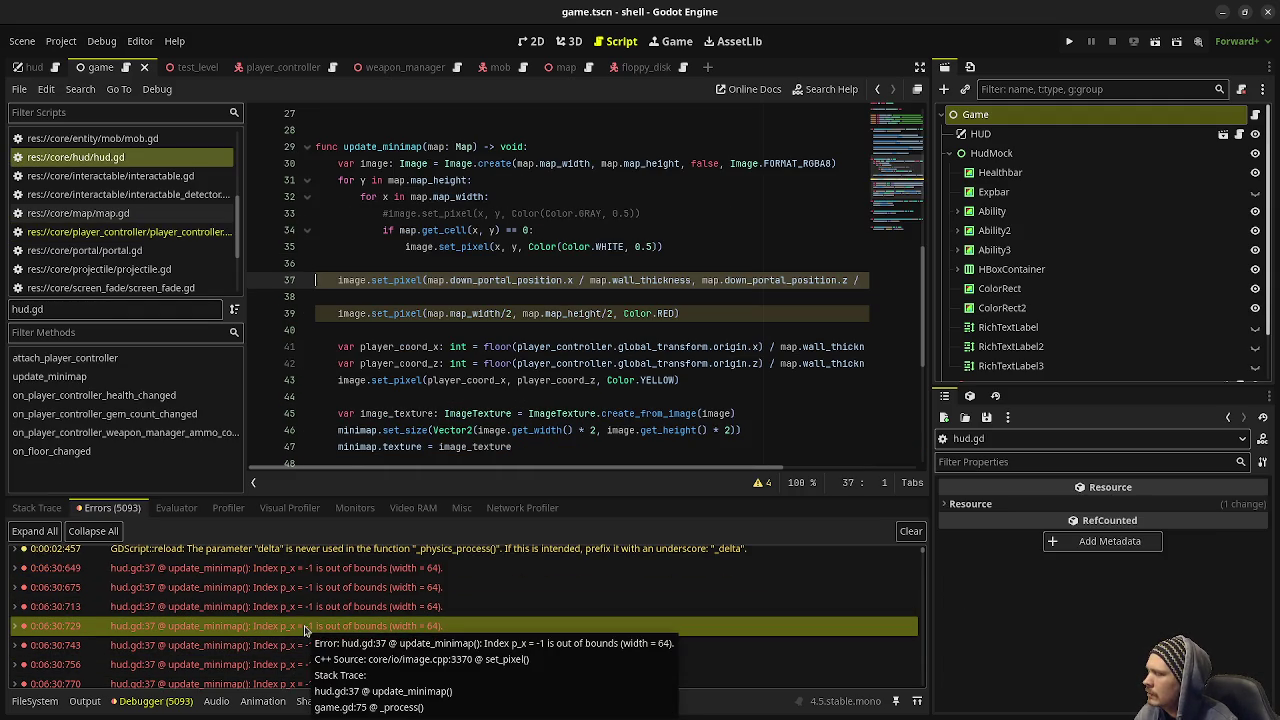
{"action": "left_click", "coordinate": [429, 264]}
{"action": "key", "text": "Return"}
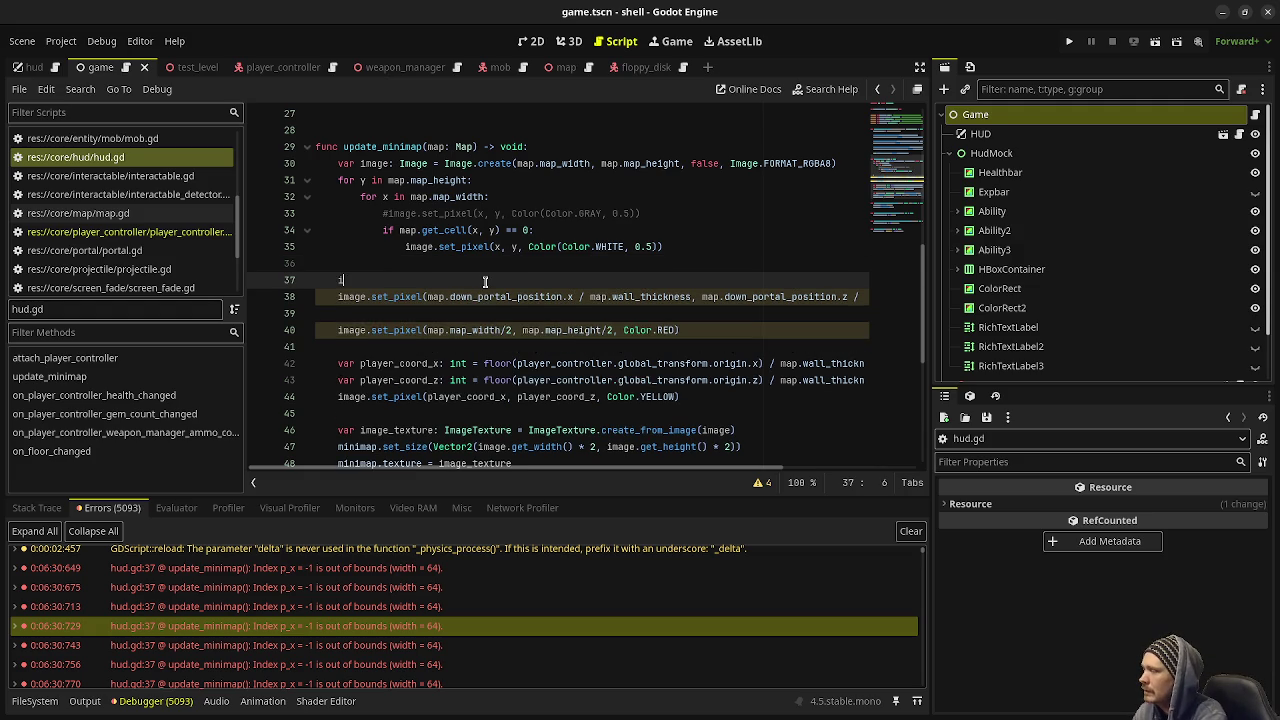
{"action": "type", "text": "f map.down_por"}
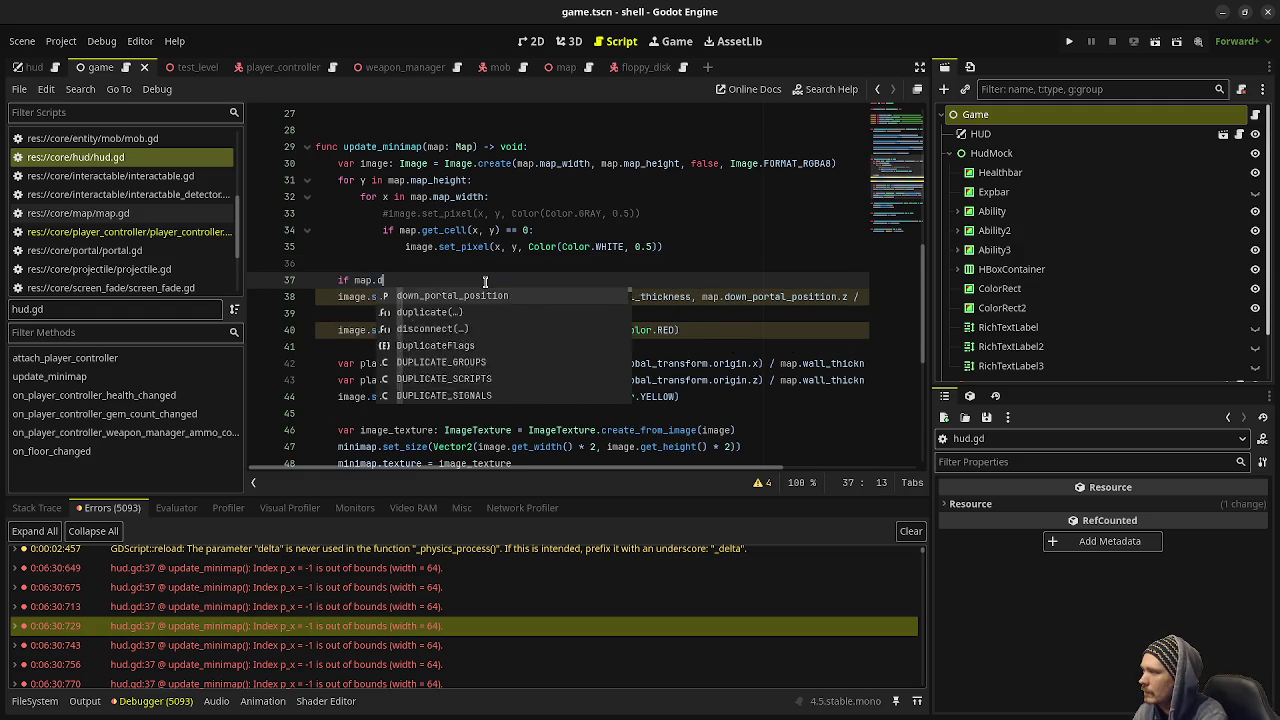
Step: Complete 'if map.down_portal_position != Vector3(-1, -1, -1):', save hud.gd, and clear the errors
{"action": "key", "text": "Return"}
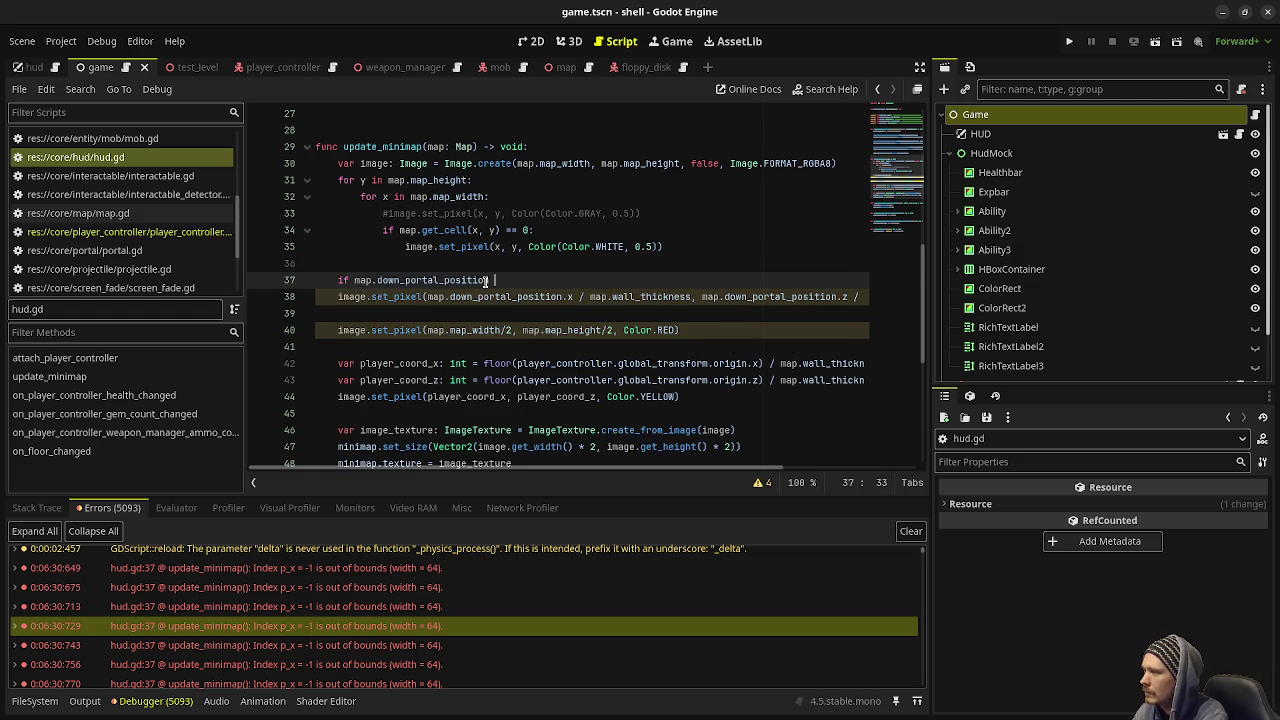
{"action": "type", "text": "!= Vector3(-1"}
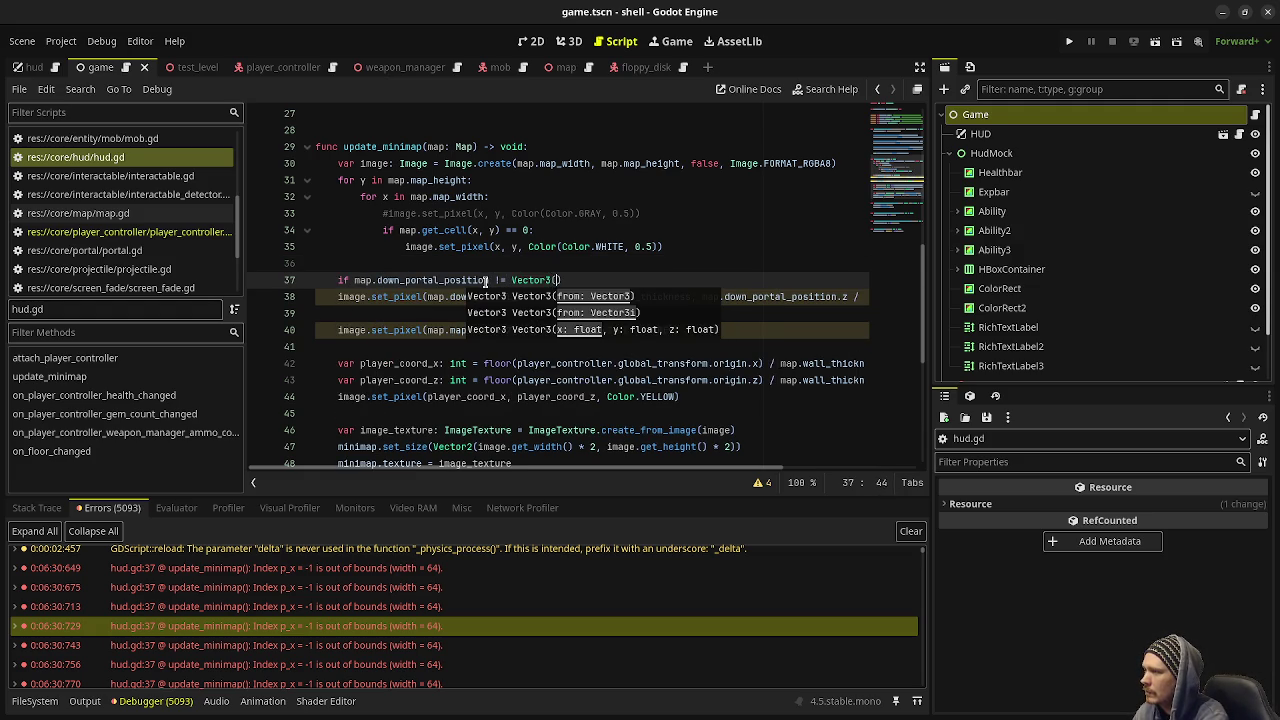
{"action": "type", "text": ", -1, -1)"}
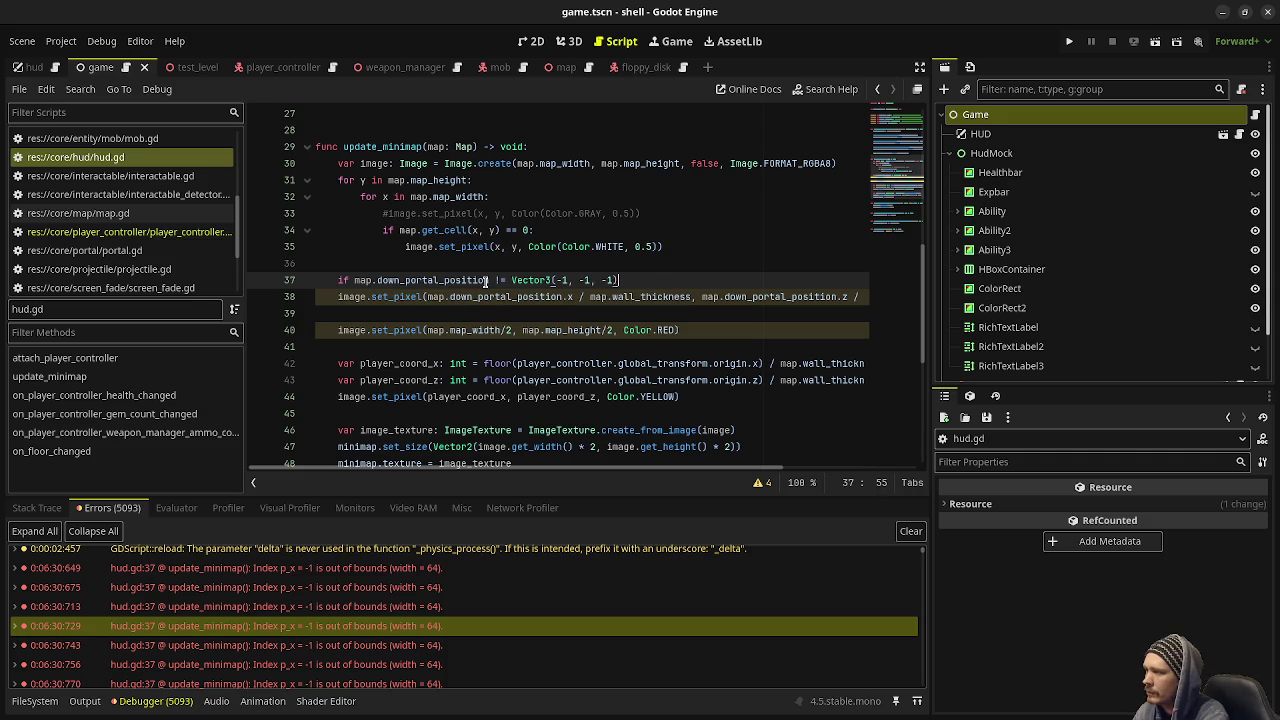
{"action": "type", "text": ":"}
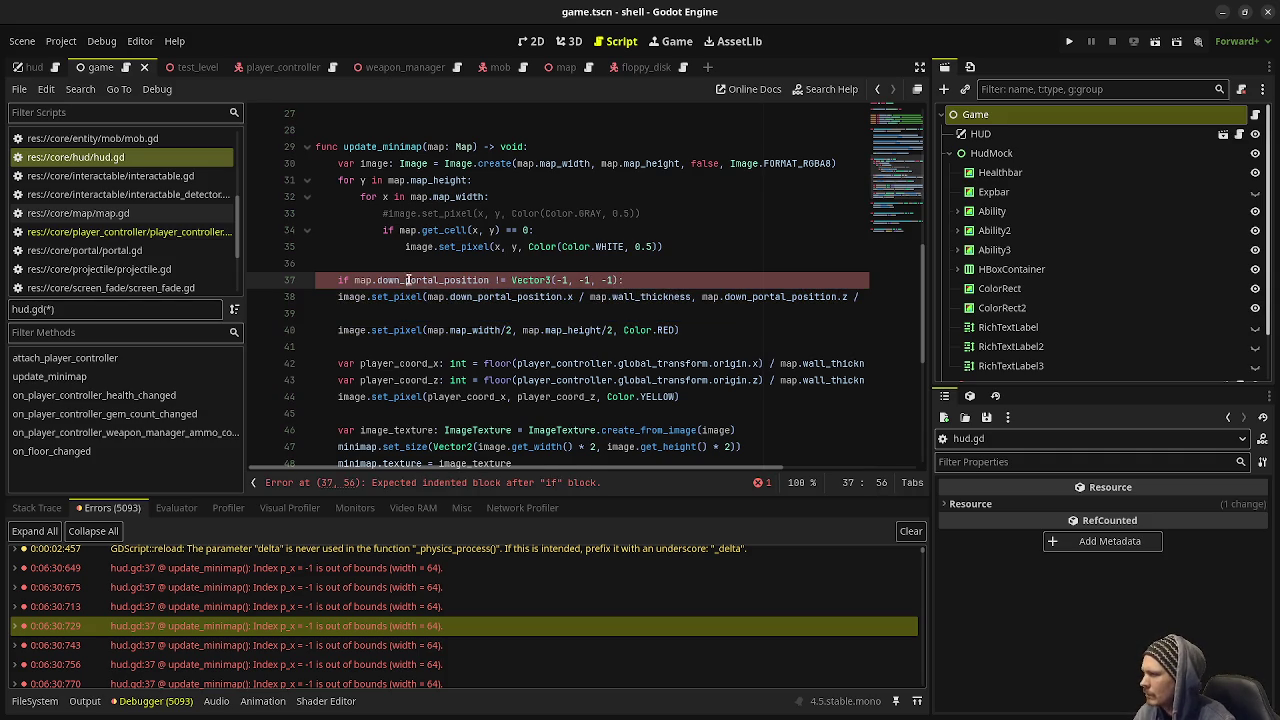
{"action": "left_click", "coordinate": [336, 297]}
{"action": "key", "text": "Tab"}
{"action": "key", "text": "ctrl+s"}
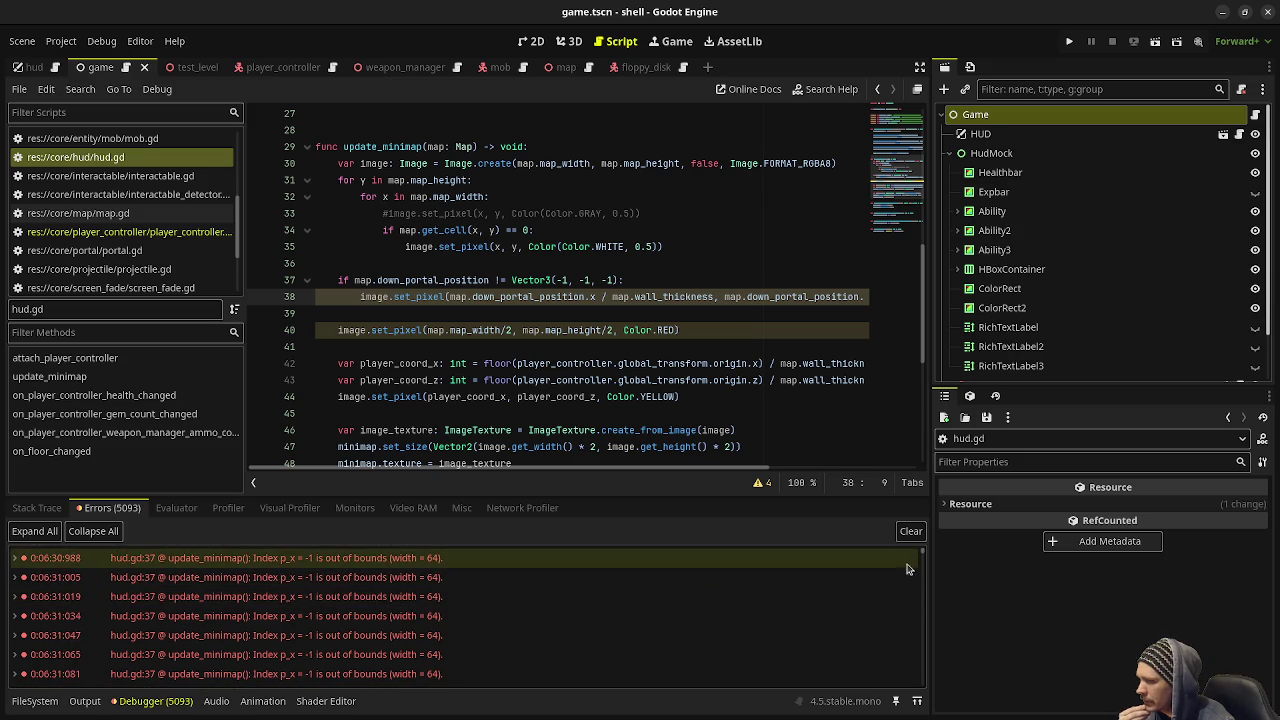
{"action": "left_click", "coordinate": [910, 531]}
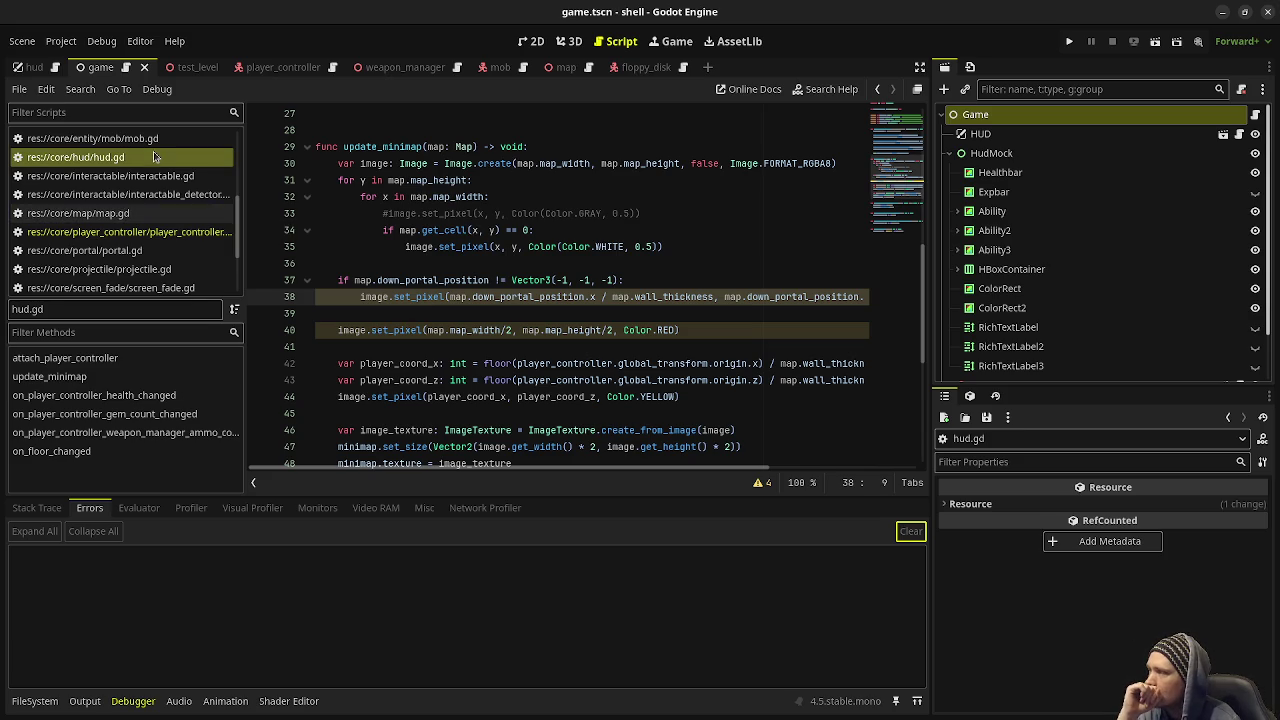
Step: Open game.gd and select the Game node to show its properties in the inspector
{"action": "scroll", "coordinate": [141, 217], "scroll_direction": "up", "scroll_amount": 3}
{"action": "scroll", "coordinate": [141, 217], "scroll_direction": "up", "scroll_amount": 2}
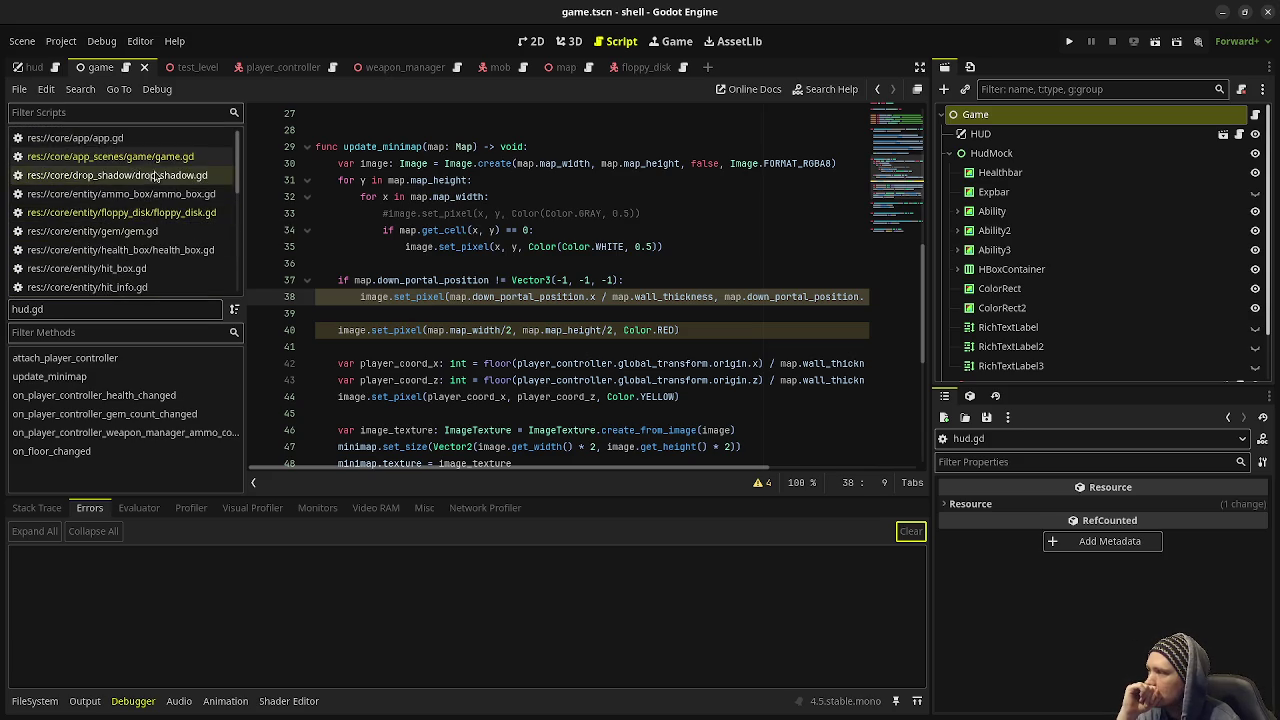
{"action": "left_click", "coordinate": [110, 157]}
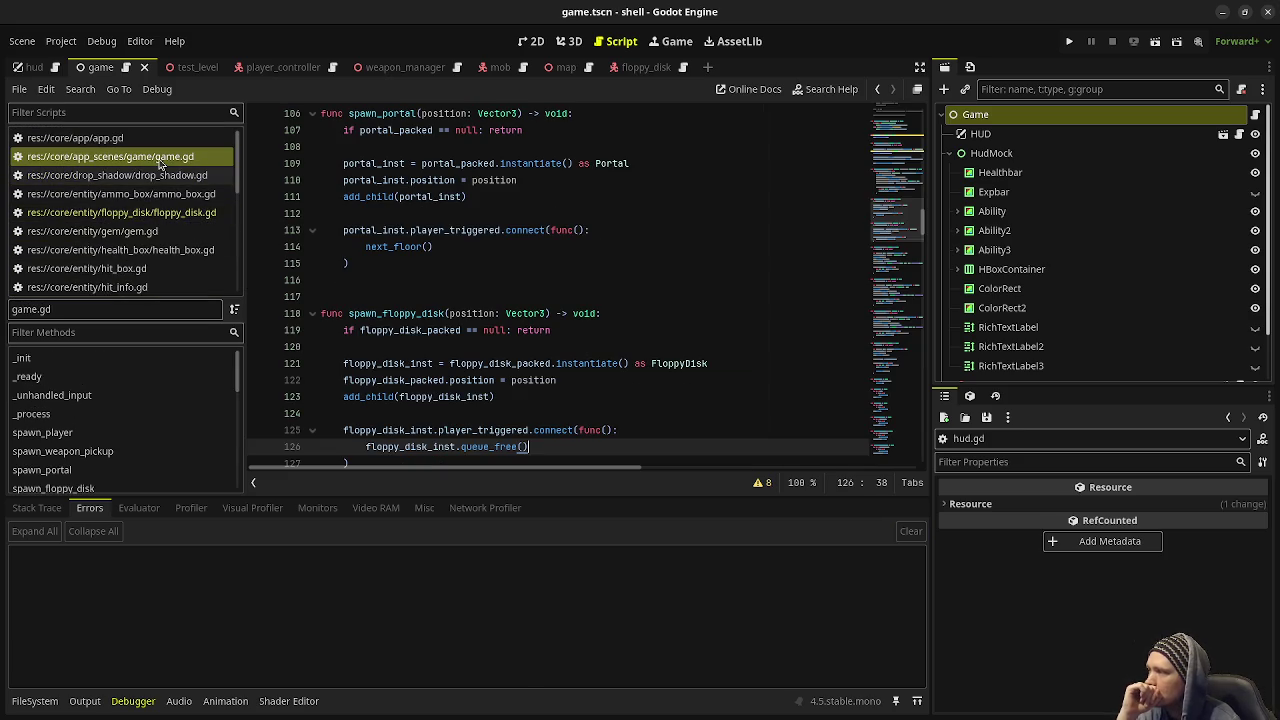
{"action": "left_click", "coordinate": [975, 114]}
Step: Scroll game.gd down to the reset() function
{"action": "scroll", "coordinate": [1013, 618], "scroll_direction": "down", "scroll_amount": 5}
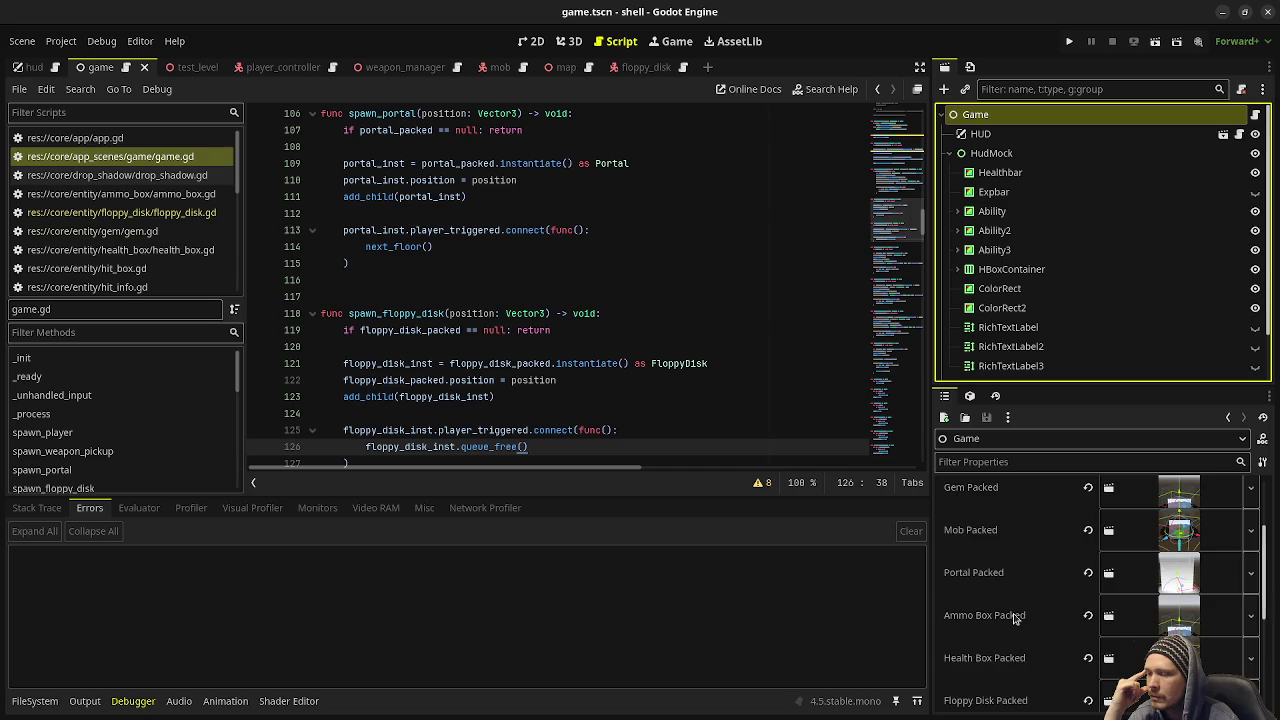
{"action": "scroll", "coordinate": [1013, 618], "scroll_direction": "down", "scroll_amount": 2}
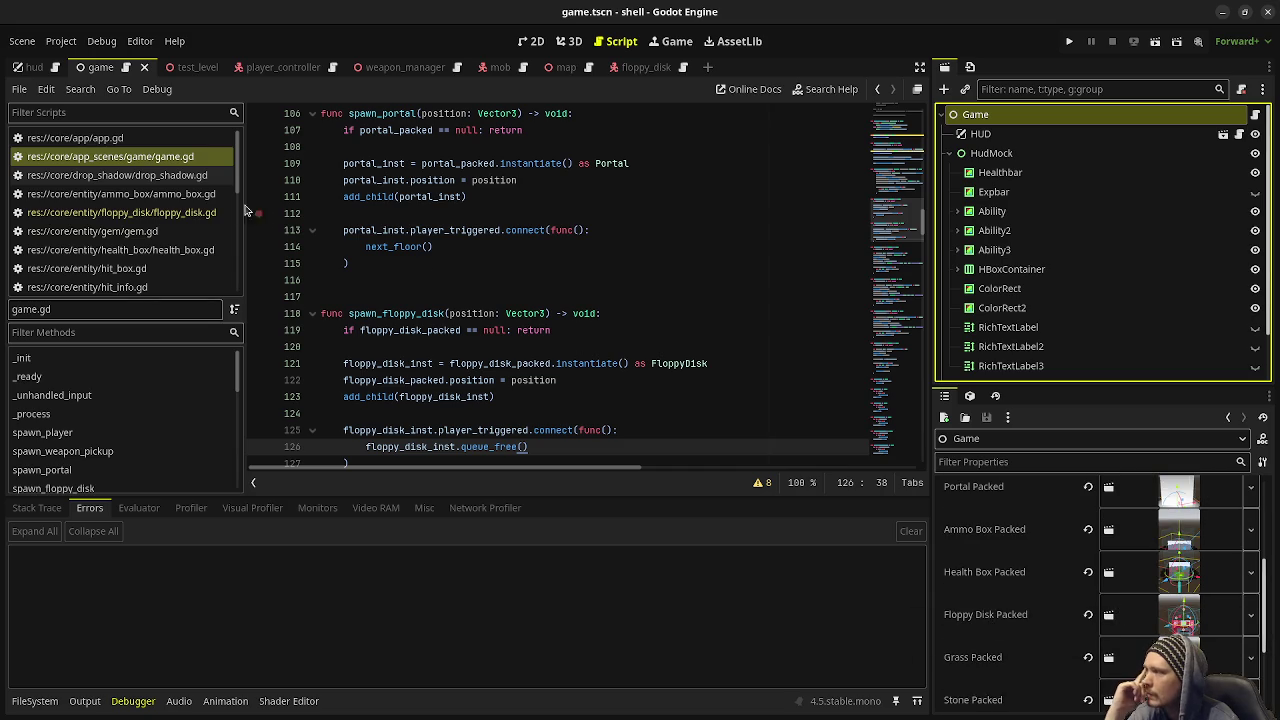
{"action": "scroll", "coordinate": [660, 274], "scroll_direction": "up", "scroll_amount": 6}
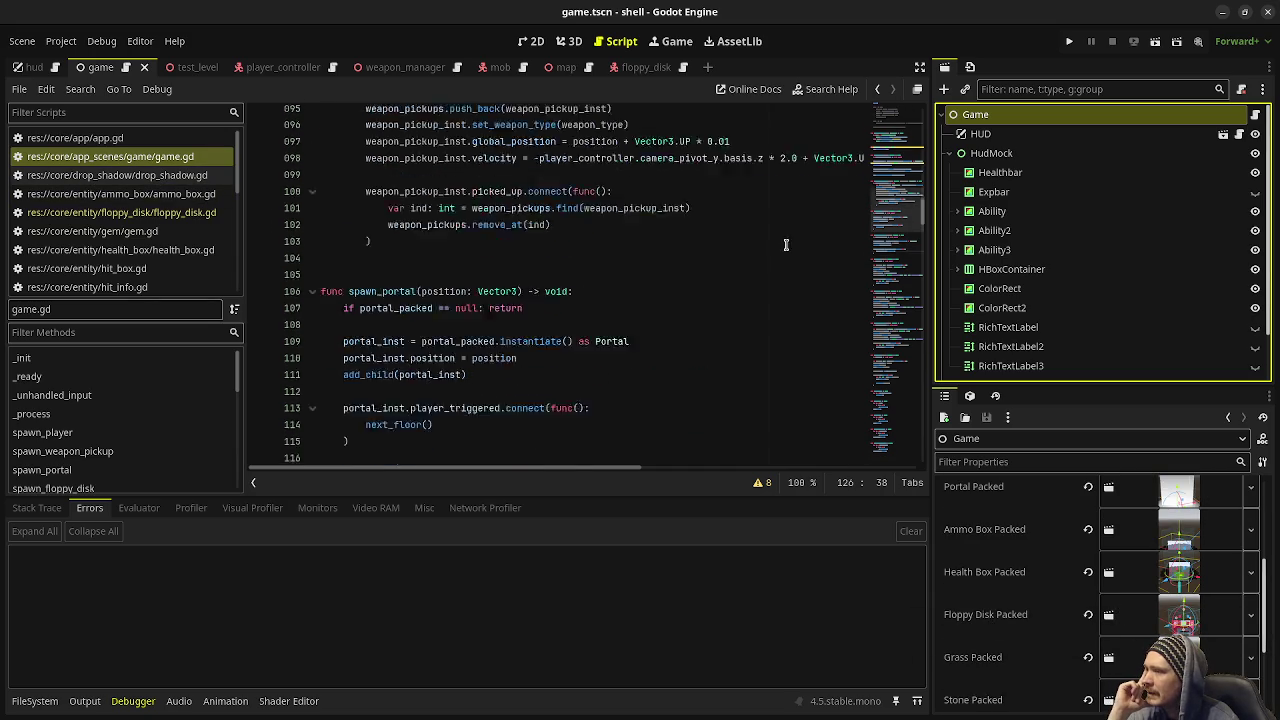
{"action": "scroll", "coordinate": [672, 246], "scroll_direction": "down", "scroll_amount": 20}
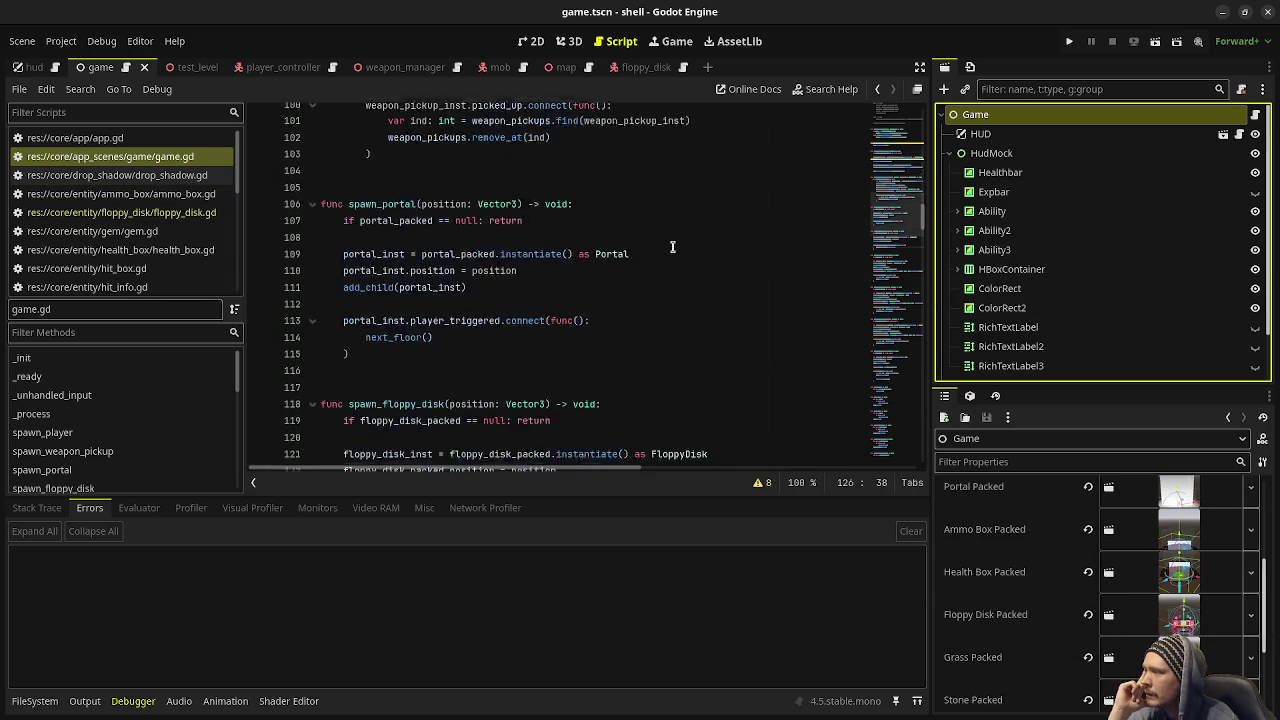
{"action": "scroll", "coordinate": [672, 246], "scroll_direction": "down", "scroll_amount": 9}
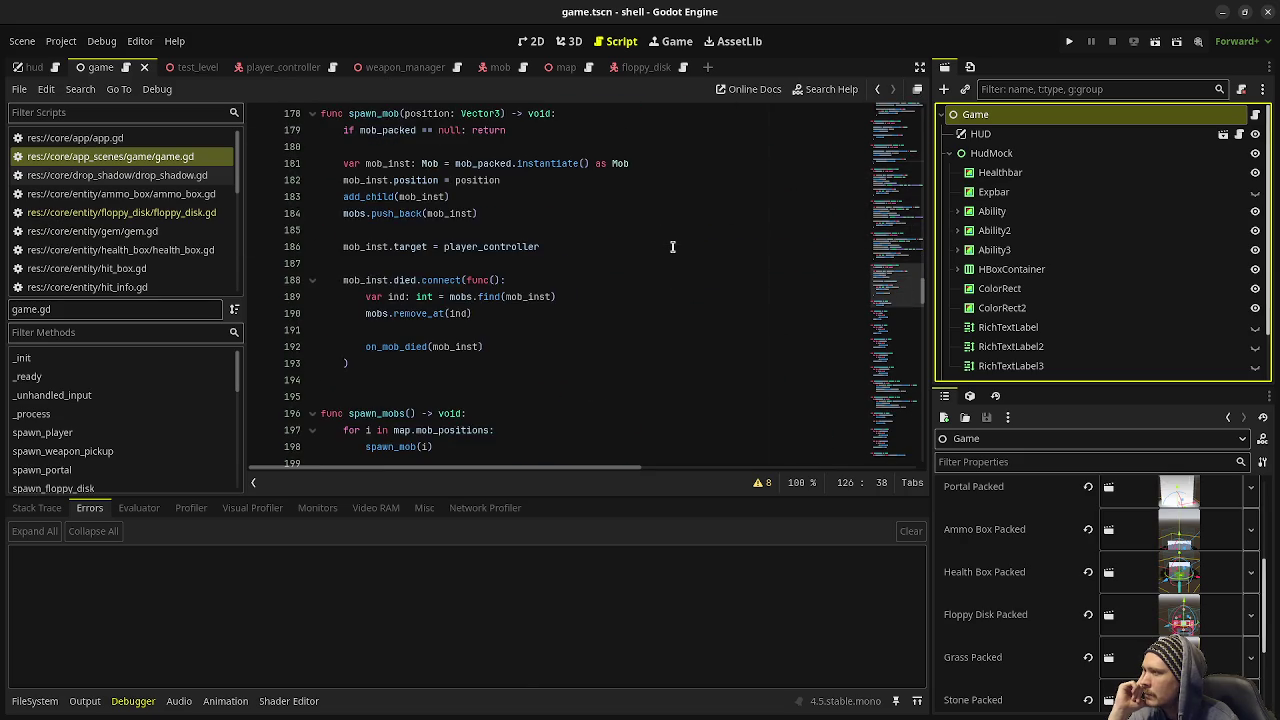
{"action": "scroll", "coordinate": [672, 246], "scroll_direction": "down", "scroll_amount": 15}
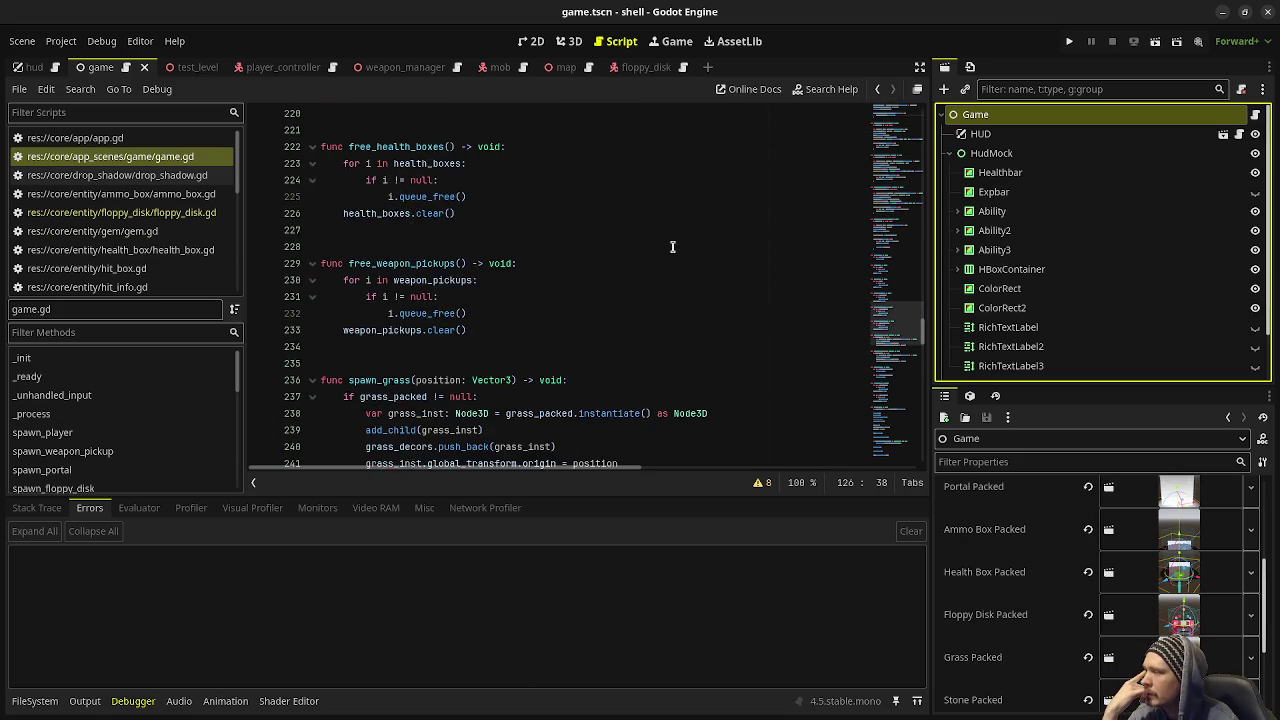
{"action": "scroll", "coordinate": [672, 246], "scroll_direction": "down", "scroll_amount": 19}
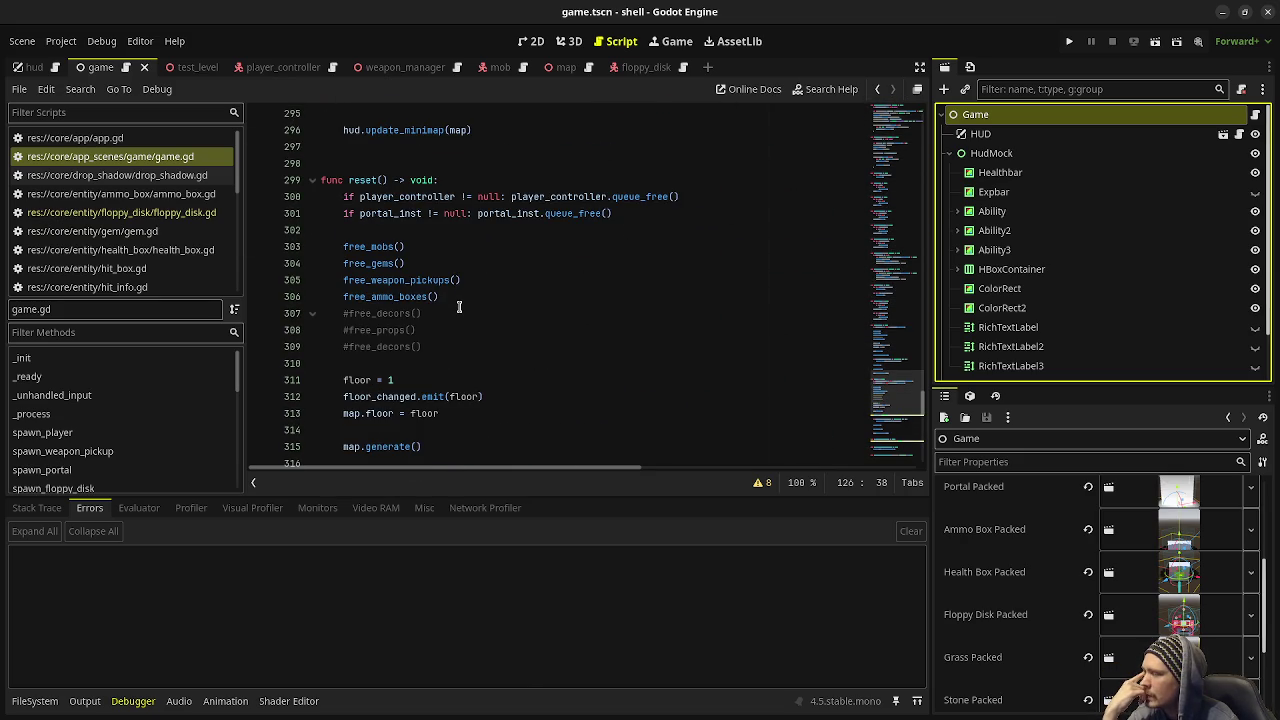
{"action": "scroll", "coordinate": [458, 305], "scroll_direction": "down", "scroll_amount": 2}
{"action": "scroll", "coordinate": [455, 300], "scroll_direction": "up", "scroll_amount": 1}
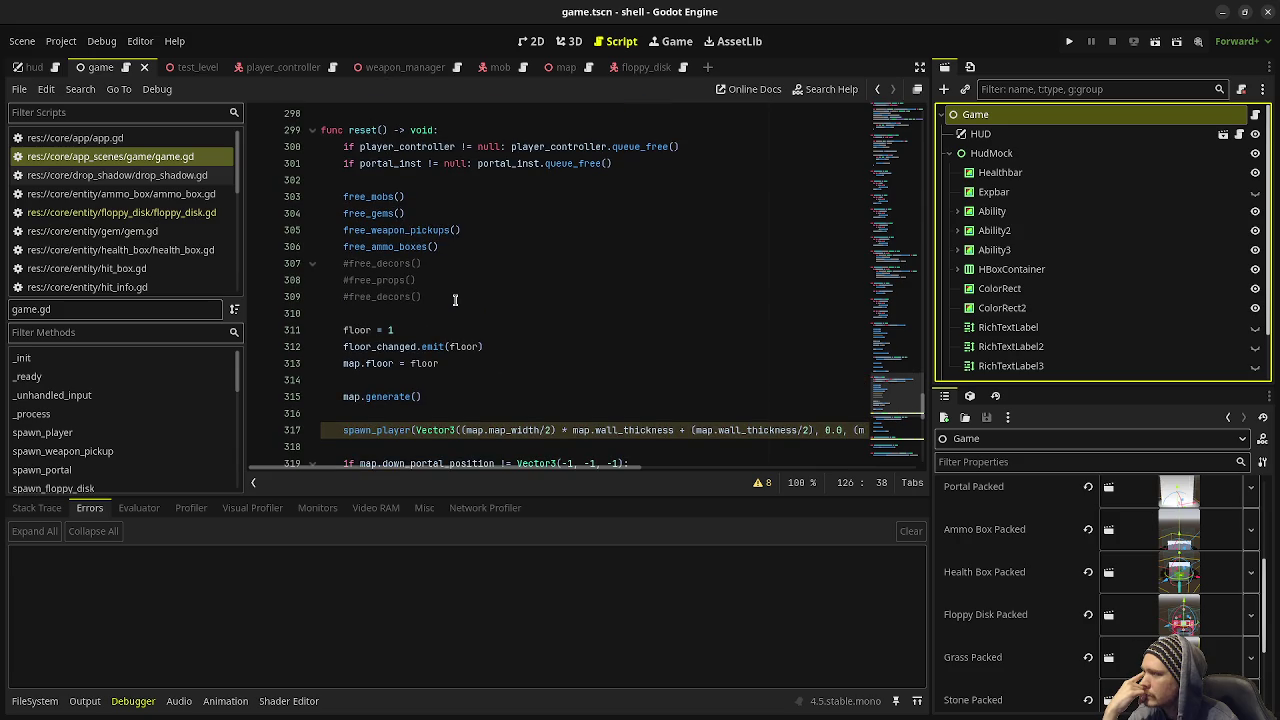
Step: After line 301 add 'if floppy_disk_inst != null: floppy_disk_inst.queue_free()' and save
{"action": "left_click", "coordinate": [643, 165]}
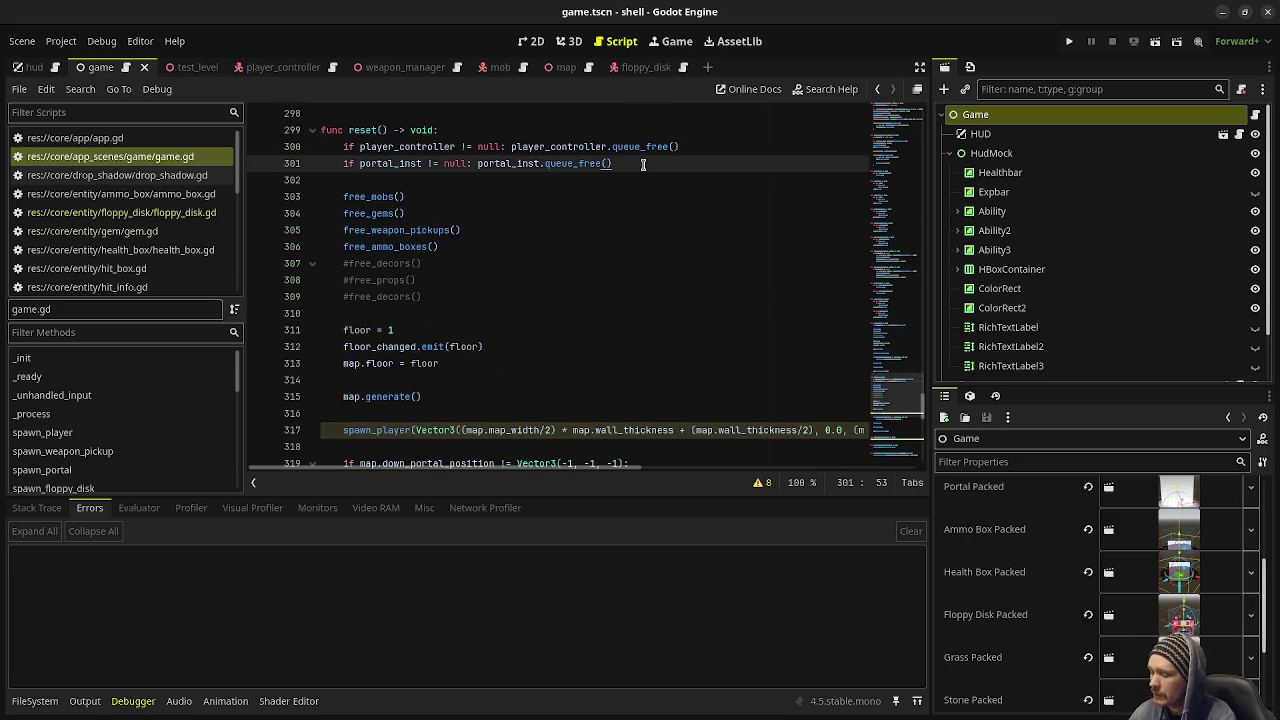
{"action": "key", "text": "Return"}
{"action": "type", "text": "if "}
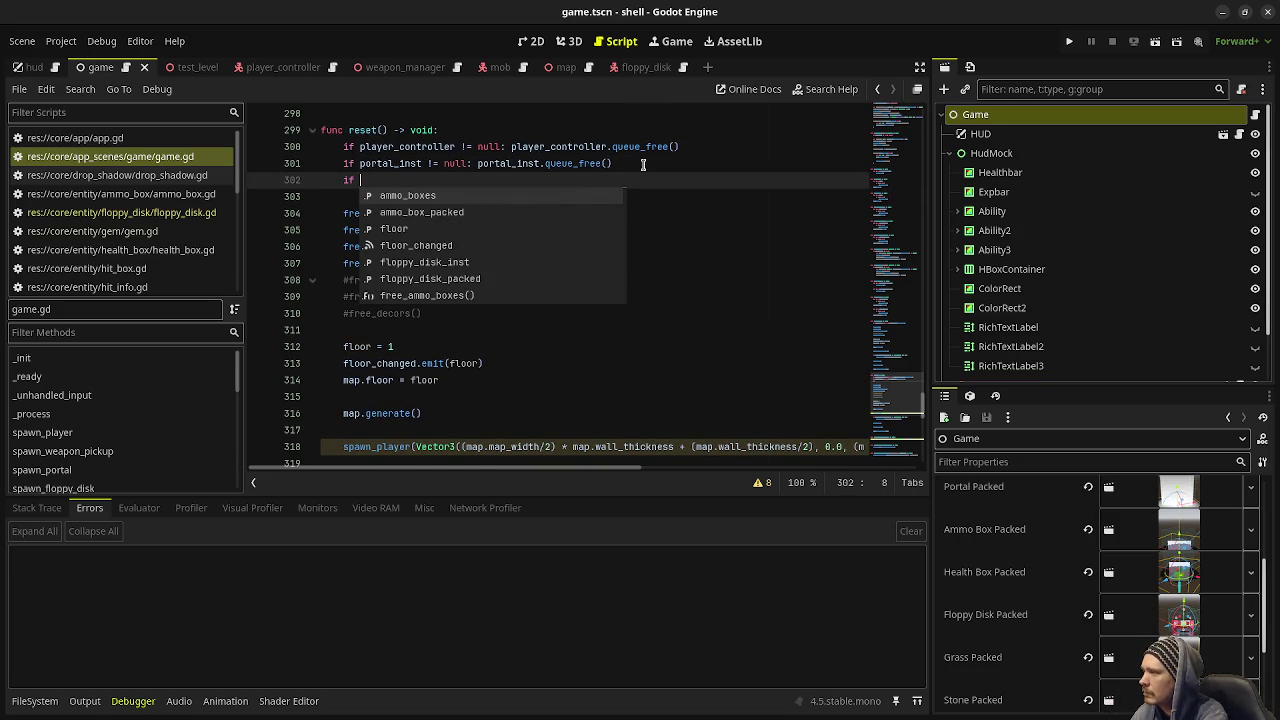
{"action": "type", "text": "flopp"}
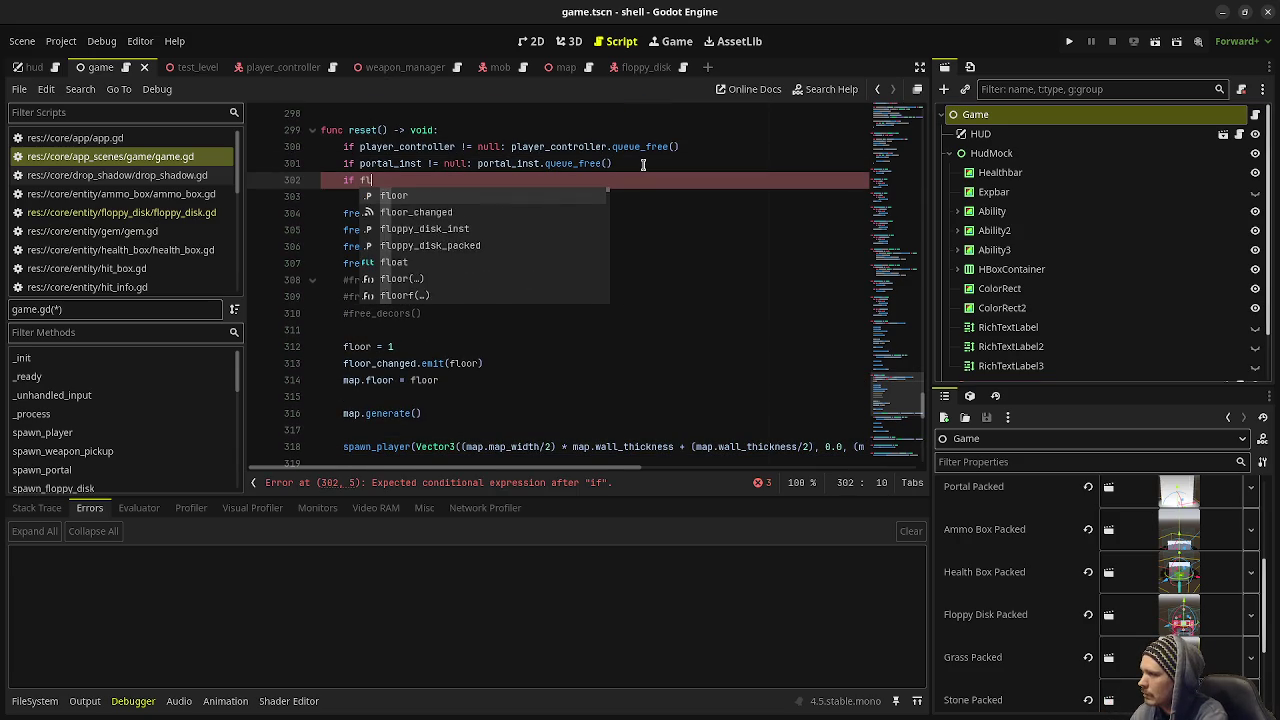
{"action": "key", "text": "Return"}
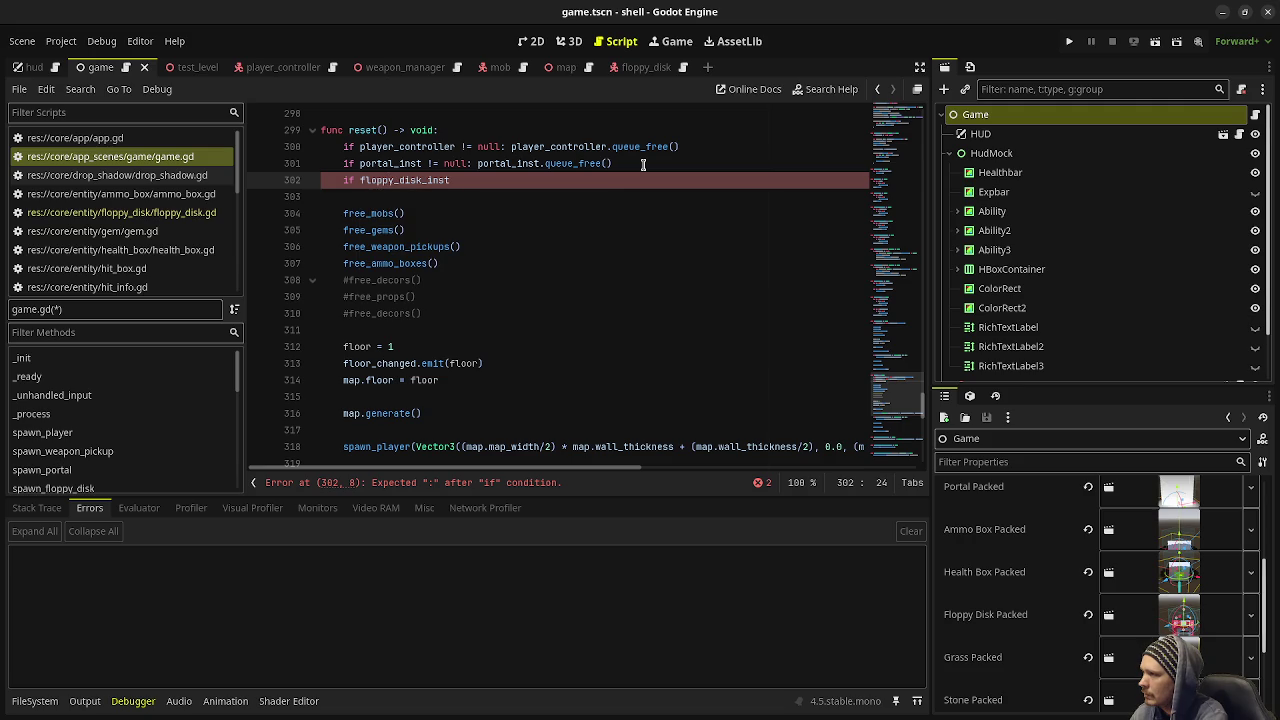
{"action": "type", "text": " != null: "}
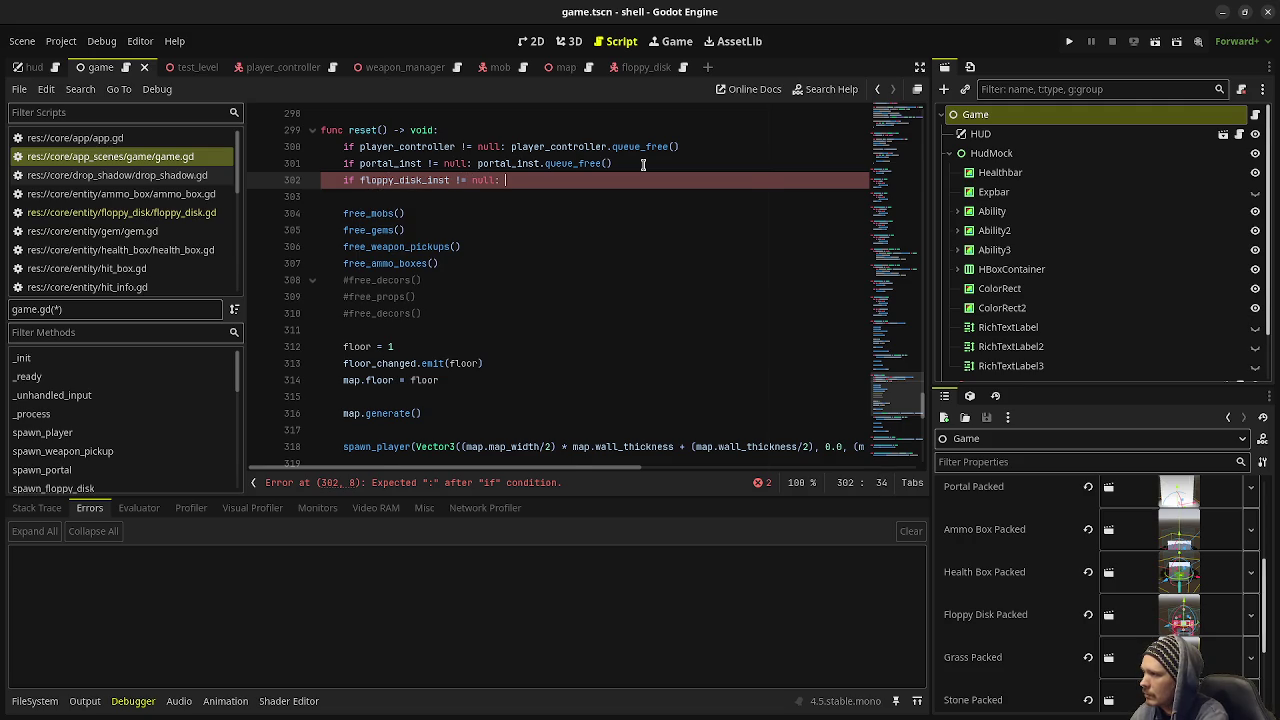
{"action": "type", "text": "flopp"}
{"action": "key", "text": "Return"}
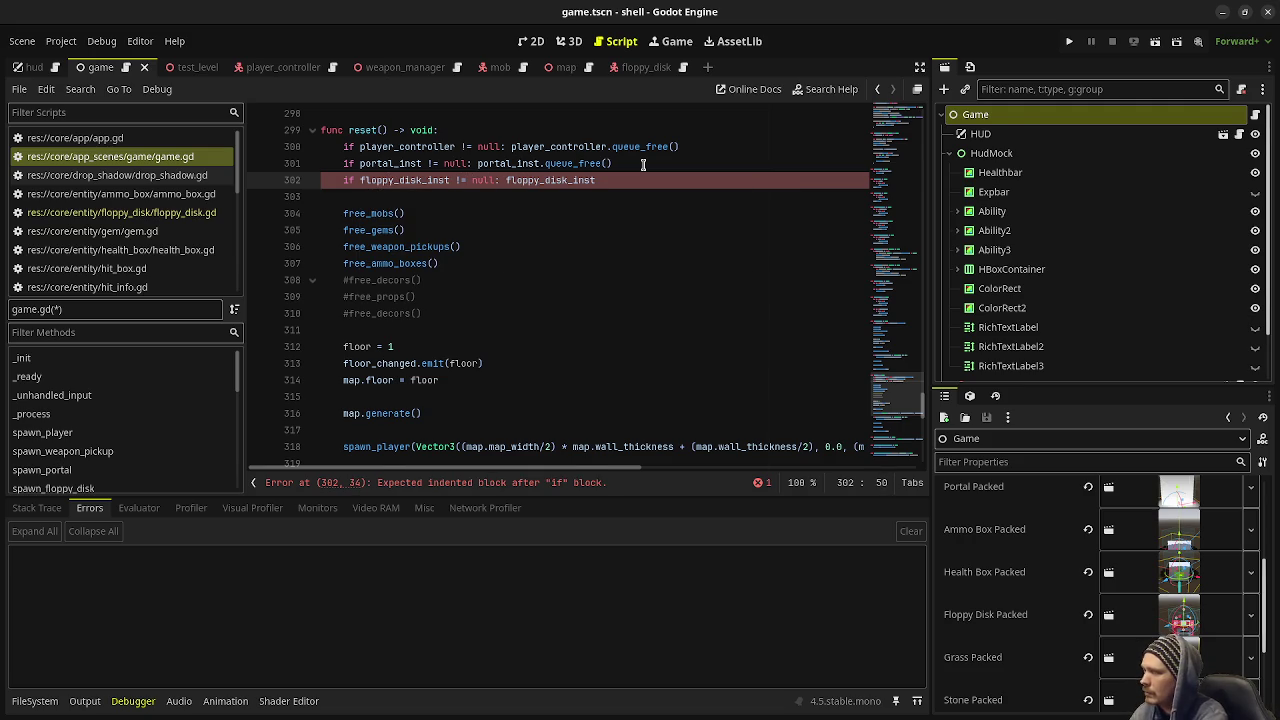
{"action": "type", "text": ".queue_free"}
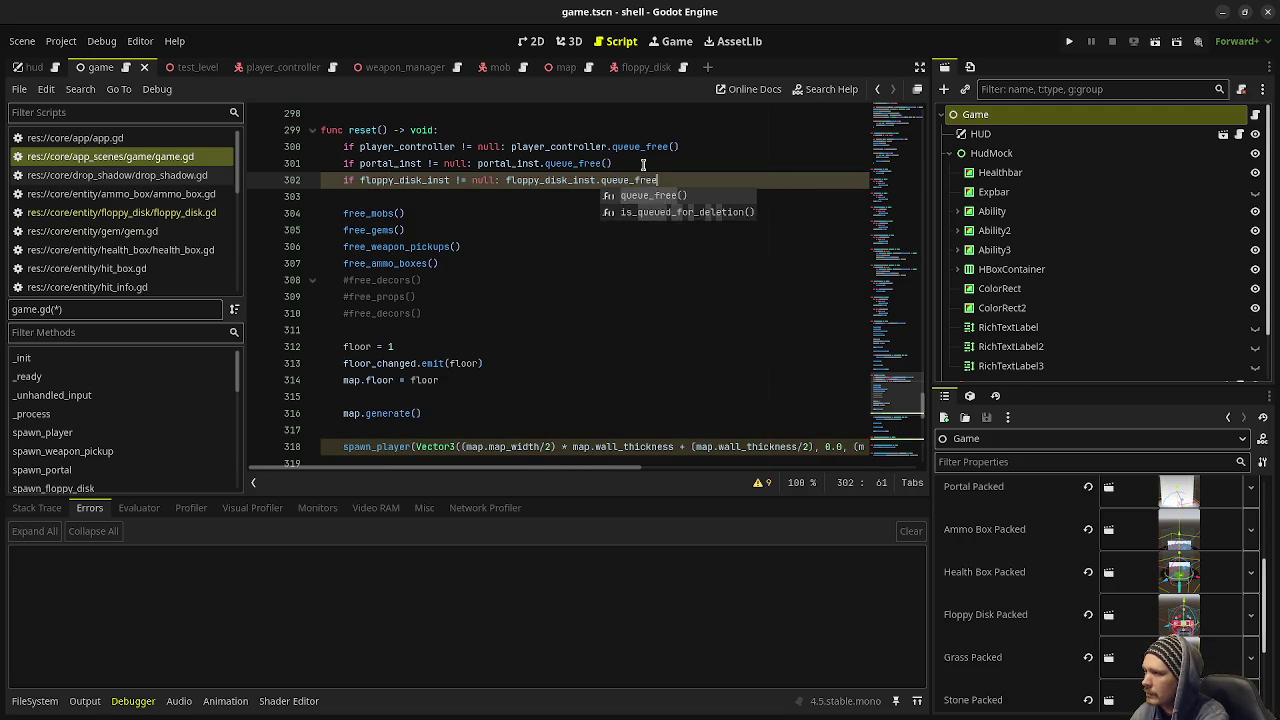
{"action": "key", "text": "Return"}
{"action": "key", "text": "ctrl+s"}
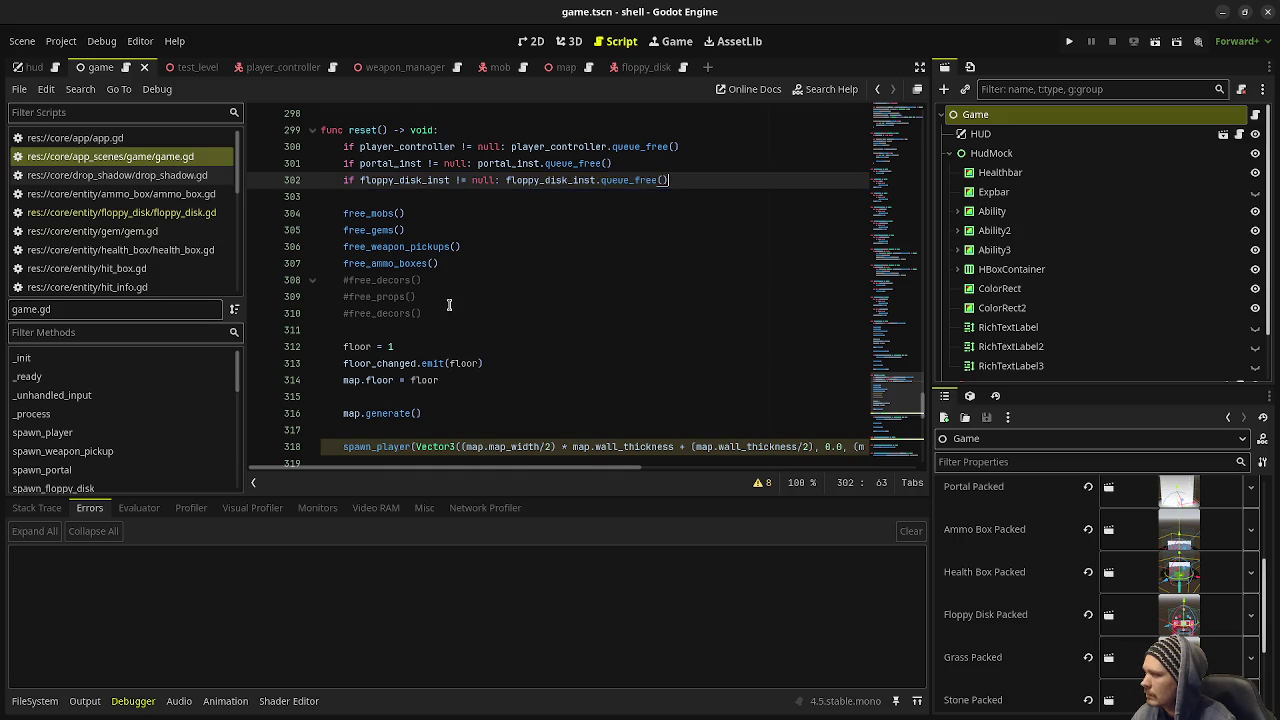
{"action": "scroll", "coordinate": [423, 309], "scroll_direction": "down", "scroll_amount": 3}
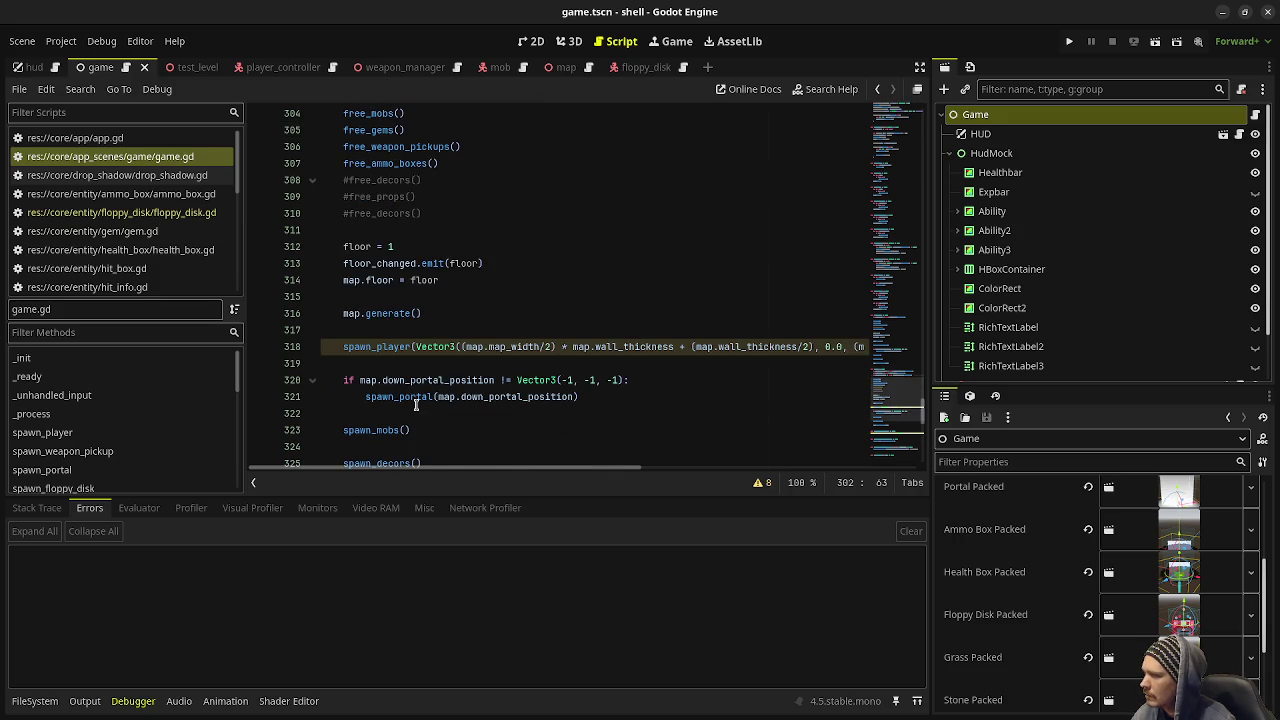
Step: Open a new line below the spawn_portal call, discarding a started 'if map.' draft
{"action": "scroll", "coordinate": [429, 342], "scroll_direction": "up", "scroll_amount": 2}
{"action": "scroll", "coordinate": [500, 370], "scroll_direction": "down", "scroll_amount": 2}
{"action": "left_click", "coordinate": [634, 398]}
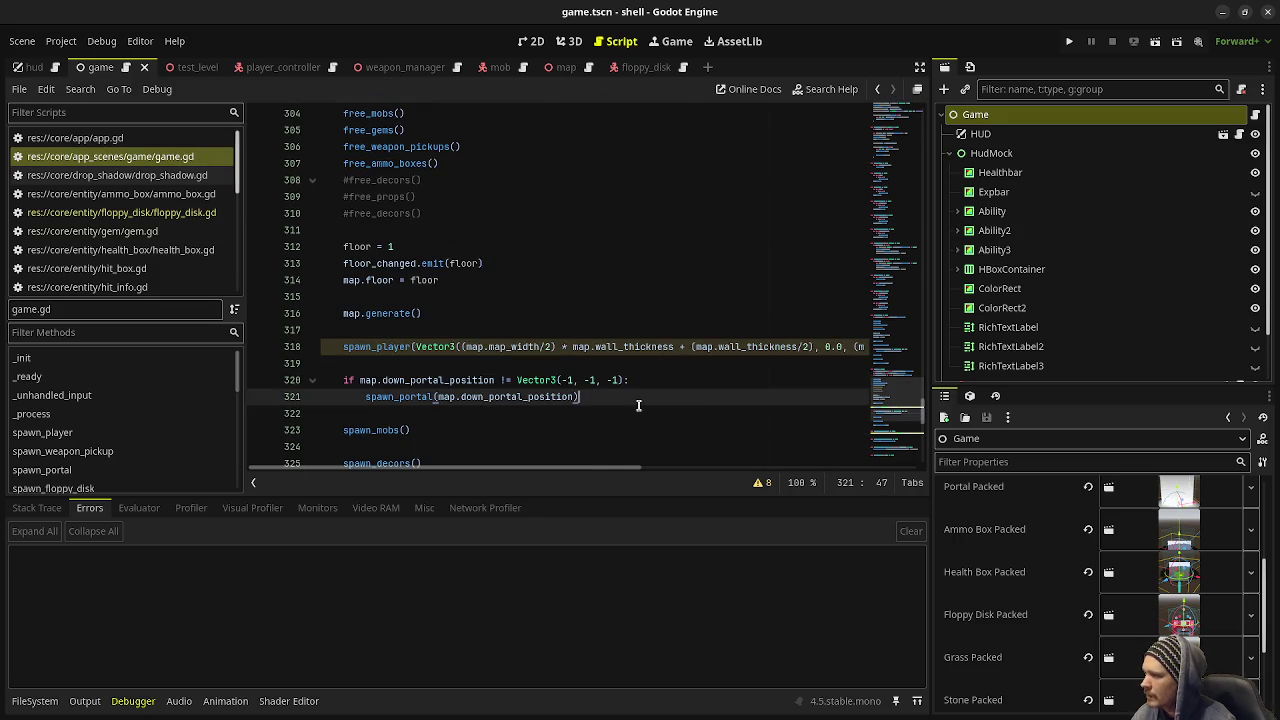
{"action": "key", "text": "Return"}
{"action": "key", "text": "BackSpace"}
{"action": "type", "text": "e"}
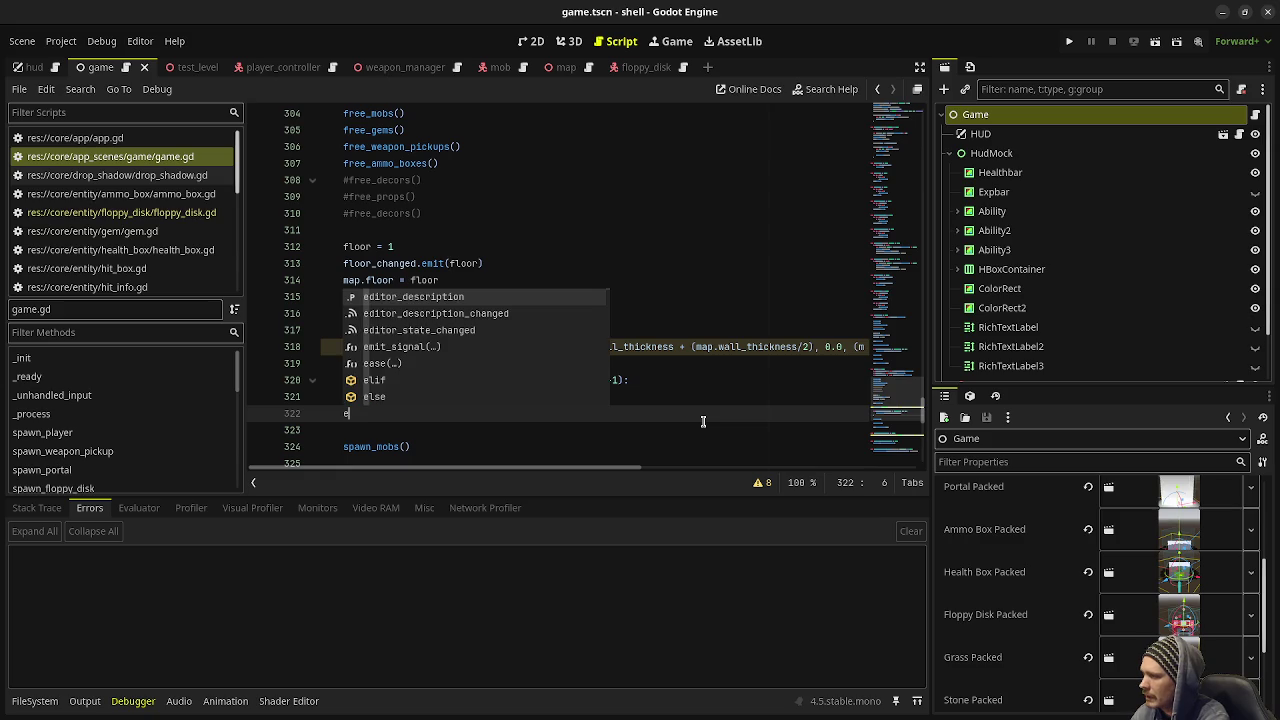
{"action": "key", "text": "BackSpace"}
{"action": "key", "text": "Return"}
{"action": "type", "text": "if "}
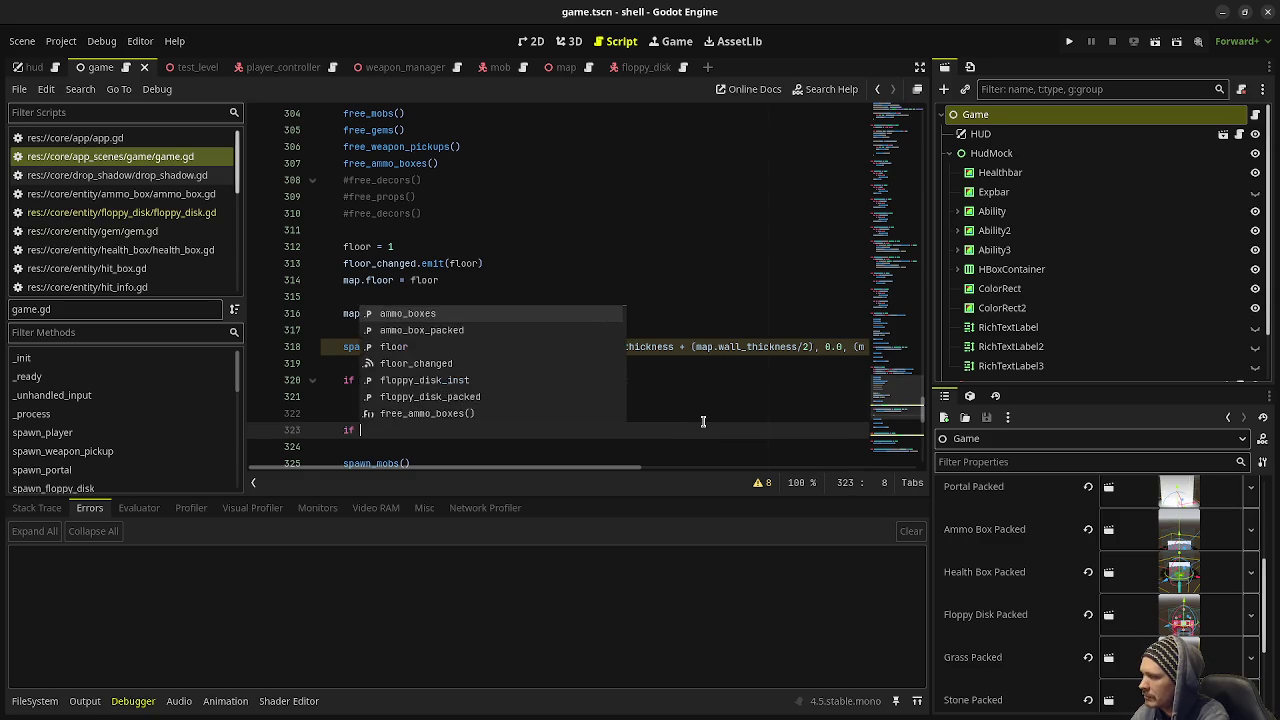
{"action": "type", "text": "map."}
{"action": "key", "text": "BackSpace"}
{"action": "key", "text": "BackSpace"}
{"action": "key", "text": "BackSpace"}
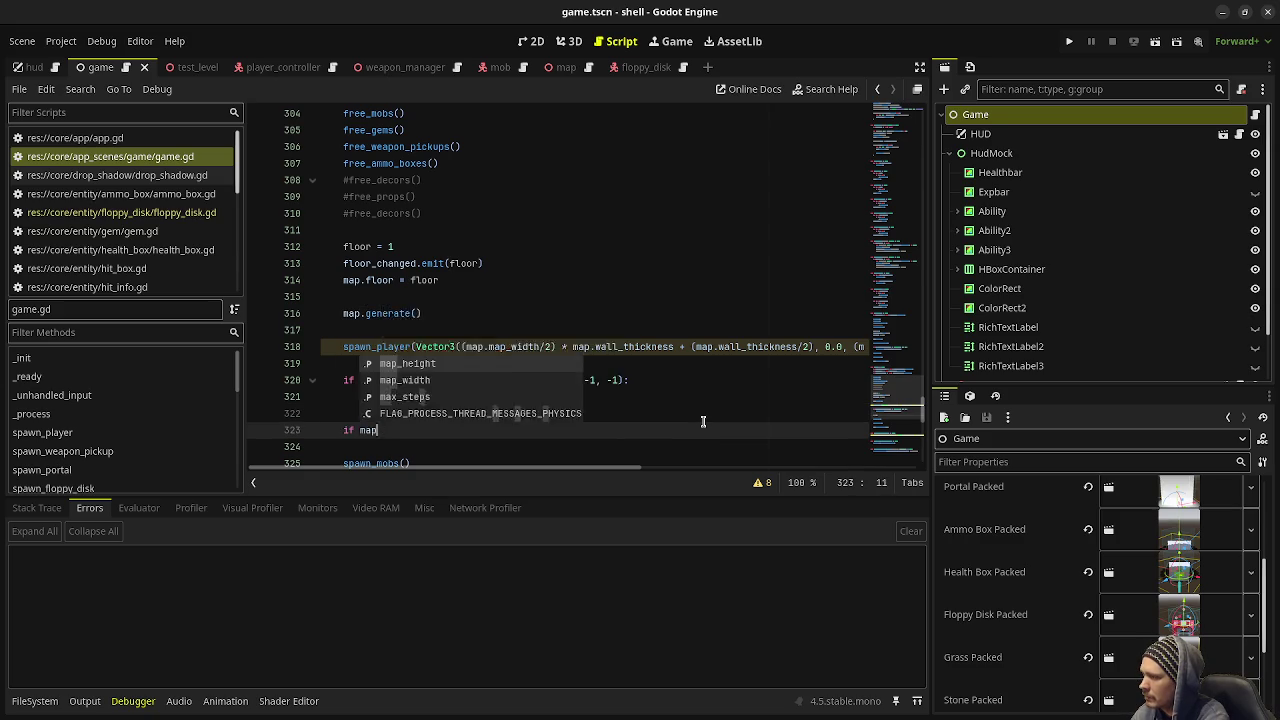
{"action": "key", "text": "BackSpace"}
Step: Add 'else: spawn_floppy_disk(map.down_portal_position)' below the portal spawn and save
{"action": "type", "text": "else:"}
{"action": "key", "text": "Return"}
{"action": "type", "text": "s"}
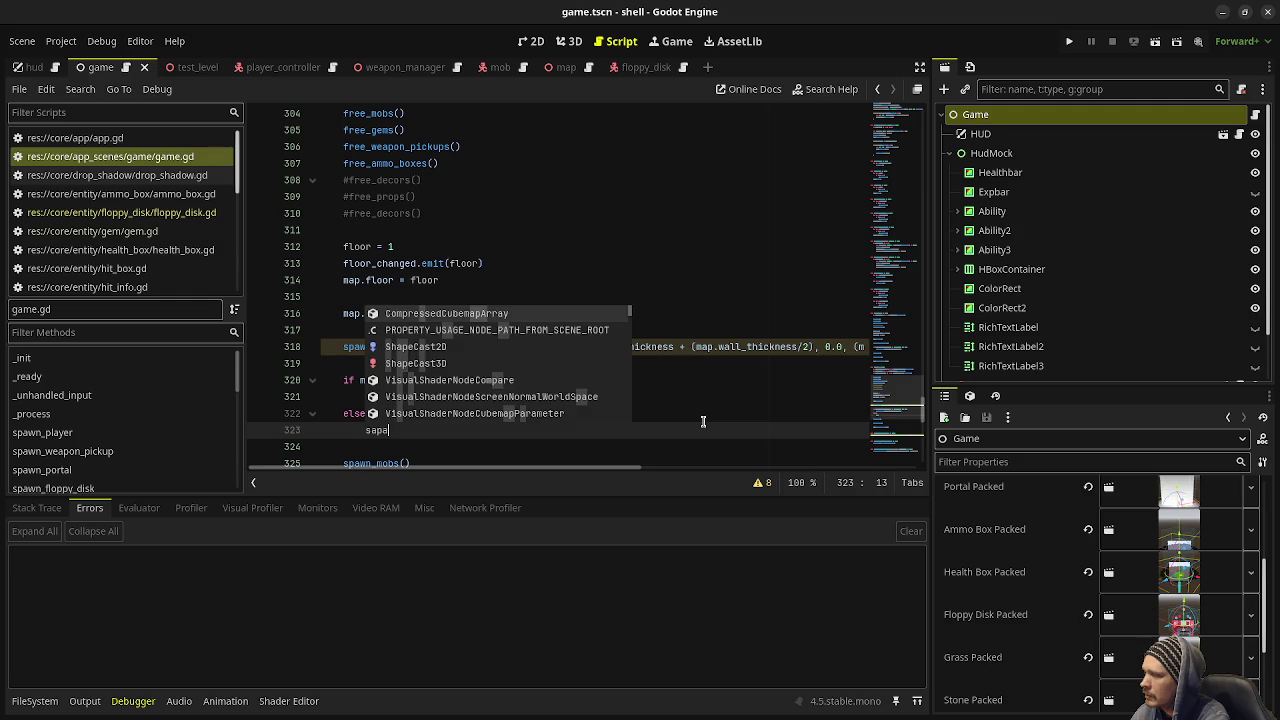
{"action": "type", "text": "pawn_fl"}
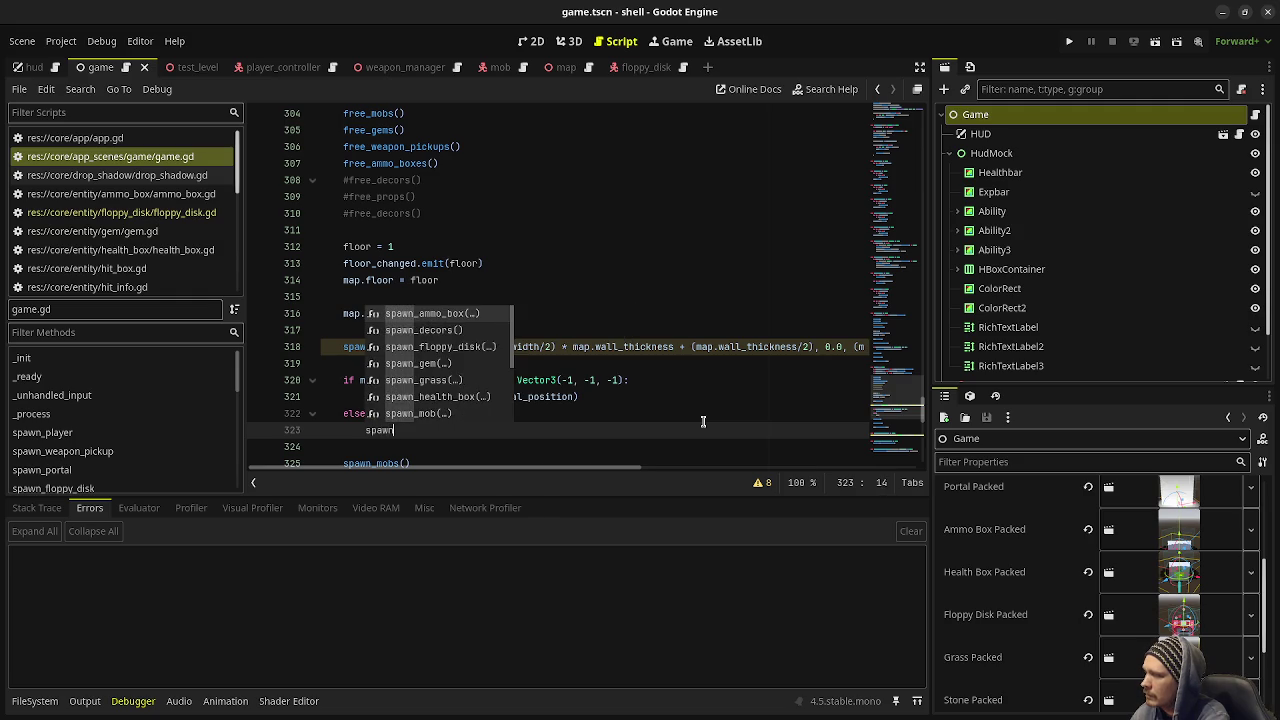
{"action": "key", "text": "Return"}
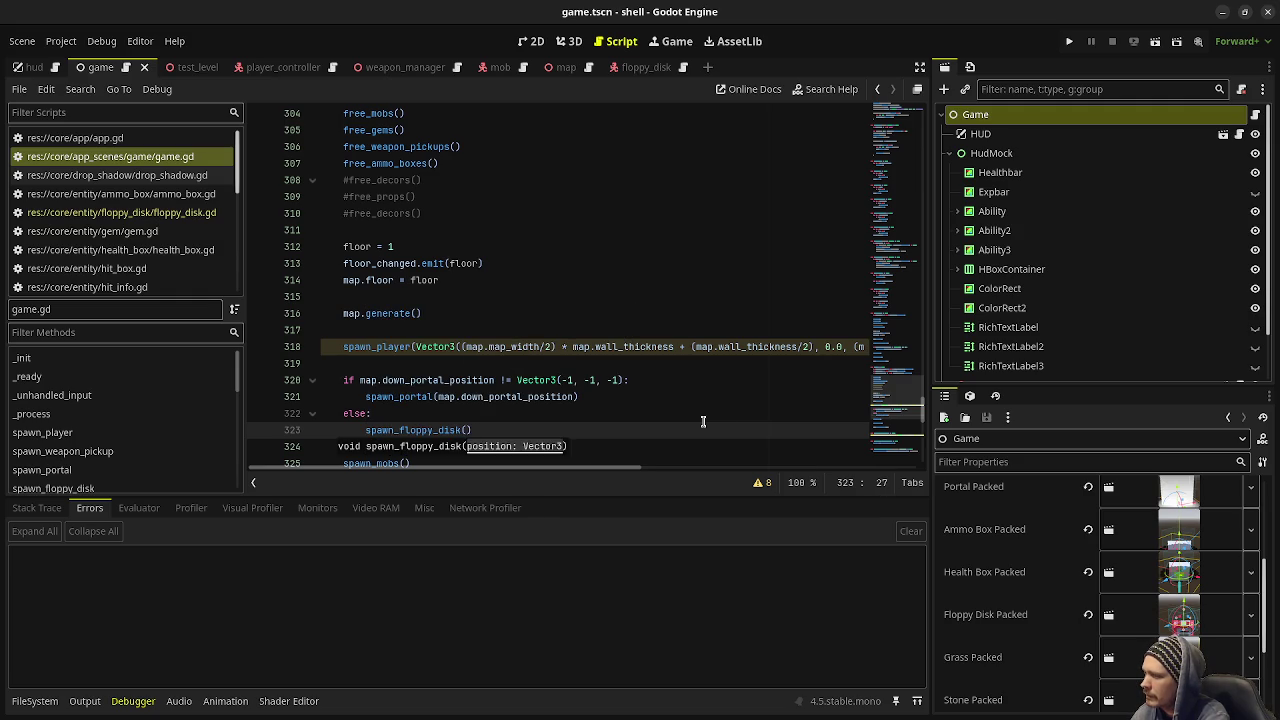
{"action": "type", "text": "map.down_portal_position"}
{"action": "key", "text": "ctrl+s"}
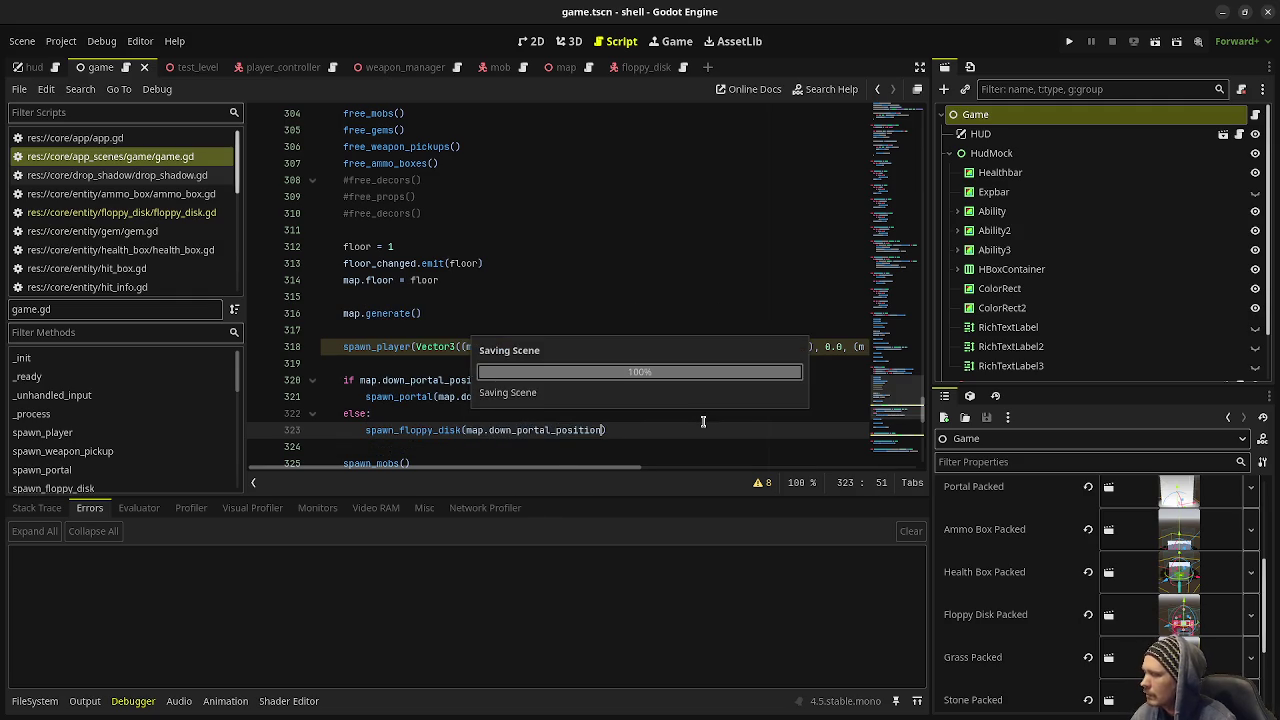
{"action": "scroll", "coordinate": [519, 386], "scroll_direction": "down", "scroll_amount": 7}
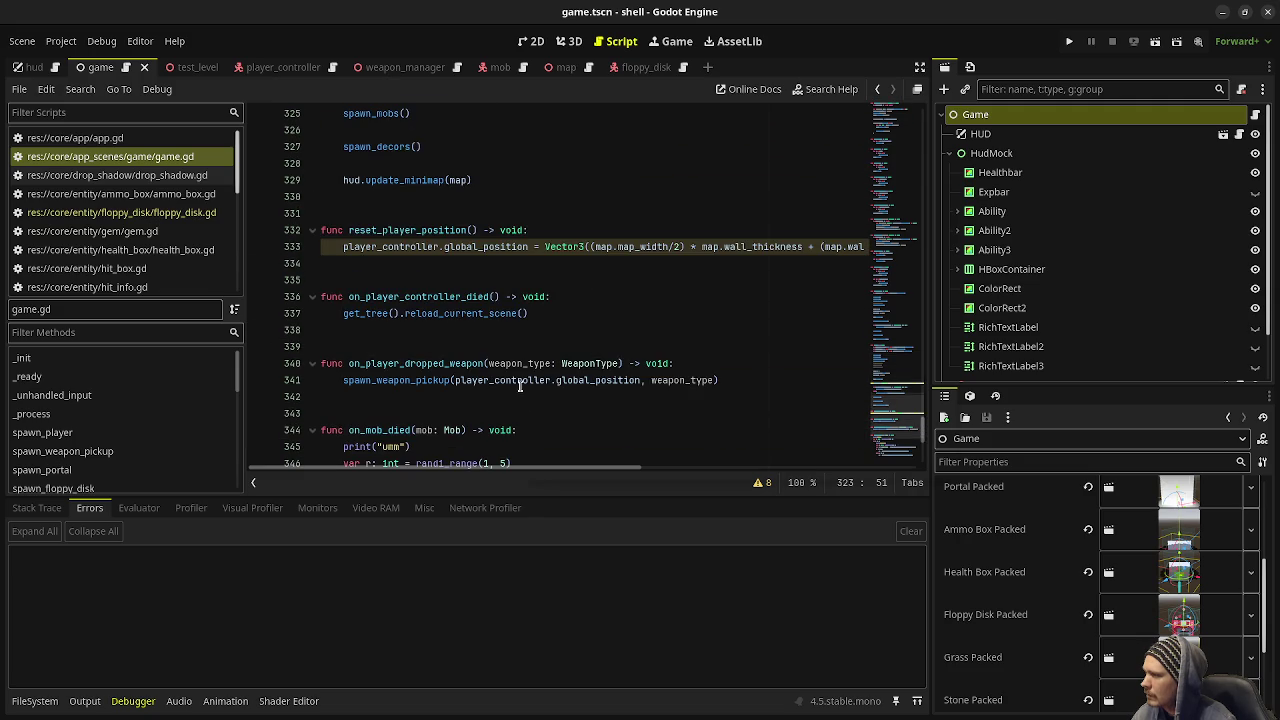
{"action": "scroll", "coordinate": [519, 386], "scroll_direction": "up", "scroll_amount": 15}
Step: Add the same else branch spawning the floppy disk after the earlier spawn_portal call, and save
{"action": "left_click", "coordinate": [597, 284]}
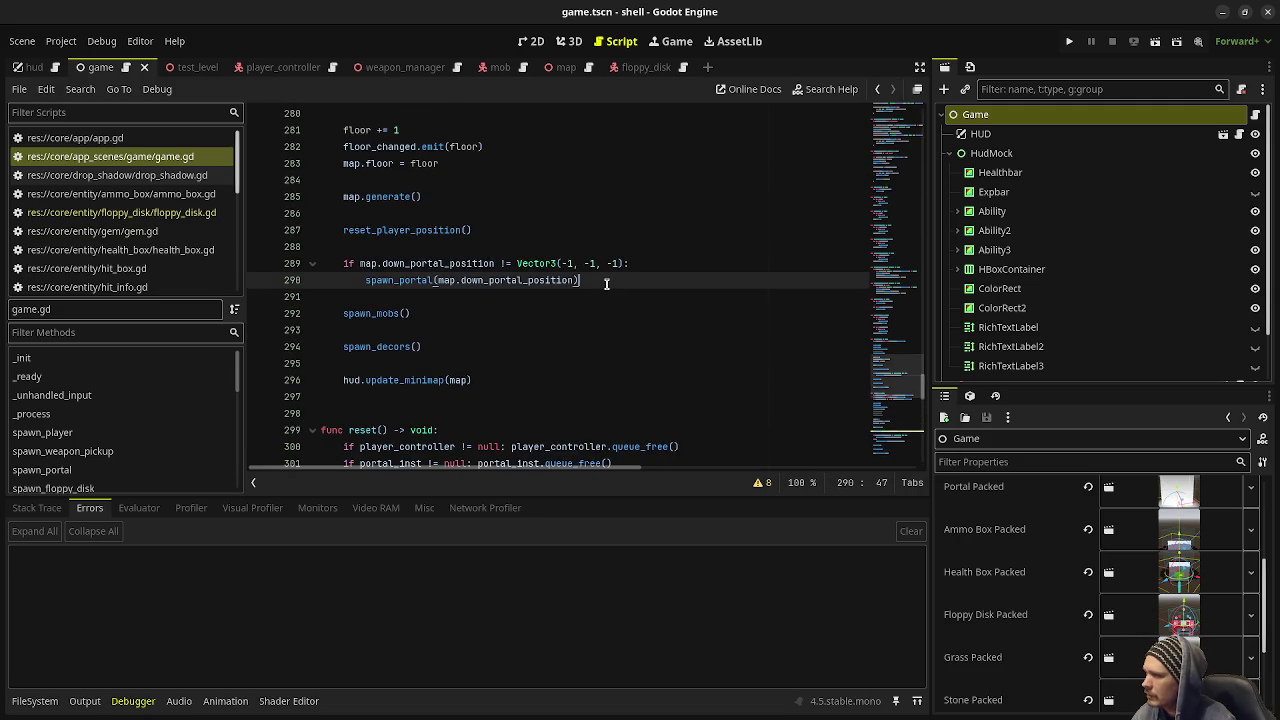
{"action": "key", "text": "Return"}
{"action": "key", "text": "BackSpace"}
{"action": "type", "text": "else"}
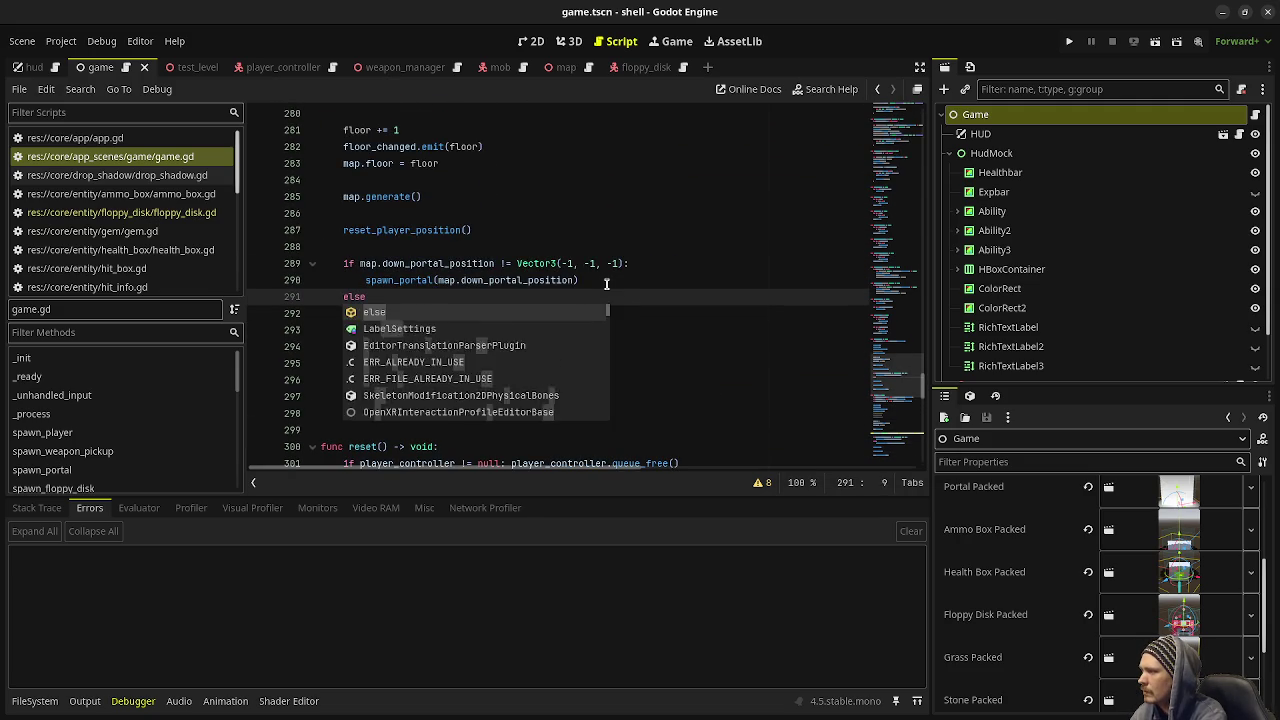
{"action": "type", "text": ":"}
{"action": "key", "text": "Return"}
{"action": "type", "text": "spawn_flo"}
{"action": "key", "text": "Return"}
{"action": "type", "text": "(map."}
{"action": "key", "text": "BackSpace"}
{"action": "key", "text": "BackSpace"}
{"action": "key", "text": "BackSpace"}
{"action": "type", "text": "map.down_"}
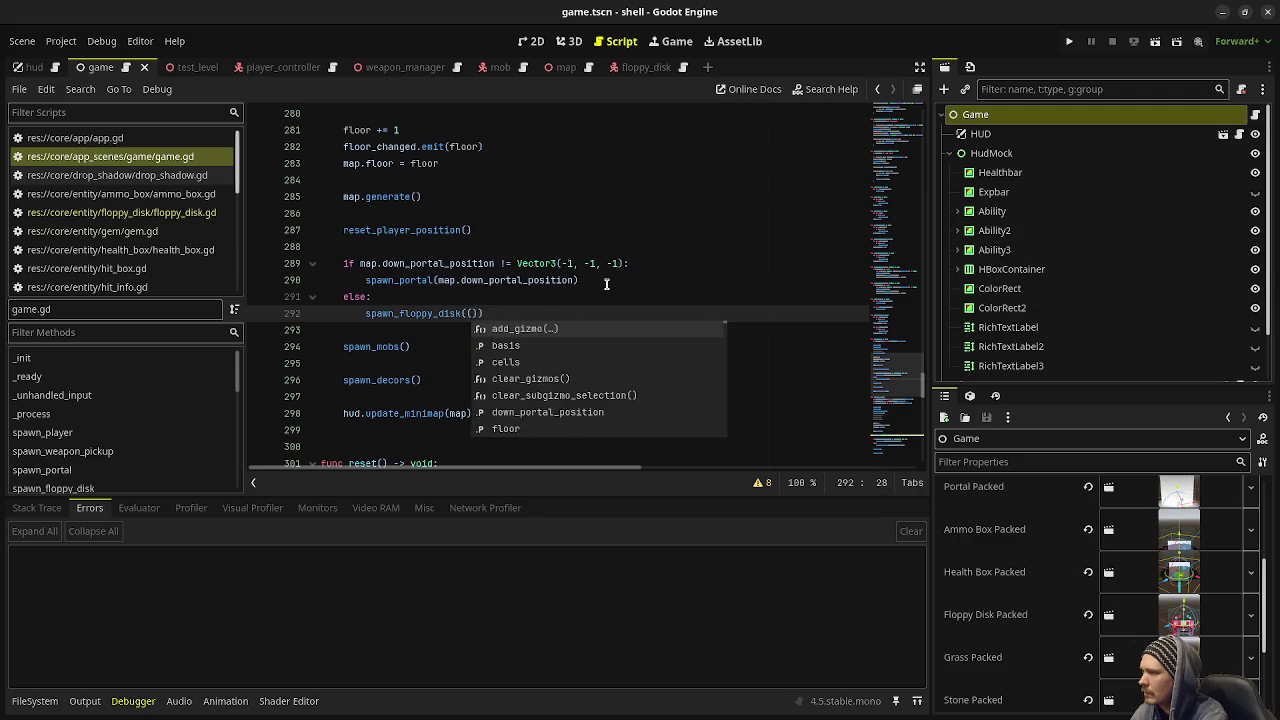
{"action": "type", "text": "po"}
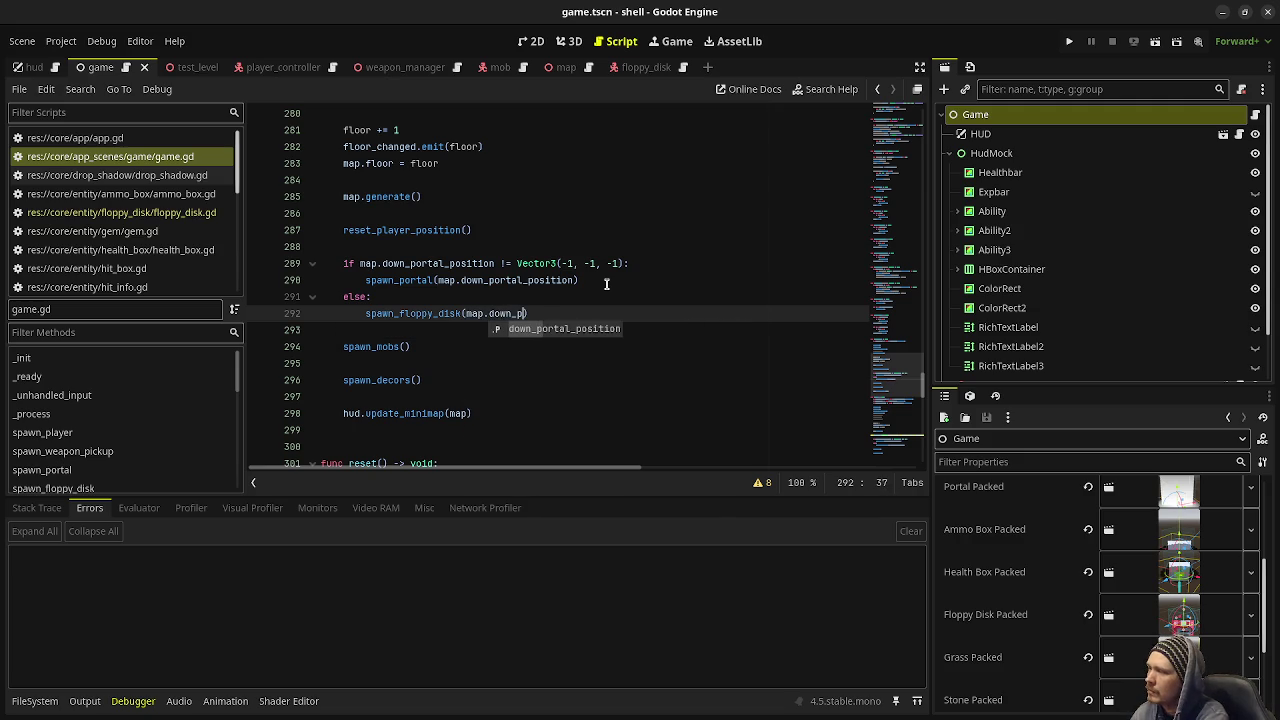
{"action": "key", "text": "Return"}
{"action": "key", "text": "ctrl+s"}
{"action": "scroll", "coordinate": [606, 284], "scroll_direction": "up", "scroll_amount": 10}
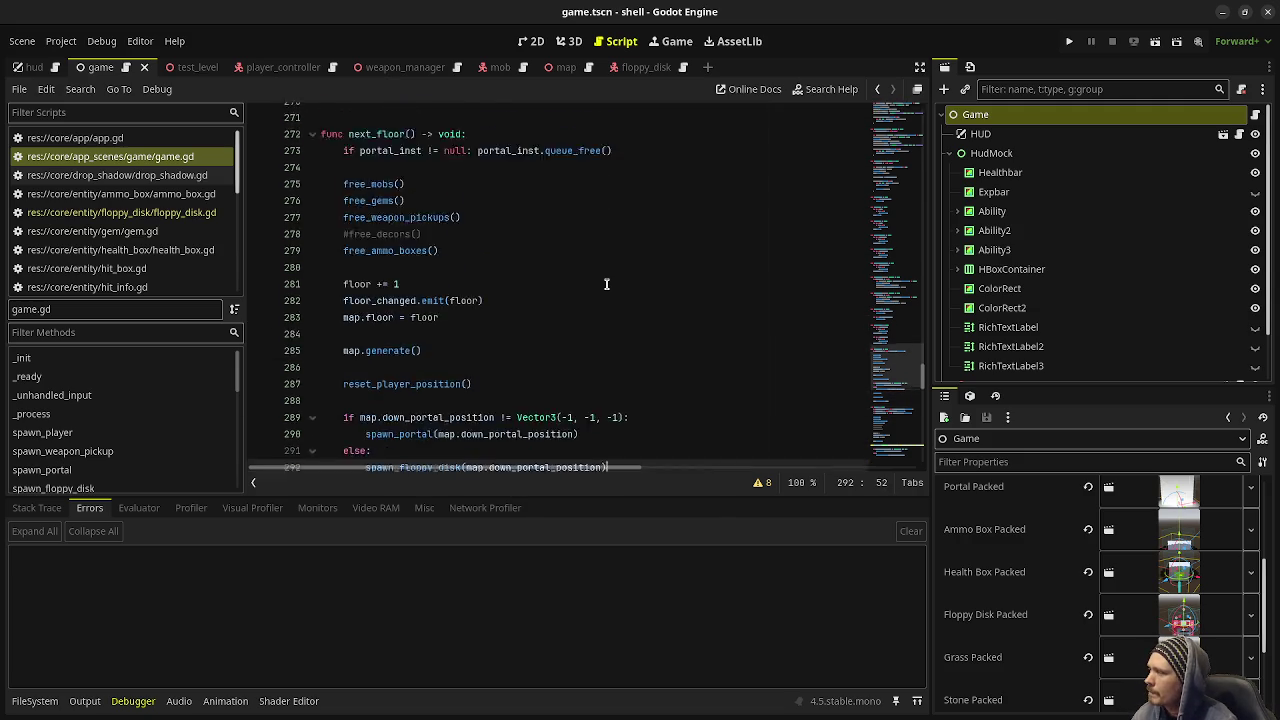
Step: Review game.gd, highlighting every use of floppy_disk_inst
{"action": "scroll", "coordinate": [560, 320], "scroll_direction": "up", "scroll_amount": 4}
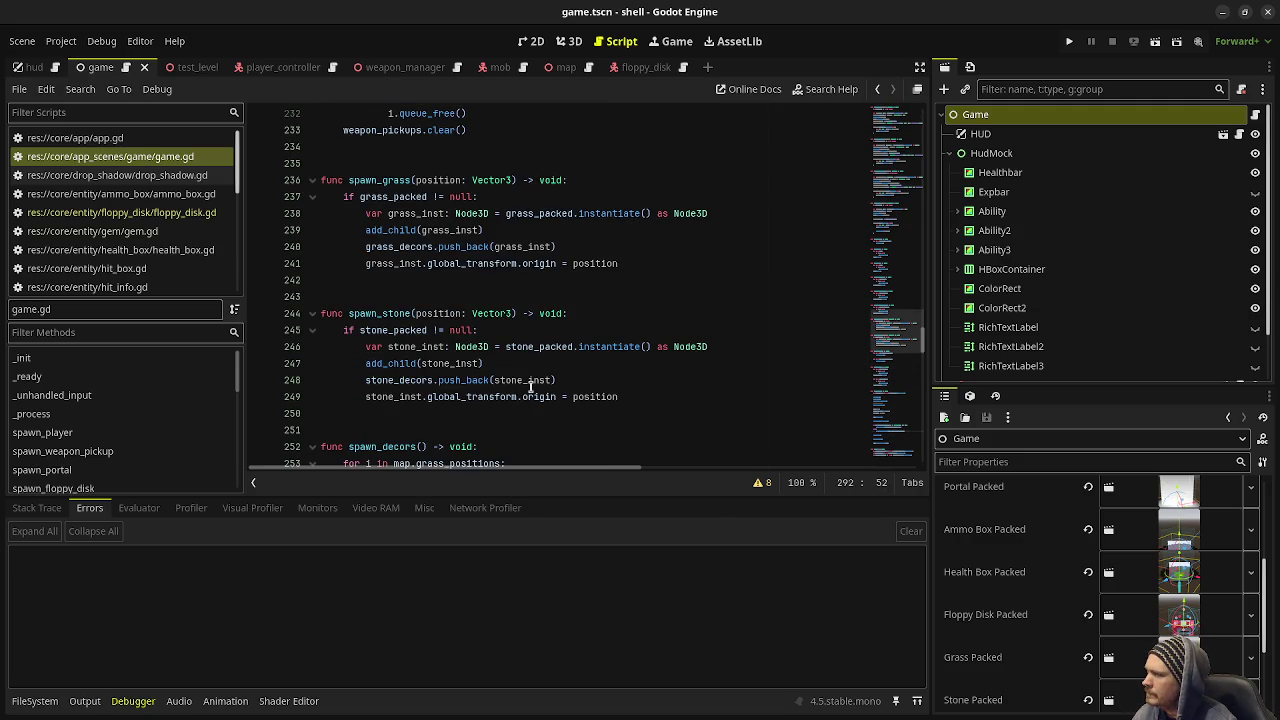
{"action": "scroll", "coordinate": [516, 381], "scroll_direction": "up", "scroll_amount": 15}
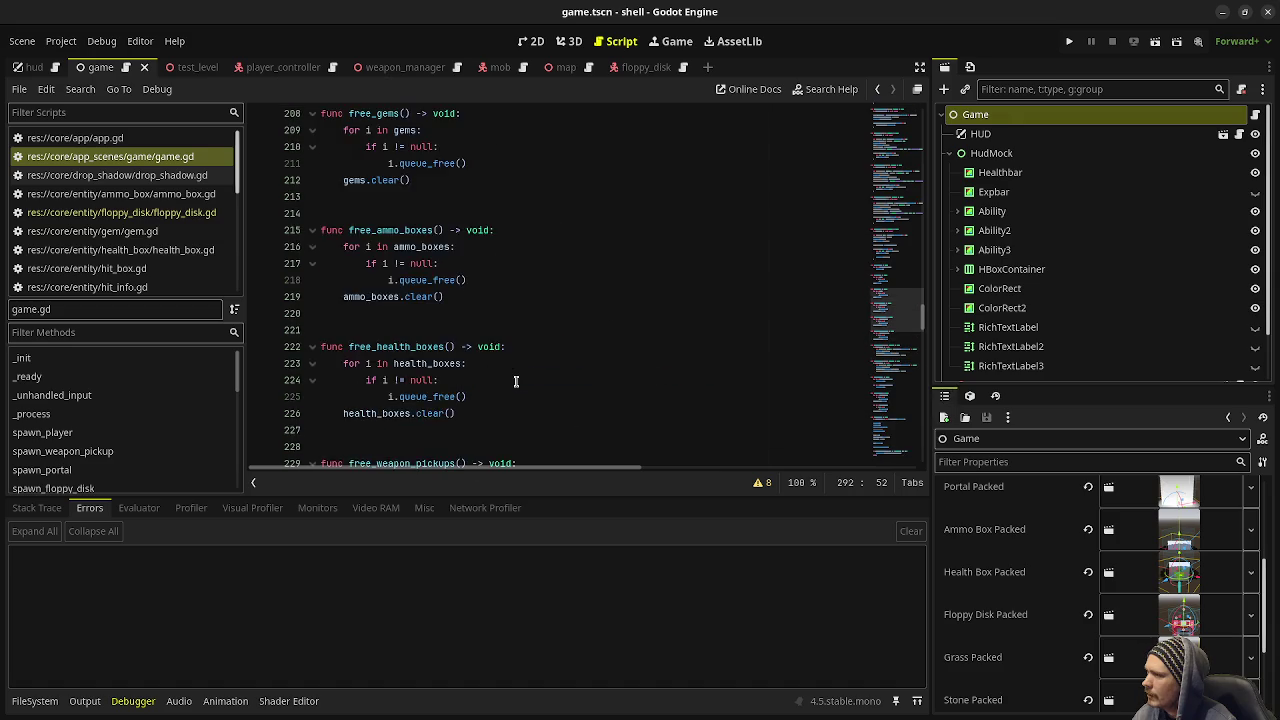
{"action": "scroll", "coordinate": [516, 381], "scroll_direction": "up", "scroll_amount": 7}
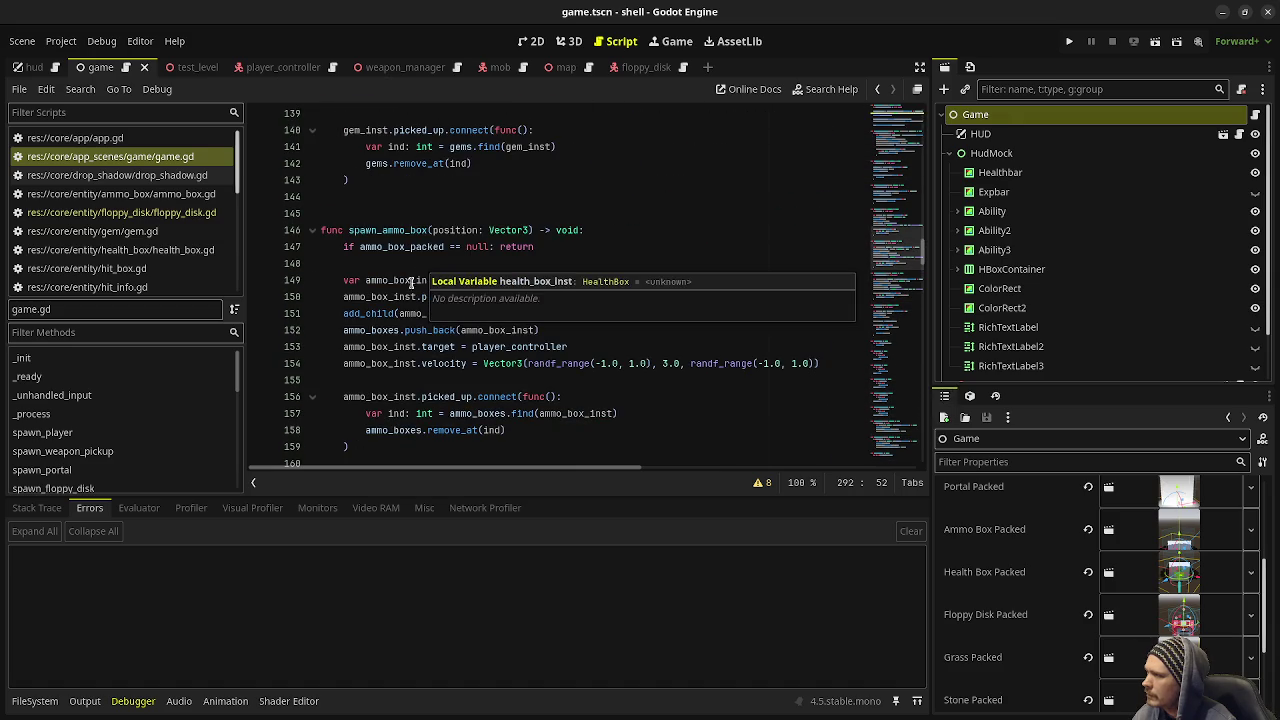
{"action": "scroll", "coordinate": [418, 265], "scroll_direction": "up", "scroll_amount": 13}
{"action": "scroll", "coordinate": [418, 196], "scroll_direction": "up", "scroll_amount": 3}
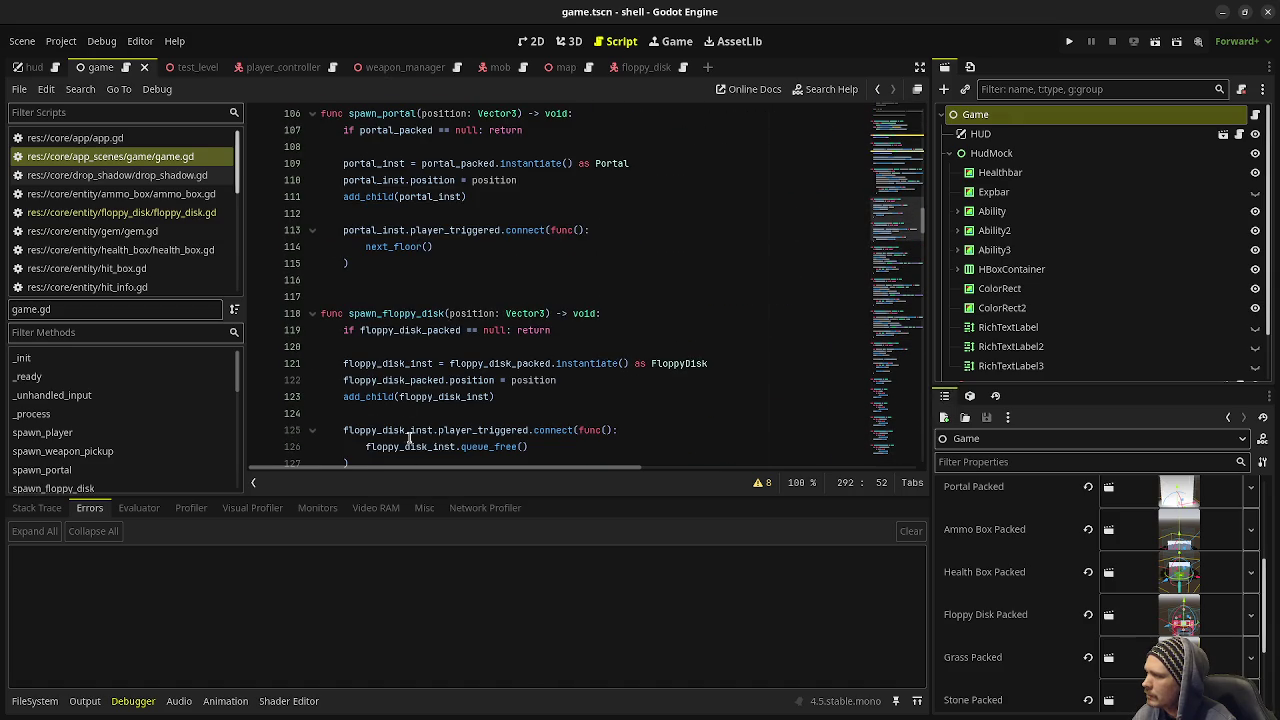
{"action": "scroll", "coordinate": [407, 410], "scroll_direction": "down", "scroll_amount": 2}
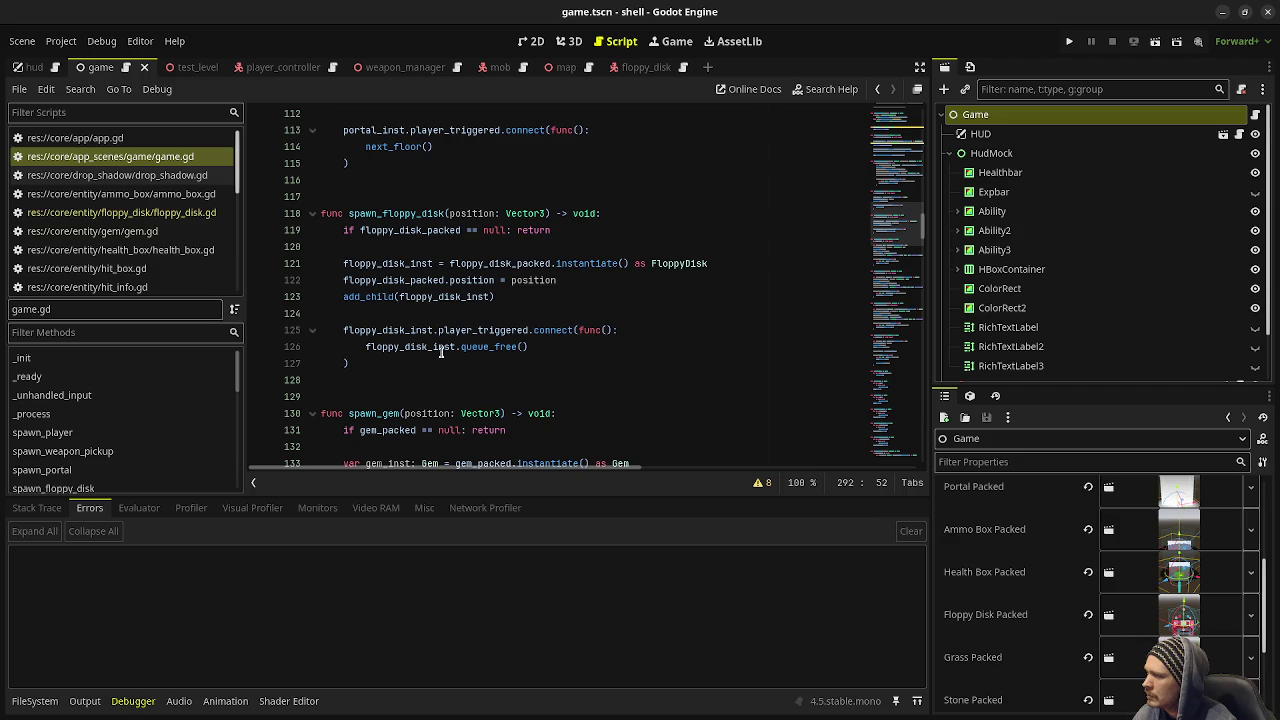
{"action": "scroll", "coordinate": [581, 368], "scroll_direction": "down", "scroll_amount": 4}
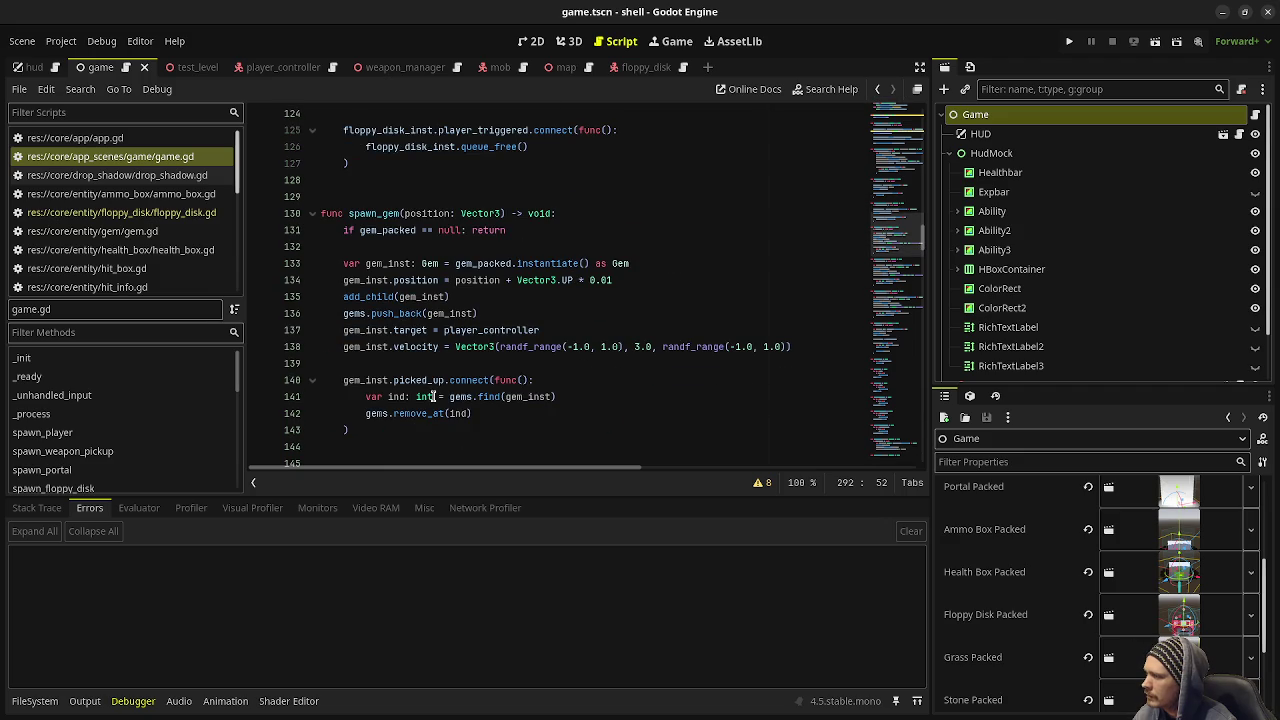
{"action": "scroll", "coordinate": [508, 371], "scroll_direction": "up", "scroll_amount": 6}
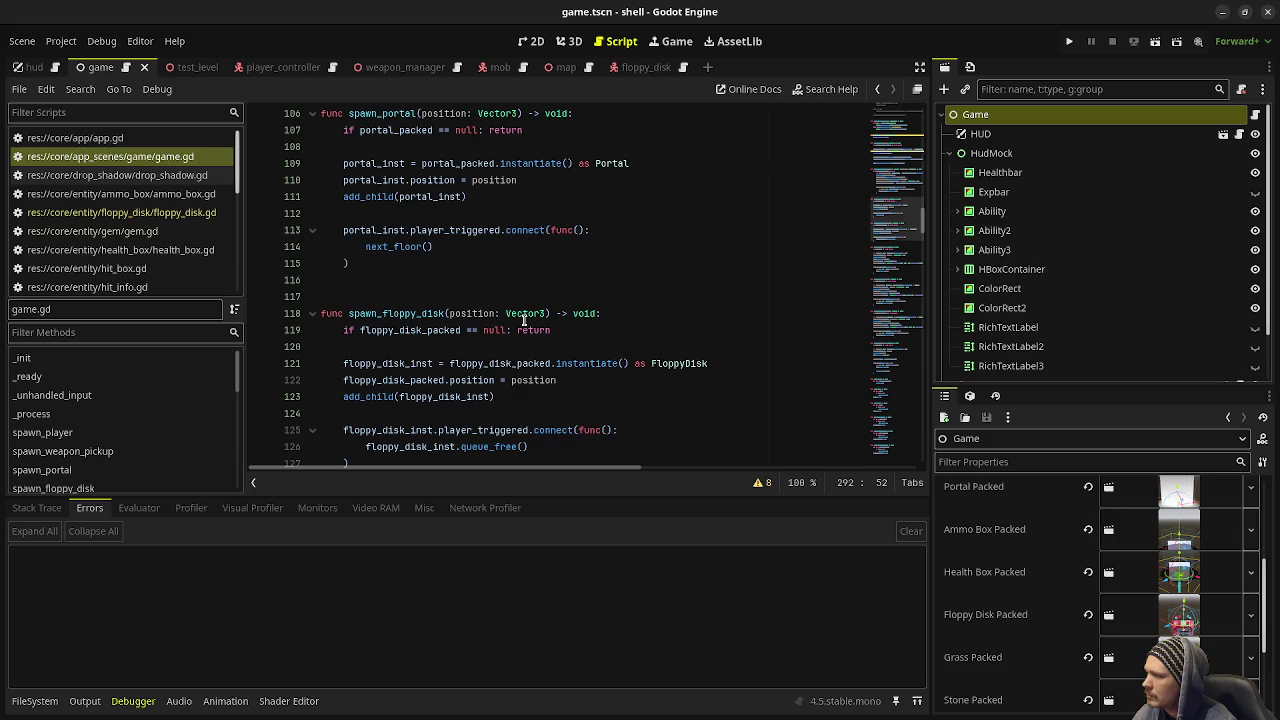
{"action": "scroll", "coordinate": [524, 318], "scroll_direction": "down", "scroll_amount": 3}
{"action": "double_click", "coordinate": [432, 296]}
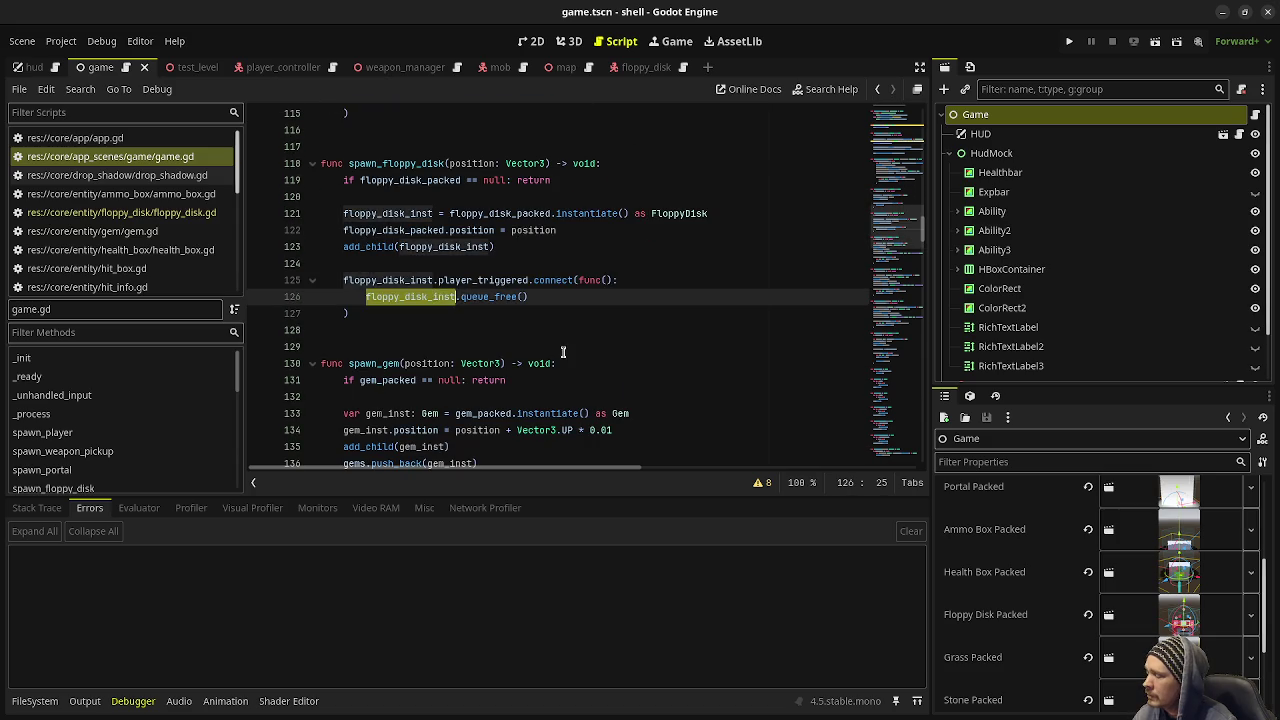
{"action": "scroll", "coordinate": [500, 340], "scroll_direction": "down", "scroll_amount": 15}
{"action": "scroll", "coordinate": [500, 365], "scroll_direction": "down", "scroll_amount": 20}
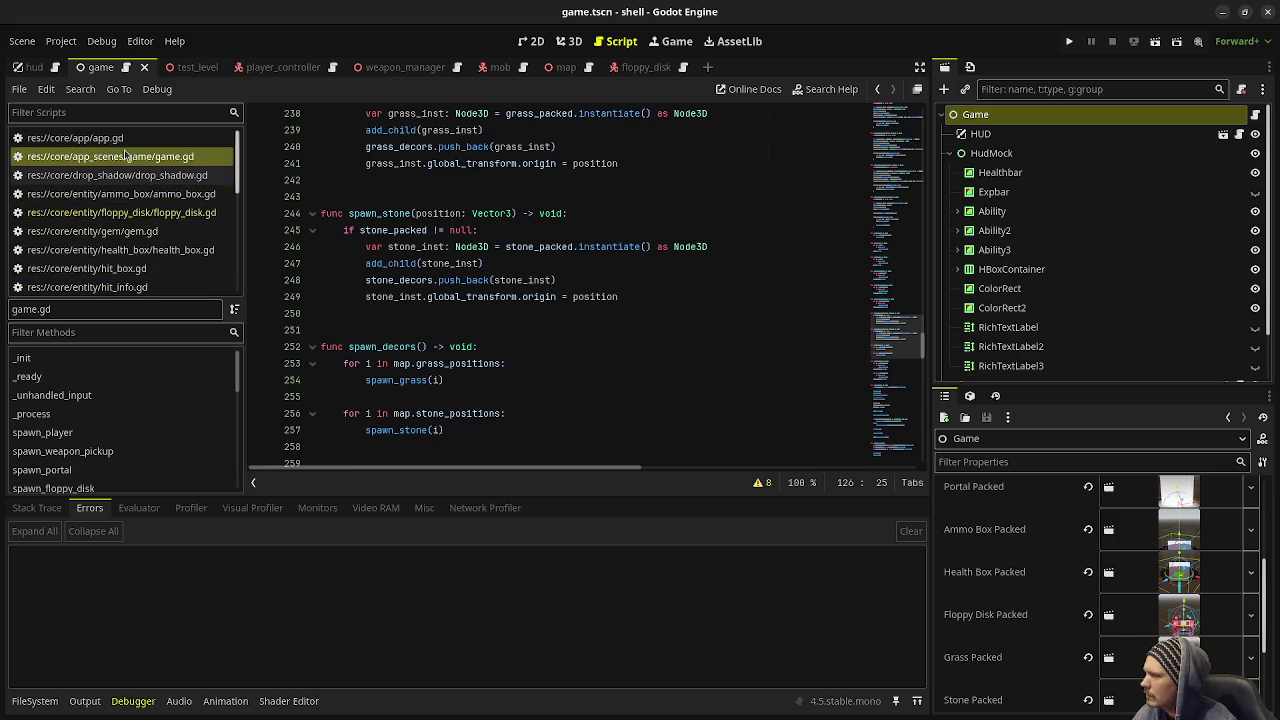
{"action": "scroll", "coordinate": [152, 244], "scroll_direction": "down", "scroll_amount": 3}
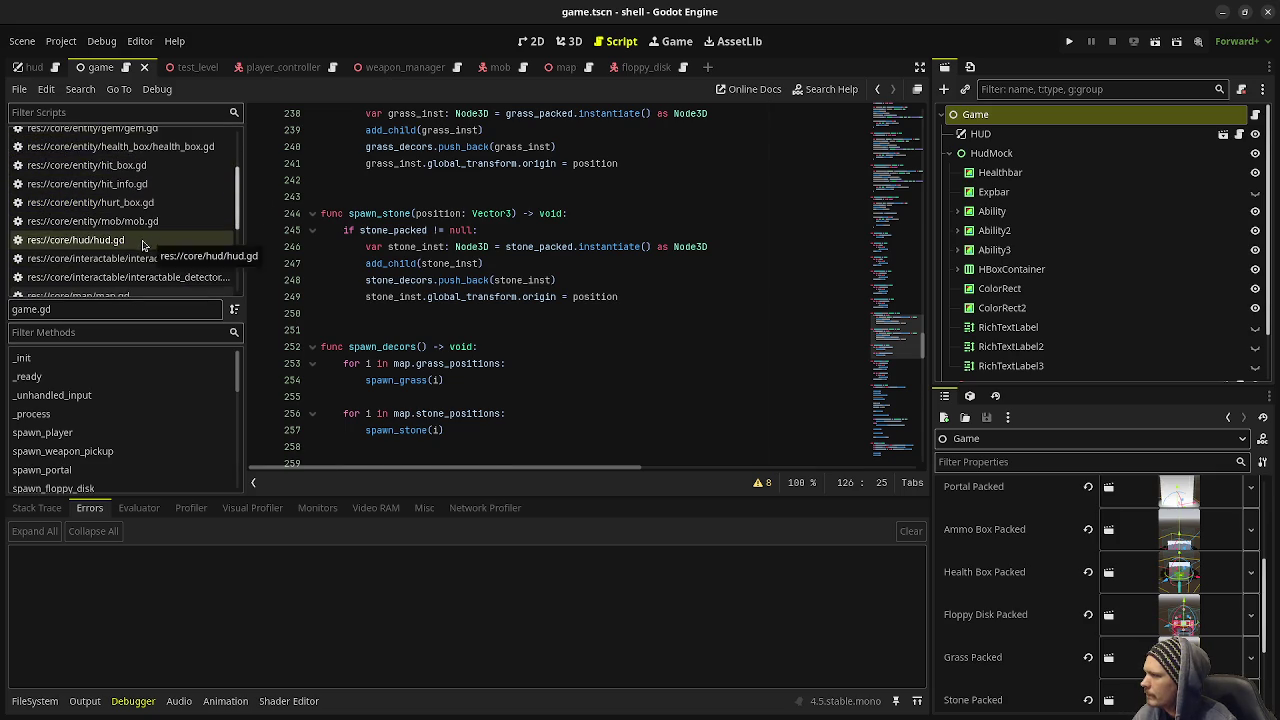
Step: In hud.gd, hide the side docks and add an empty line after the blue portal pixel line
{"action": "left_click", "coordinate": [152, 244]}
{"action": "key", "text": "Up"}
{"action": "key", "text": "Up"}
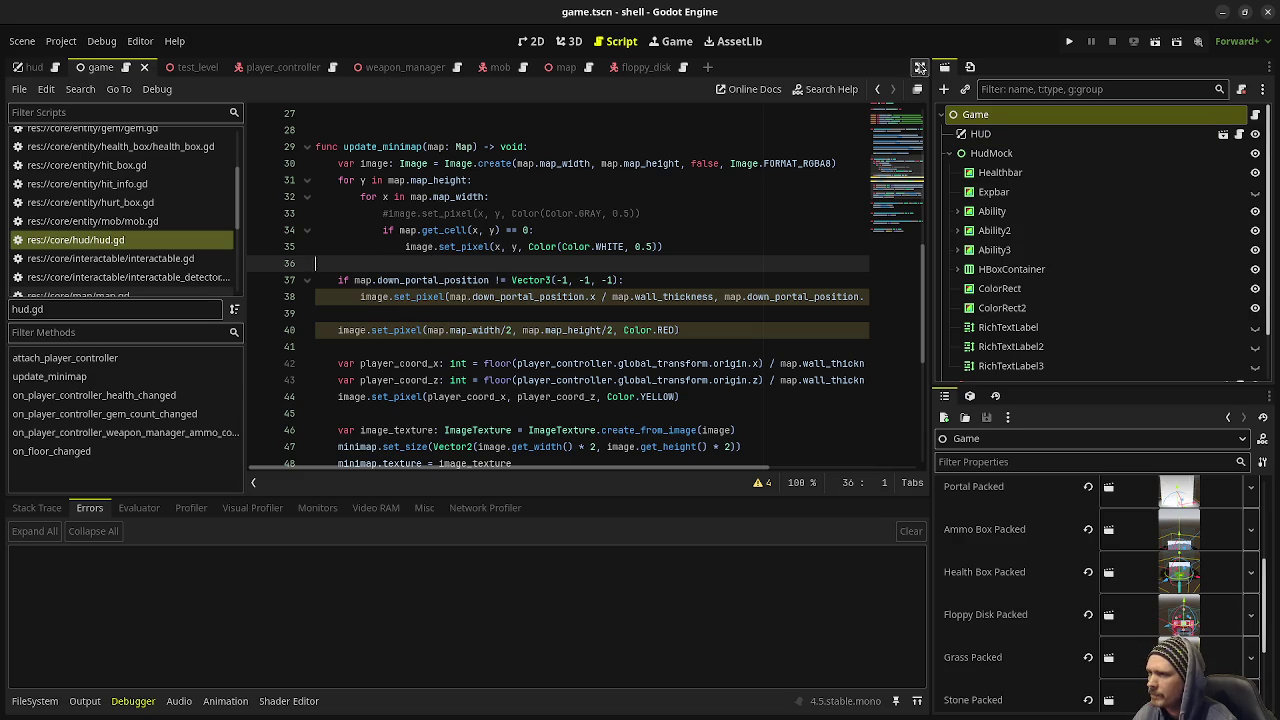
{"action": "left_click", "coordinate": [920, 67]}
{"action": "left_click", "coordinate": [1064, 296]}
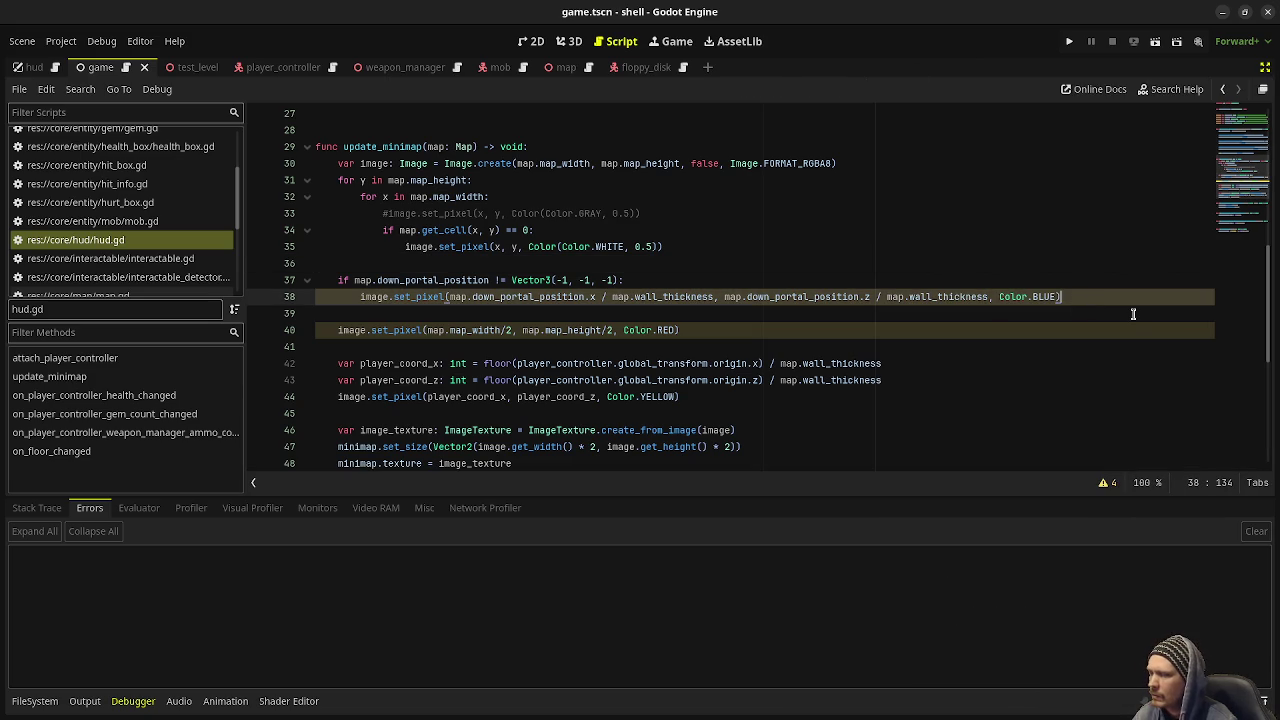
{"action": "key", "text": "Return"}
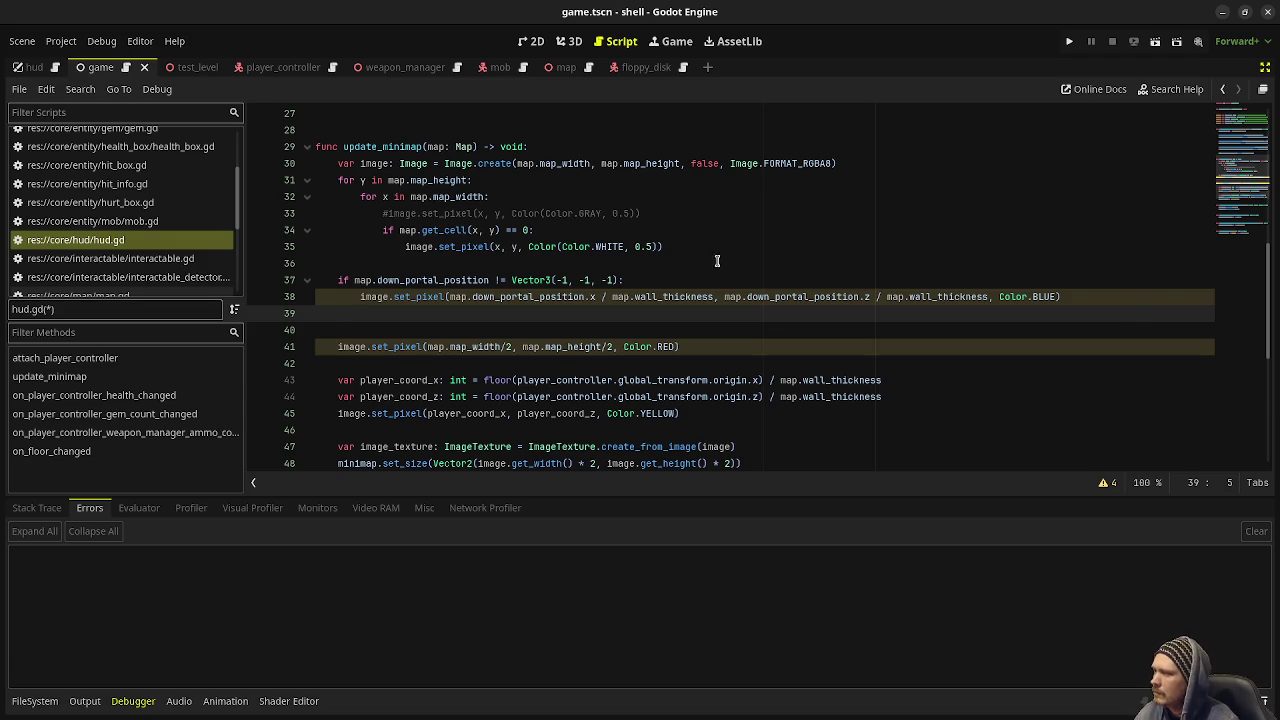
{"action": "scroll", "coordinate": [165, 170], "scroll_direction": "up", "scroll_amount": 3}
Step: Return to game.gd and scroll to the spawn_stone and spawn_decors functions
{"action": "left_click", "coordinate": [164, 160]}
{"action": "scroll", "coordinate": [170, 215], "scroll_direction": "down", "scroll_amount": 5}
{"action": "scroll", "coordinate": [170, 222], "scroll_direction": "down", "scroll_amount": 3}
{"action": "scroll", "coordinate": [165, 230], "scroll_direction": "up", "scroll_amount": 10}
{"action": "scroll", "coordinate": [163, 232], "scroll_direction": "down", "scroll_amount": 3}
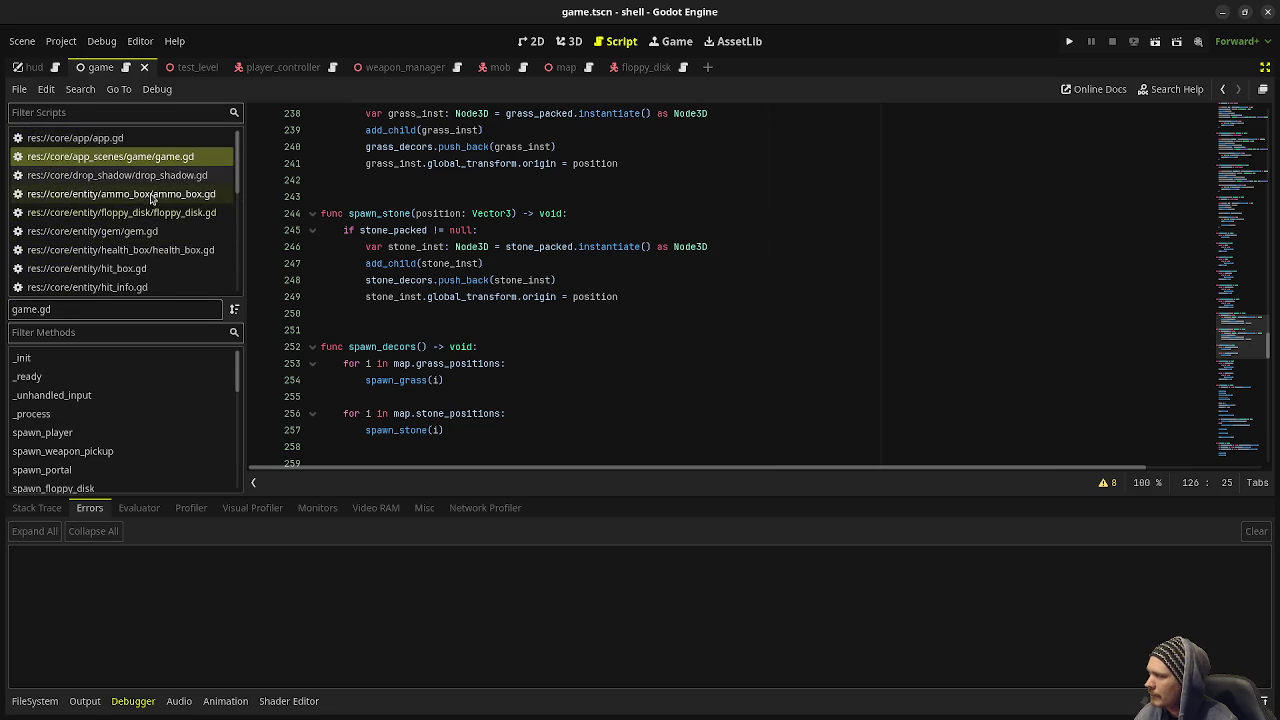
{"action": "scroll", "coordinate": [151, 228], "scroll_direction": "down", "scroll_amount": 5}
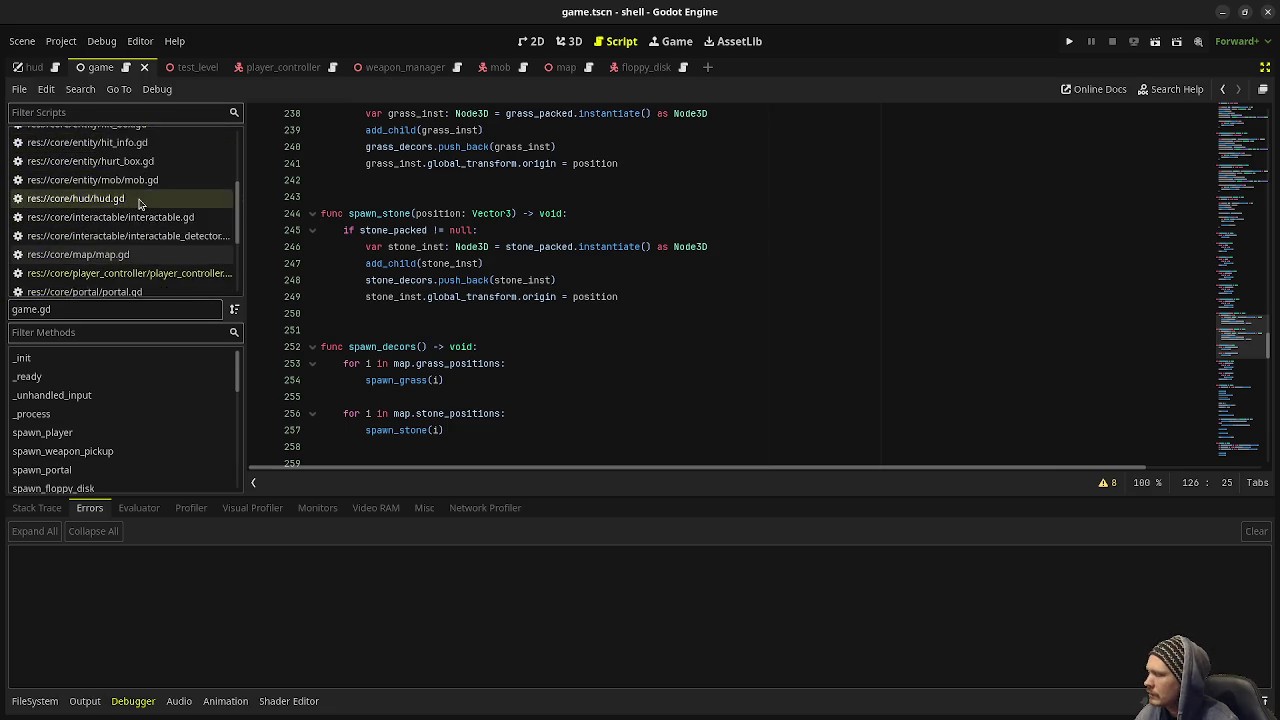
Step: Look up the floppy_position variable in map.gd, then glance at player_controller.gd
{"action": "left_click", "coordinate": [135, 178]}
{"action": "left_click", "coordinate": [638, 298]}
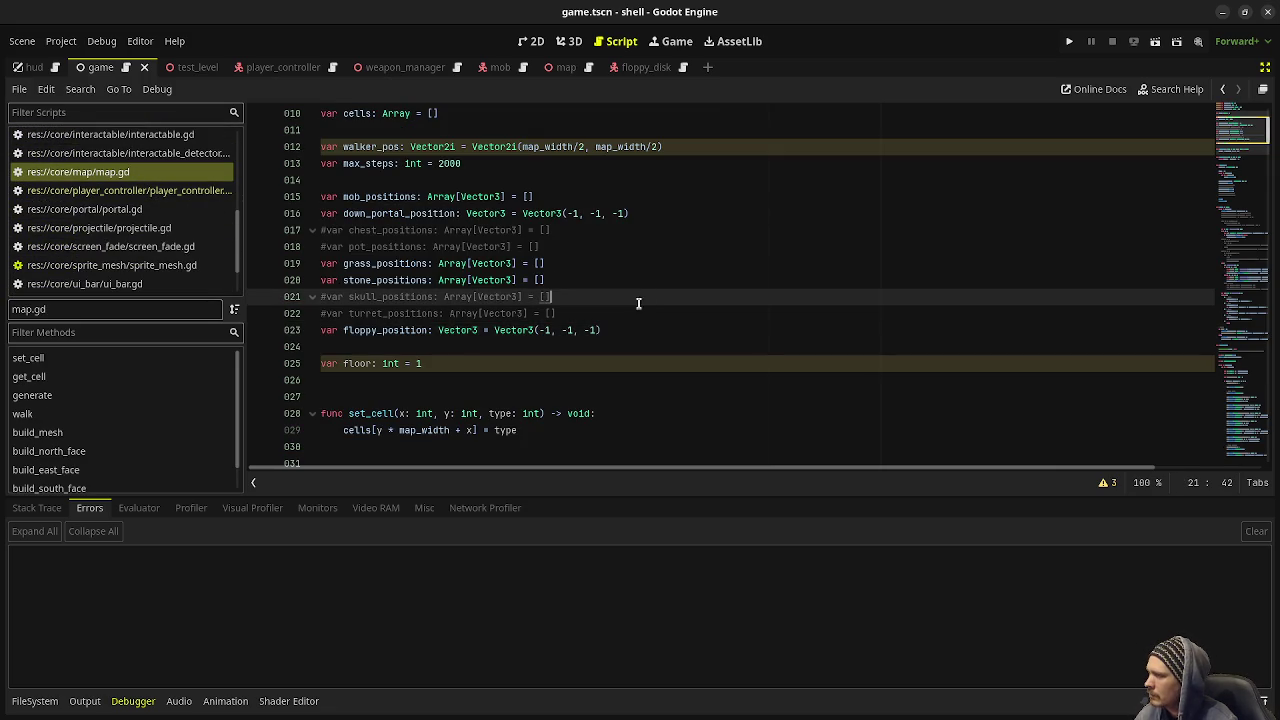
{"action": "double_click", "coordinate": [415, 329]}
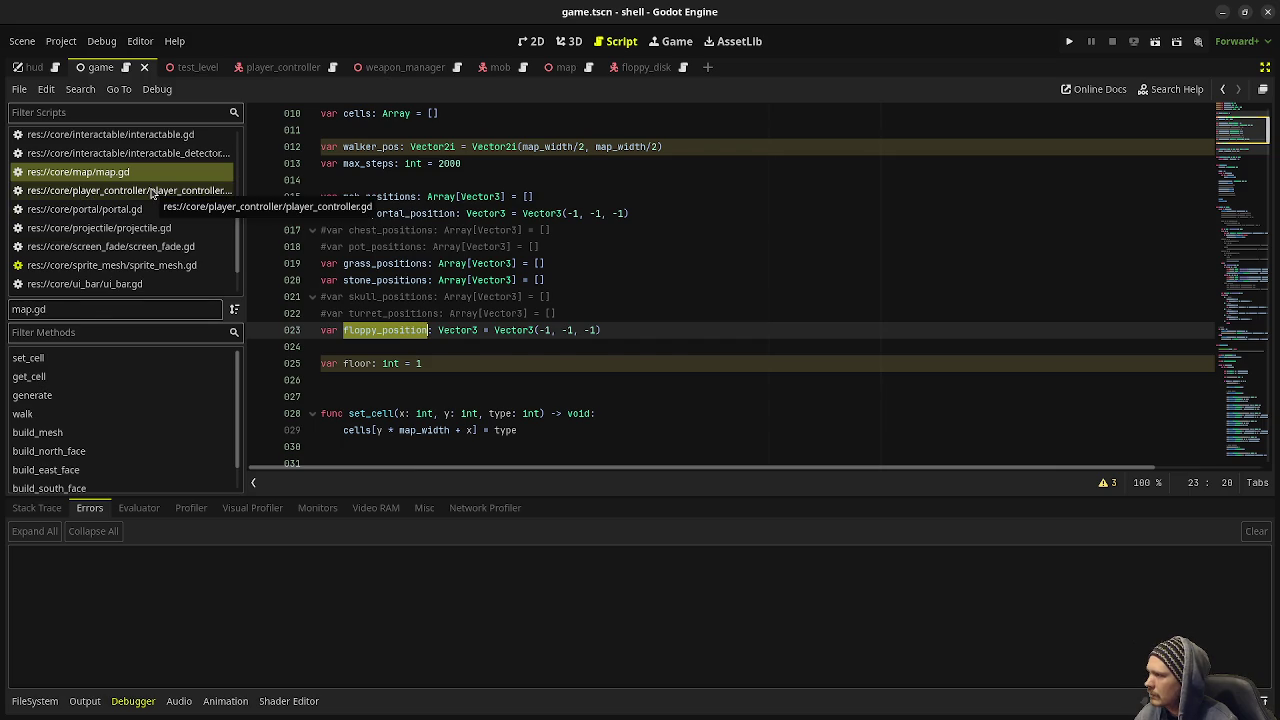
{"action": "left_click", "coordinate": [152, 192]}
{"action": "scroll", "coordinate": [160, 170], "scroll_direction": "up", "scroll_amount": 5}
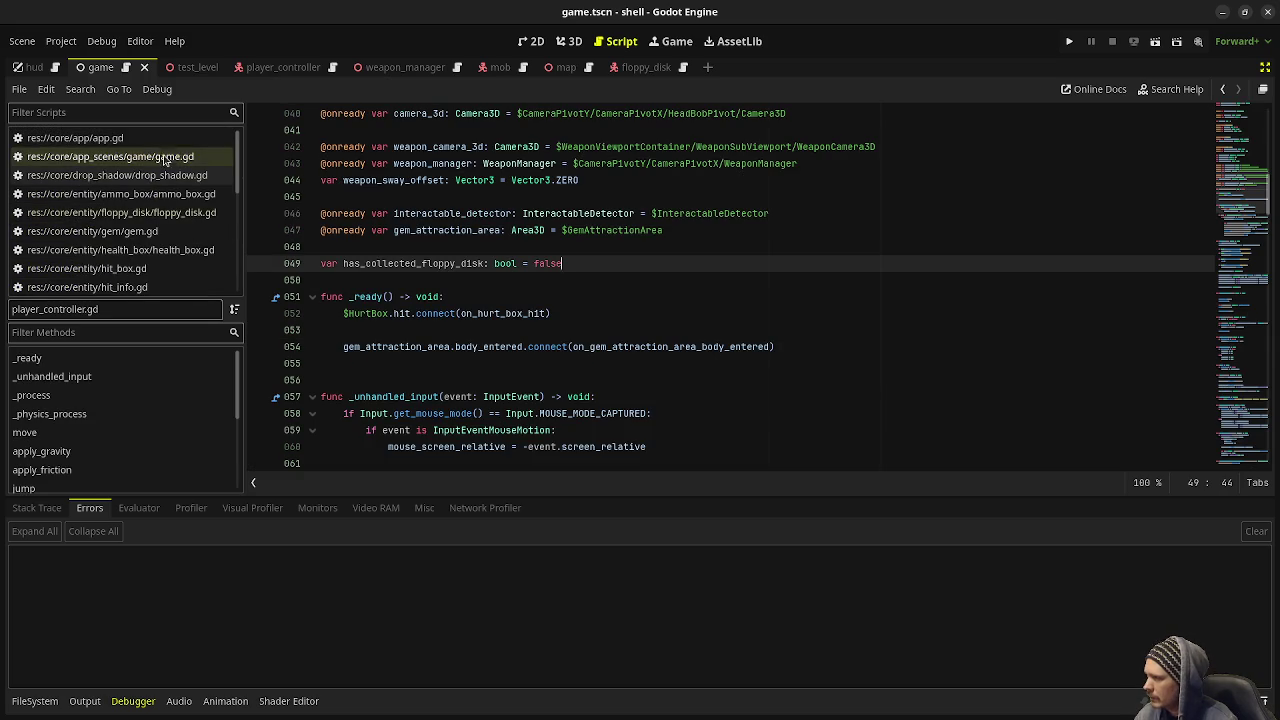
Step: In game.gd, replace the else: with 'if map.floppy_position != Vector3(-1, -1, -1):'
{"action": "left_click", "coordinate": [163, 157]}
{"action": "scroll", "coordinate": [560, 280], "scroll_direction": "down", "scroll_amount": 15}
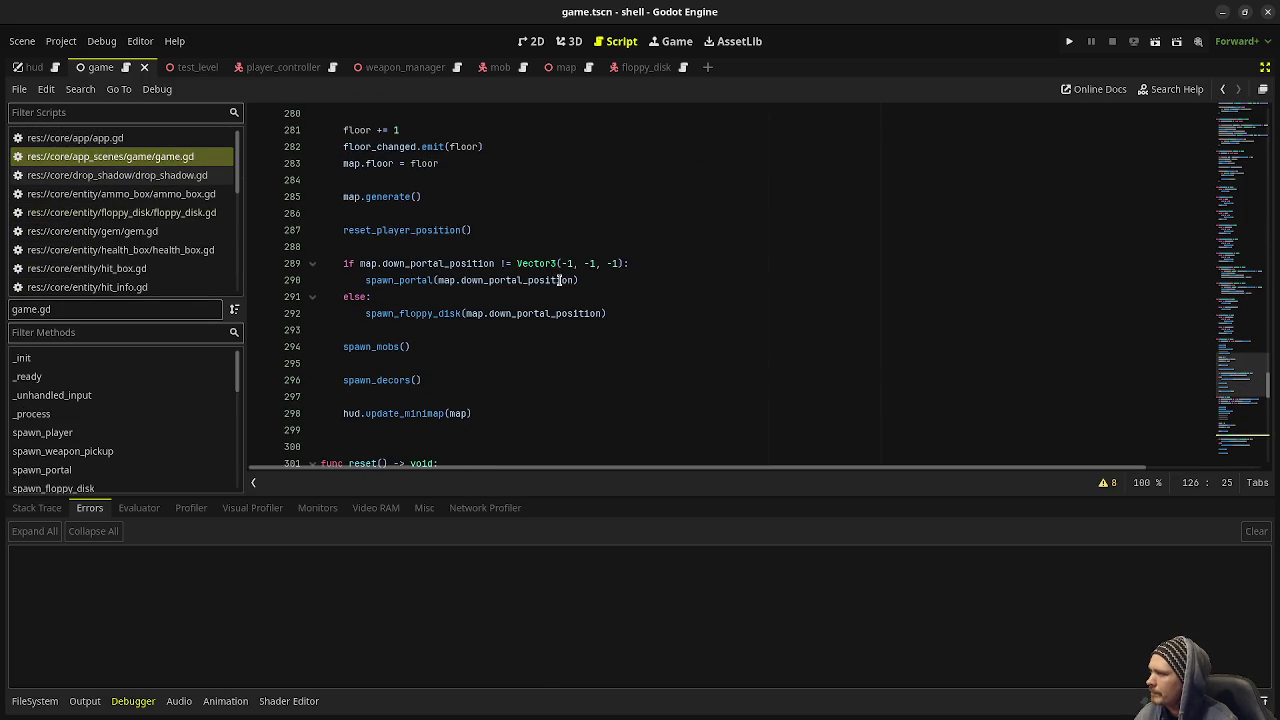
{"action": "left_click_drag", "start_coordinate": [392, 297], "coordinate": [344, 296]}
{"action": "key", "text": "BackSpace"}
{"action": "key", "text": "Return"}
{"action": "type", "text": "if flop"}
{"action": "key", "text": "BackSpace"}
{"action": "key", "text": "BackSpace"}
{"action": "key", "text": "BackSpace"}
{"action": "type", "text": "map.floppy_"}
{"action": "key", "text": "Return"}
{"action": "type", "text": "!"}
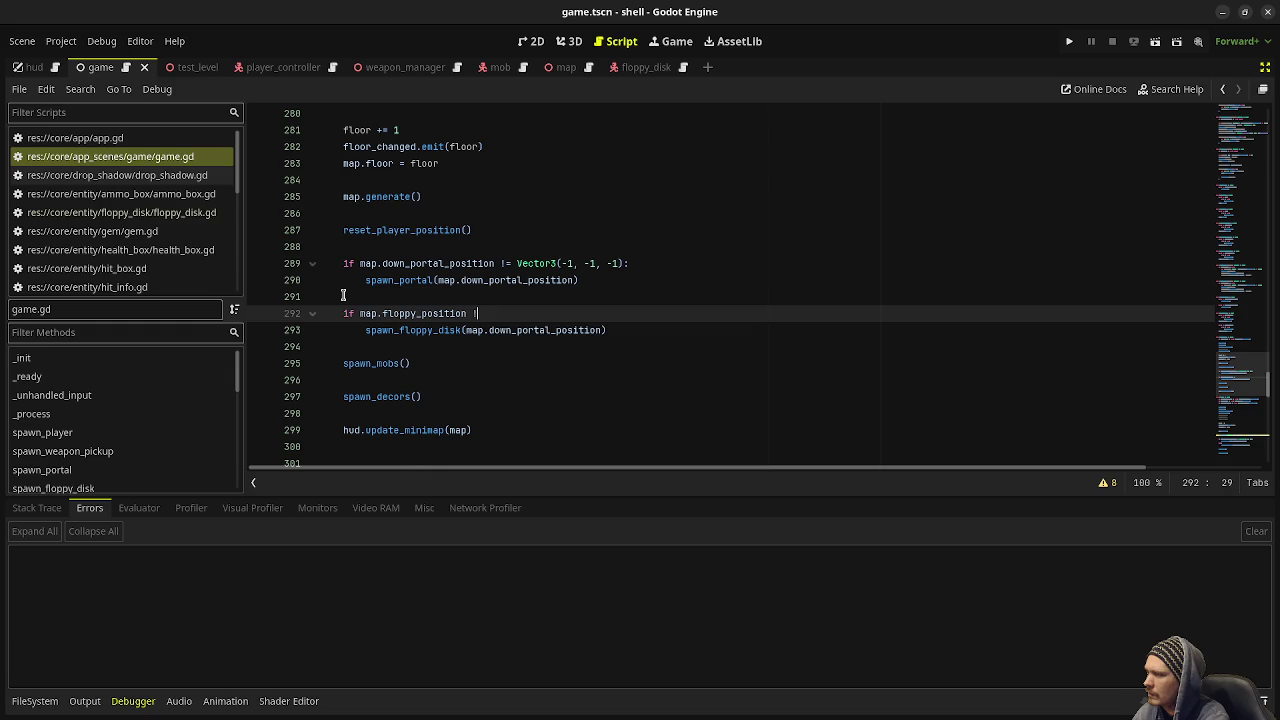
{"action": "type", "text": "= Vector3(-1, -1, -1):"}
{"action": "key", "text": "Return"}
{"action": "key", "text": "ctrl+z"}
Step: Put the same floppy check in place of reset's else branch, add a blank line before it, and save
{"action": "mouse_move", "coordinate": [629, 330]}
{"action": "left_mouse_down"}
{"action": "mouse_move", "coordinate": [360, 330]}
{"action": "mouse_move", "coordinate": [345, 313]}
{"action": "left_mouse_up"}
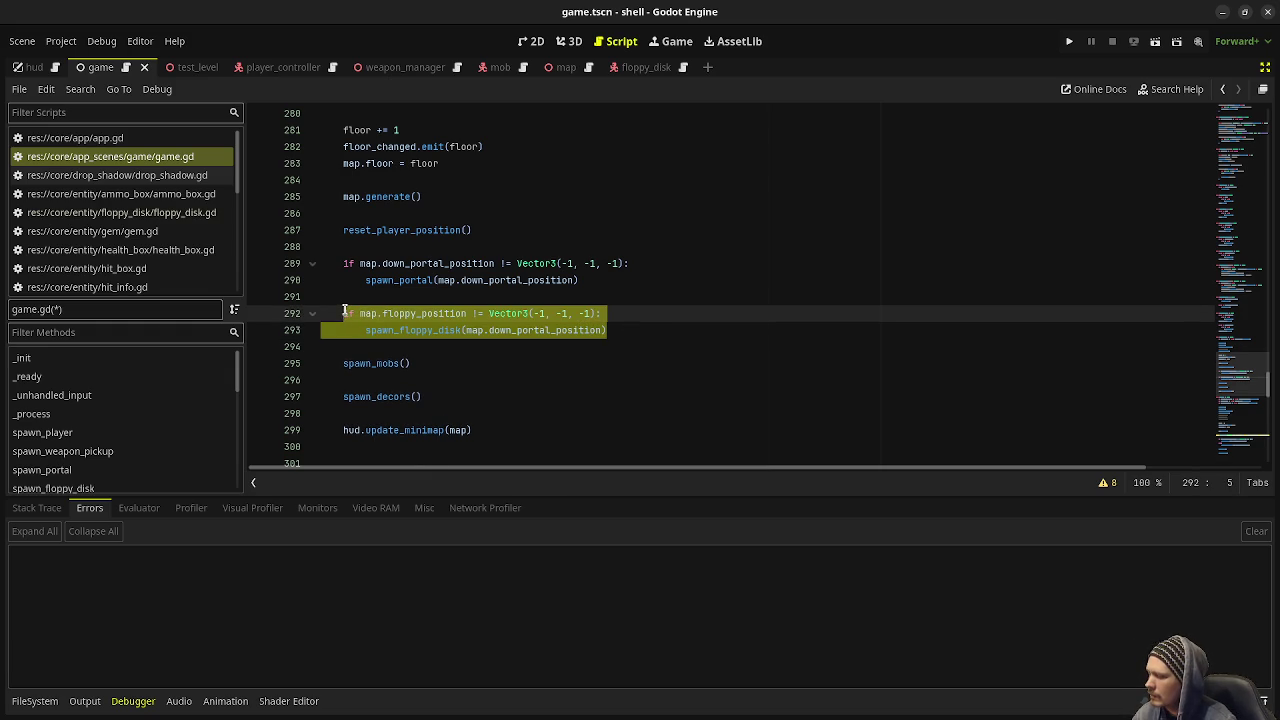
{"action": "scroll", "coordinate": [400, 340], "scroll_direction": "down", "scroll_amount": 10}
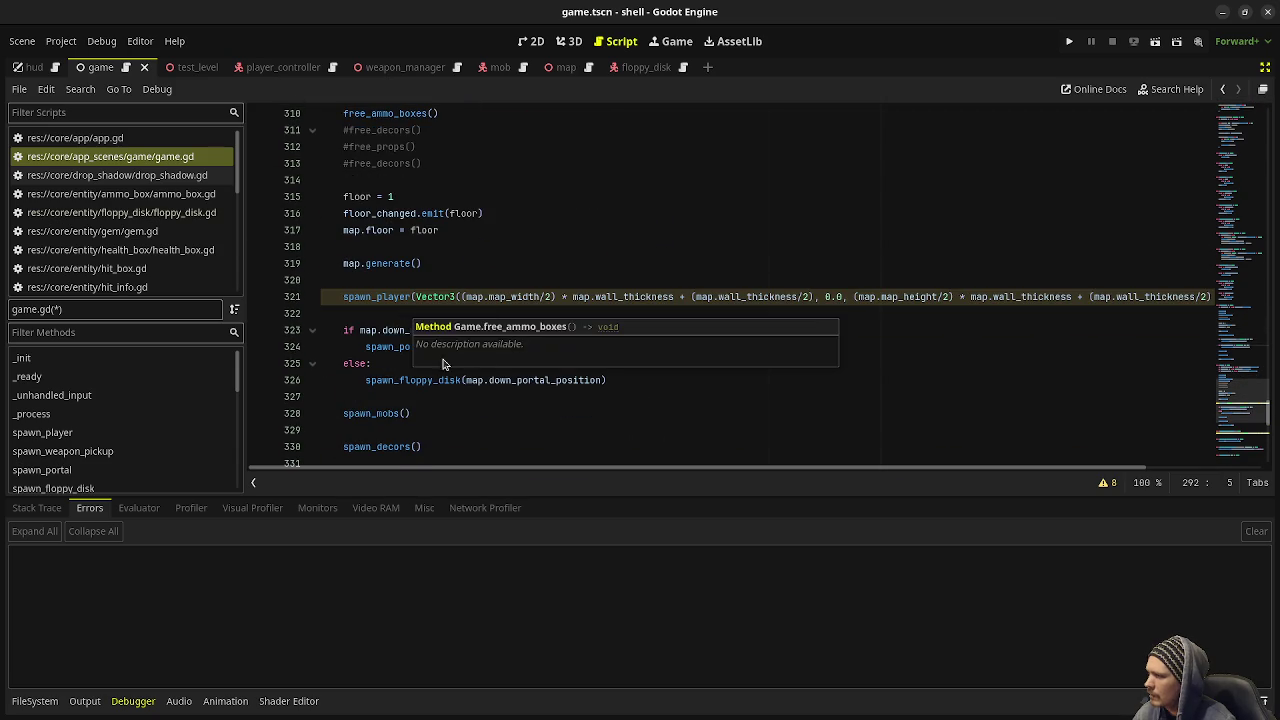
{"action": "left_click_drag", "start_coordinate": [626, 380], "coordinate": [337, 360]}
{"action": "type", "text": "if map.floppy_position != Vector3(-1, -1, -1): \t\tspawn_floppy_disk(map.down_portal_position)"}
{"action": "key", "text": "ctrl+s"}
{"action": "left_click", "coordinate": [600, 347]}
{"action": "key", "text": "Return"}
{"action": "key", "text": "ctrl+s"}
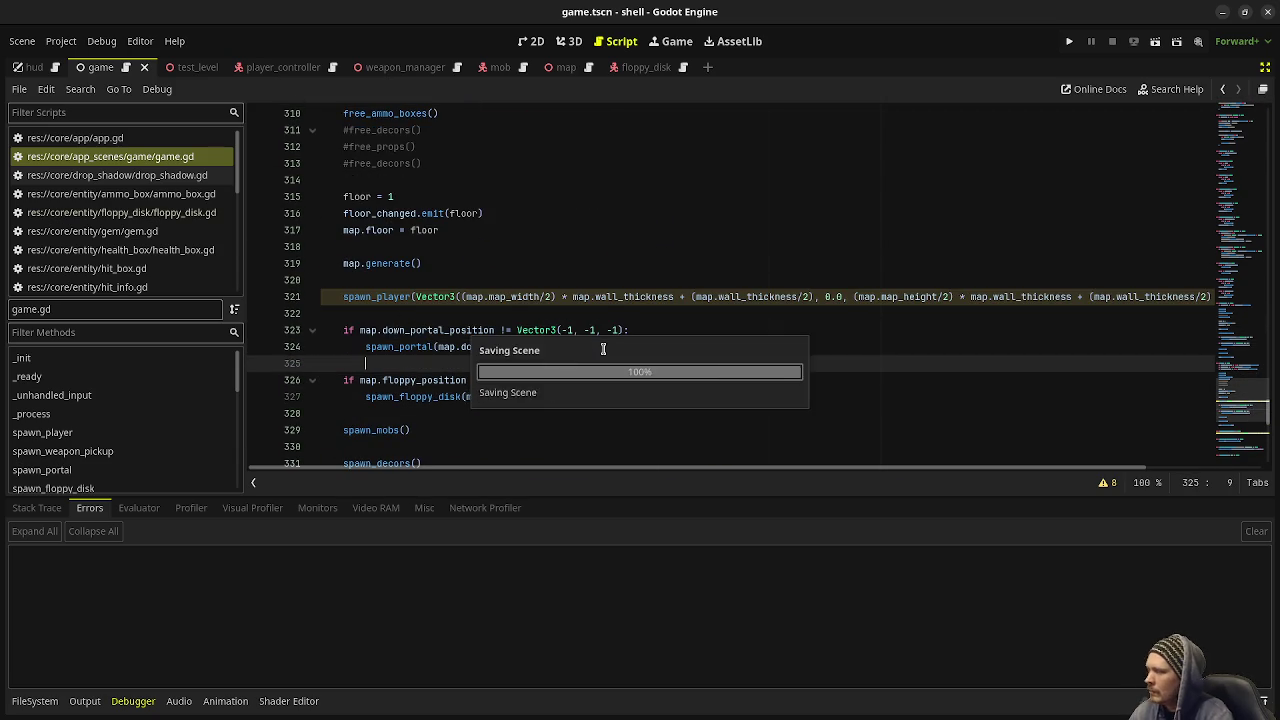
Step: Make the spawn_floppy_disk call pass map.floppy_position instead of down_portal_position, and save
{"action": "scroll", "coordinate": [560, 313], "scroll_direction": "down", "scroll_amount": 2}
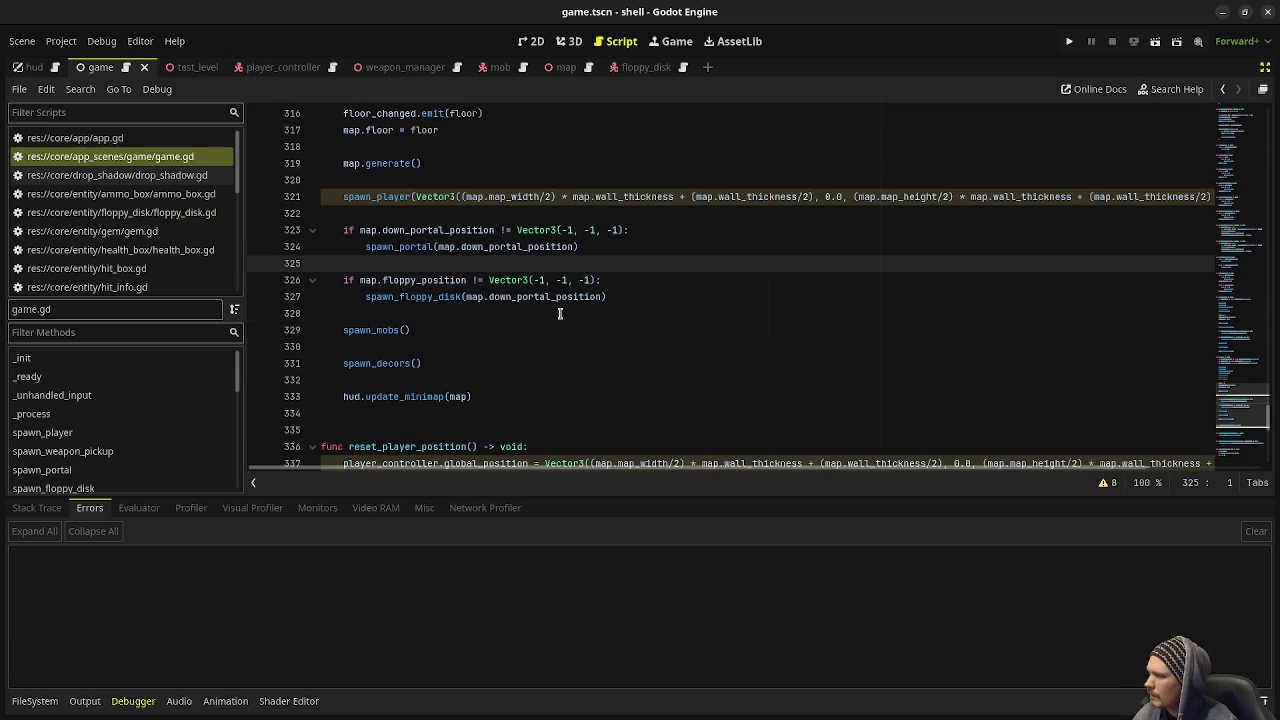
{"action": "left_click", "coordinate": [523, 296]}
{"action": "double_click", "coordinate": [436, 281]}
{"action": "key", "text": "ctrl+c"}
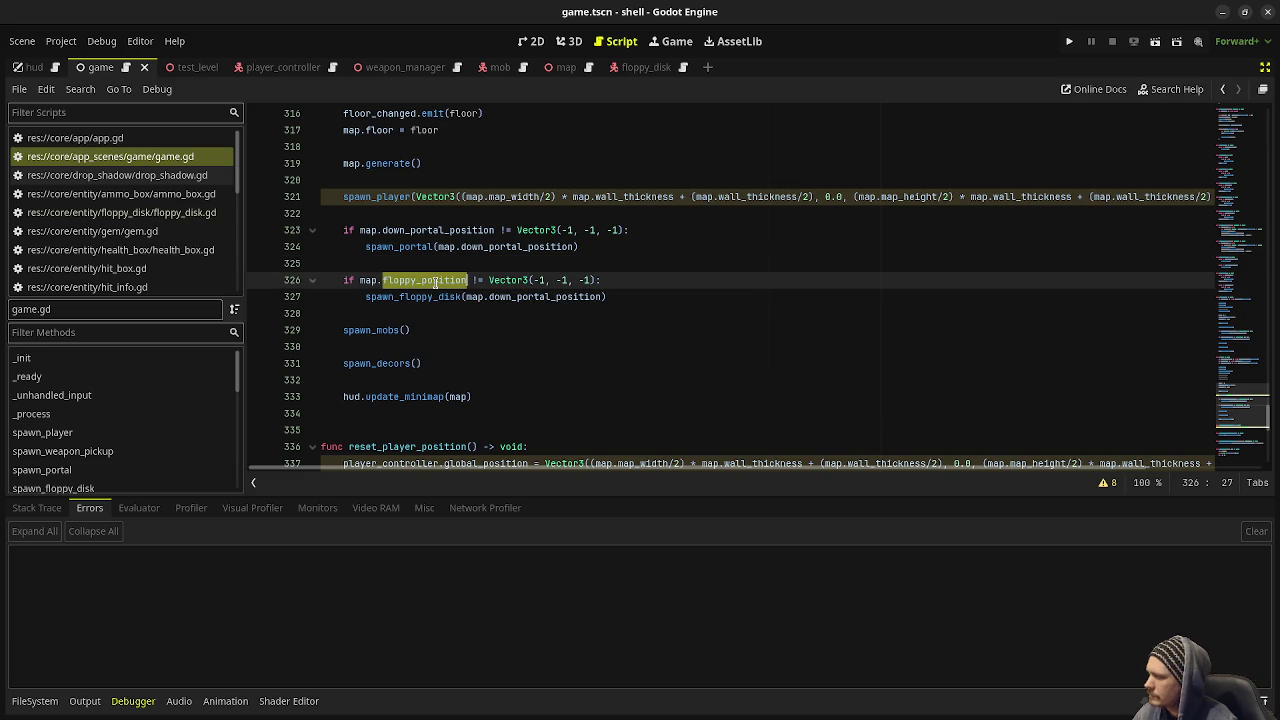
{"action": "left_click", "coordinate": [540, 297]}
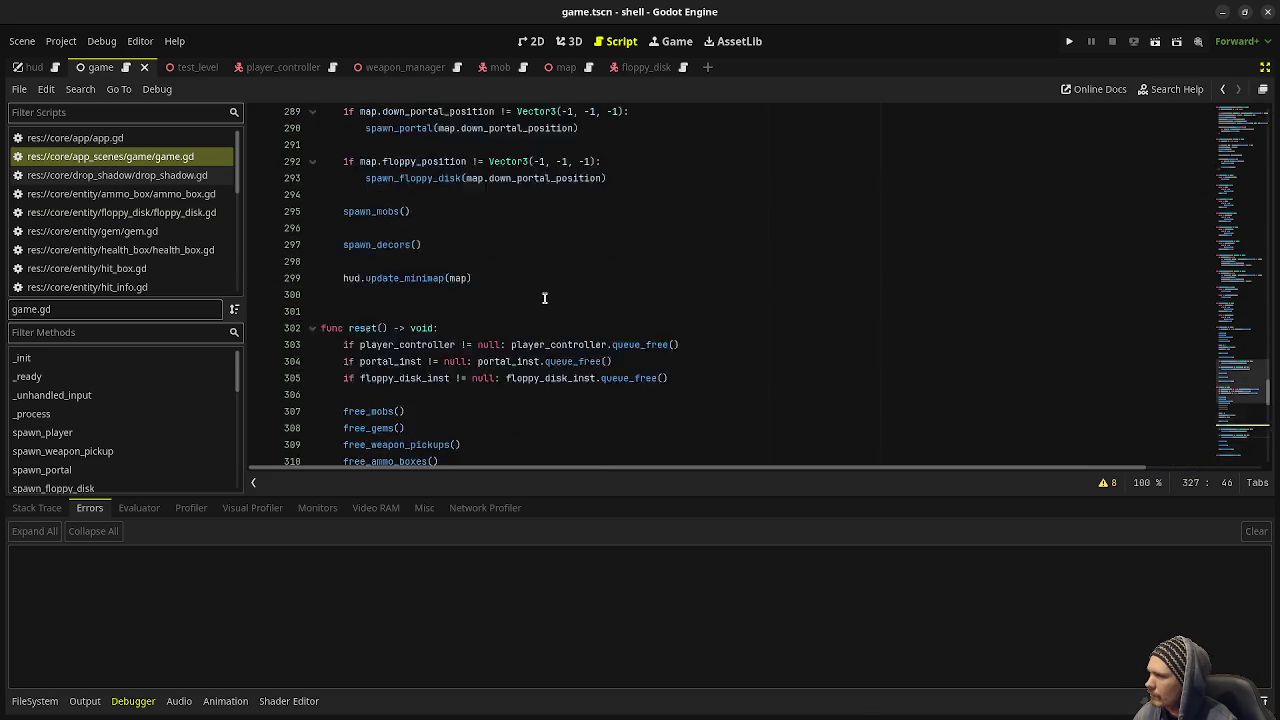
{"action": "scroll", "coordinate": [544, 297], "scroll_direction": "up", "scroll_amount": 15}
{"action": "double_click", "coordinate": [520, 380]}
{"action": "key", "text": "ctrl+v"}
{"action": "key", "text": "ctrl+s"}
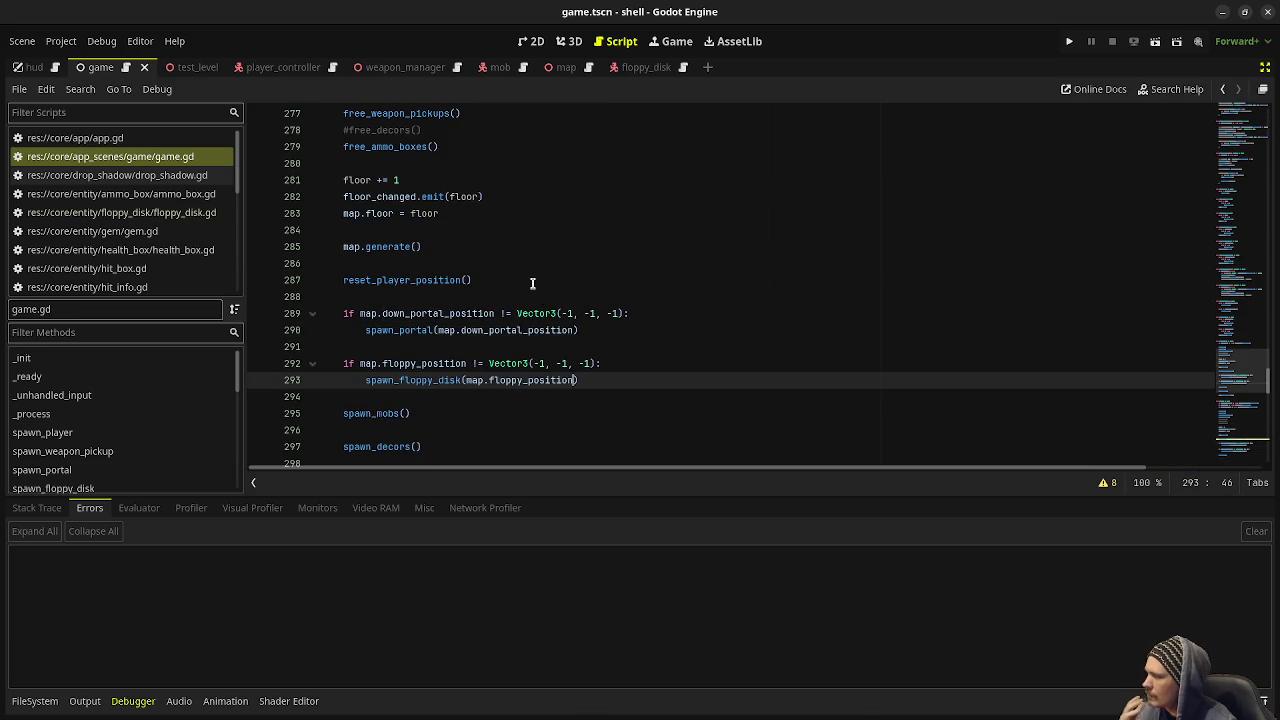
{"action": "scroll", "coordinate": [532, 285], "scroll_direction": "down", "scroll_amount": 2}
{"action": "scroll", "coordinate": [532, 285], "scroll_direction": "down", "scroll_amount": 10}
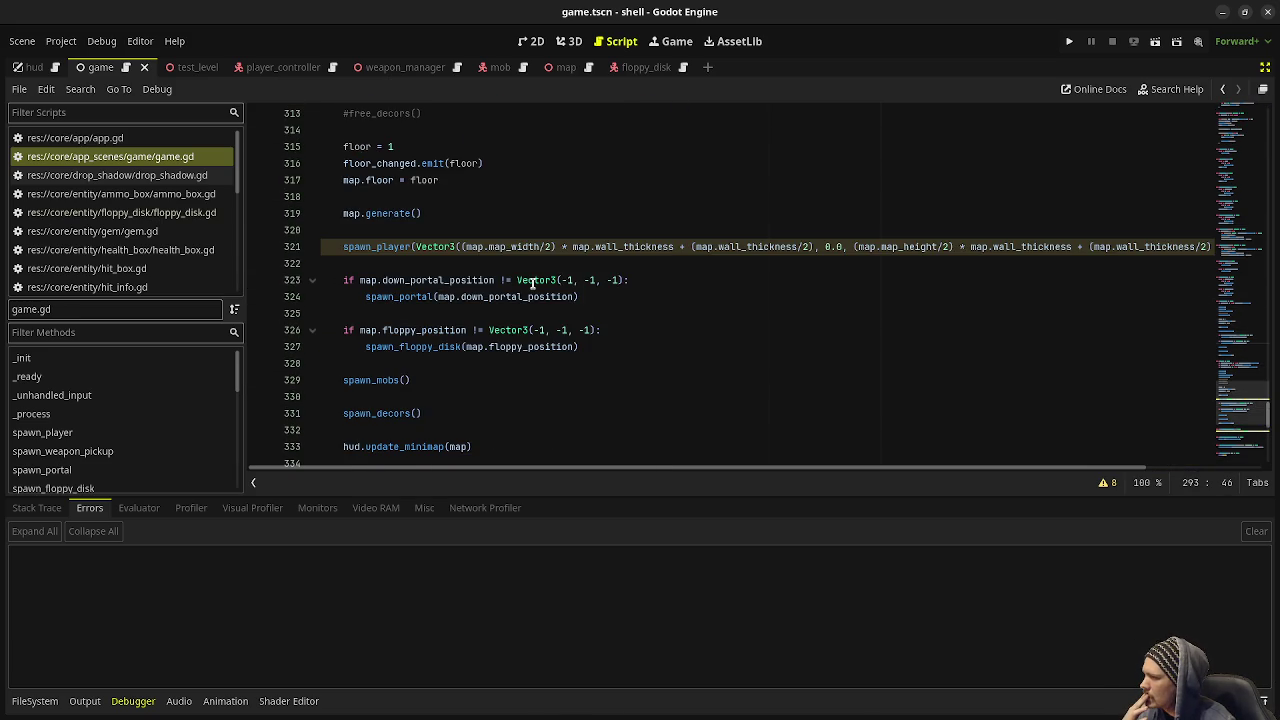
{"action": "scroll", "coordinate": [532, 283], "scroll_direction": "down", "scroll_amount": 4}
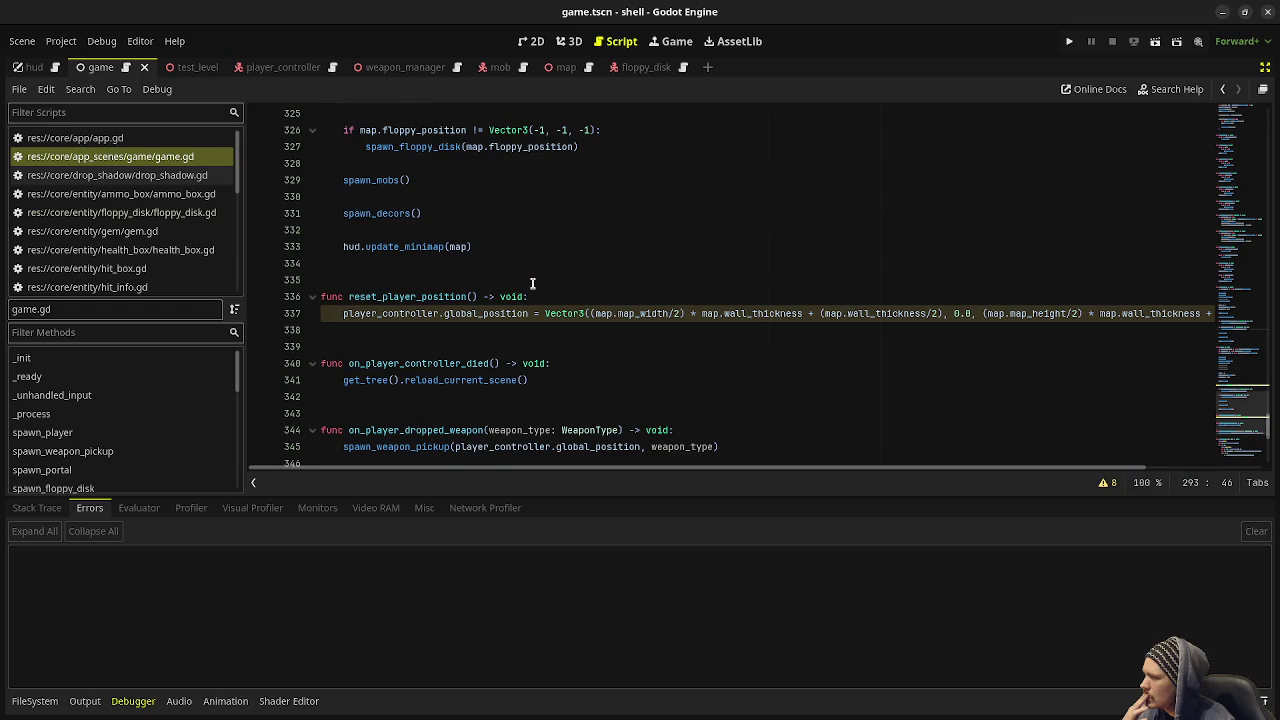
{"action": "scroll", "coordinate": [186, 214], "scroll_direction": "down", "scroll_amount": 3}
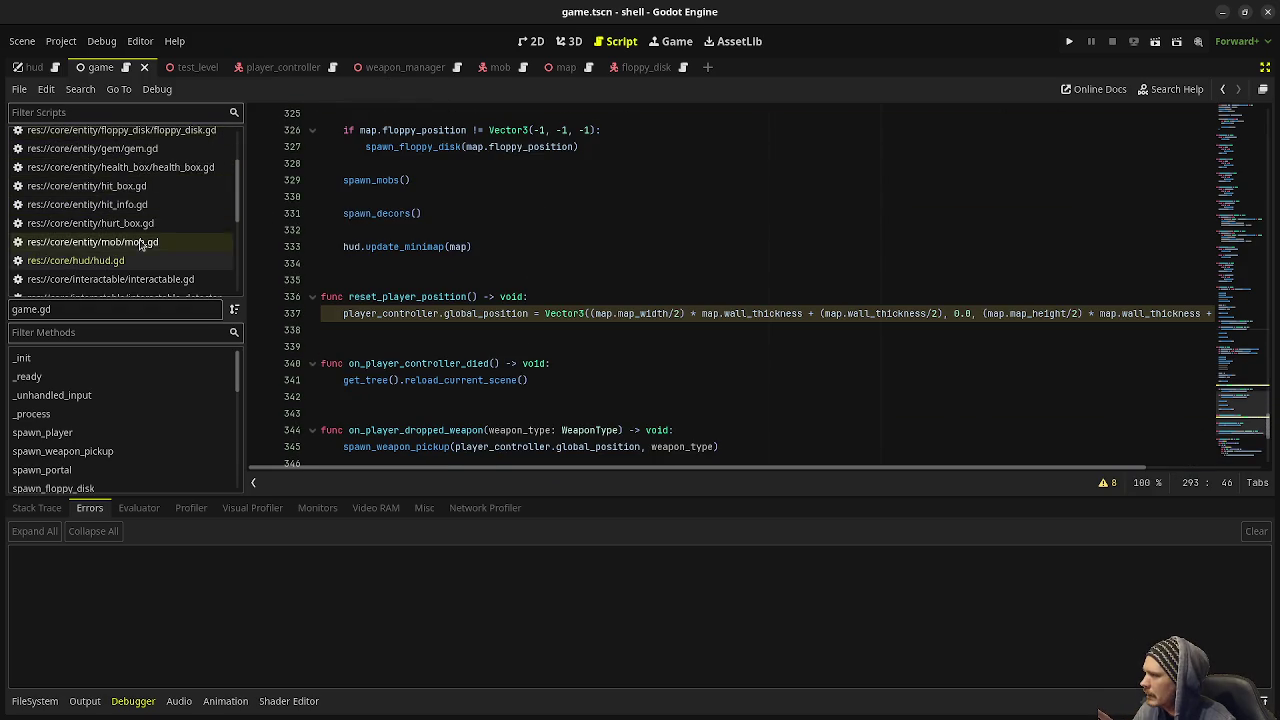
{"action": "scroll", "coordinate": [130, 262], "scroll_direction": "down", "scroll_amount": 1}
Step: Duplicate the down_portal_position if-block below itself in hud.gd's update_minimap
{"action": "left_click", "coordinate": [126, 242]}
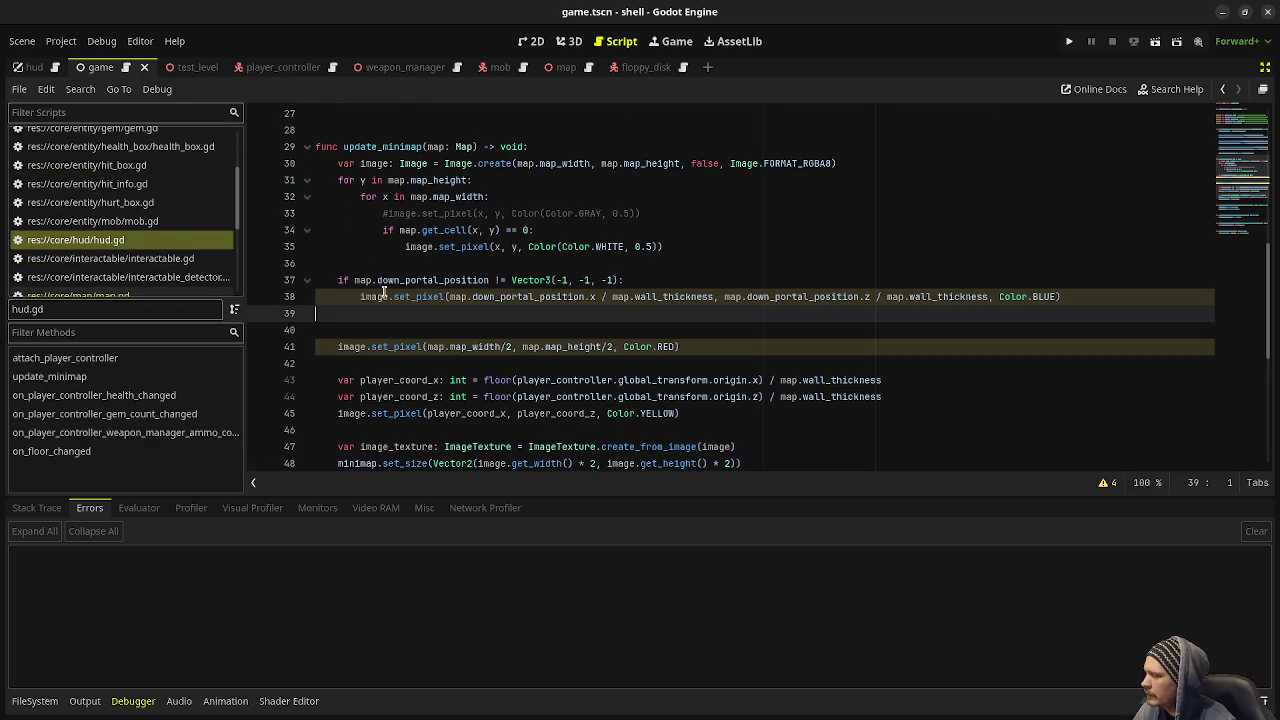
{"action": "mouse_move", "coordinate": [1059, 296]}
{"action": "left_mouse_down"}
{"action": "mouse_move", "coordinate": [330, 282]}
{"action": "mouse_move", "coordinate": [347, 273]}
{"action": "left_mouse_up"}
{"action": "key", "text": "ctrl+c"}
{"action": "left_click", "coordinate": [1076, 296]}
{"action": "key", "text": "Return"}
{"action": "key", "text": "Return"}
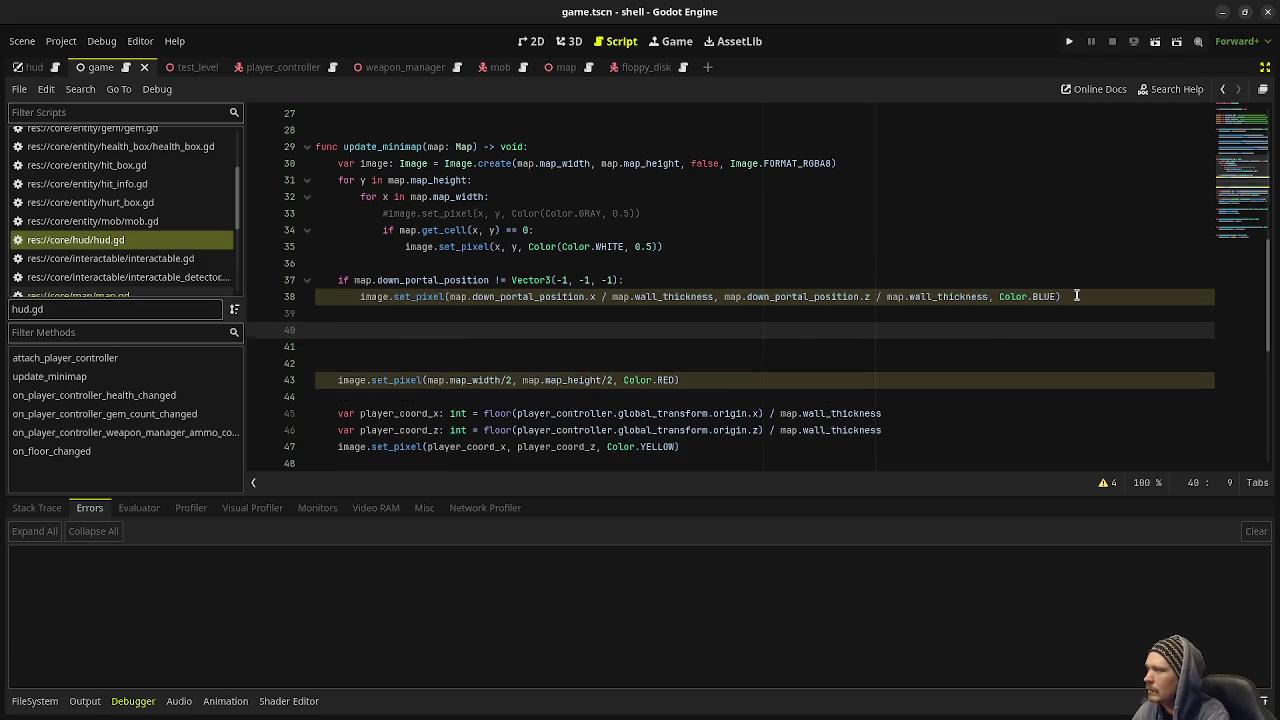
{"action": "key", "text": "ctrl+v"}
Step: Fix the pasted block's indent, change all three down_portal_position references to floppy_position, and save
{"action": "left_click", "coordinate": [362, 330]}
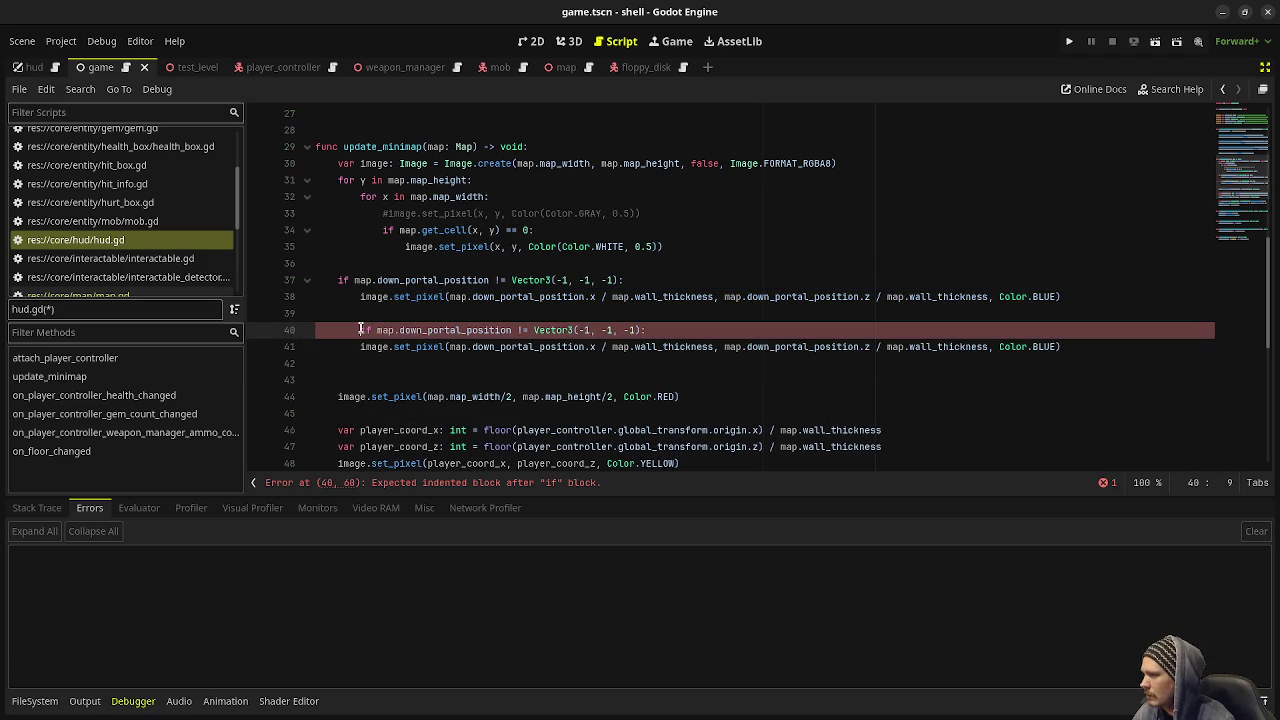
{"action": "key", "text": "BackSpace"}
{"action": "double_click", "coordinate": [420, 330]}
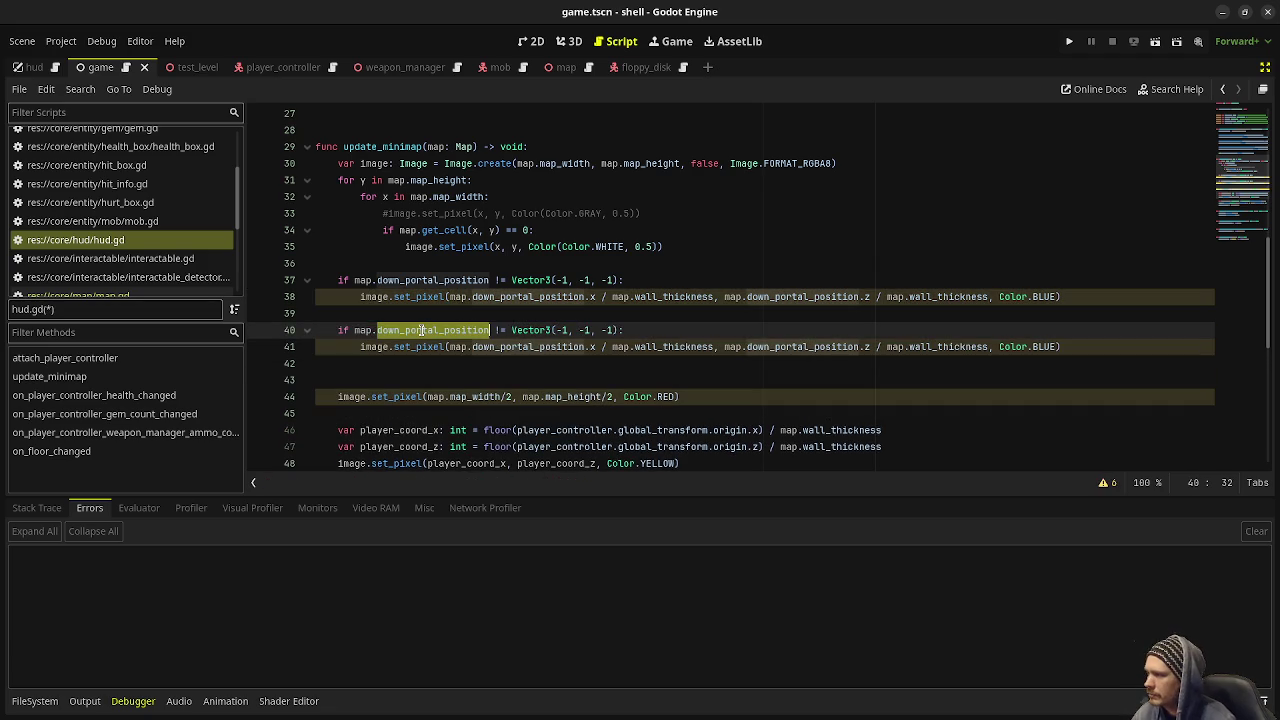
{"action": "type", "text": "floppy_position"}
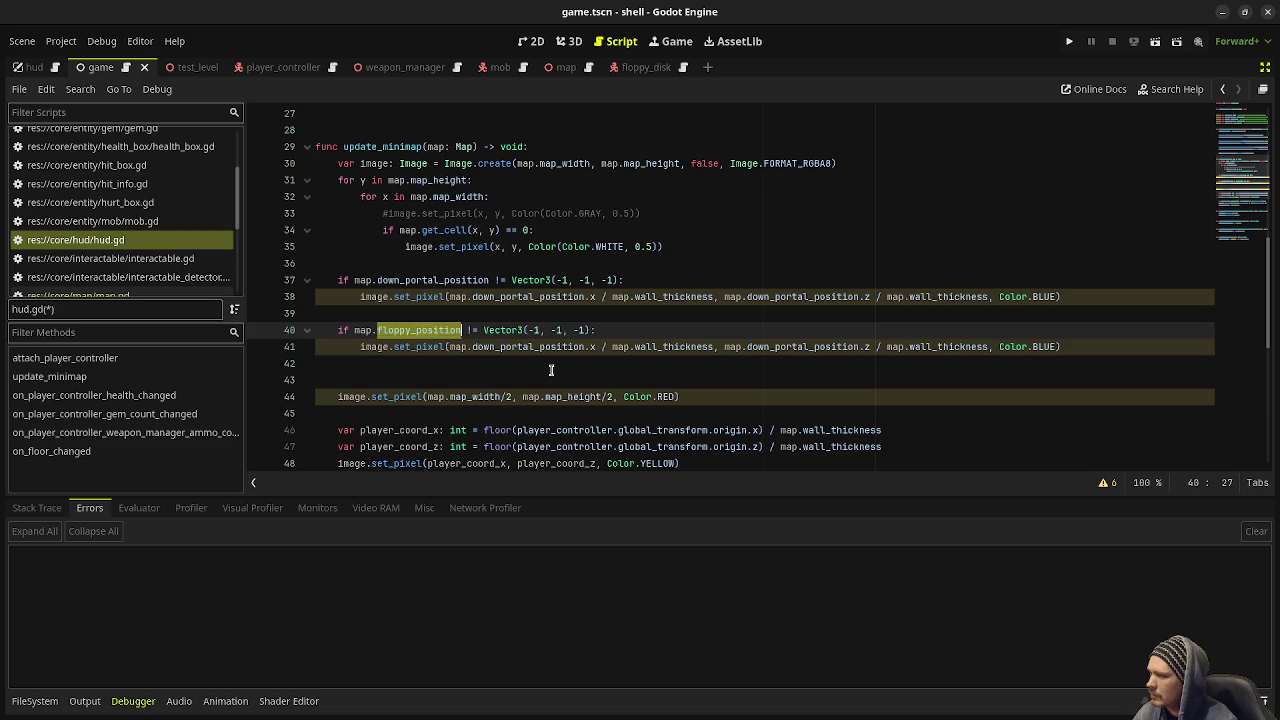
{"action": "left_click", "coordinate": [525, 346]}
{"action": "double_click", "coordinate": [525, 346]}
{"action": "type", "text": "floppy_position"}
{"action": "double_click", "coordinate": [770, 346]}
{"action": "type", "text": "floppy_position"}
{"action": "key", "text": "ctrl+s"}
{"action": "scroll", "coordinate": [547, 365], "scroll_direction": "down", "scroll_amount": 3}
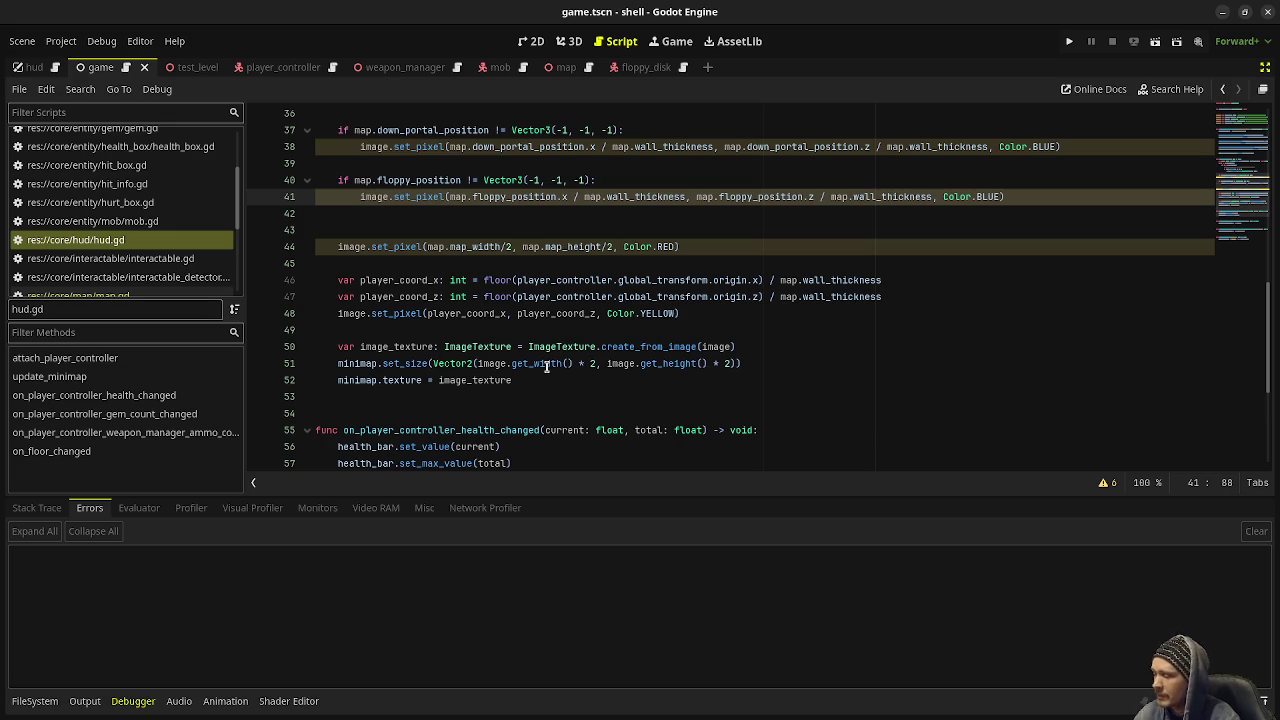
{"action": "key", "text": "F5"}
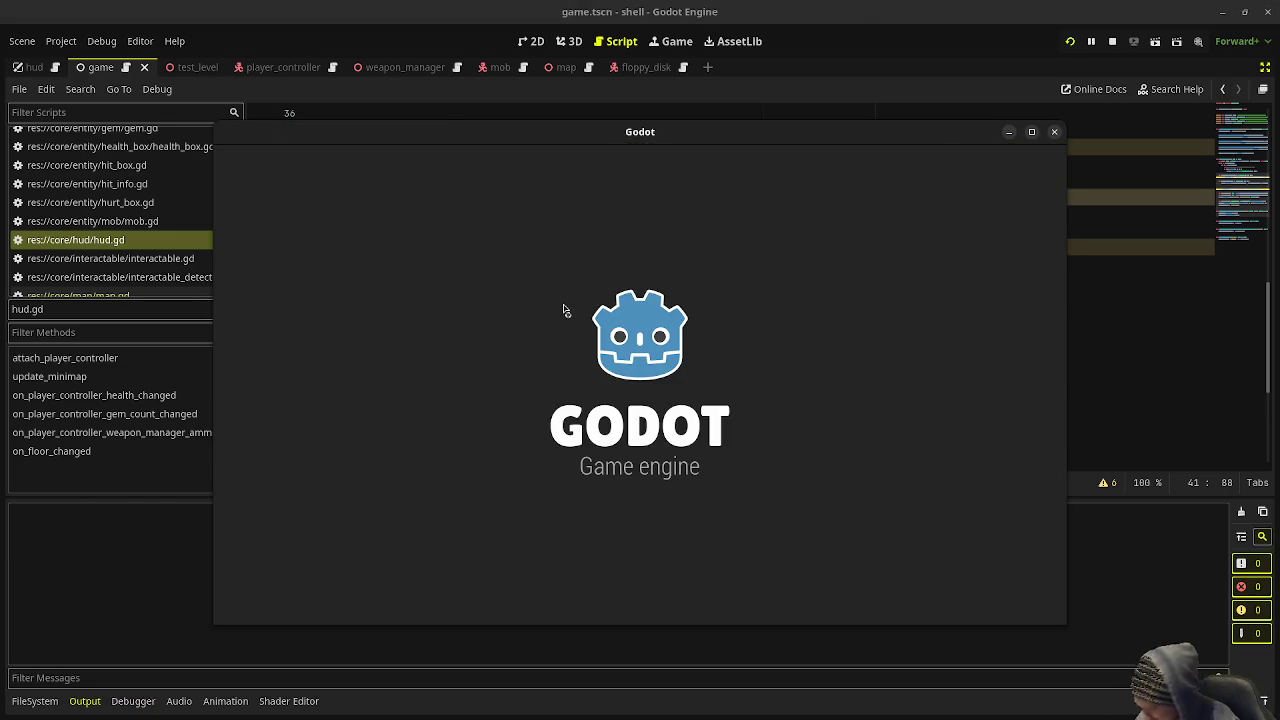
Step: Walk down the floor 1 corridor, shooting the advancing zombies
{"action": "key", "text": "w"}
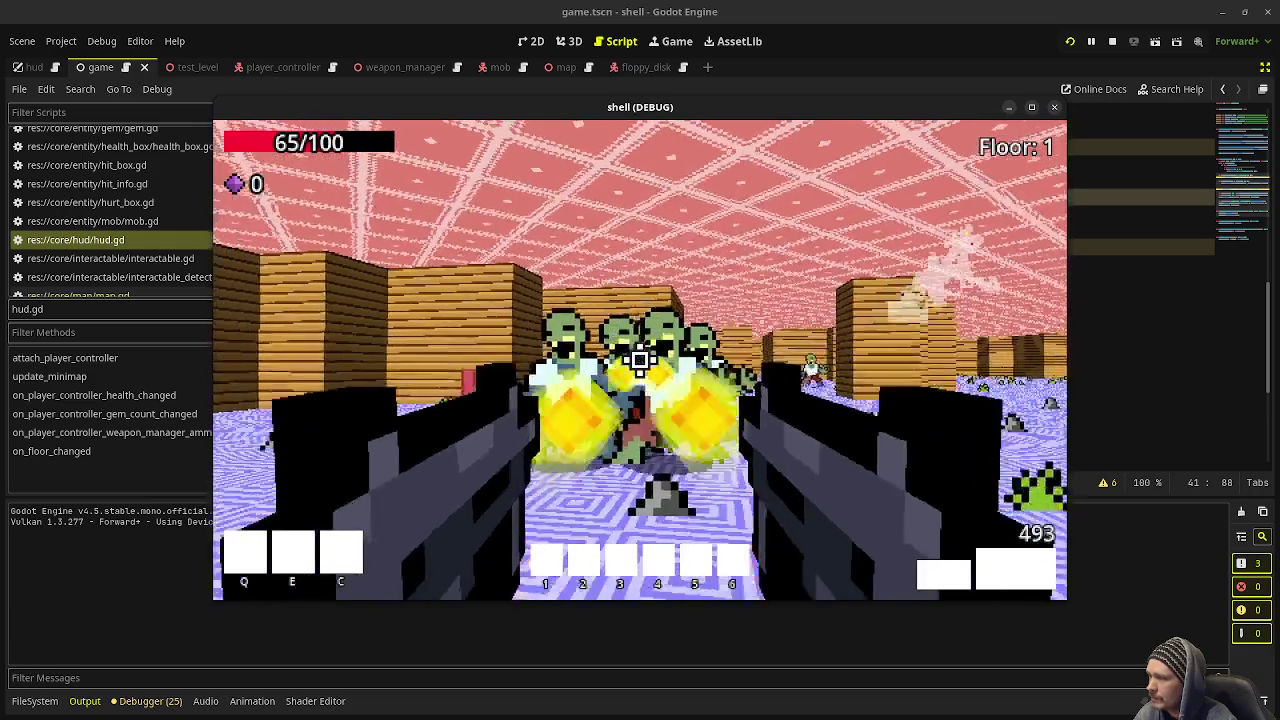
{"action": "left_click", "coordinate": [640, 357]}
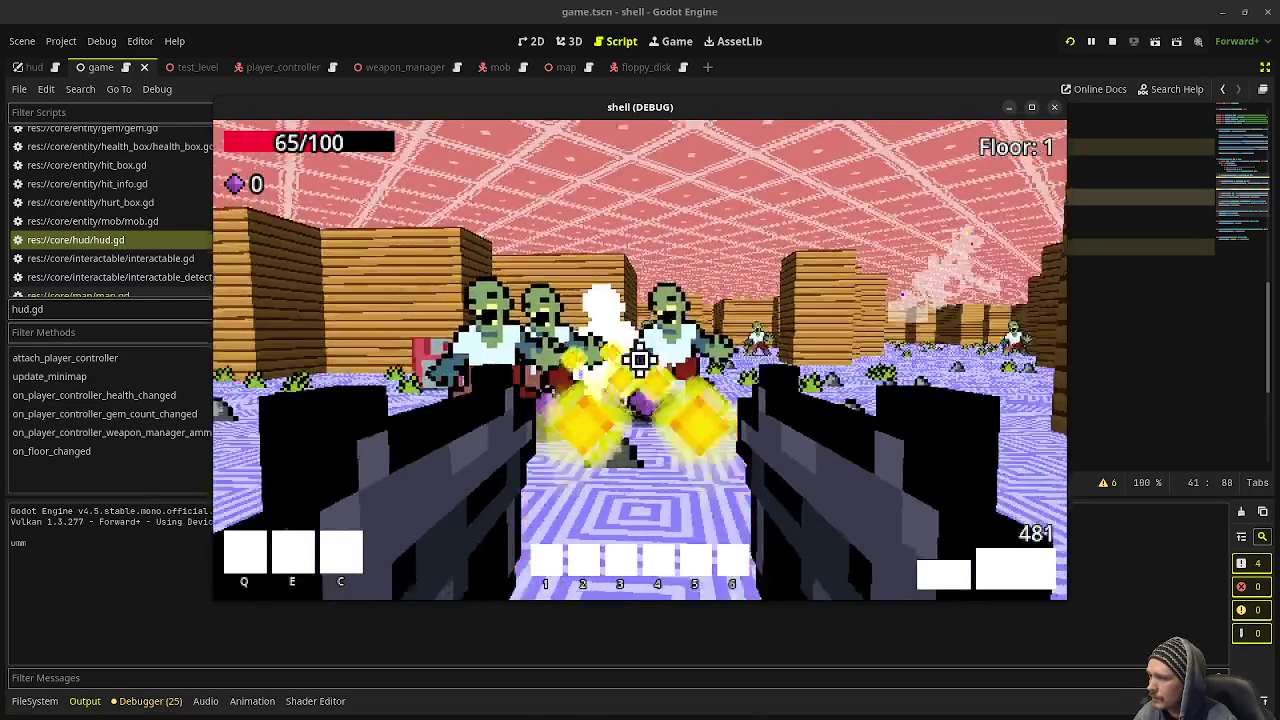
{"action": "left_click", "coordinate": [640, 357]}
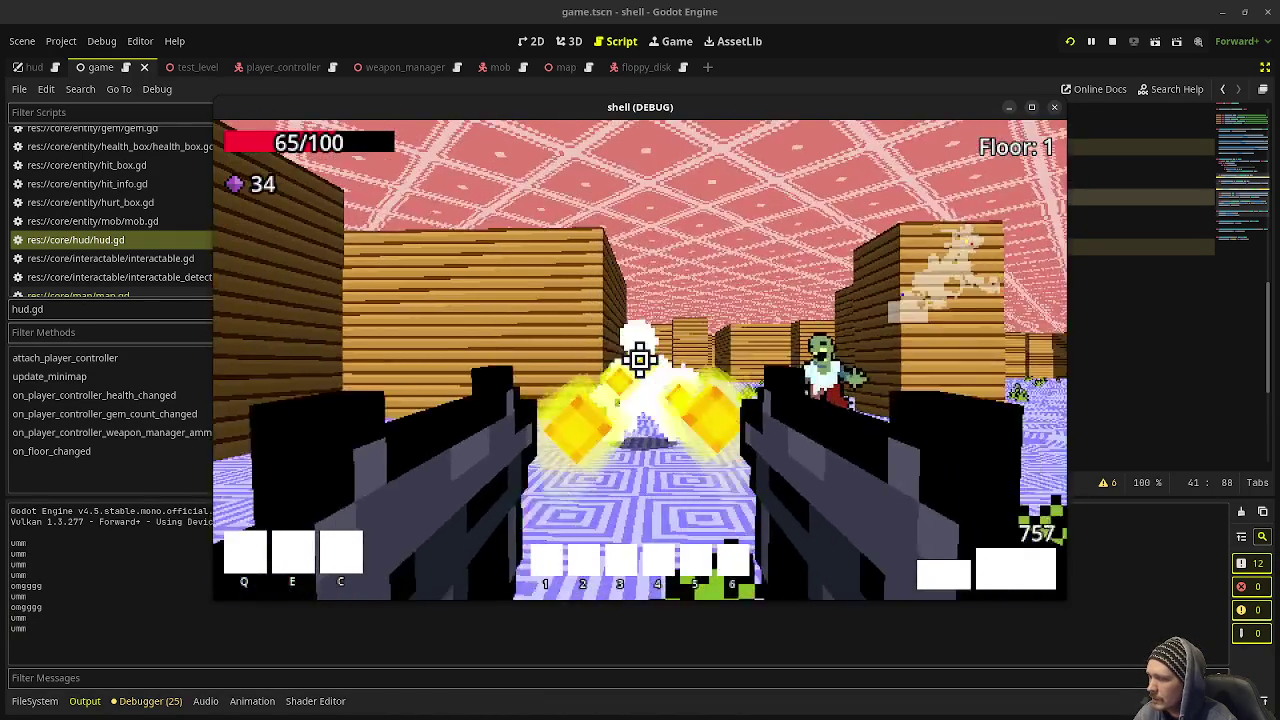
{"action": "left_click", "coordinate": [640, 357]}
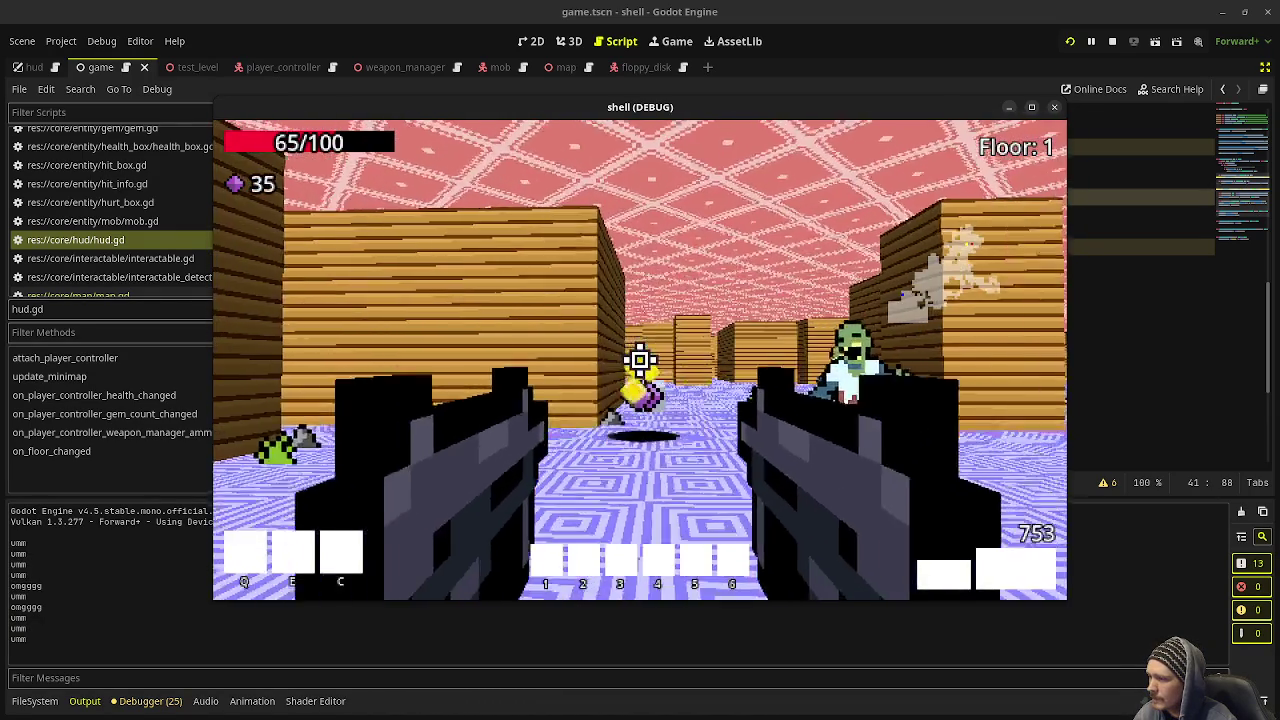
{"action": "left_click", "coordinate": [640, 360]}
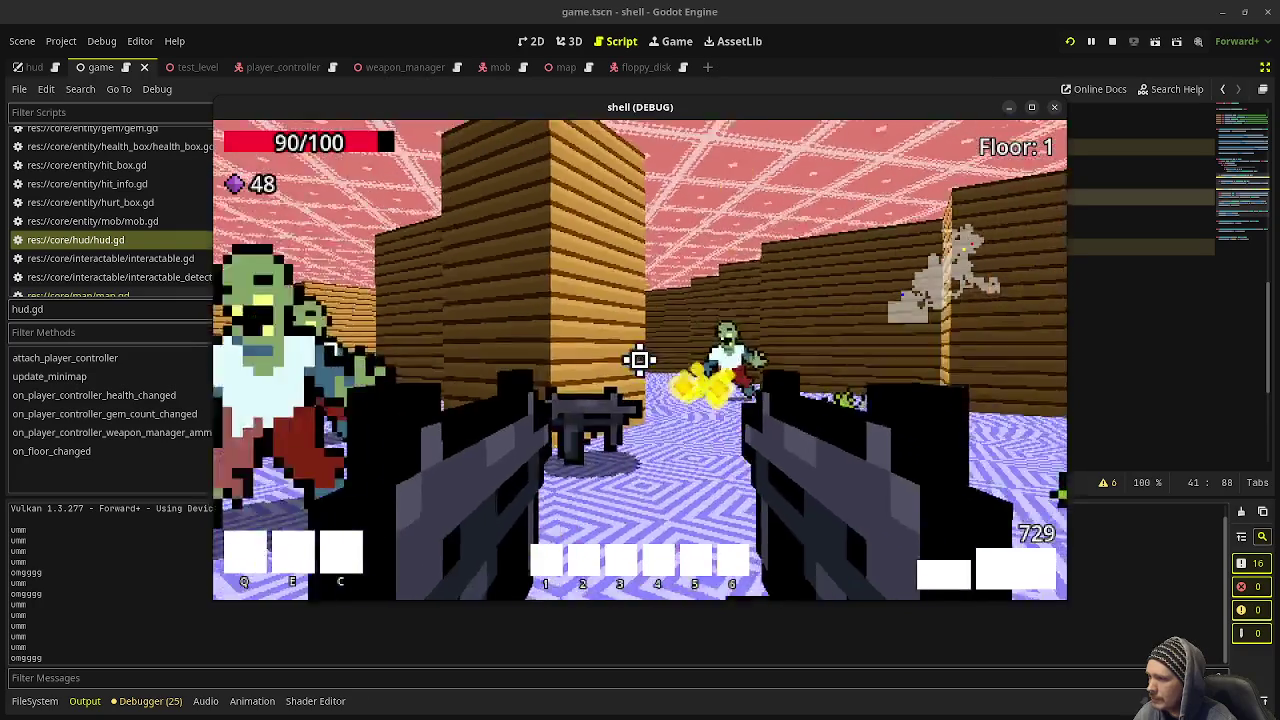
{"action": "left_click", "coordinate": [640, 360]}
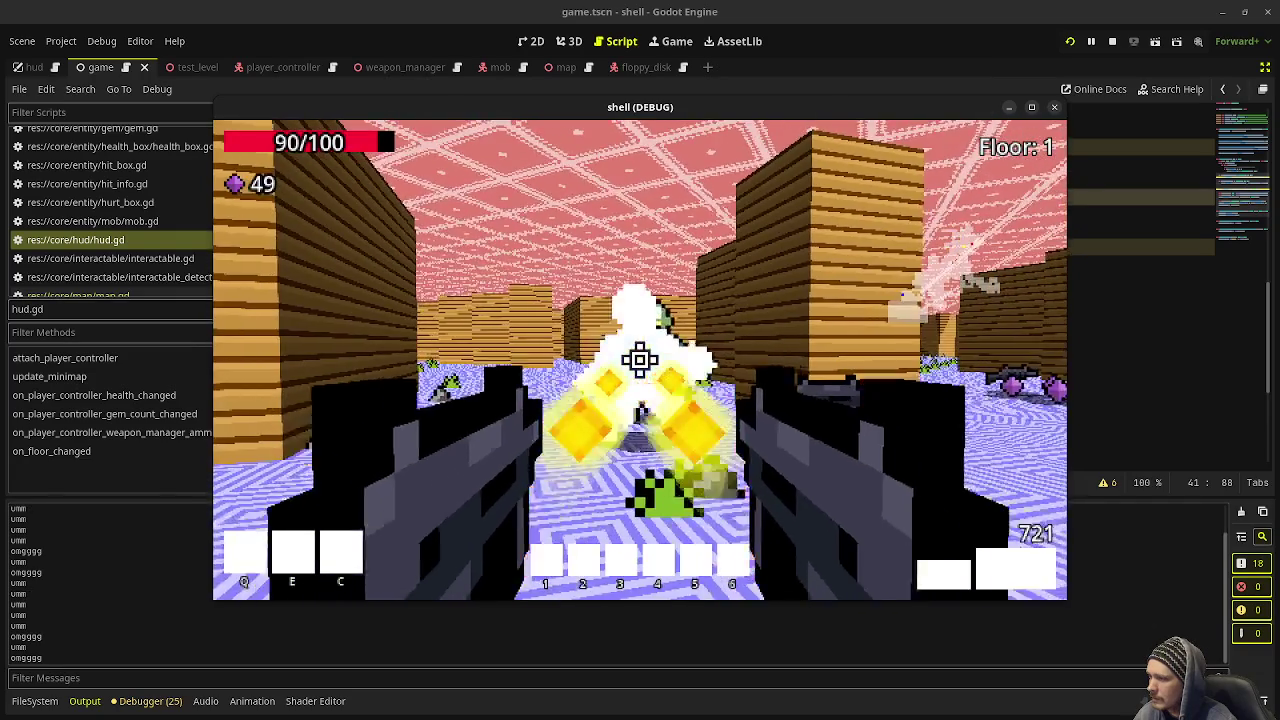
{"action": "left_click", "coordinate": [640, 360]}
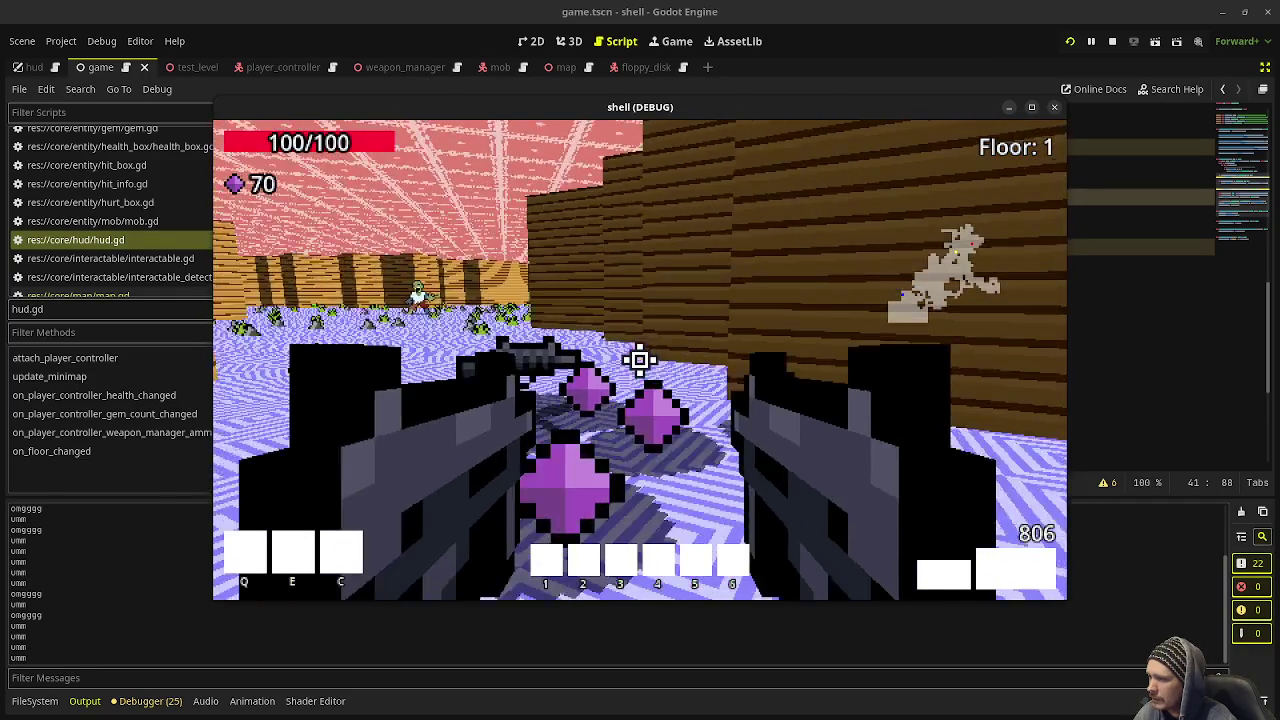
{"action": "key", "text": "w"}
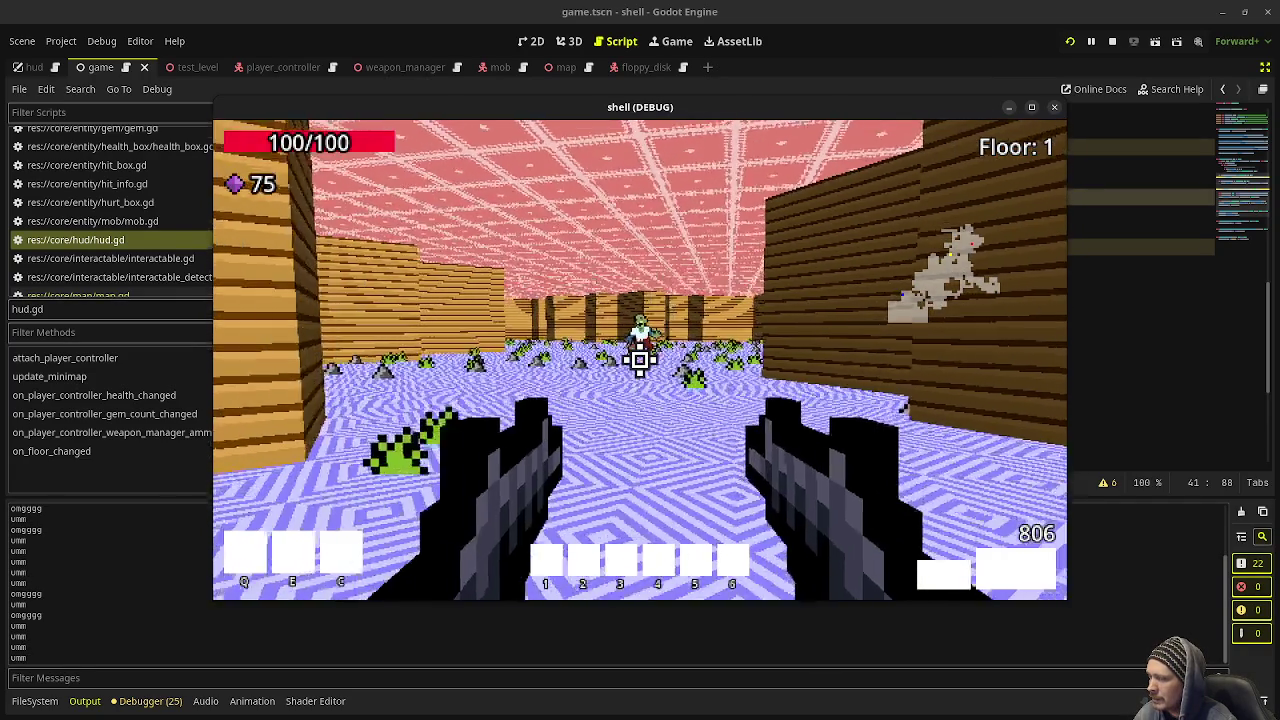
{"action": "left_click", "coordinate": [640, 360]}
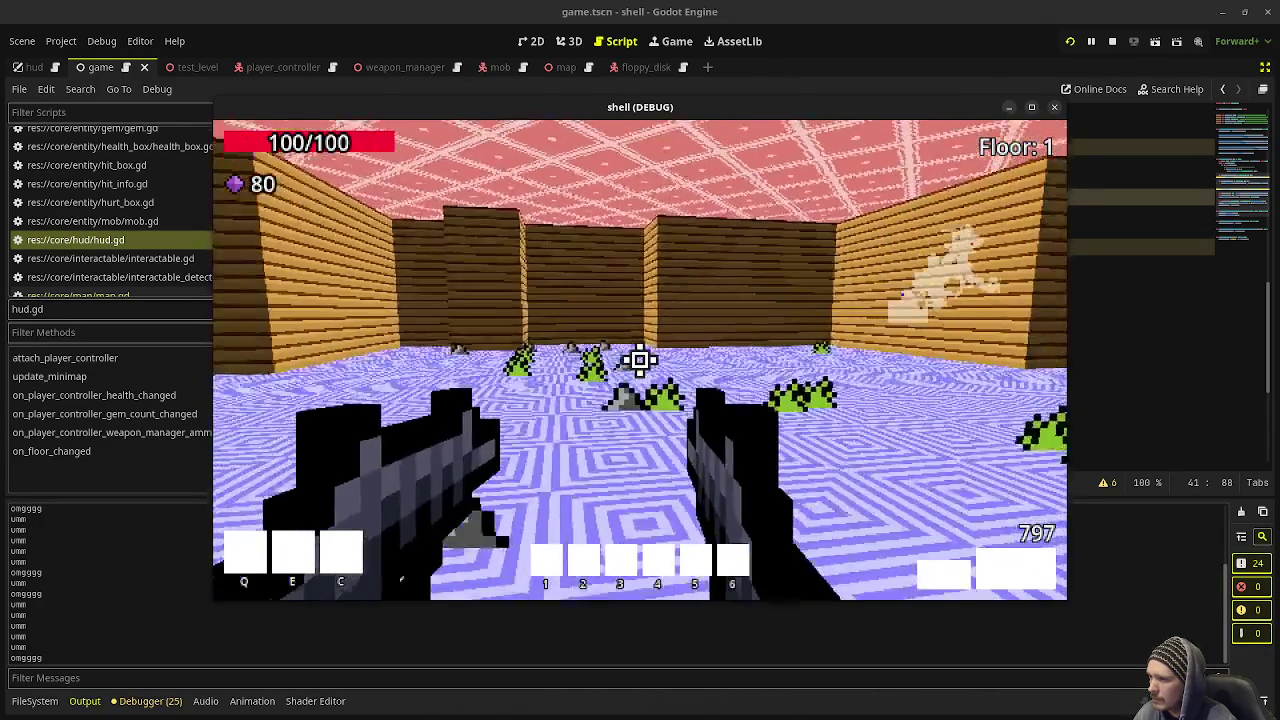
Step: Move through the maze onto Floor 2 and shoot the zombies there for their gems
{"action": "key", "text": "w"}
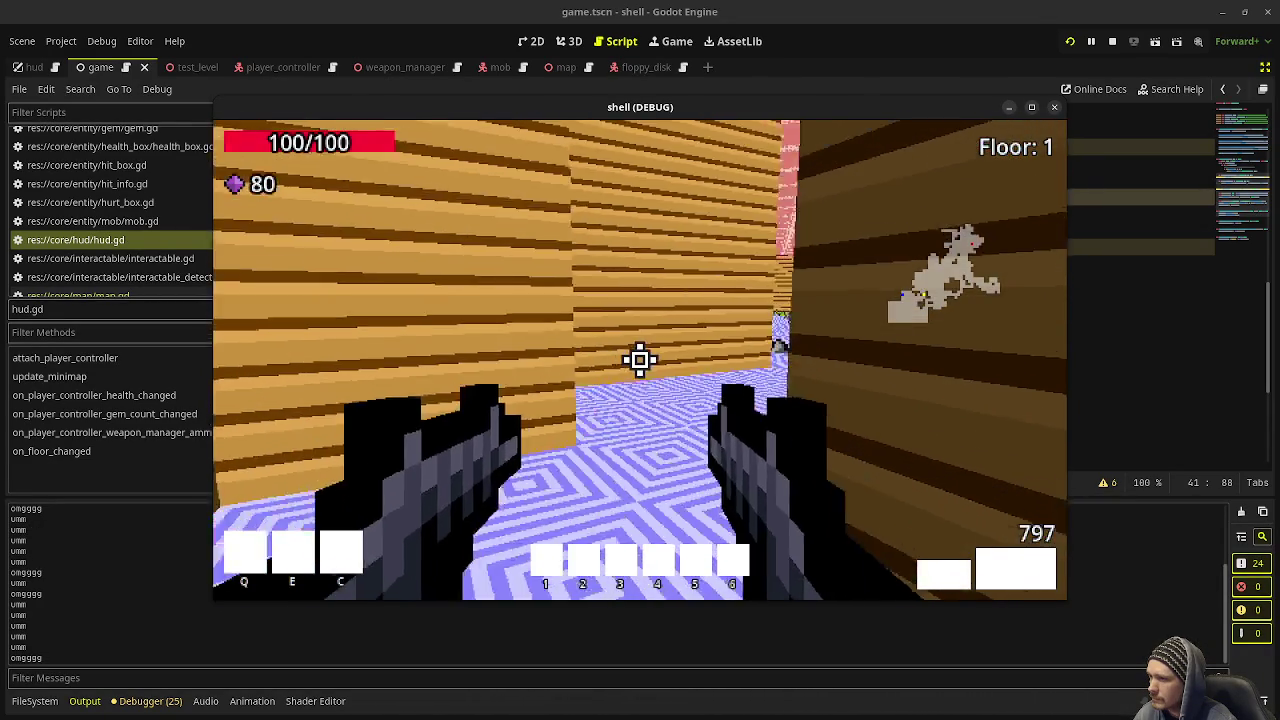
{"action": "key", "text": "s"}
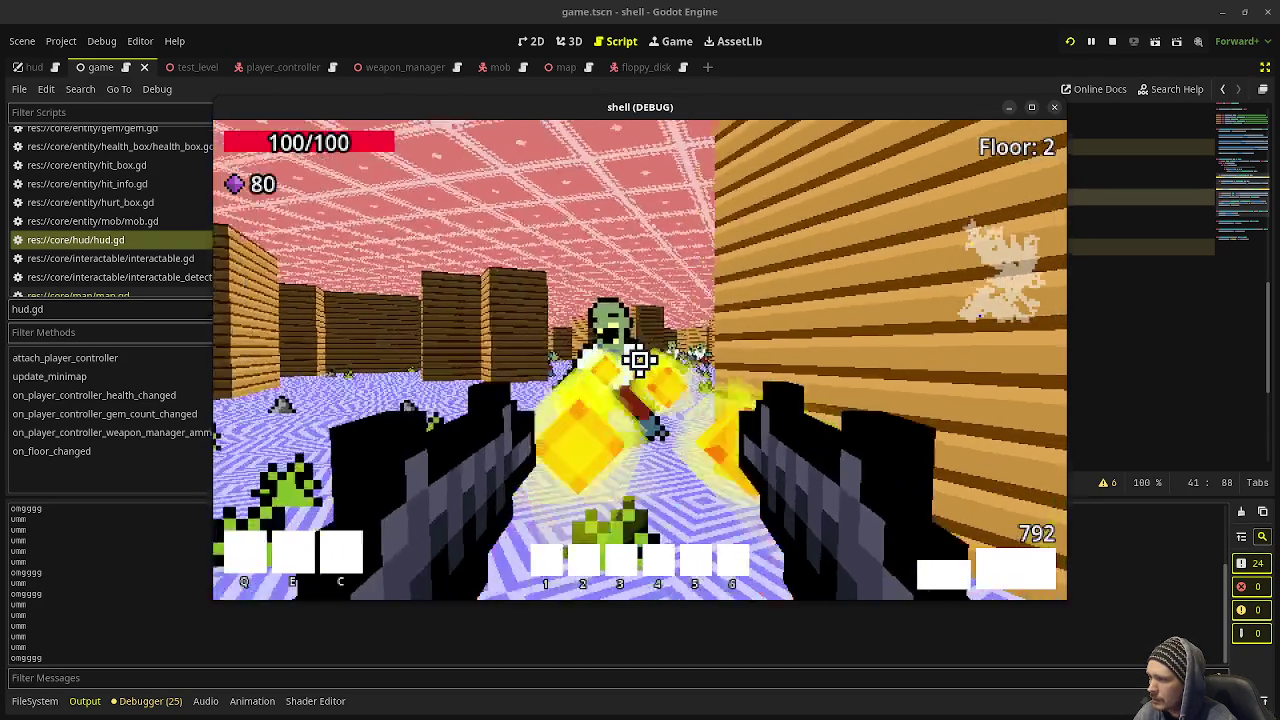
{"action": "left_click", "coordinate": [640, 360]}
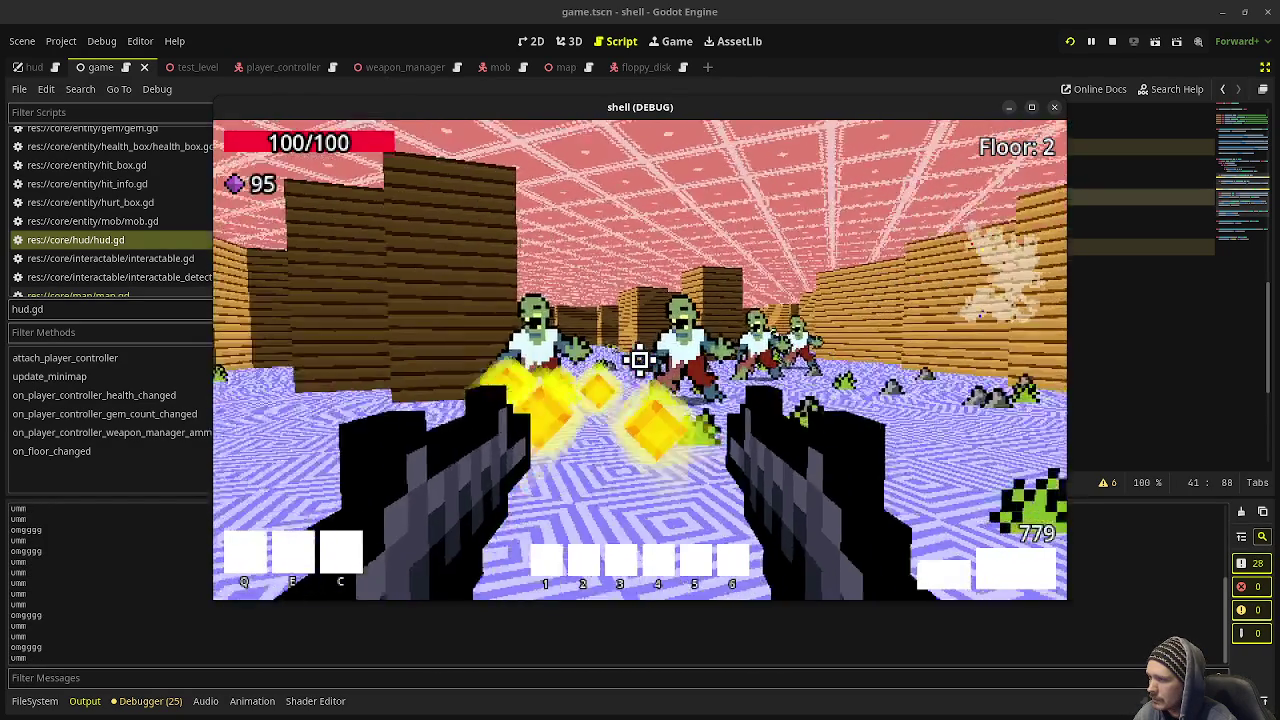
{"action": "left_click", "coordinate": [640, 360]}
{"action": "left_click", "coordinate": [640, 360]}
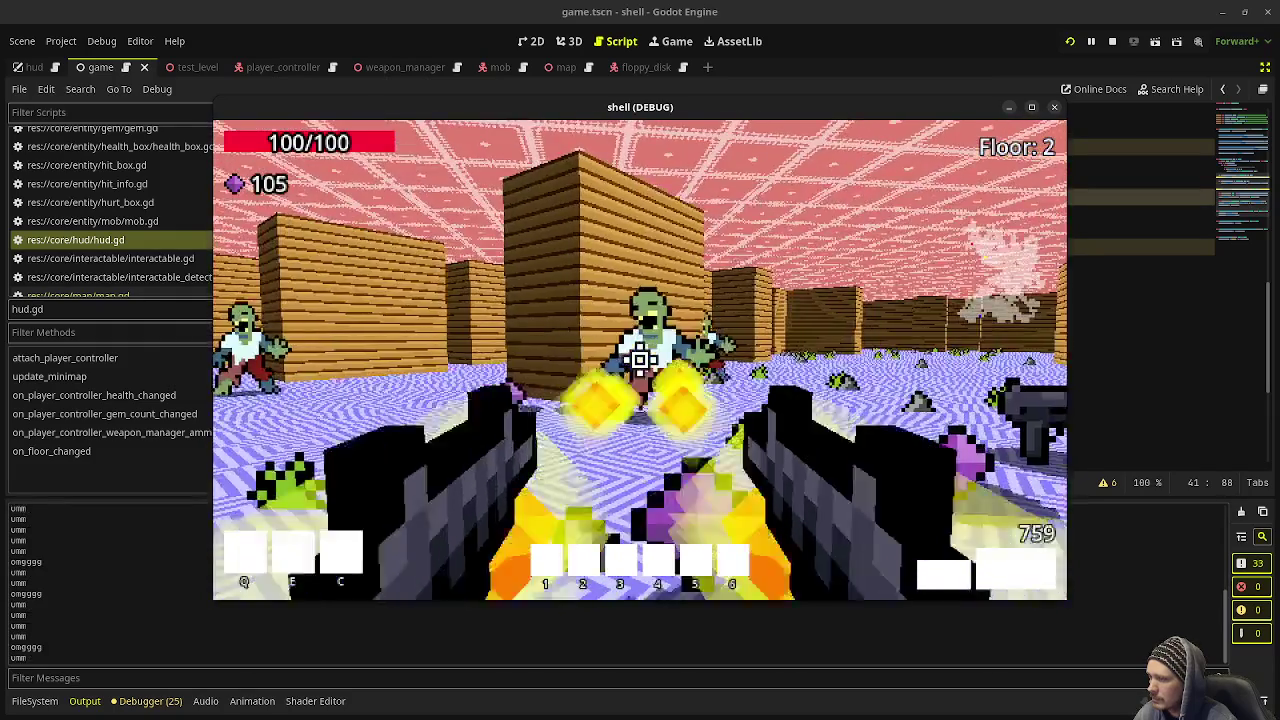
{"action": "left_click", "coordinate": [640, 360]}
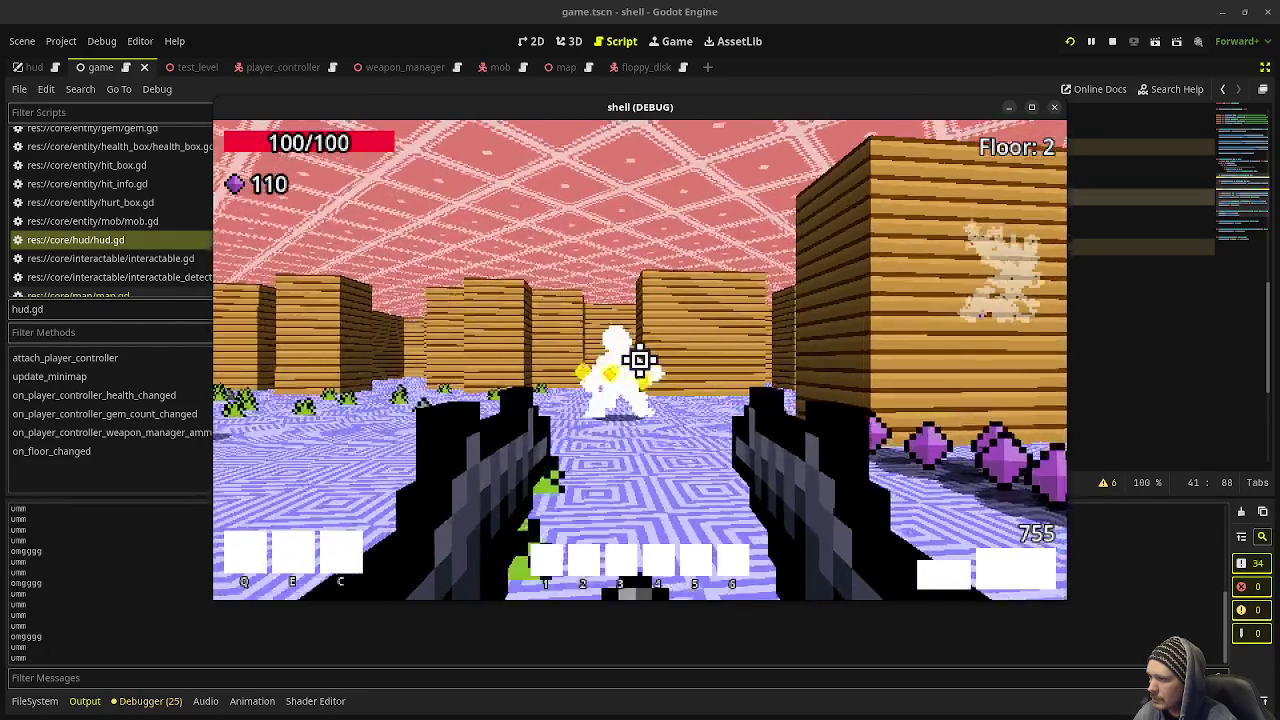
{"action": "left_click", "coordinate": [640, 360]}
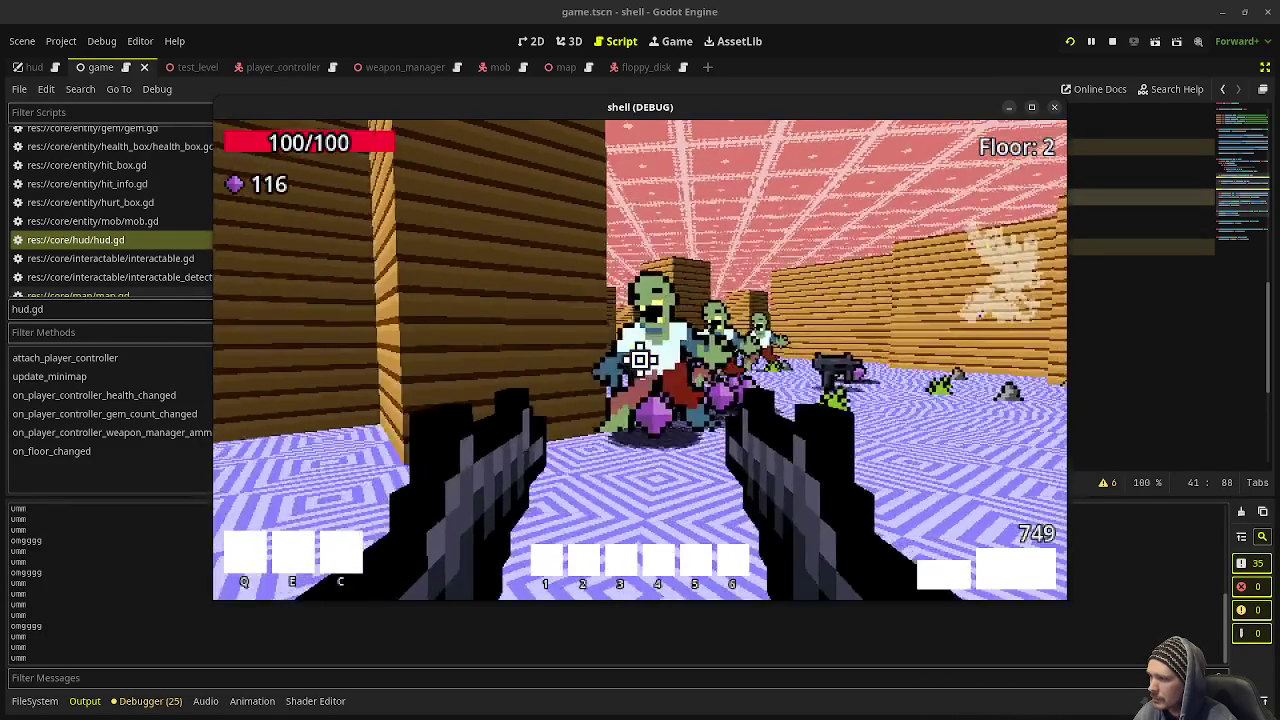
{"action": "left_click", "coordinate": [640, 360]}
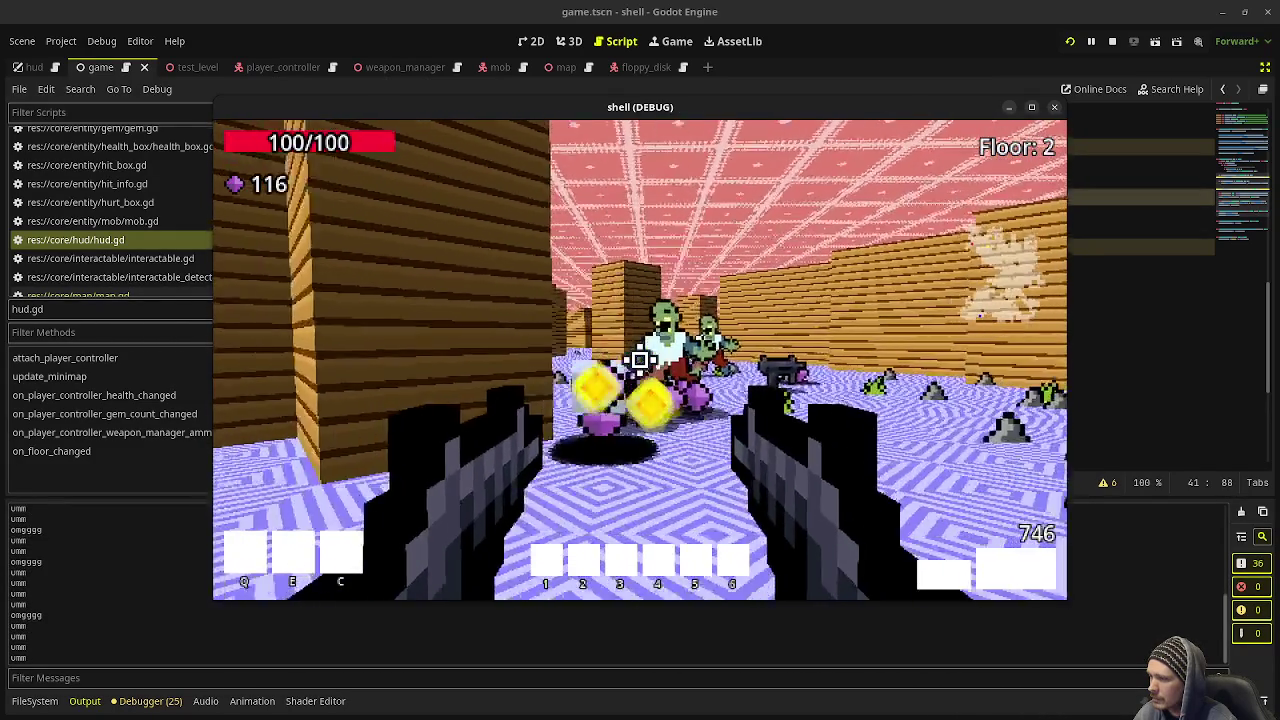
{"action": "left_click", "coordinate": [640, 360]}
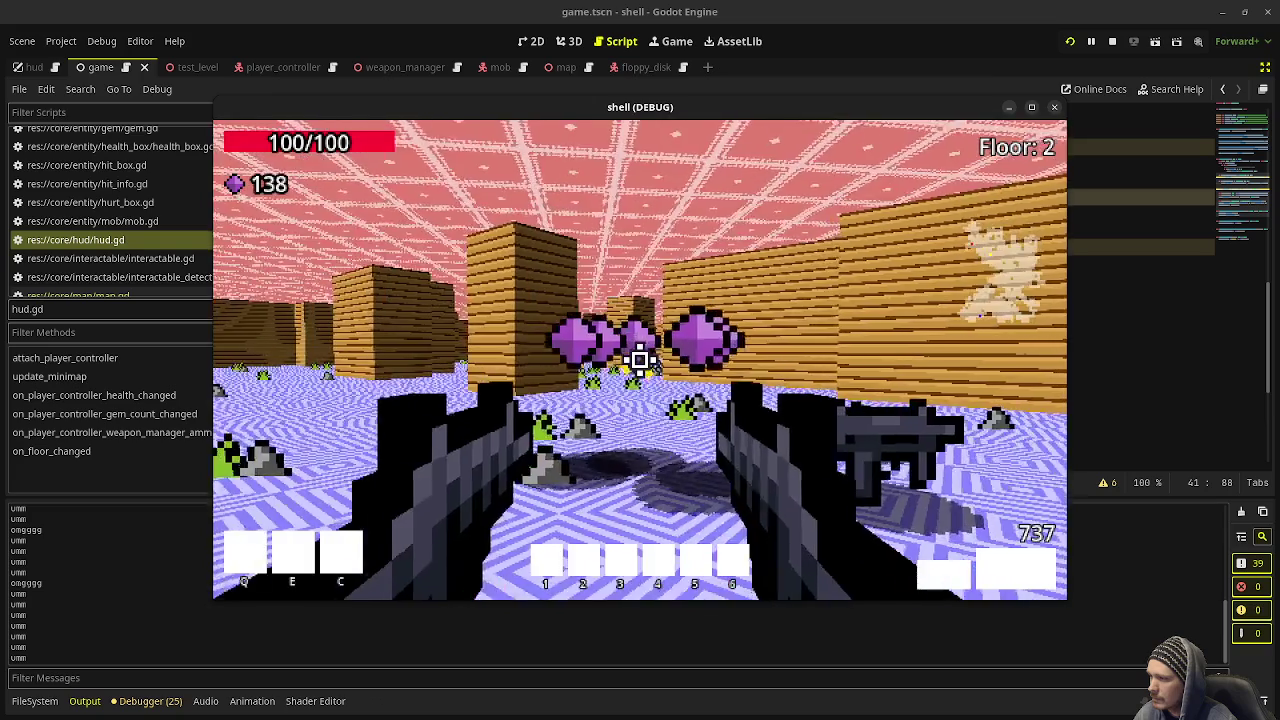
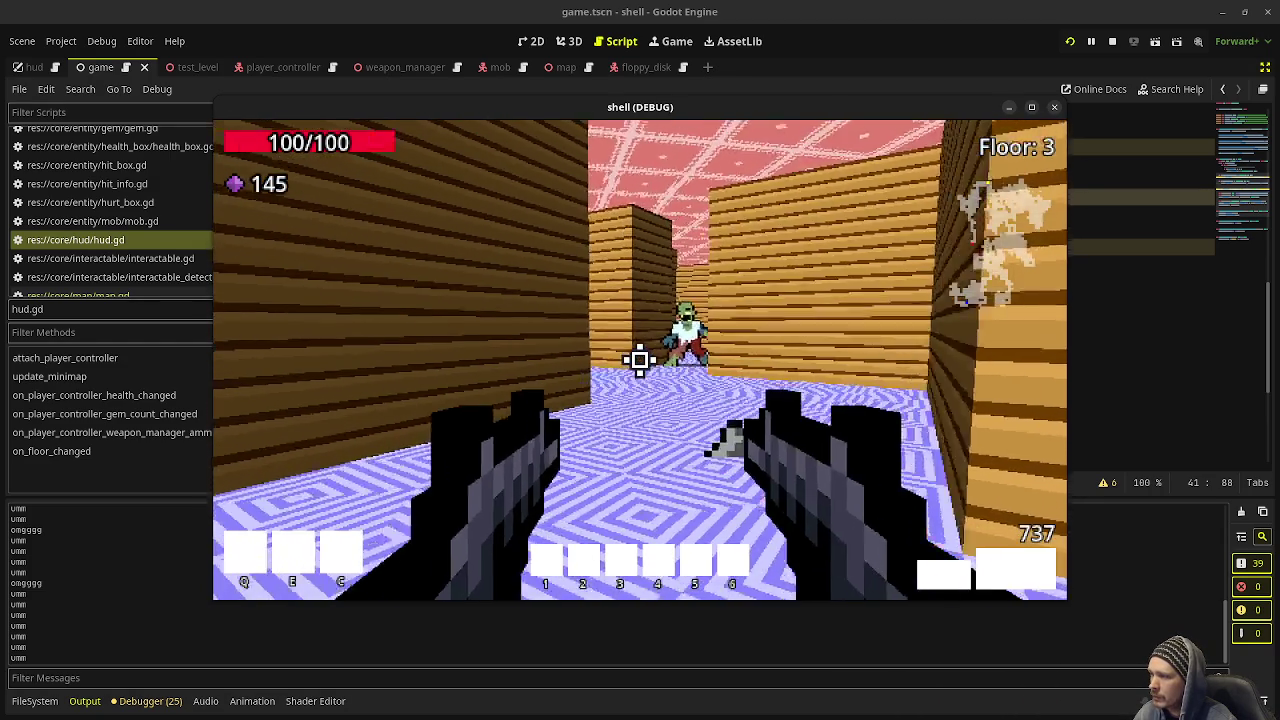
Step: Shoot the zombies down the corridor and advance, collecting gems and ammo
{"action": "left_click", "coordinate": [640, 360]}
{"action": "left_click", "coordinate": [640, 360]}
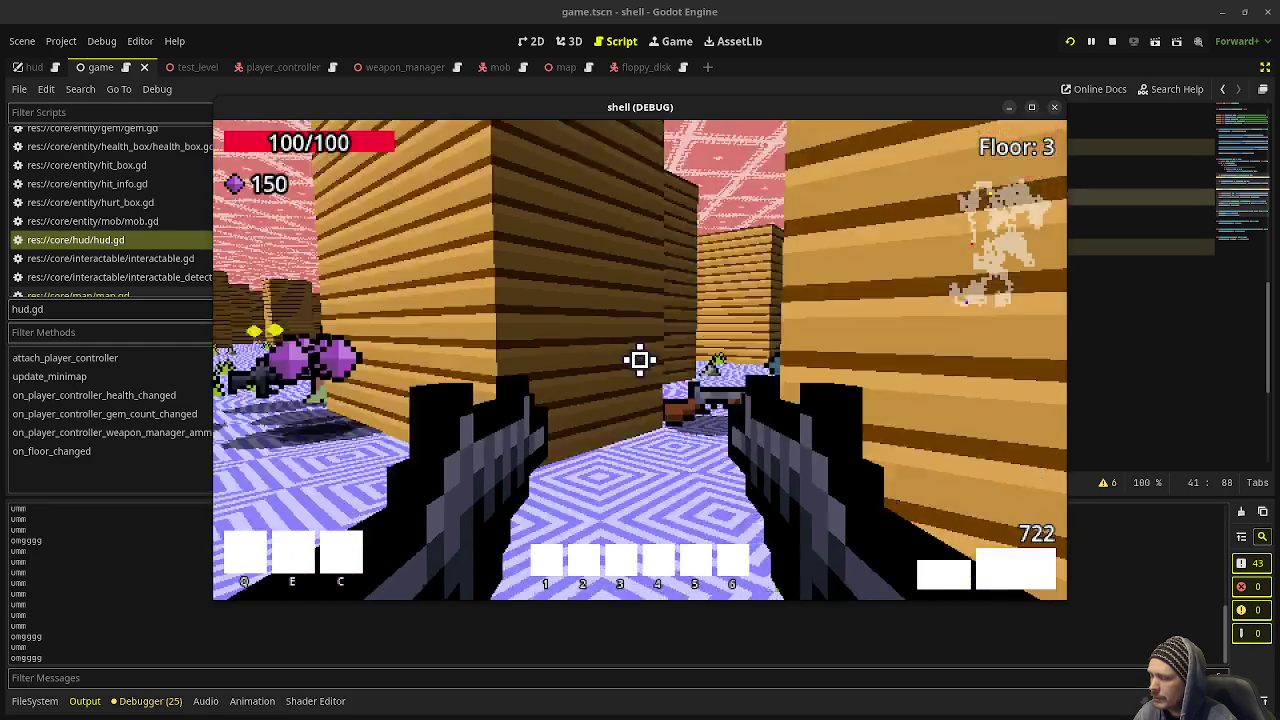
{"action": "left_click", "coordinate": [640, 360]}
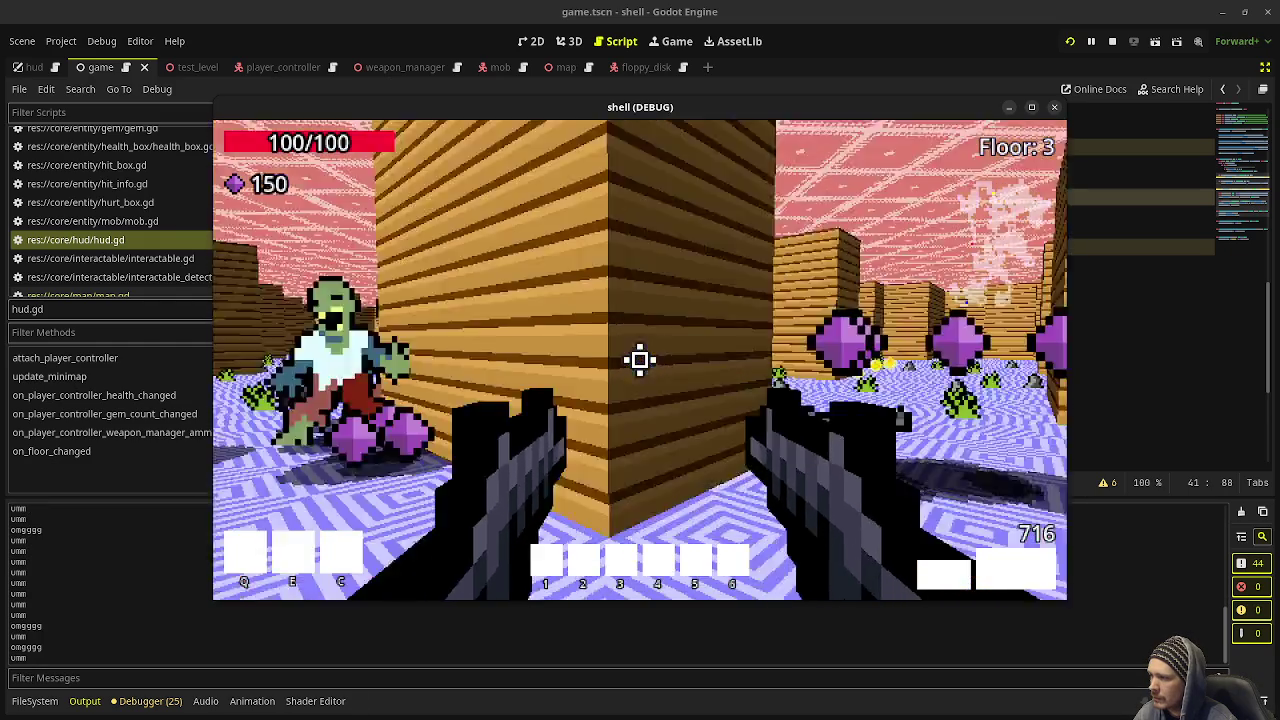
{"action": "left_click", "coordinate": [640, 360]}
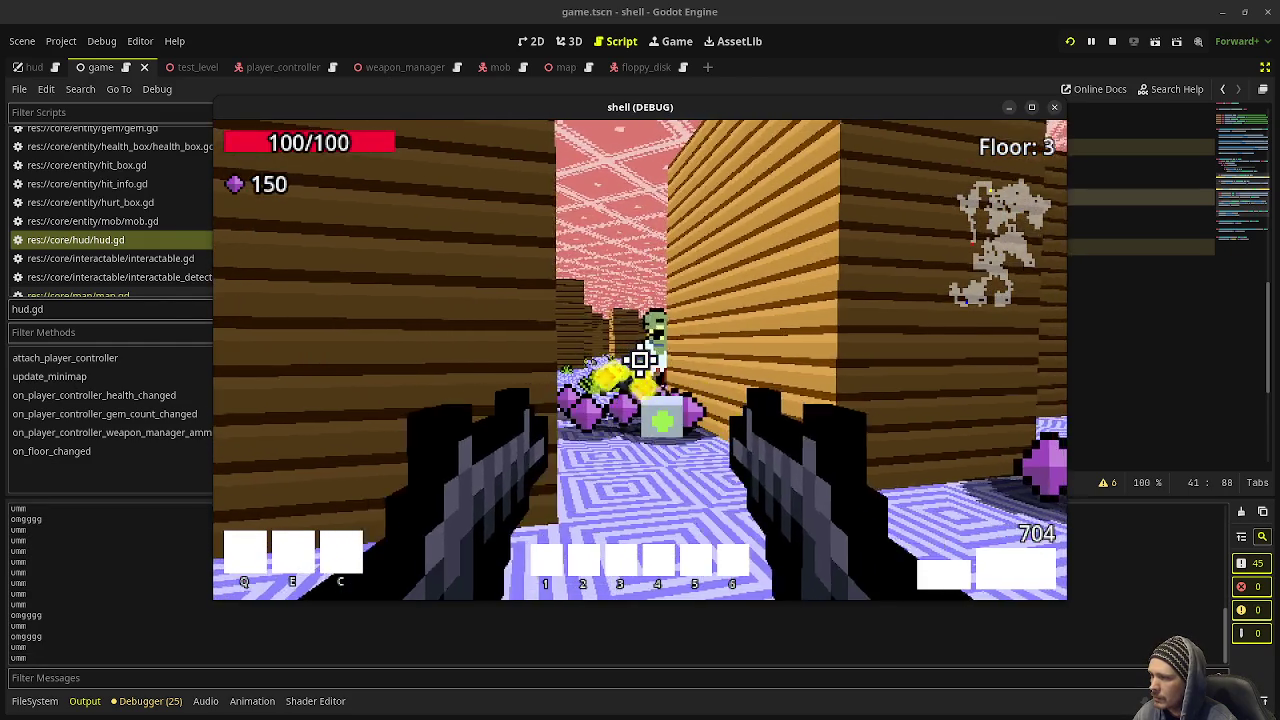
{"action": "left_click", "coordinate": [640, 360]}
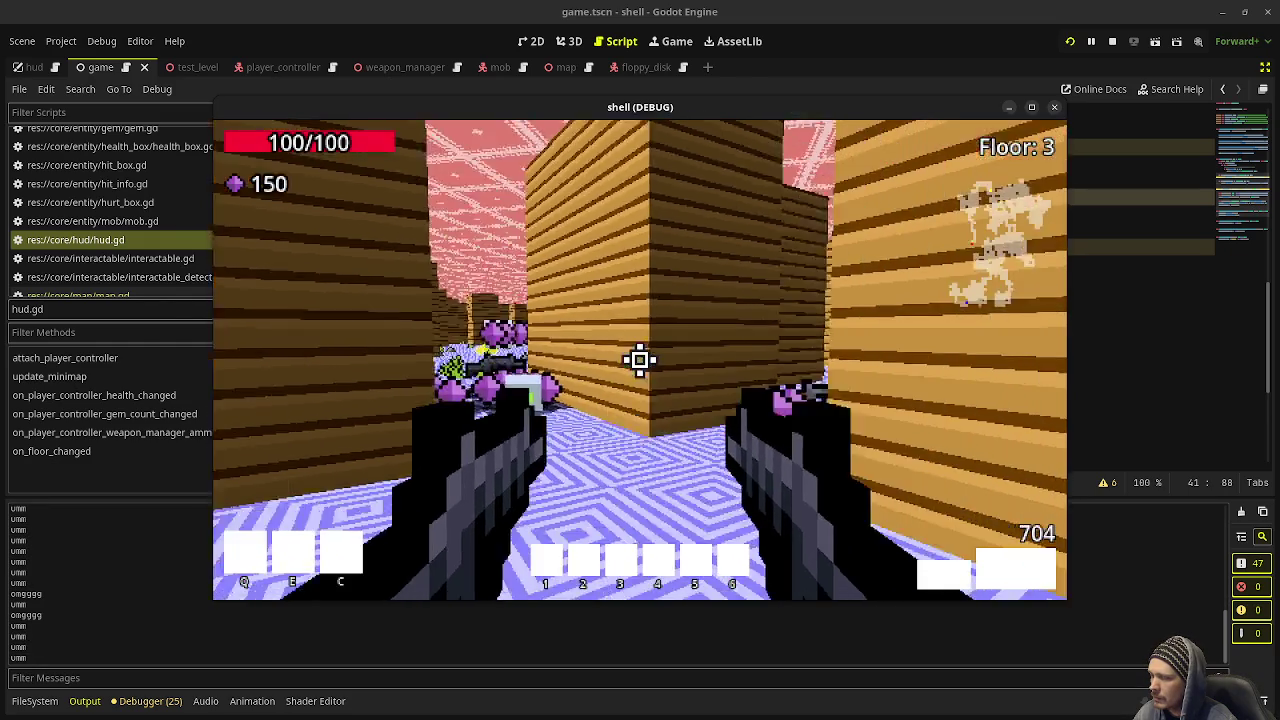
{"action": "key", "text": "w"}
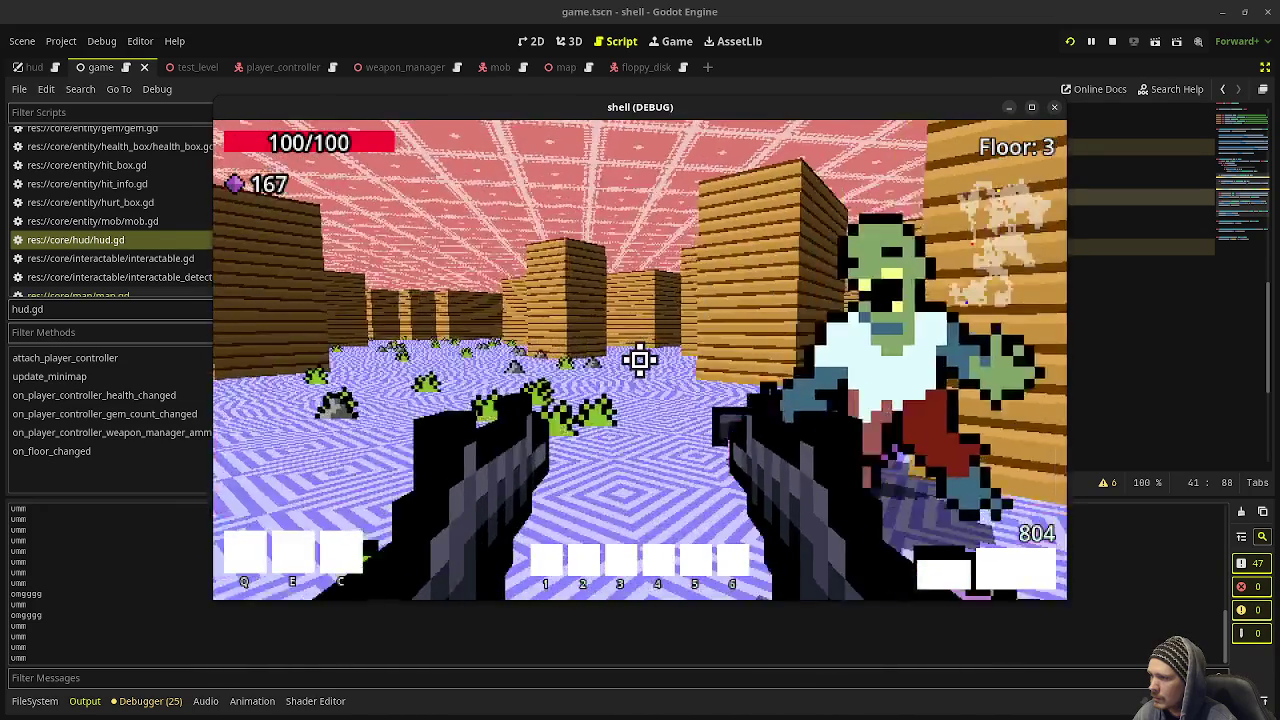
{"action": "key", "text": "w"}
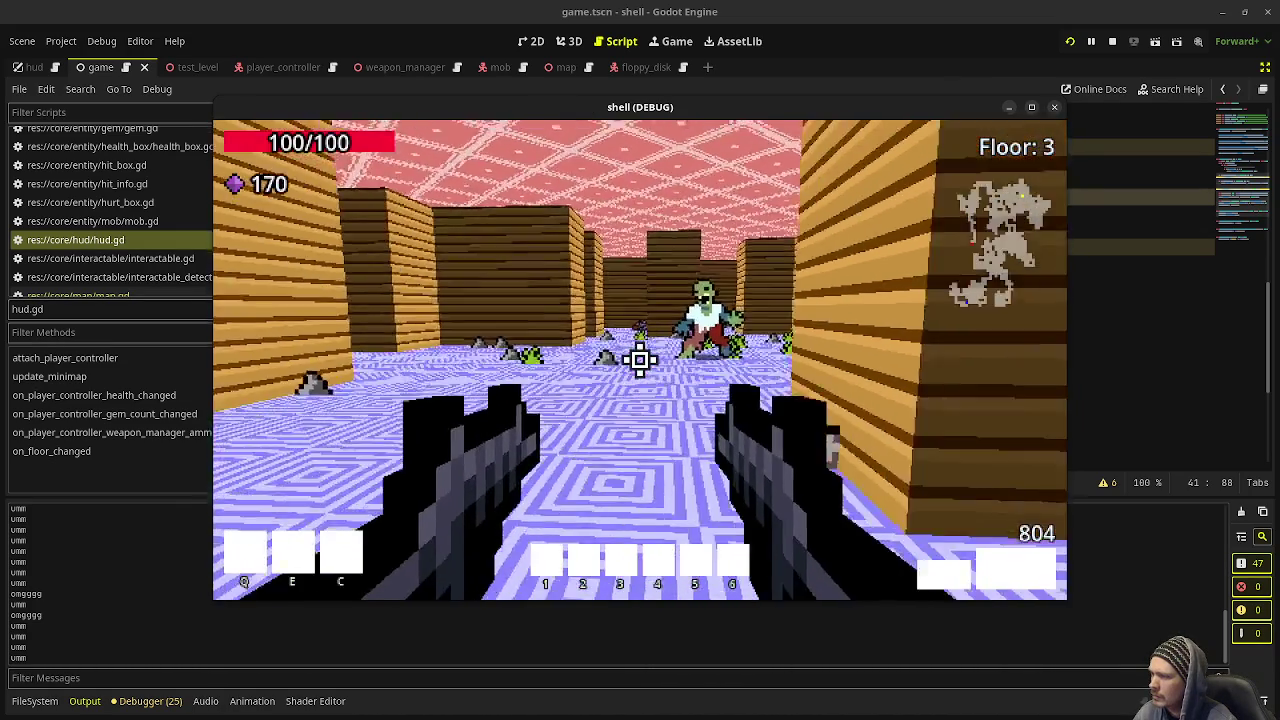
Step: Kill the zombie in the open room and explore onward through the rooms and corridors
{"action": "left_click", "coordinate": [640, 360]}
{"action": "key", "text": "w"}
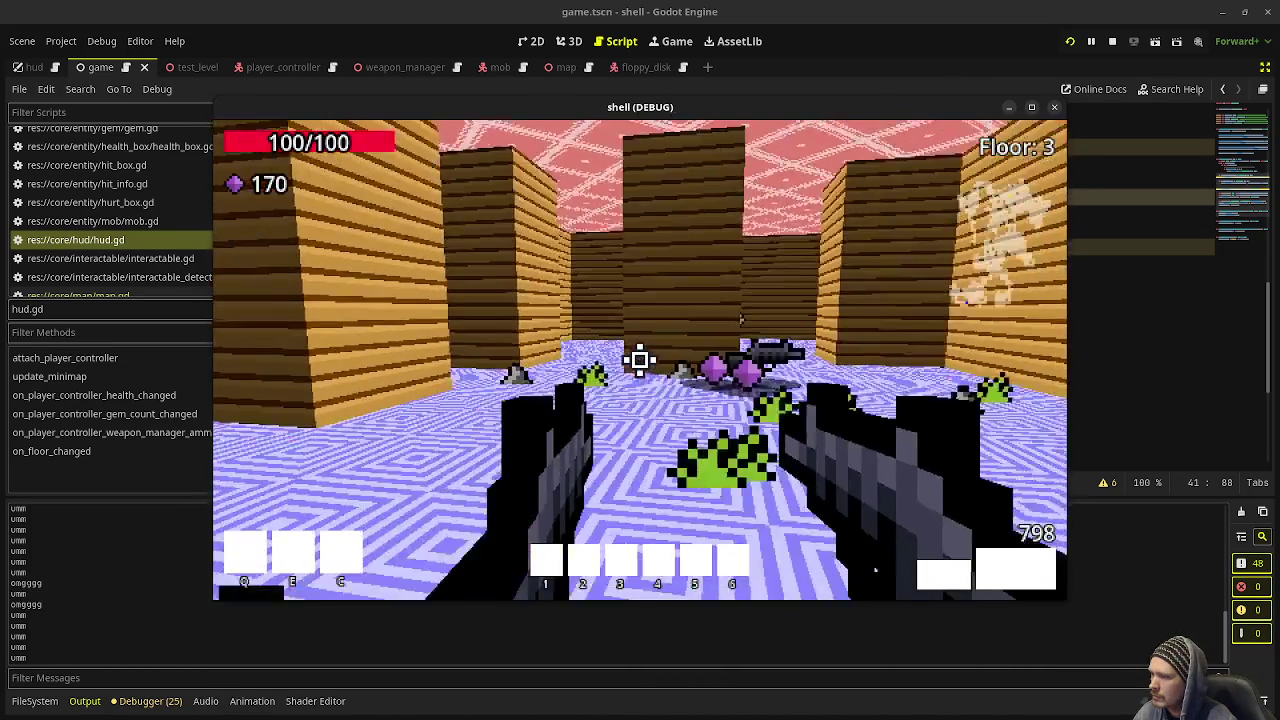
{"action": "key", "text": "w"}
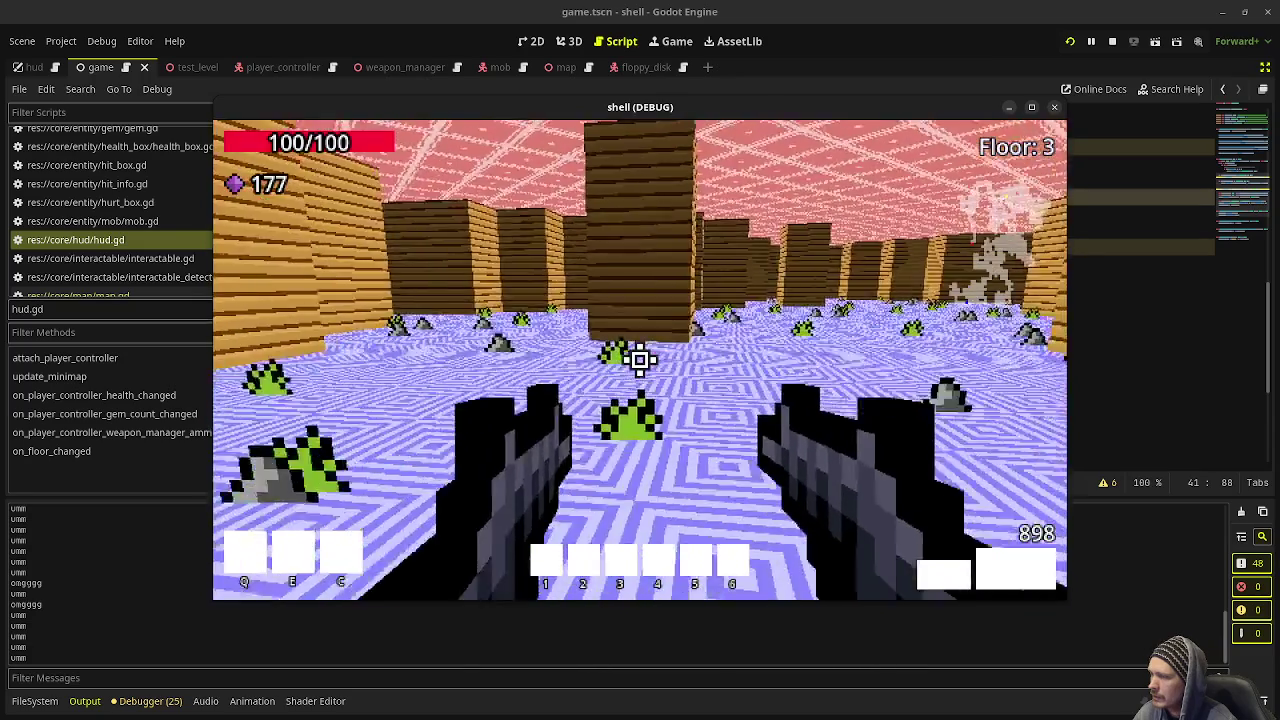
{"action": "key", "text": "w"}
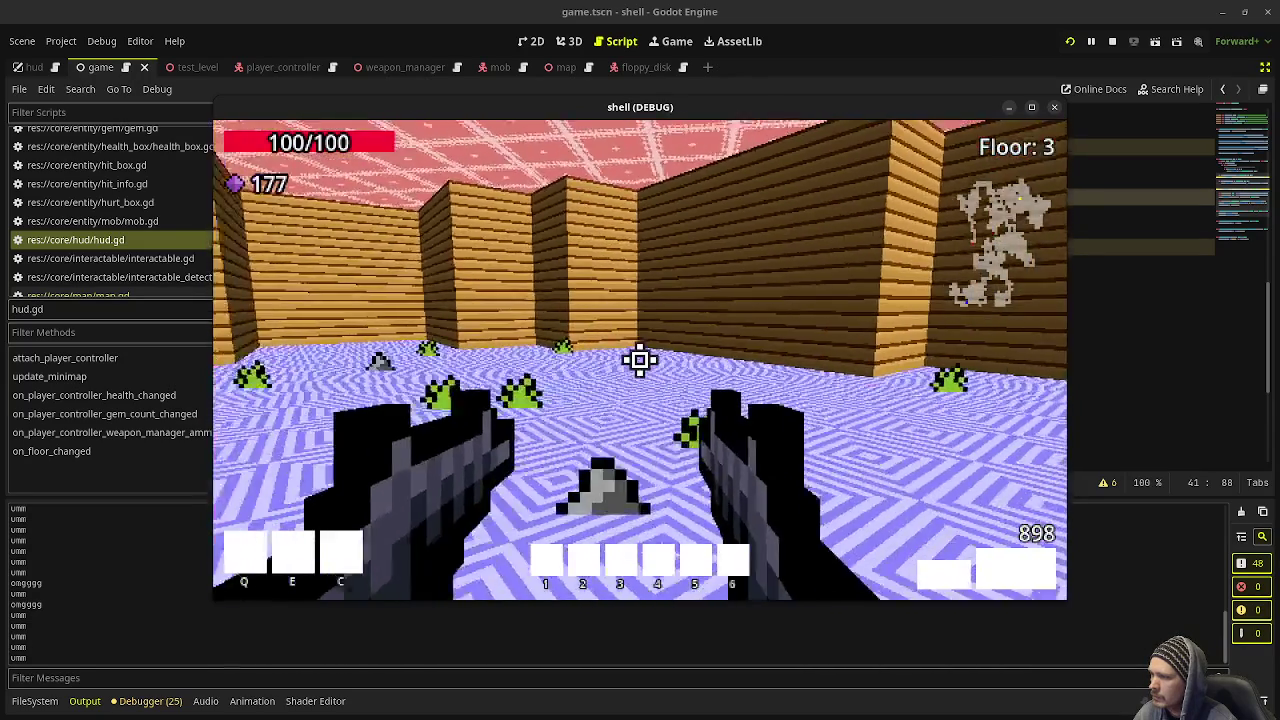
{"action": "key", "text": "w"}
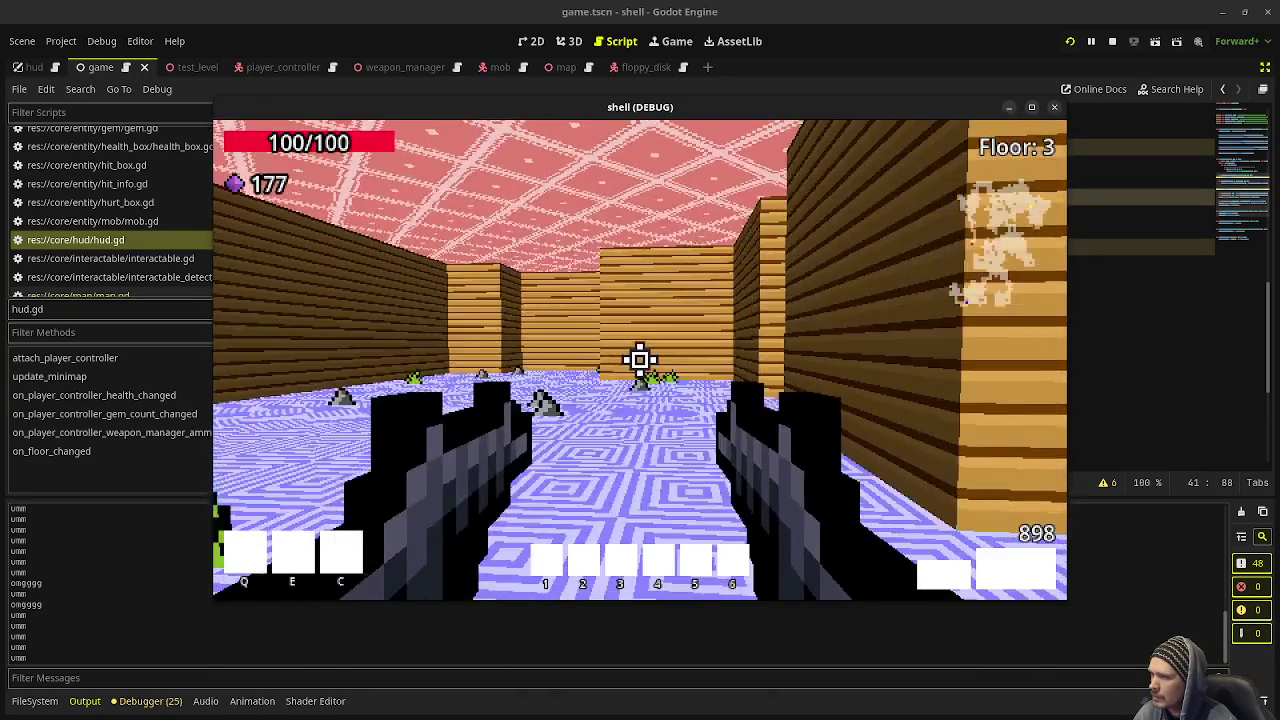
{"action": "key", "text": "w"}
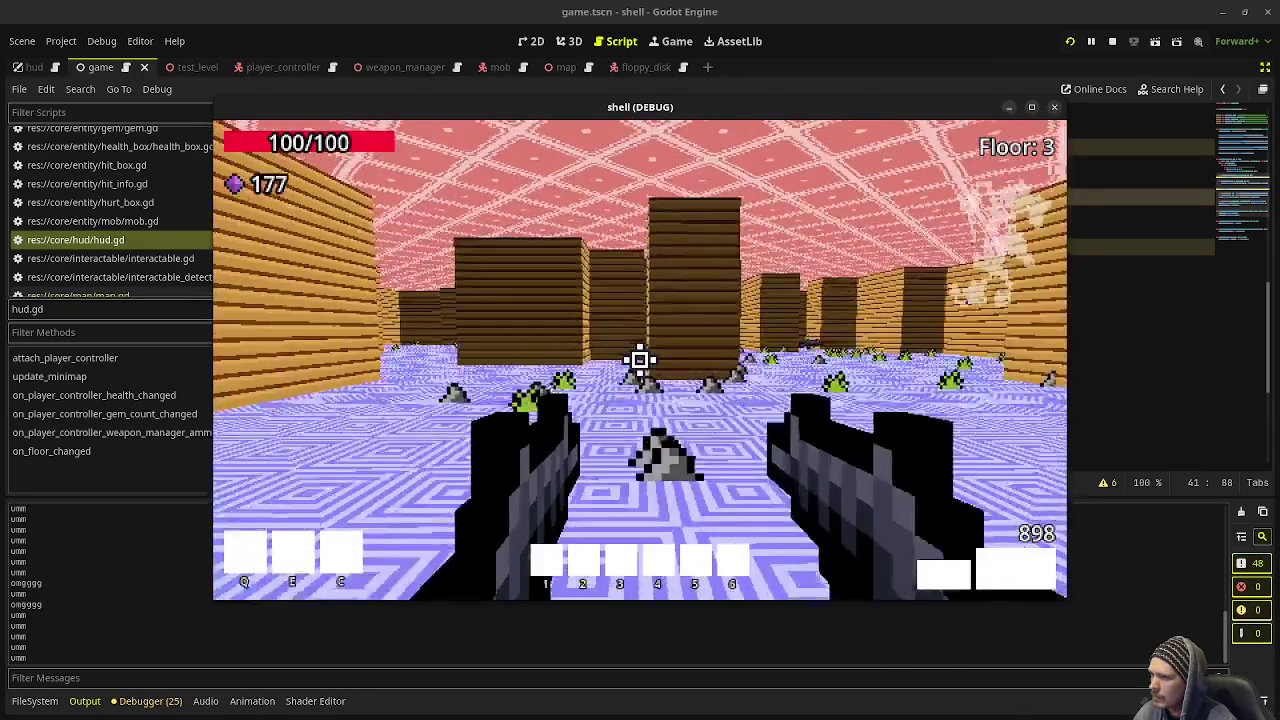
{"action": "key", "text": "w"}
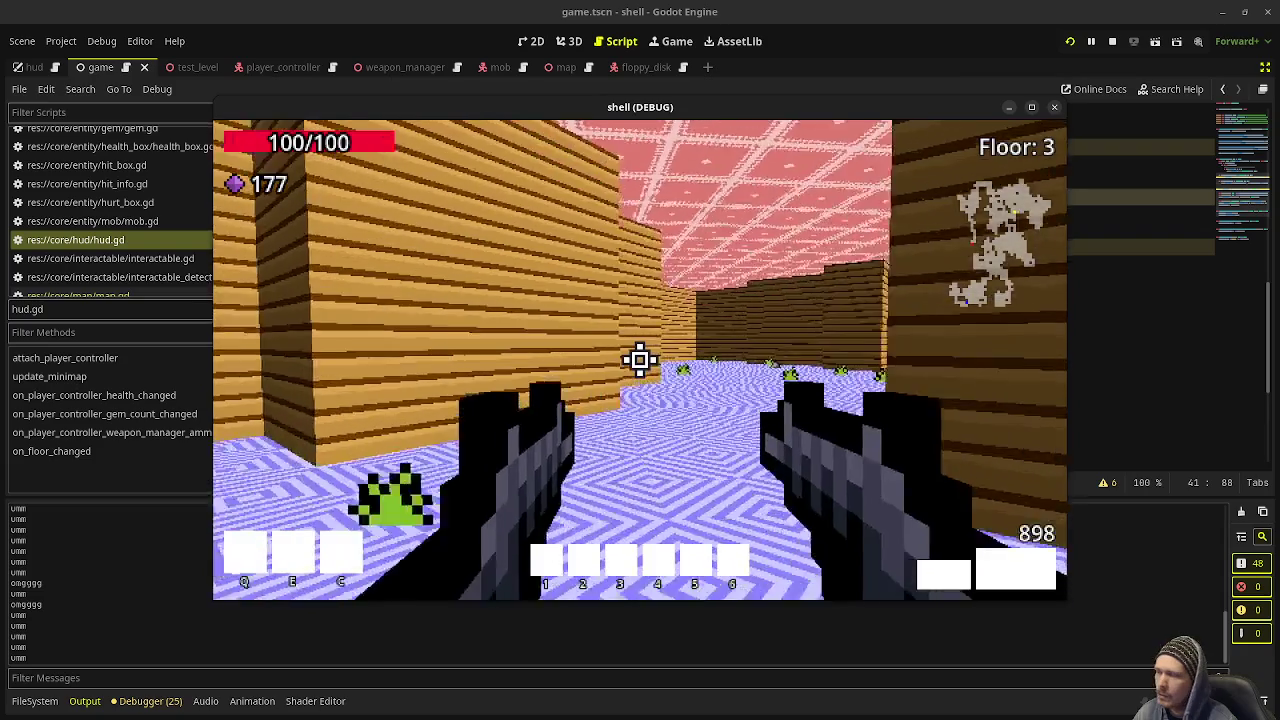
{"action": "key", "text": "w"}
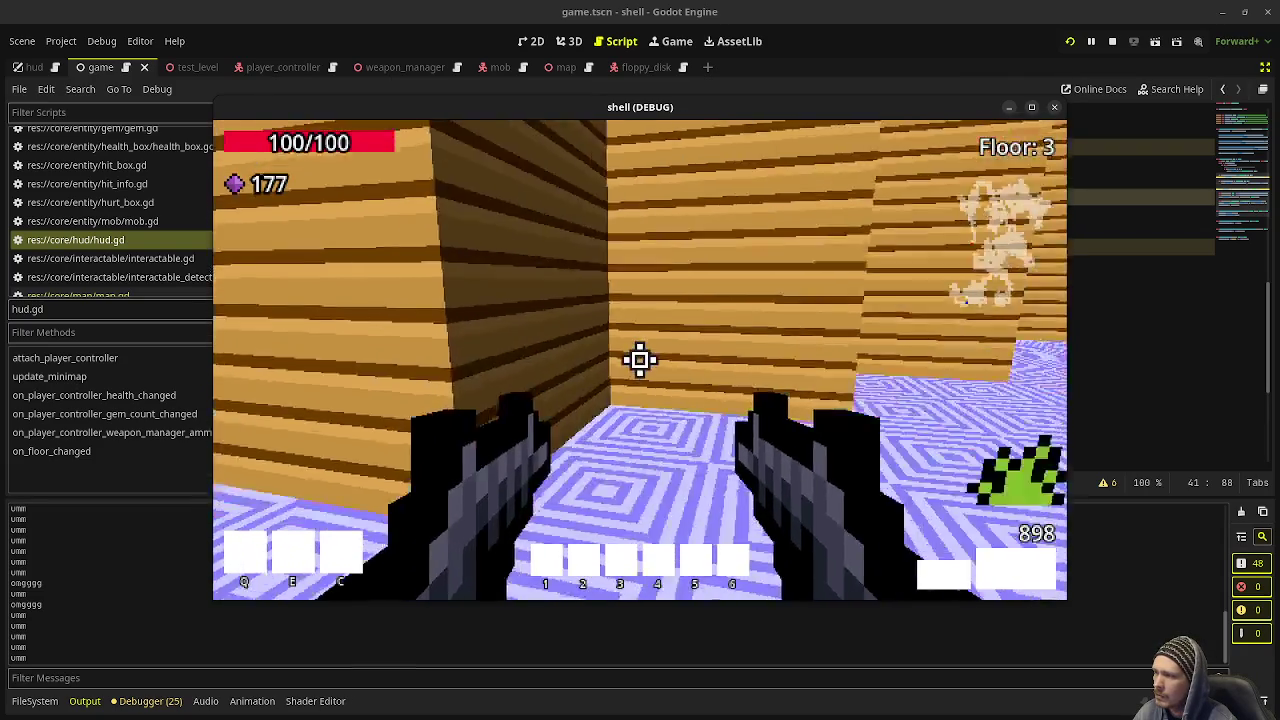
{"action": "key", "text": "w"}
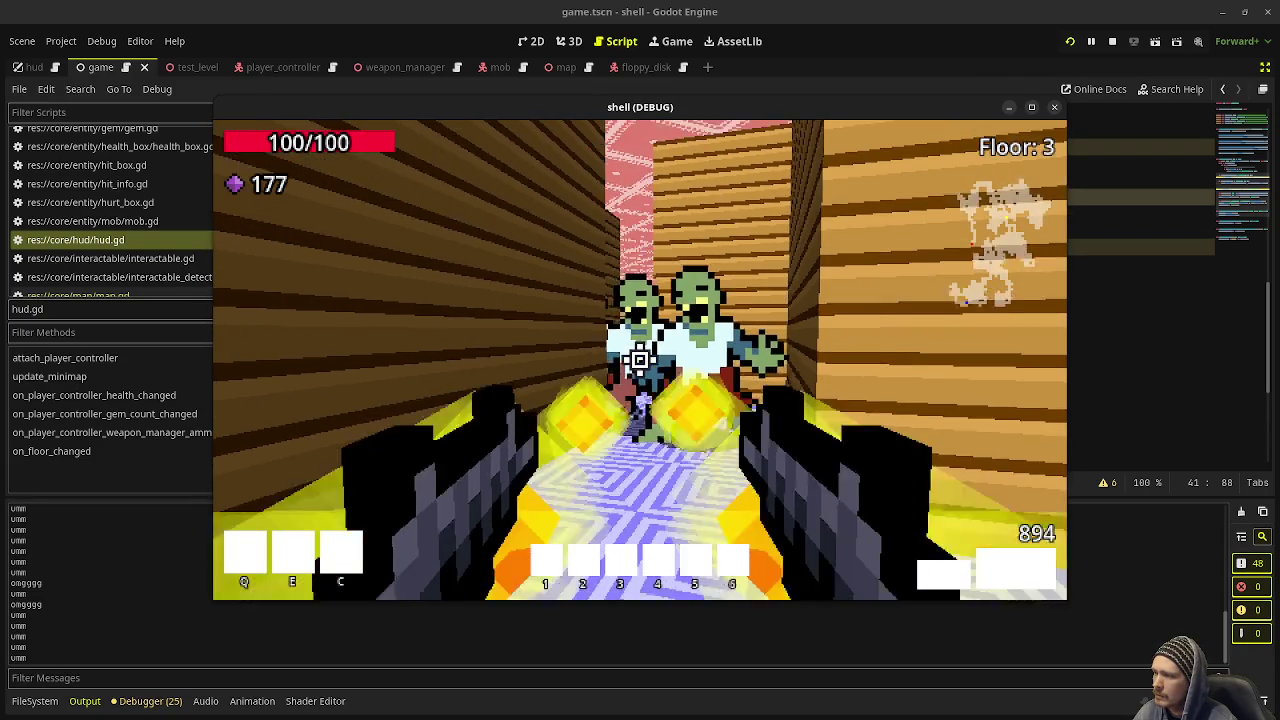
Step: Shoot the two corridor enemies, collect their gems, and head into the plant-filled room
{"action": "left_click_drag", "start_coordinate": [640, 360], "coordinate": [640, 360]}
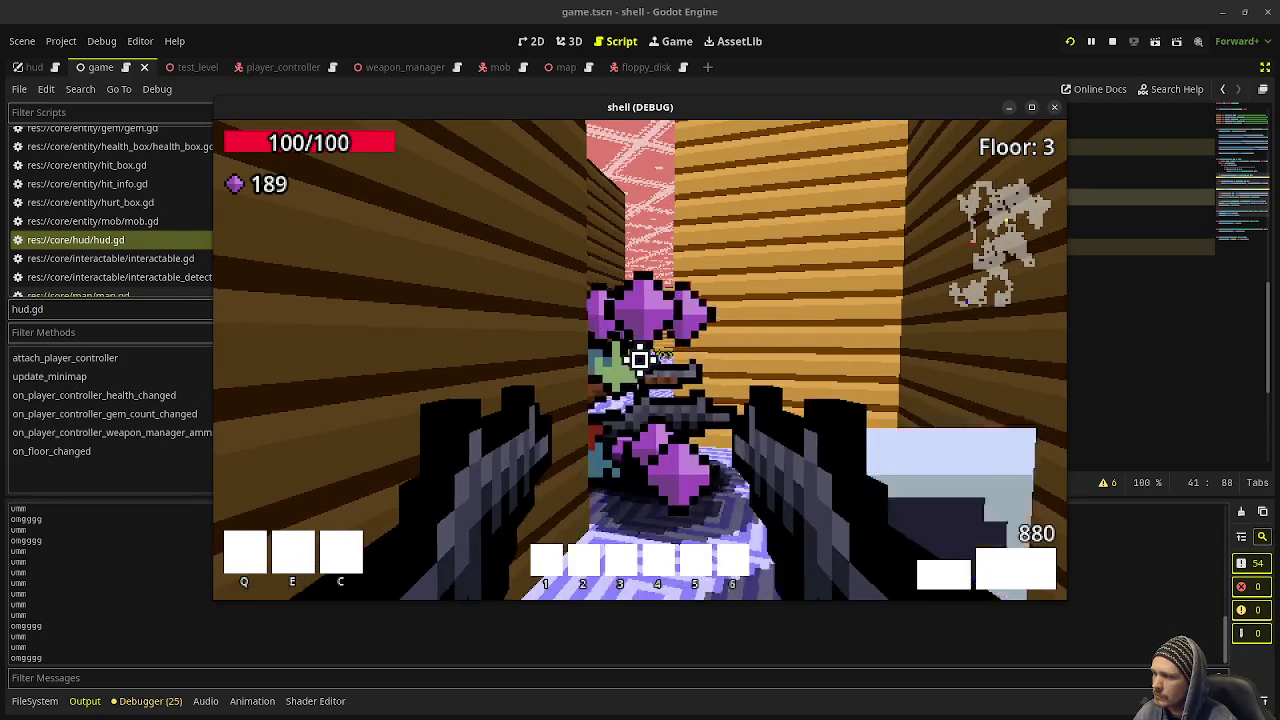
{"action": "key", "text": "w"}
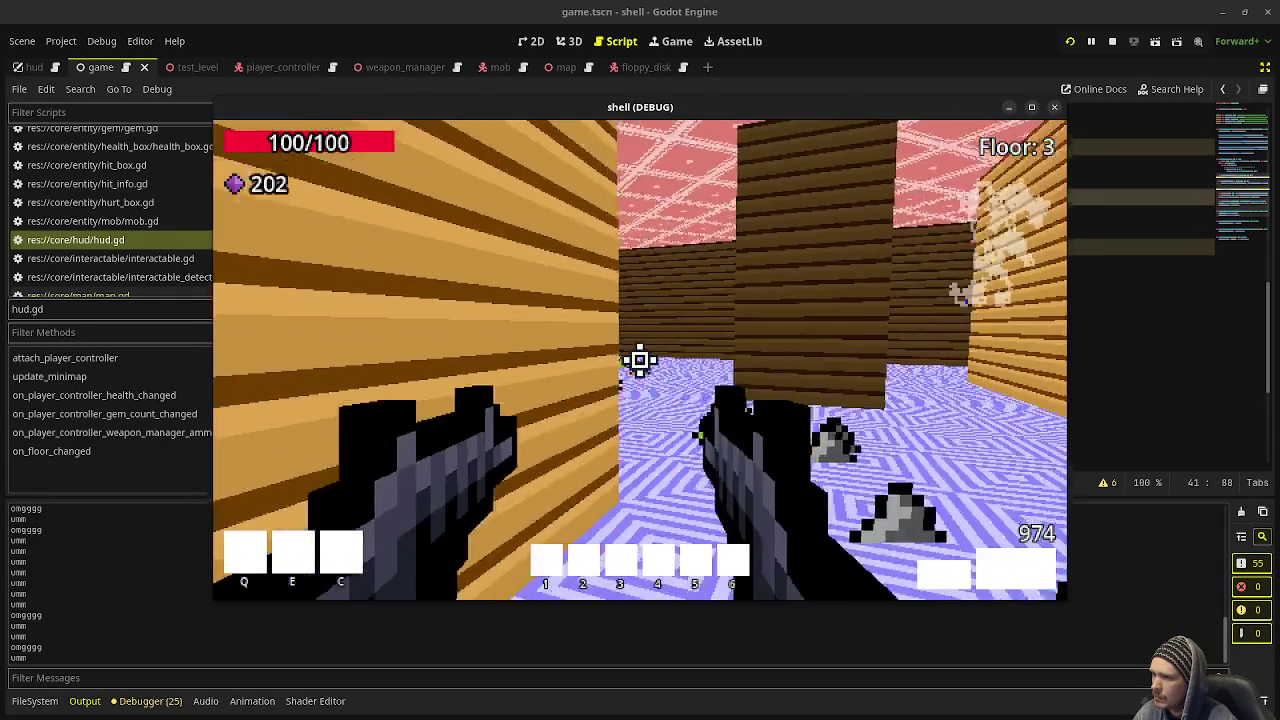
{"action": "mouse_move", "coordinate": [640, 360]}
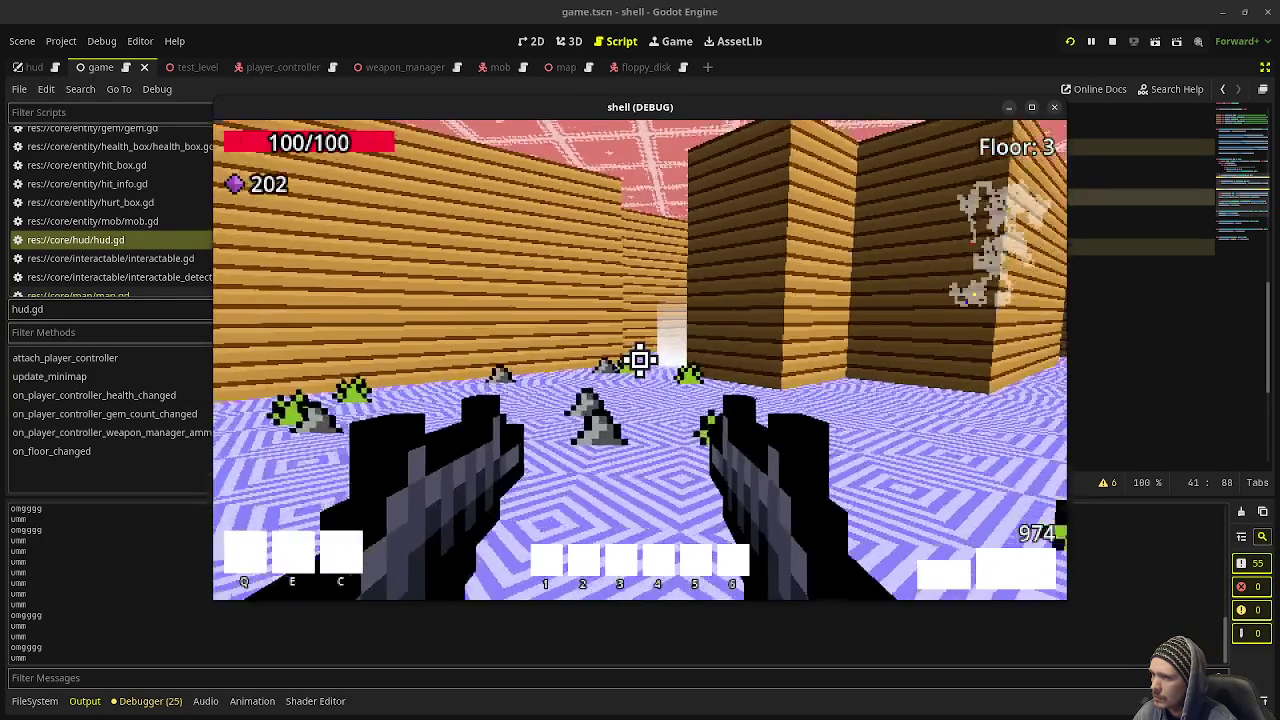
{"action": "key", "text": "w"}
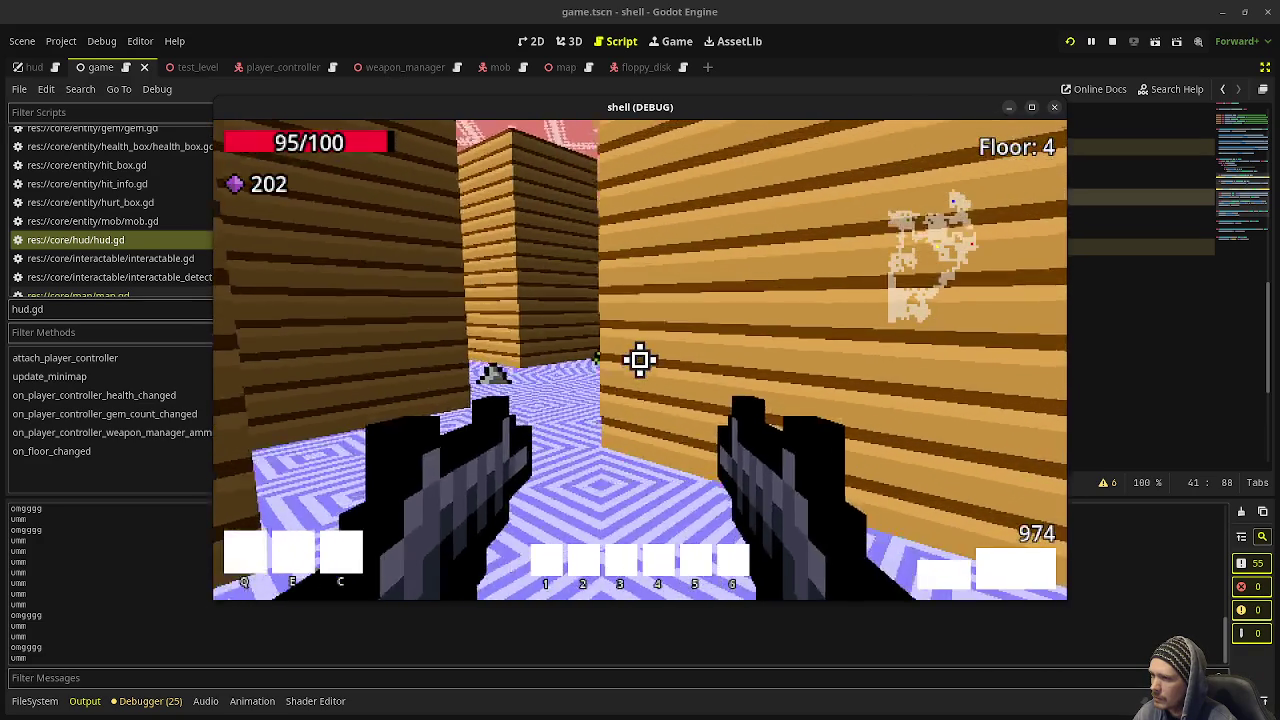
{"action": "key", "text": "w"}
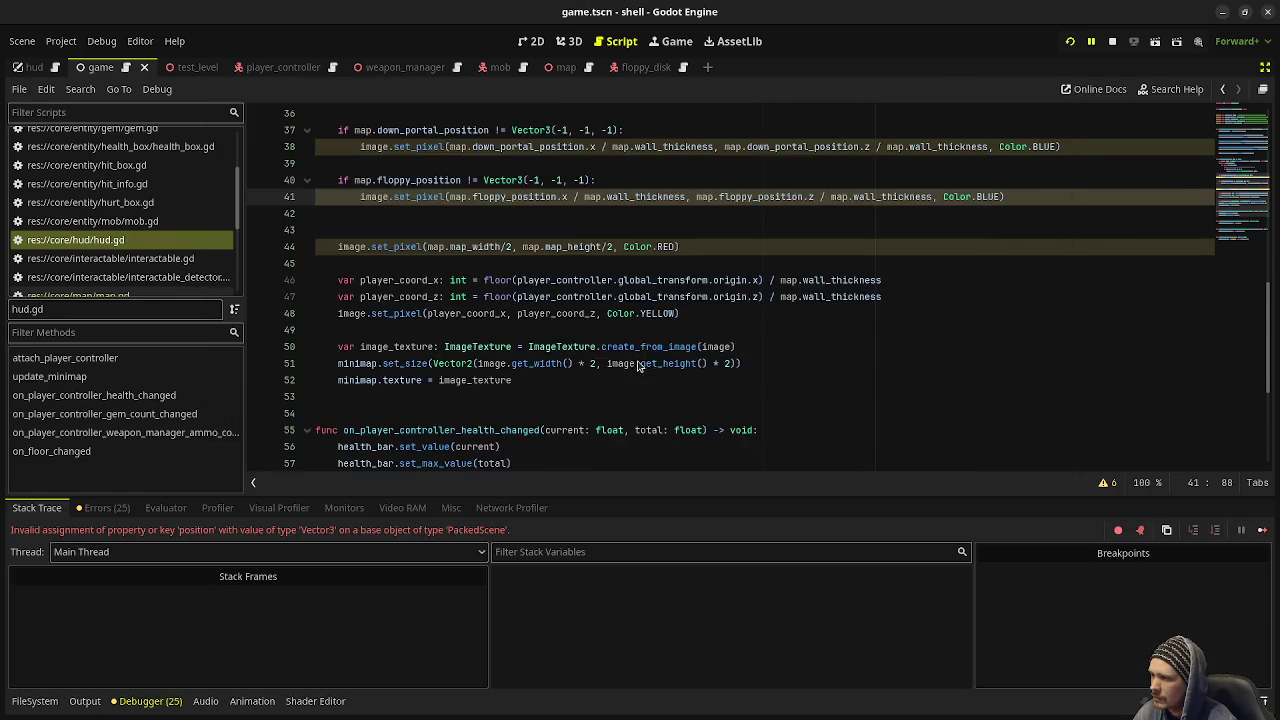
Step: Add add_child(floppy_disk_inst), use floppy_disk_inst.position on line 122, save, and stop the run
{"action": "type", "text": "add_child(floppy_disk_inst)"}
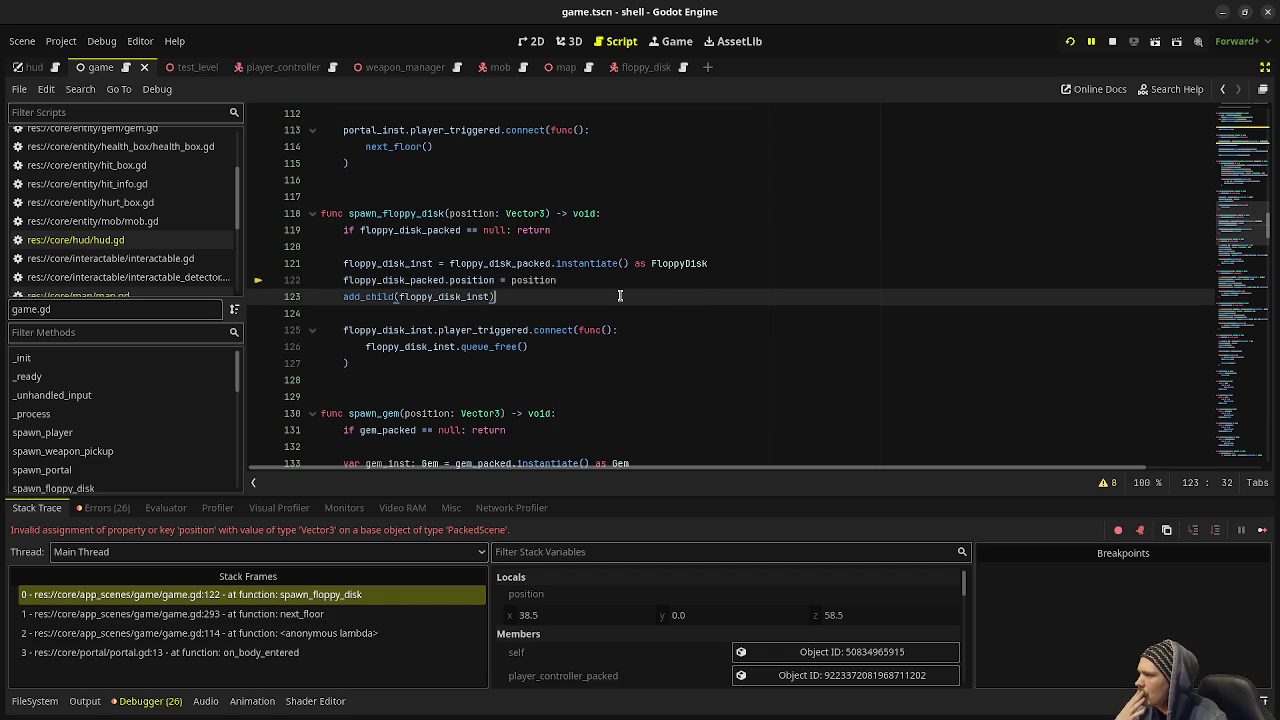
{"action": "left_click_drag", "start_coordinate": [409, 281], "coordinate": [457, 272]}
{"action": "type", "text": "inst"}
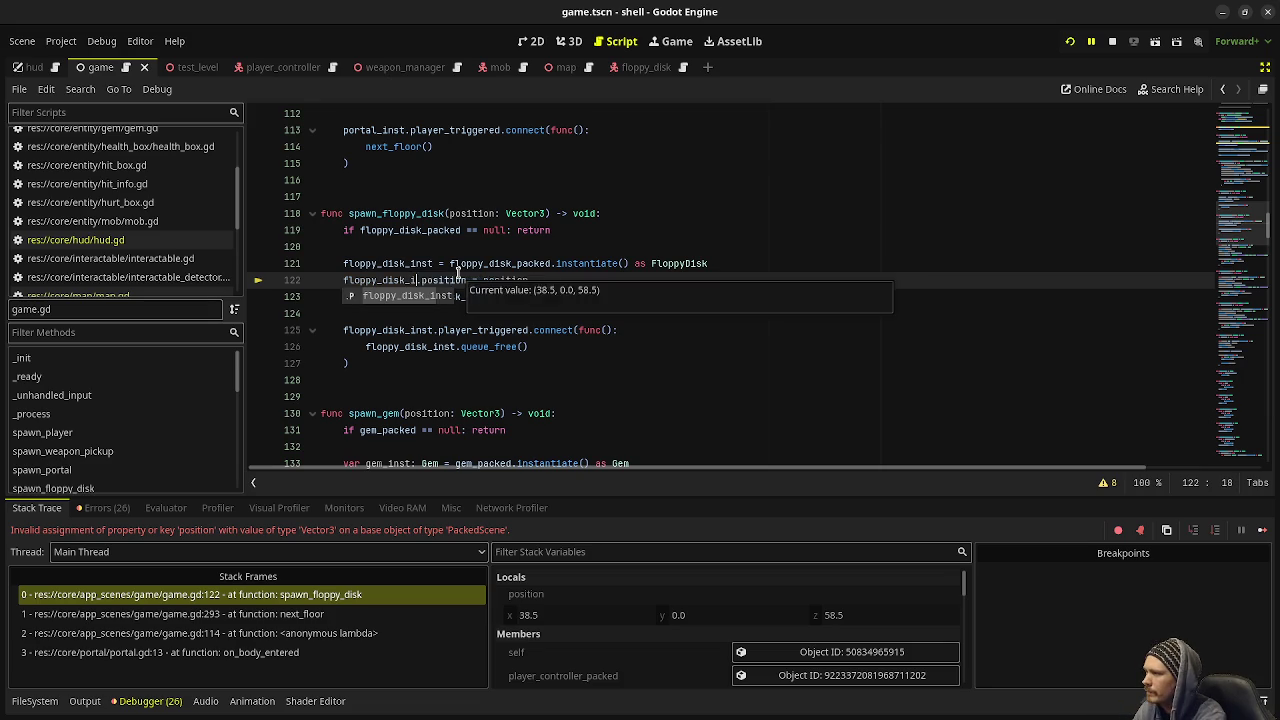
{"action": "key", "text": "ctrl+s"}
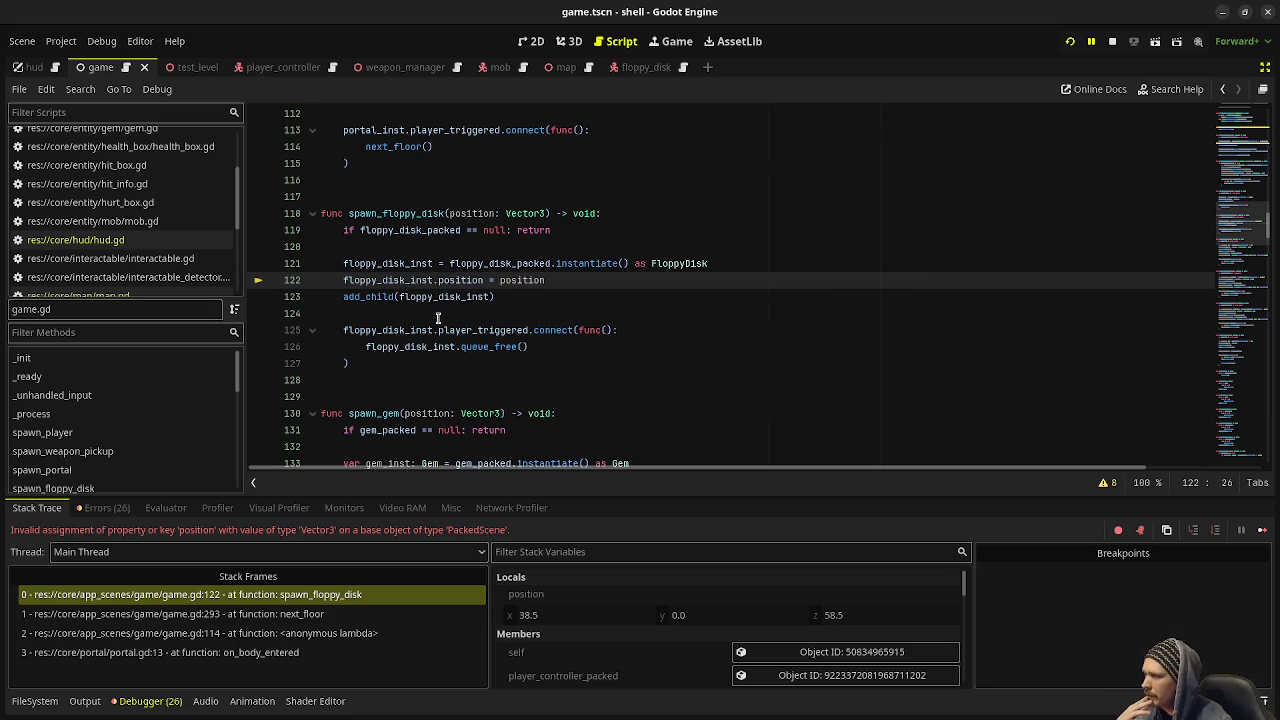
{"action": "left_click", "coordinate": [1069, 42]}
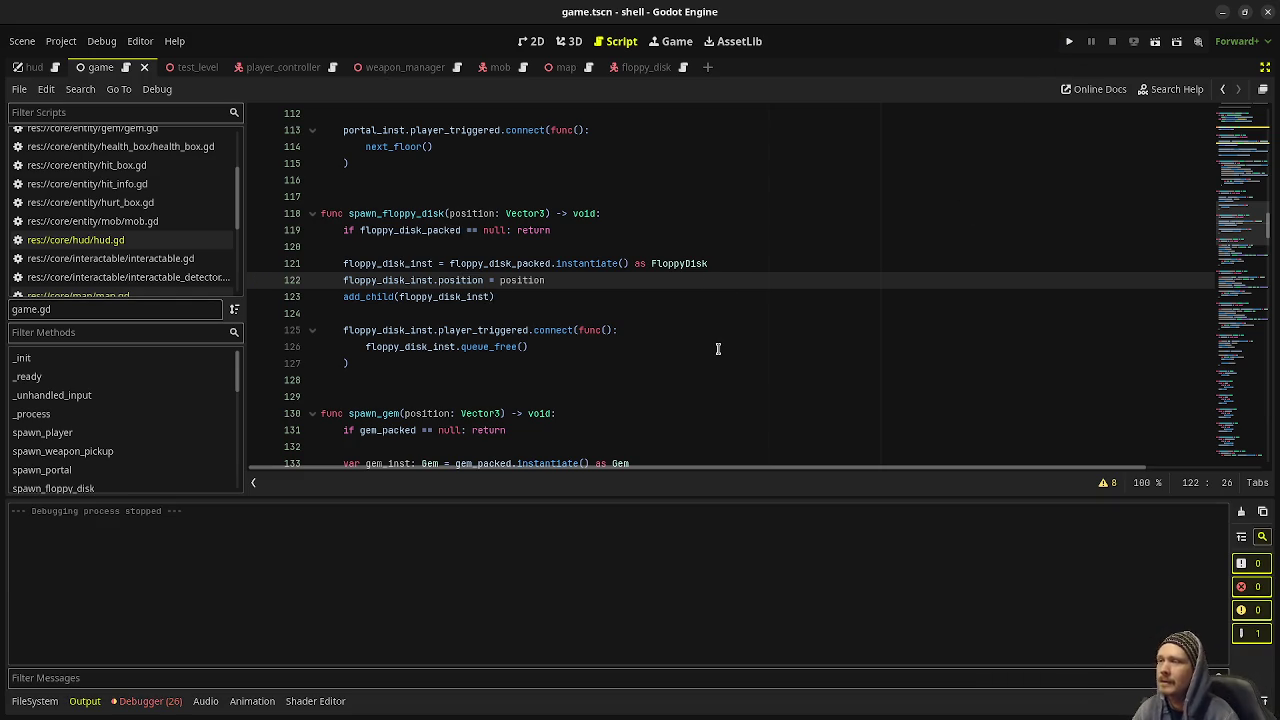
Step: Relaunch the game and shoot the zombies in the first corridors
{"action": "left_click", "coordinate": [1070, 42]}
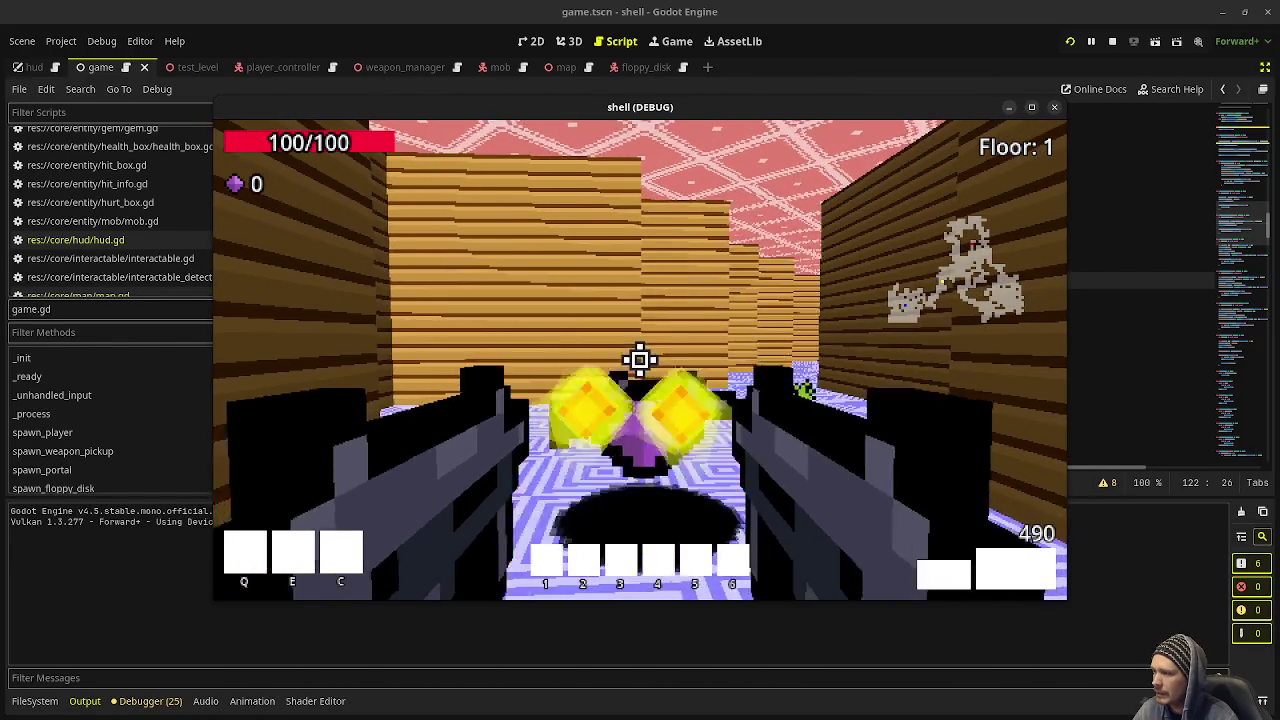
{"action": "left_click", "coordinate": [640, 359]}
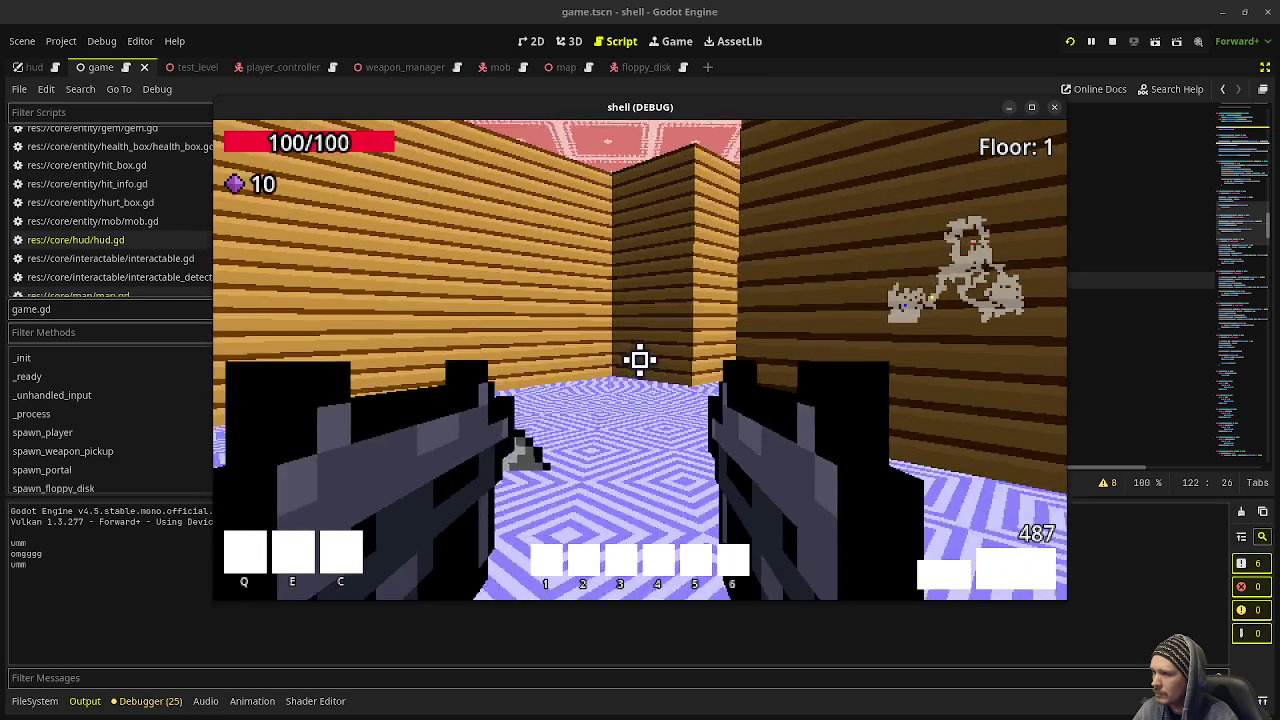
{"action": "key", "text": "w"}
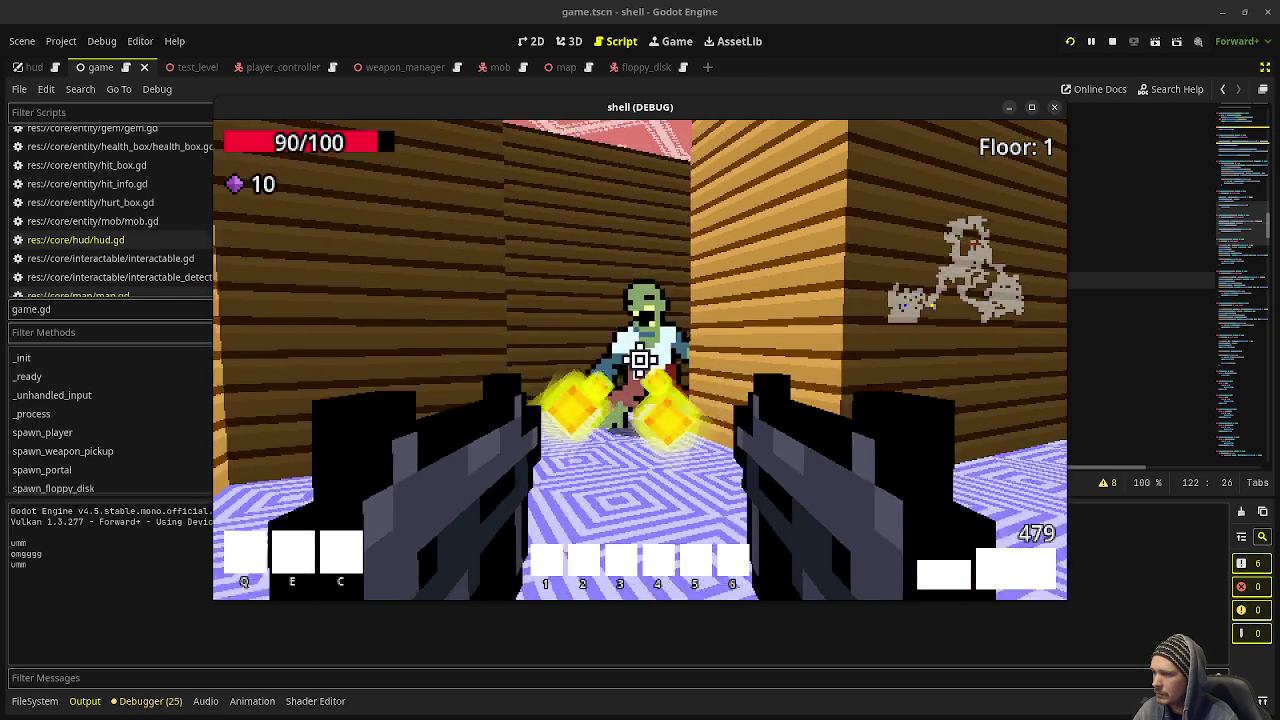
{"action": "left_click", "coordinate": [640, 359]}
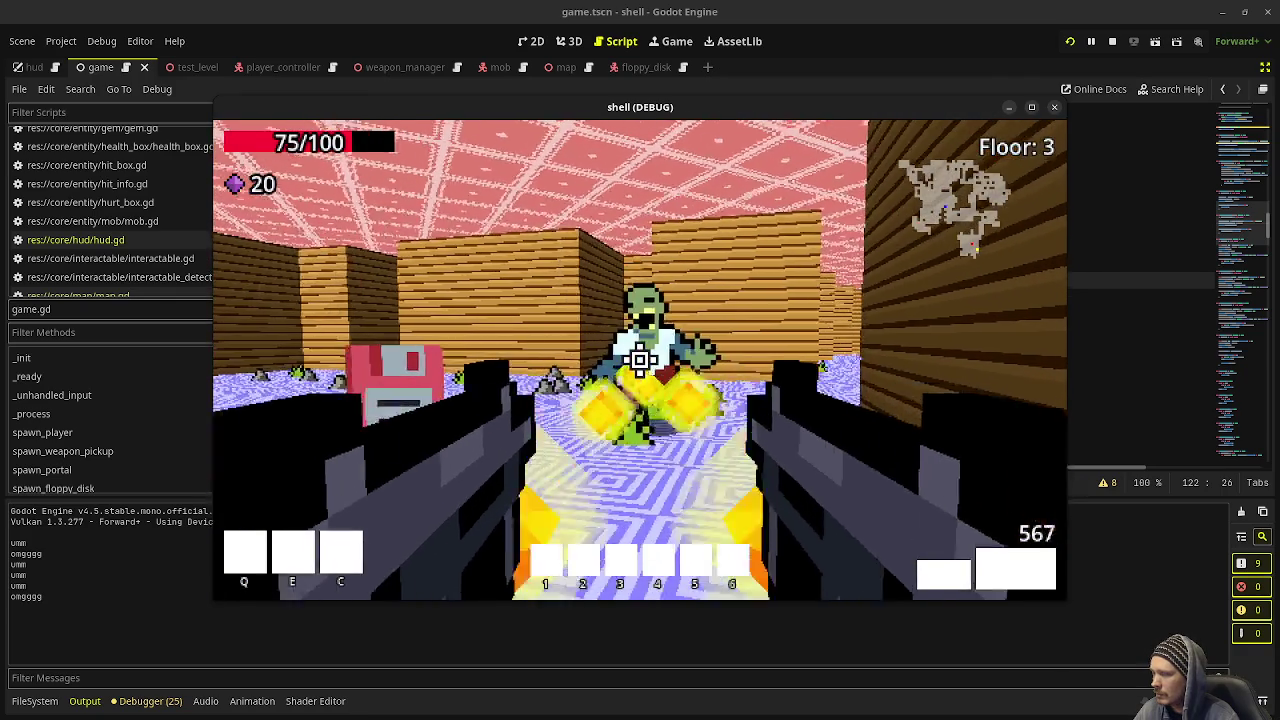
{"action": "left_click", "coordinate": [640, 360]}
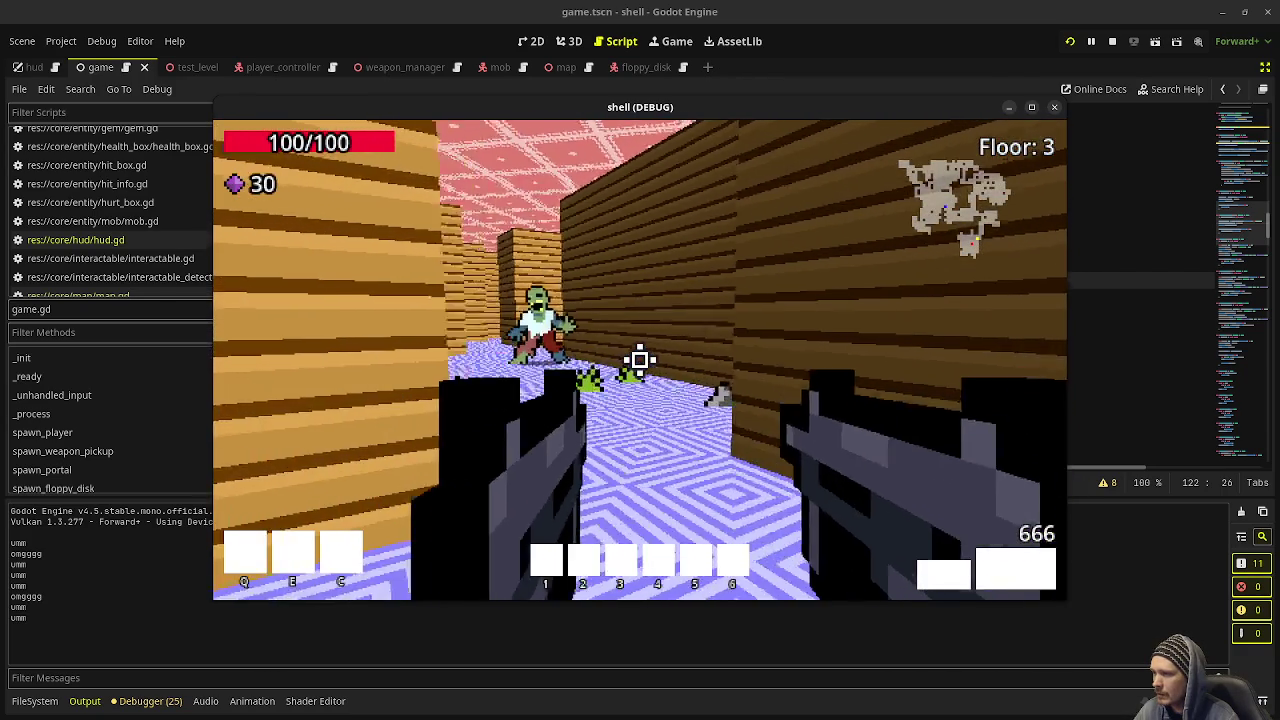
{"action": "left_click", "coordinate": [640, 360]}
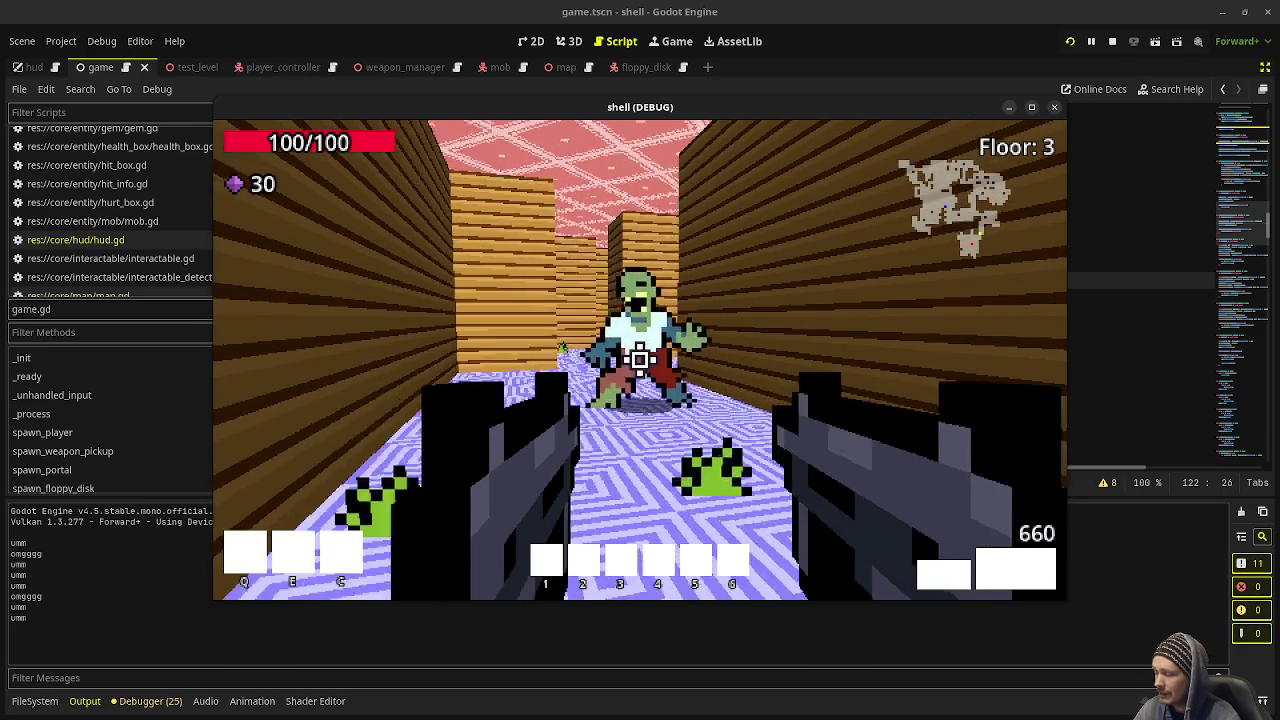
Step: Collect the dropped gems, kill the zombie in the bush room, and enter the portal
{"action": "key", "text": "w"}
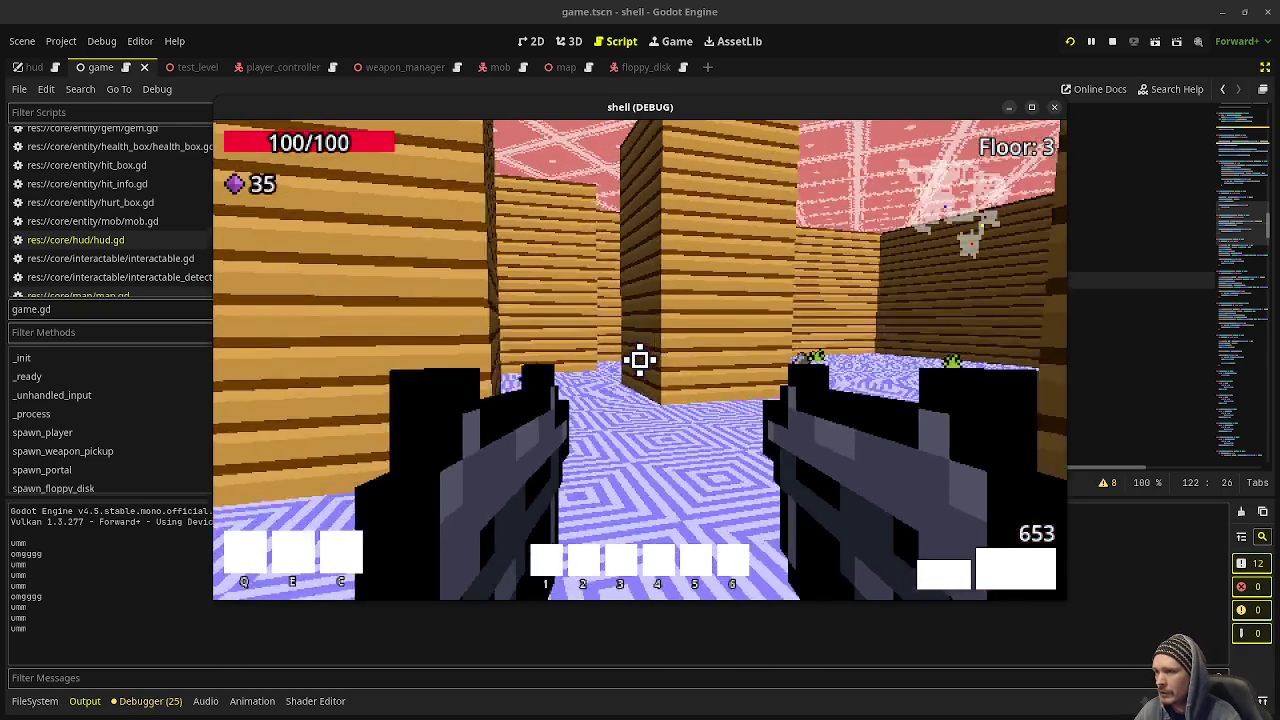
{"action": "key", "text": "w"}
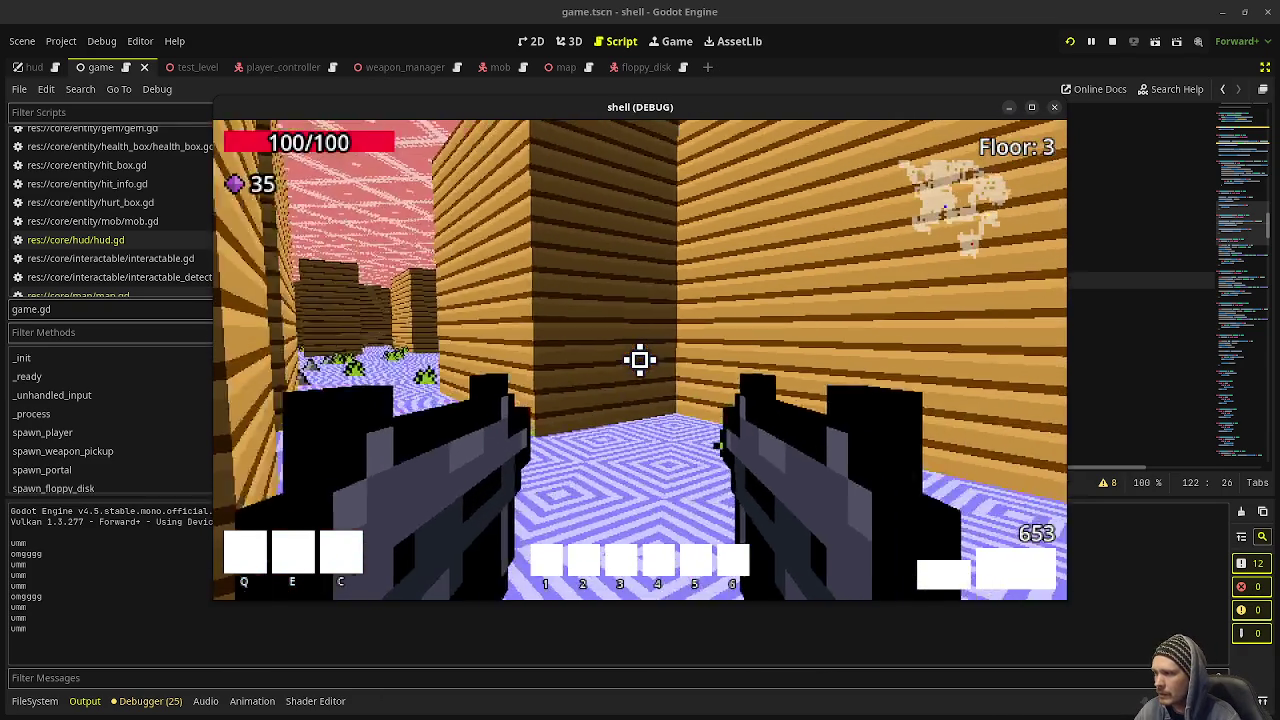
{"action": "key", "text": "w"}
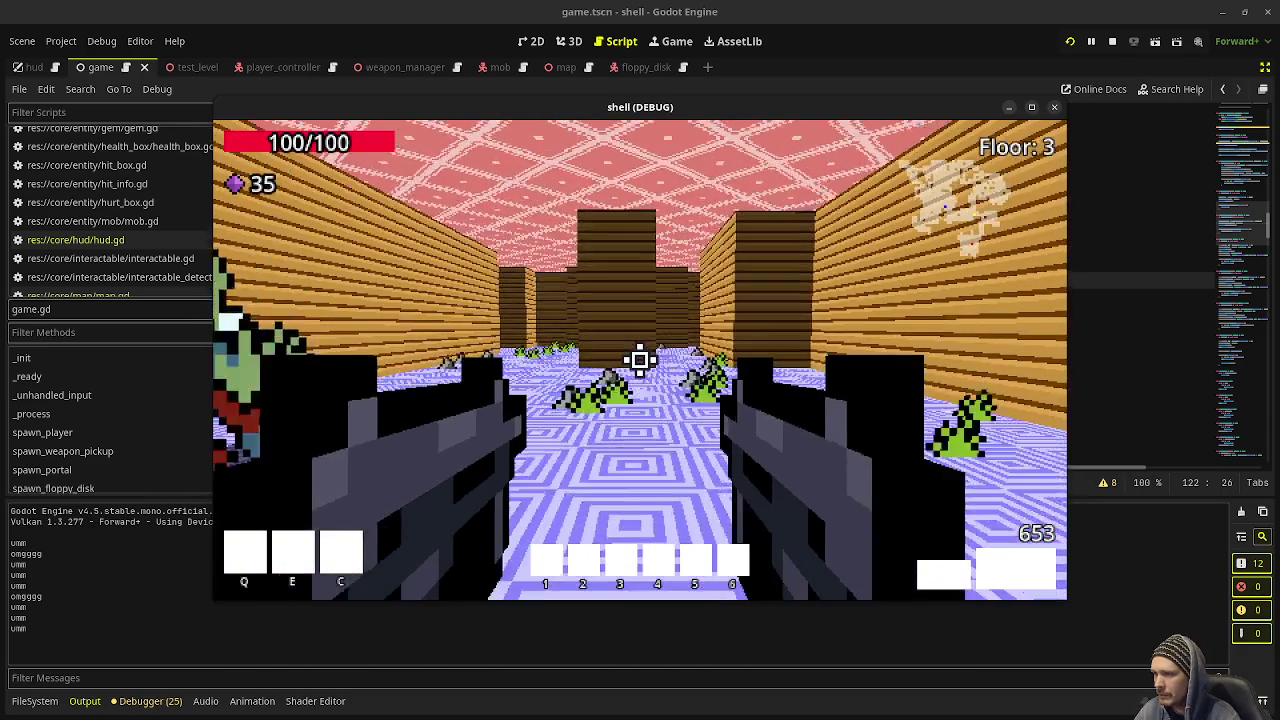
{"action": "key", "text": "w"}
{"action": "key", "text": "w"}
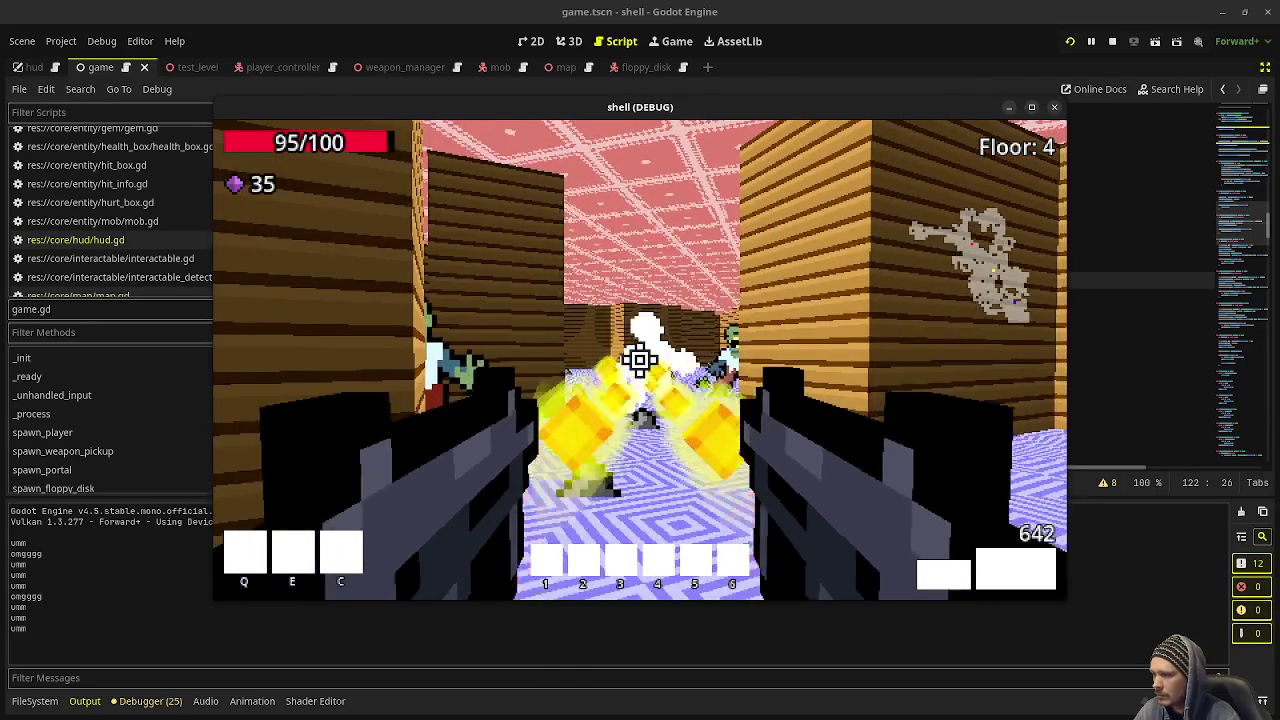
{"action": "left_click", "coordinate": [640, 360]}
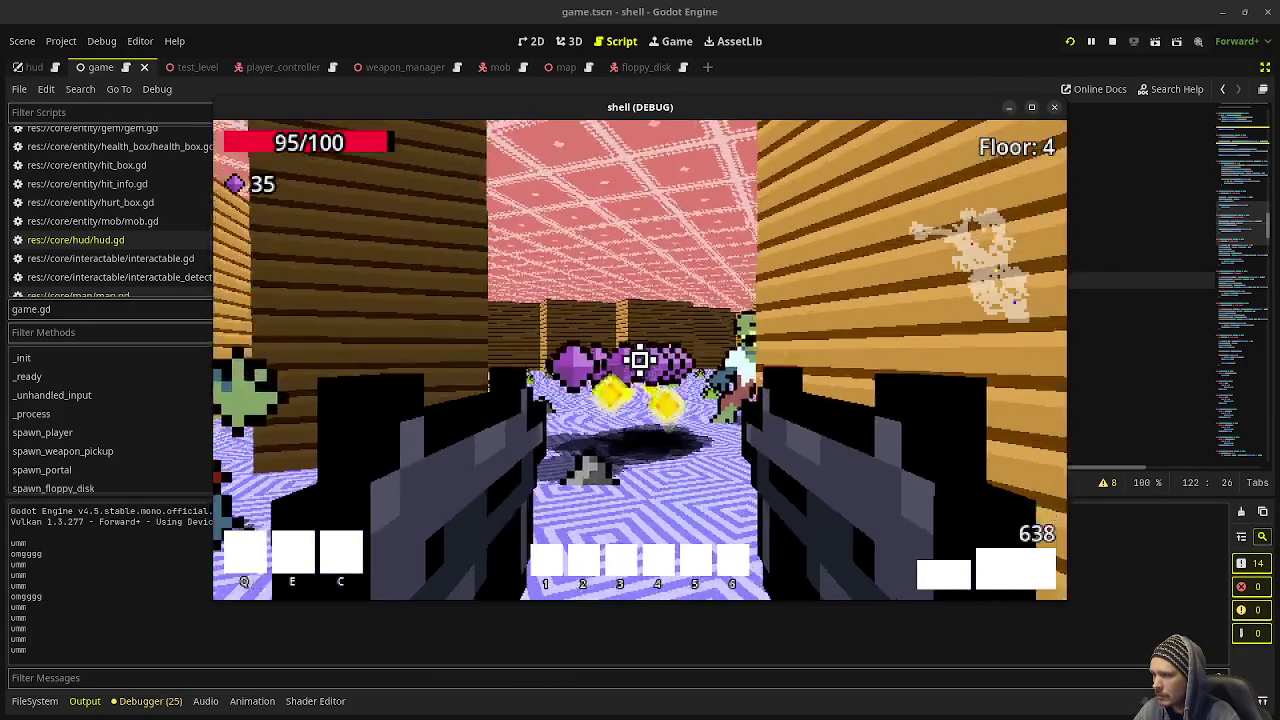
{"action": "key", "text": "w"}
{"action": "left_click", "coordinate": [640, 360]}
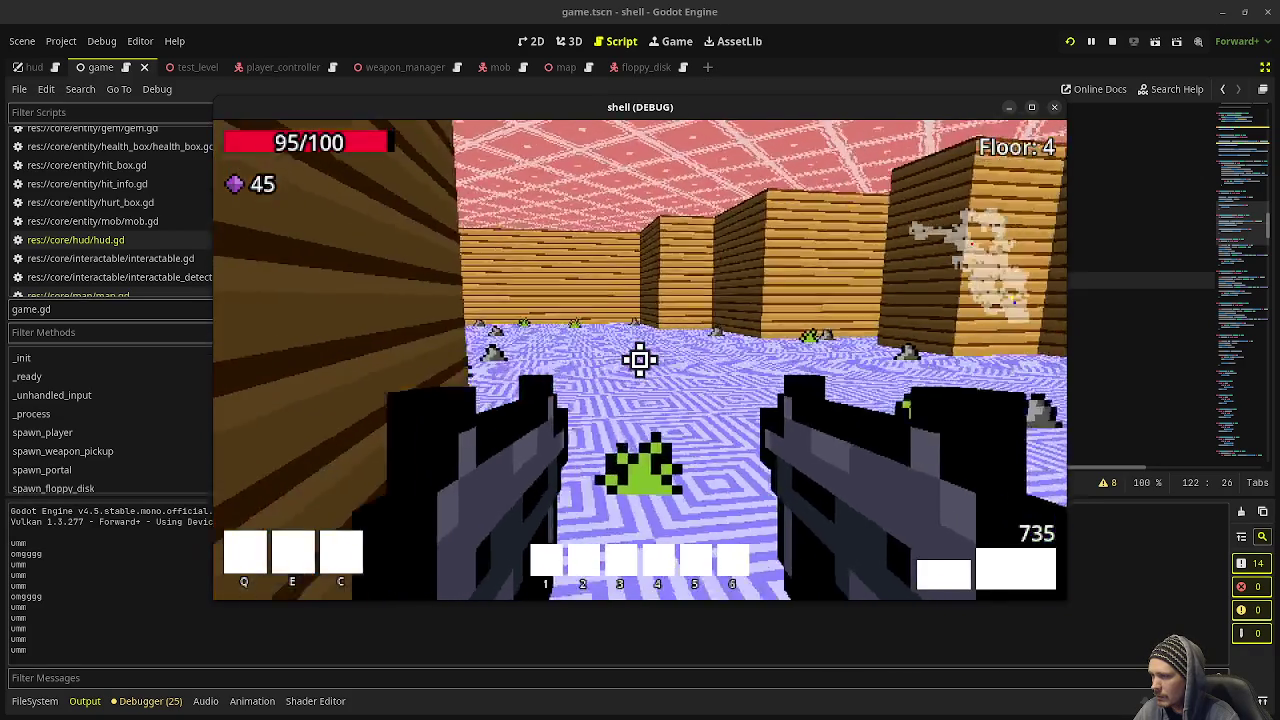
{"action": "key", "text": "w"}
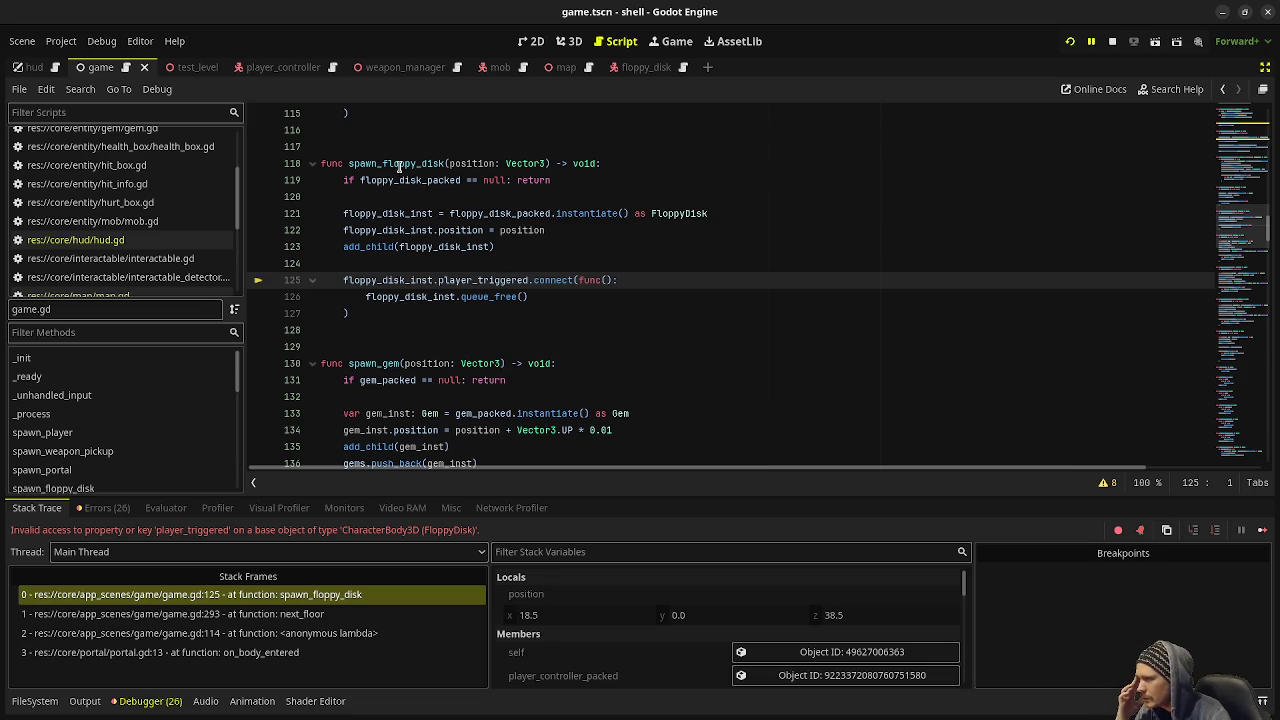
Step: Select floppy_disk_packed on line 119 and bring back the scene tree and inspector panels
{"action": "double_click", "coordinate": [445, 180]}
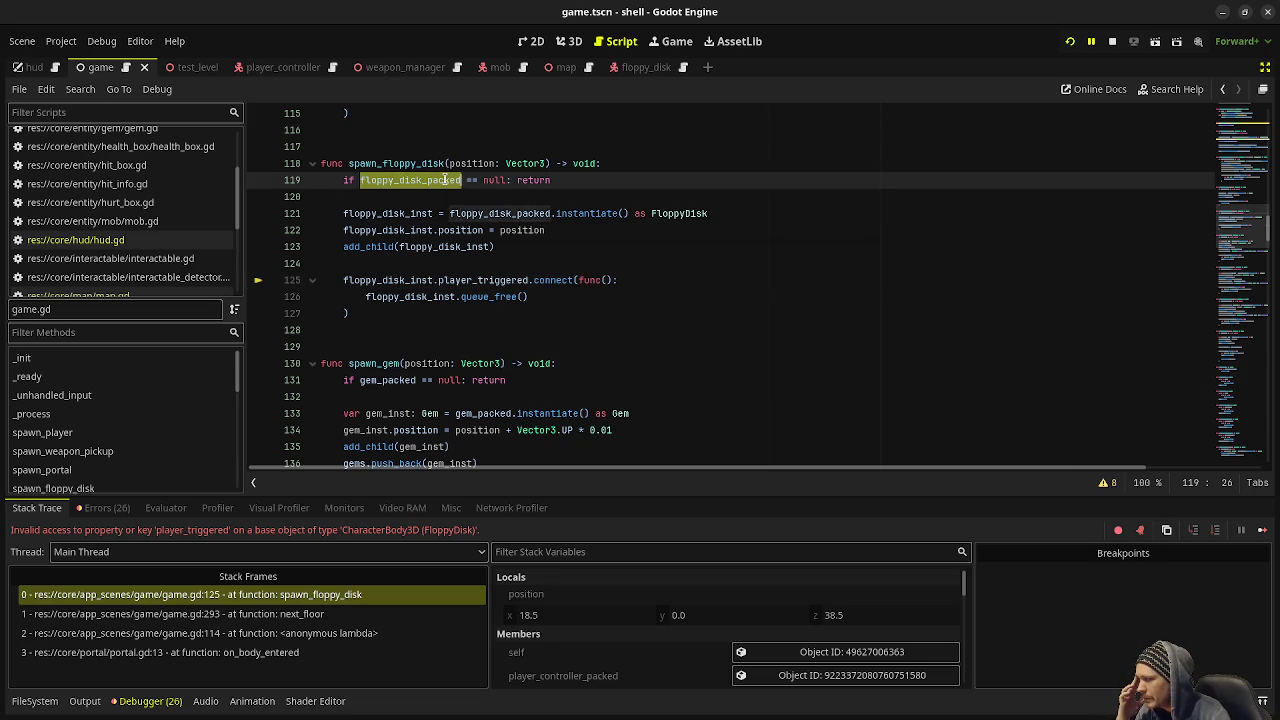
{"action": "left_click", "coordinate": [1265, 67]}
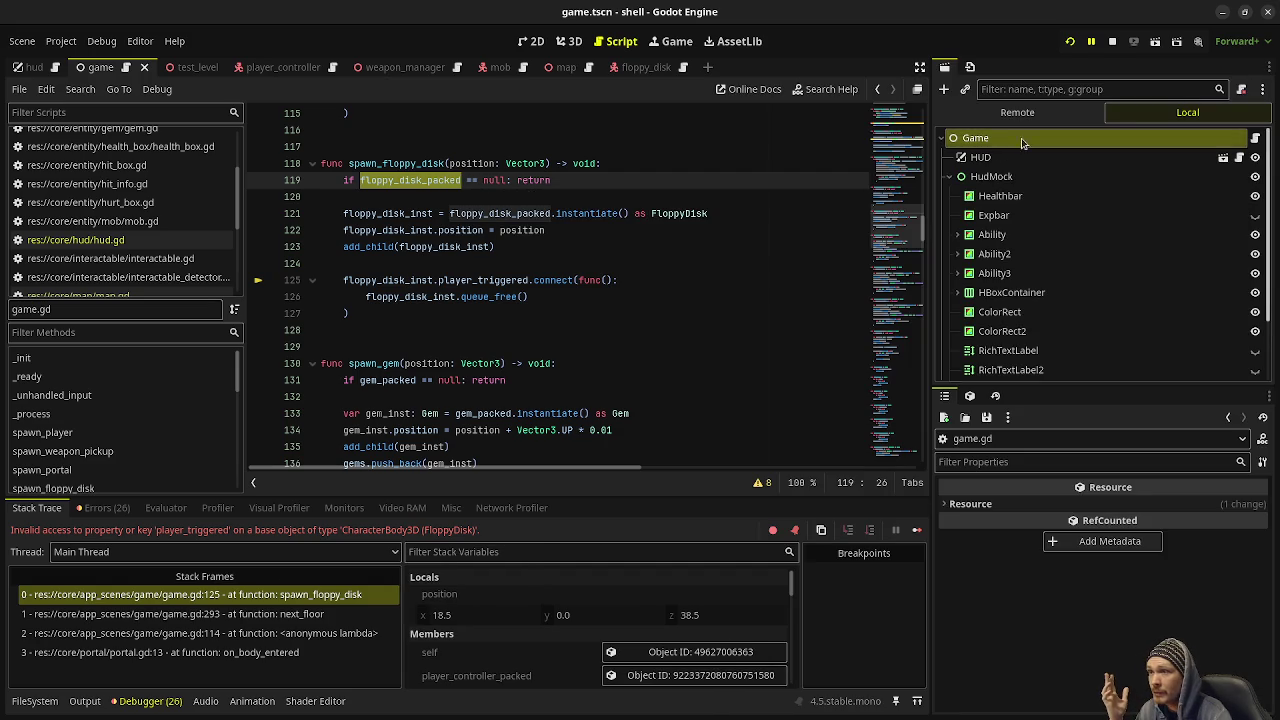
Step: Check the Game node's Floppy Disk Packed property, look at line 121, and open the floppy_disk scene
{"action": "left_click", "coordinate": [982, 157]}
{"action": "left_click", "coordinate": [978, 138]}
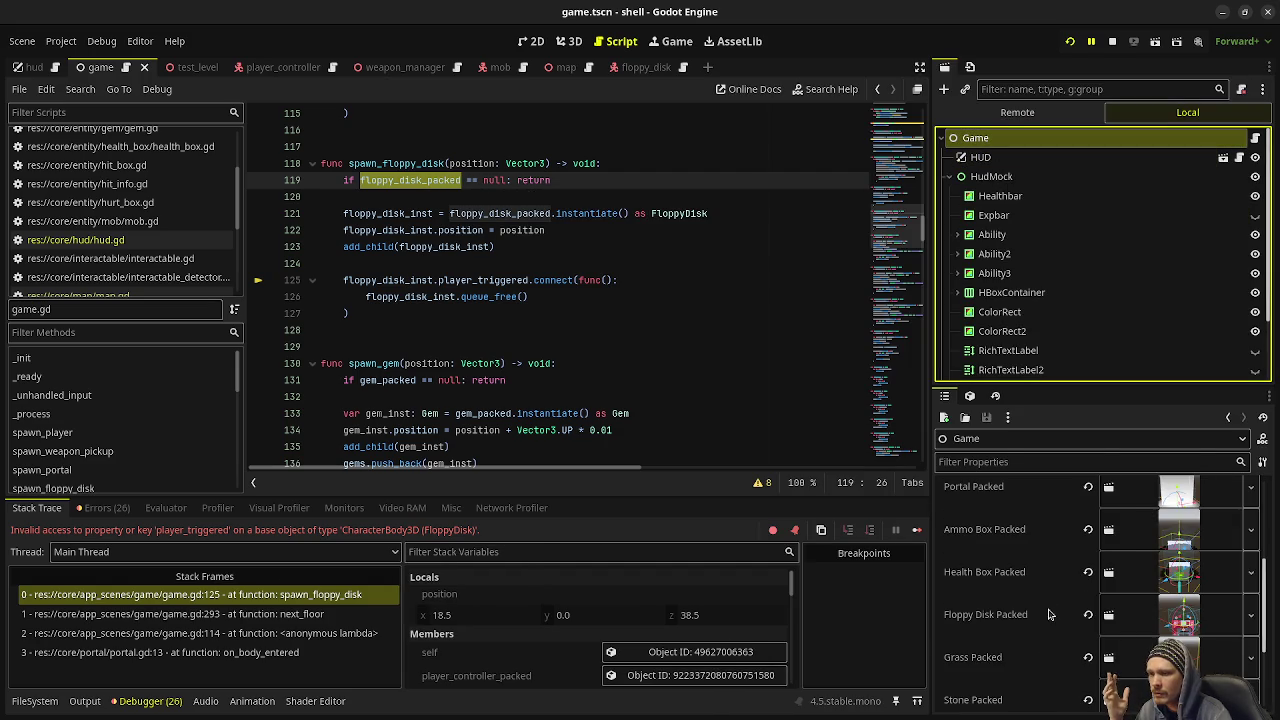
{"action": "scroll", "coordinate": [1048, 614], "scroll_direction": "down", "scroll_amount": 3}
{"action": "scroll", "coordinate": [1048, 610], "scroll_direction": "up", "scroll_amount": 1}
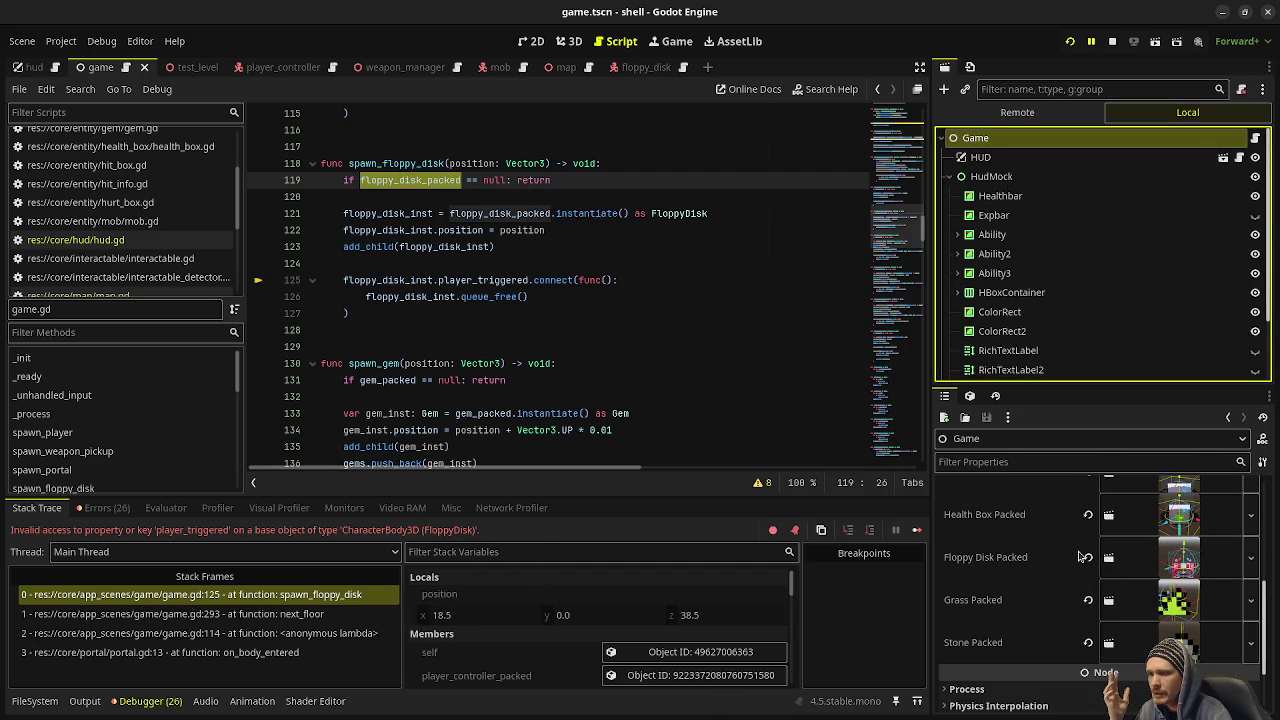
{"action": "left_click", "coordinate": [406, 213]}
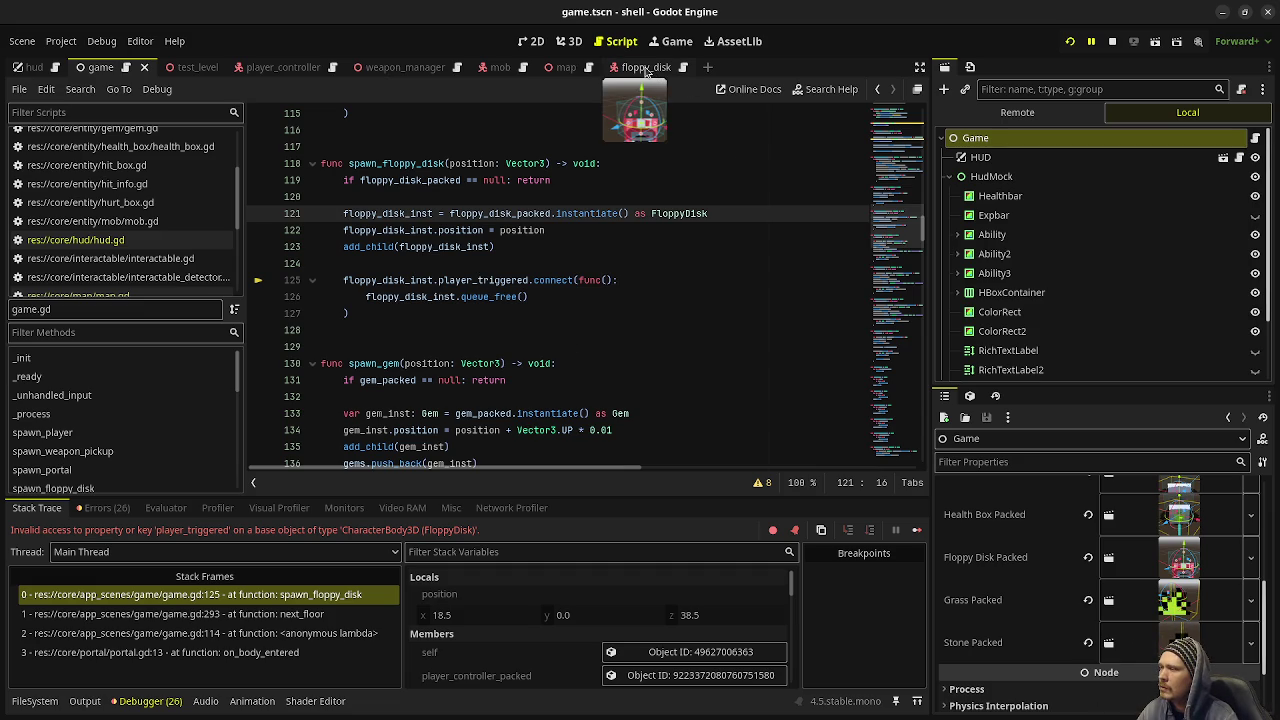
{"action": "left_click", "coordinate": [645, 67]}
Step: Review floppy_disk.gd's picked_up signal, then select player_triggered on game.gd line 125
{"action": "left_click", "coordinate": [665, 67]}
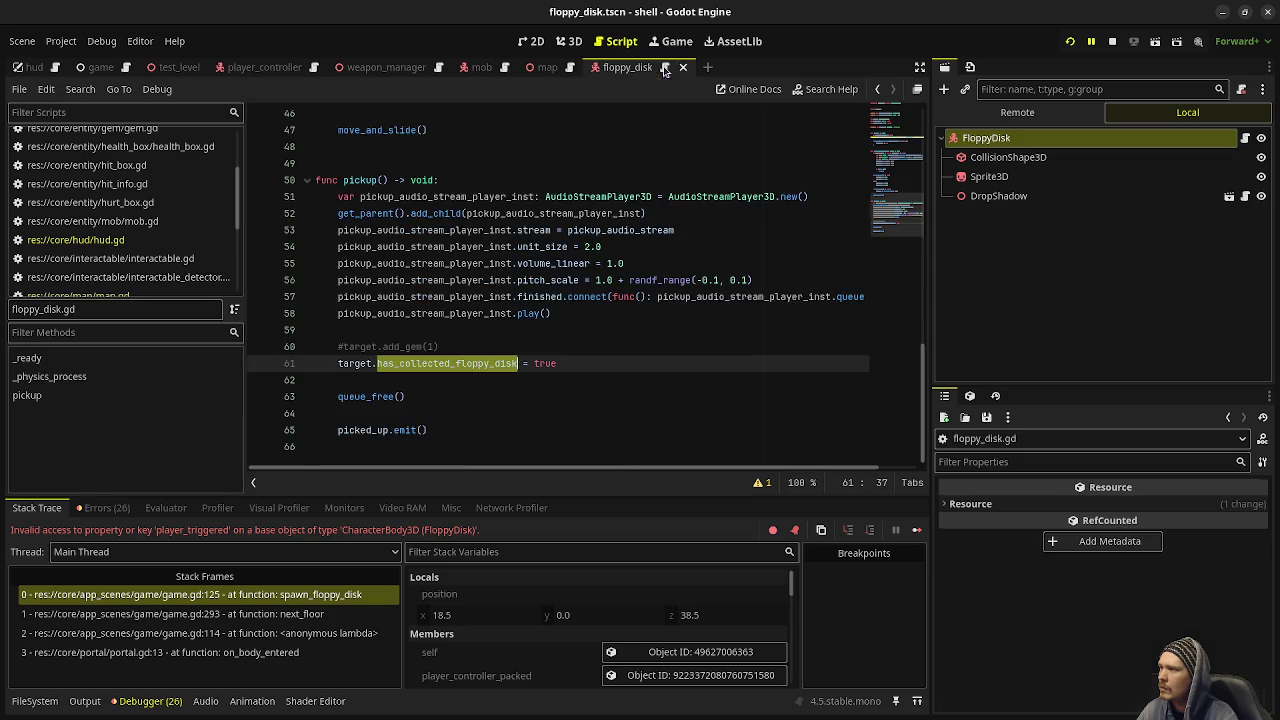
{"action": "scroll", "coordinate": [622, 254], "scroll_direction": "up", "scroll_amount": 15}
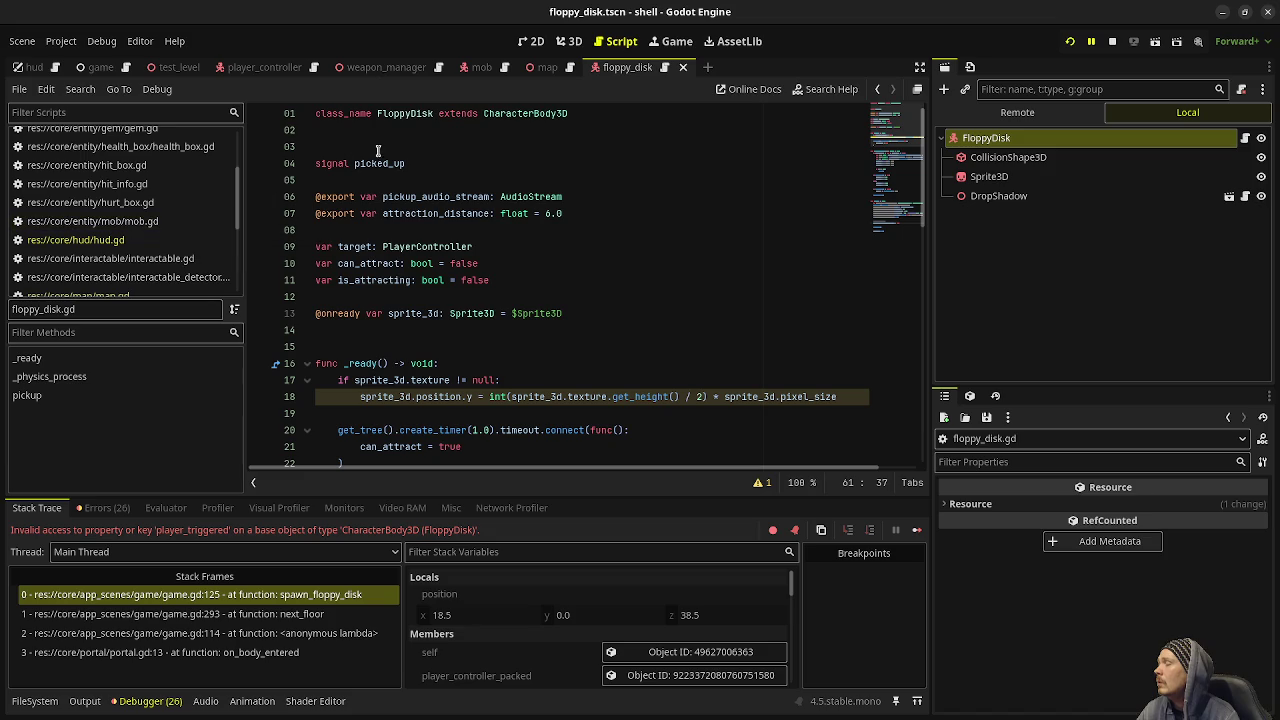
{"action": "left_click", "coordinate": [125, 68]}
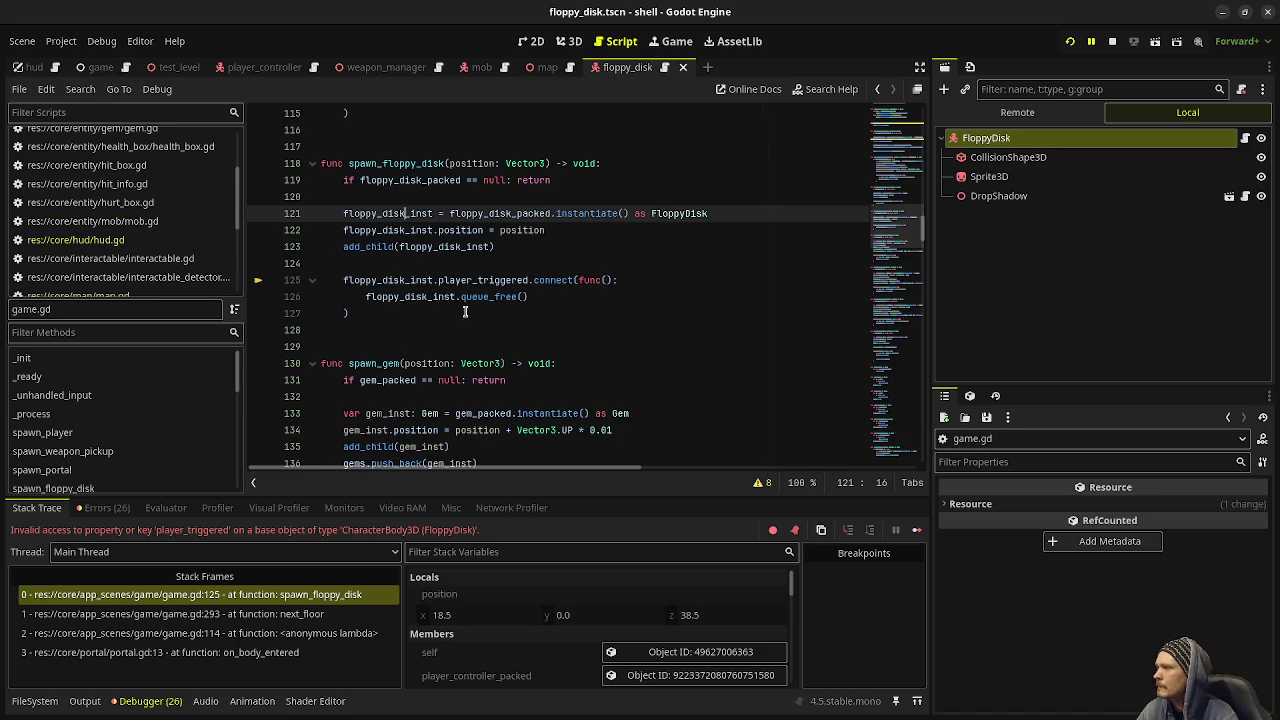
{"action": "double_click", "coordinate": [487, 280]}
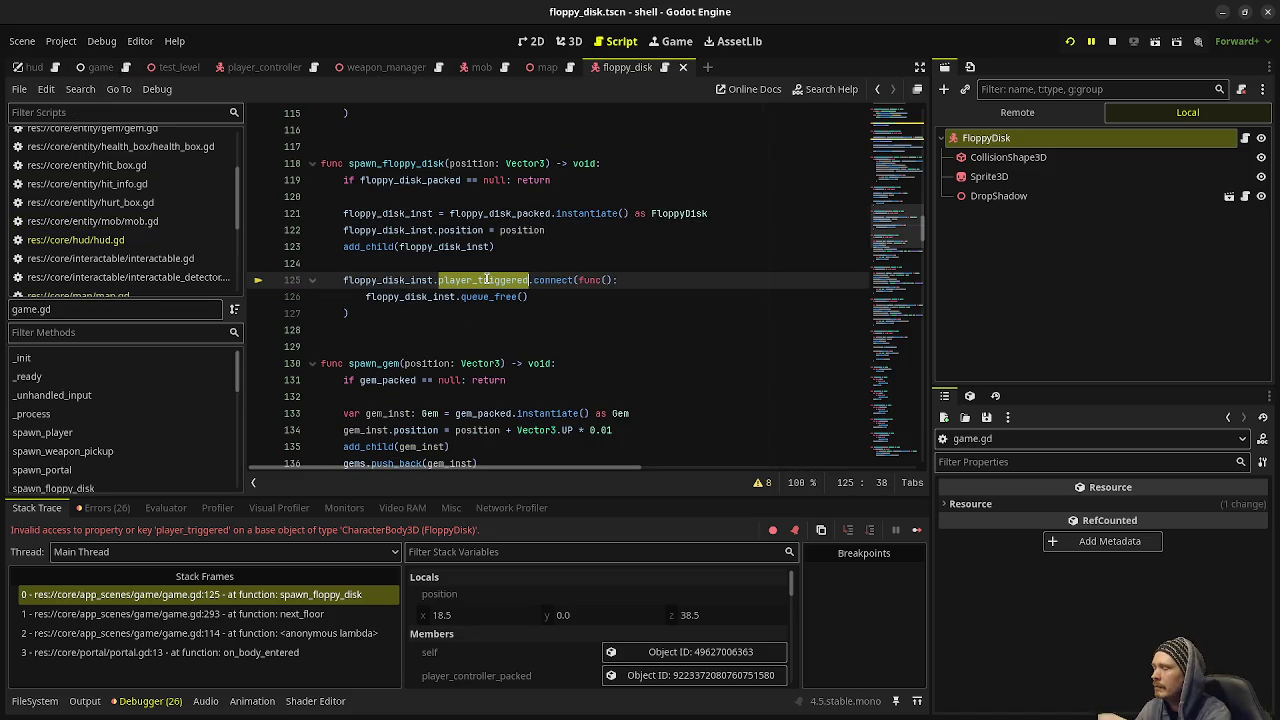
{"action": "scroll", "coordinate": [487, 280], "scroll_direction": "up", "scroll_amount": 3}
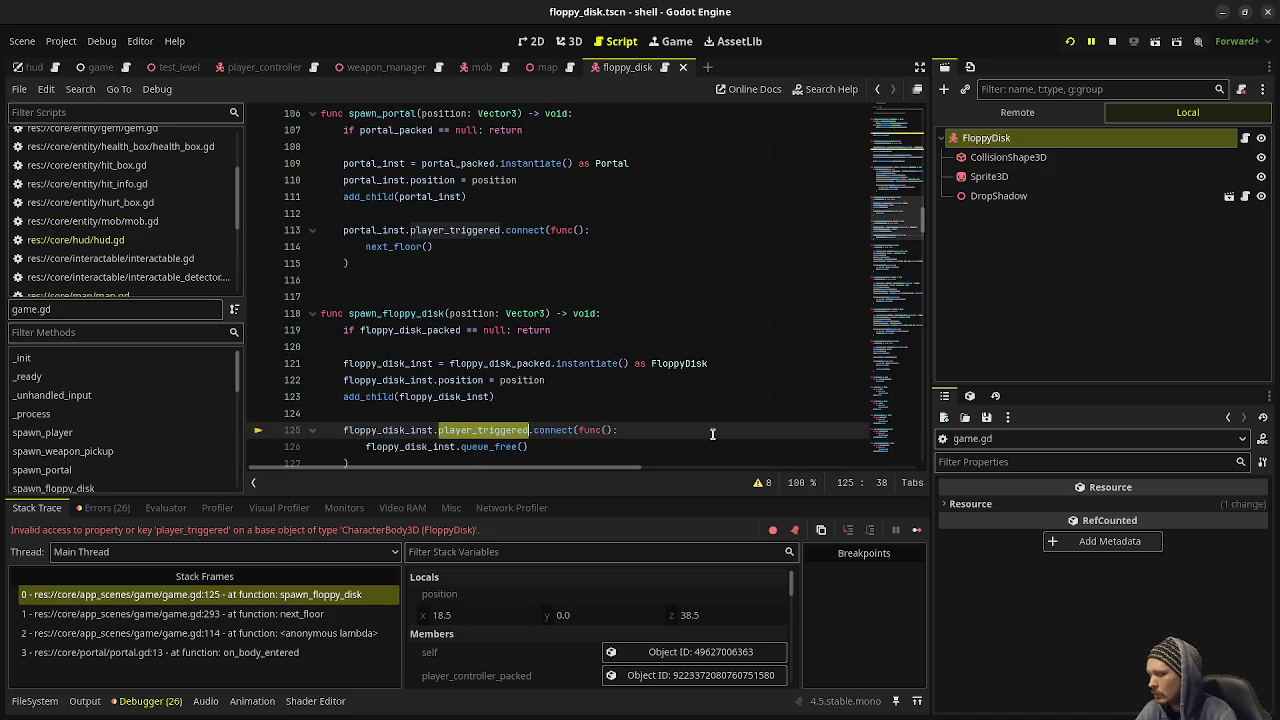
Step: Replace player_triggered with picked_up on line 125, save, stop the debugger, and rerun the project
{"action": "type", "text": "picked_up"}
{"action": "key", "text": "ctrl+s"}
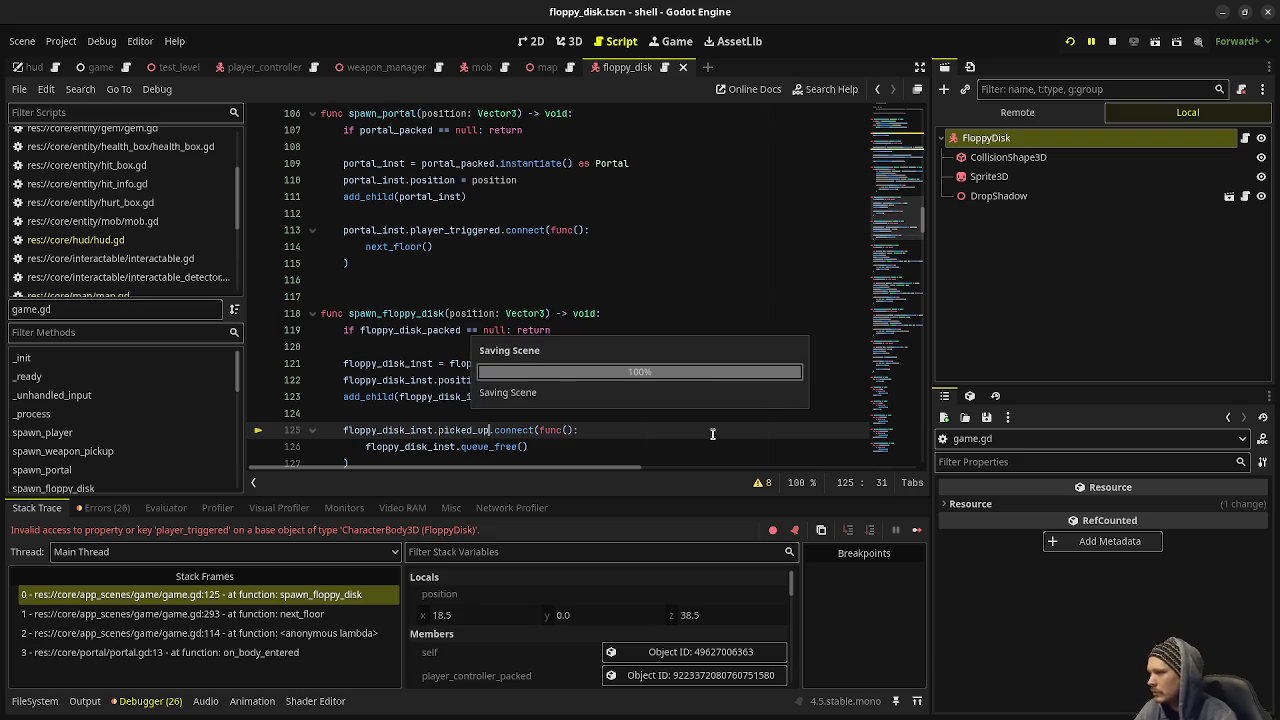
{"action": "key", "text": "F8"}
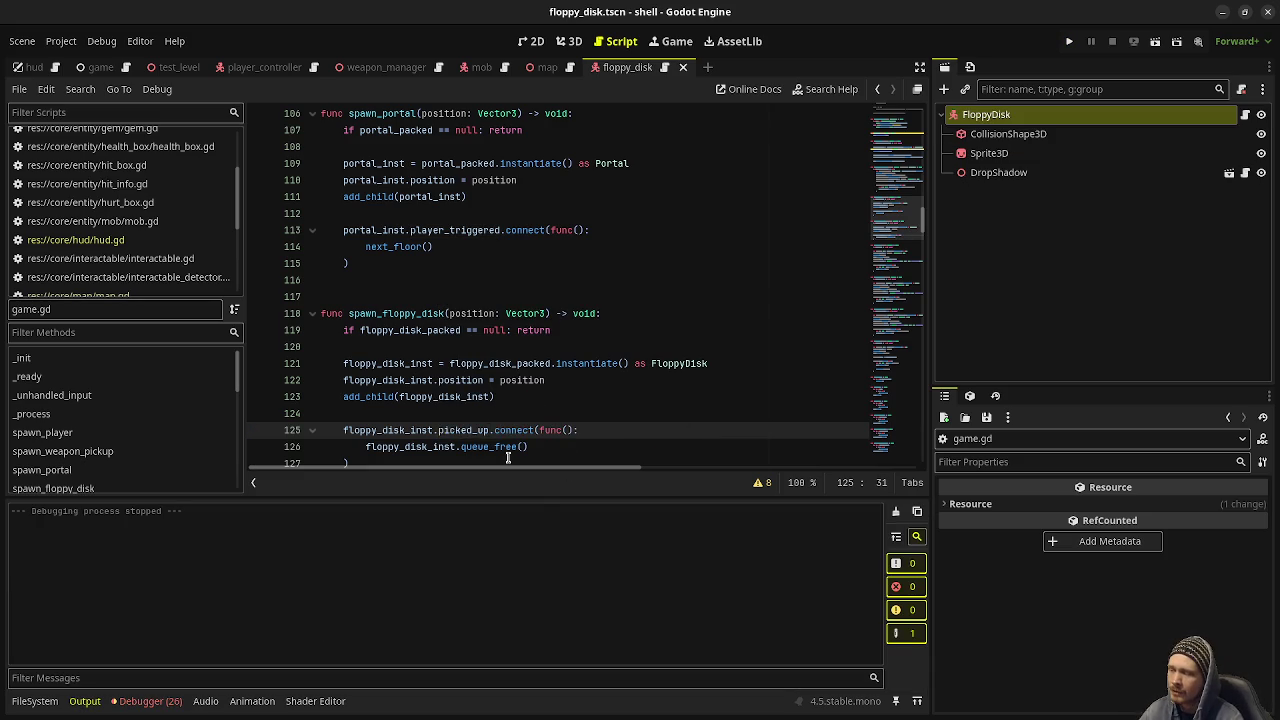
{"action": "left_click", "coordinate": [1069, 42]}
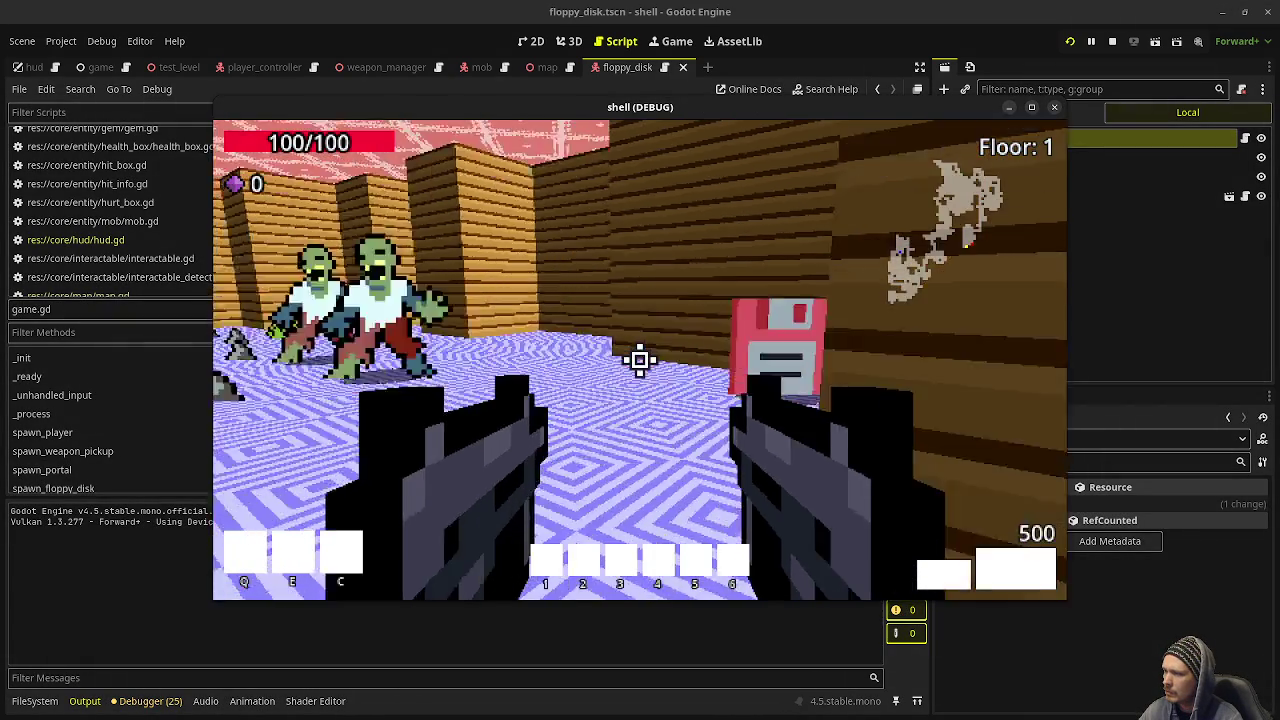
Step: Shoot the first zombie, collect its gems, and walk down the corridor into the large room
{"action": "left_click", "coordinate": [640, 360]}
{"action": "left_click", "coordinate": [640, 360]}
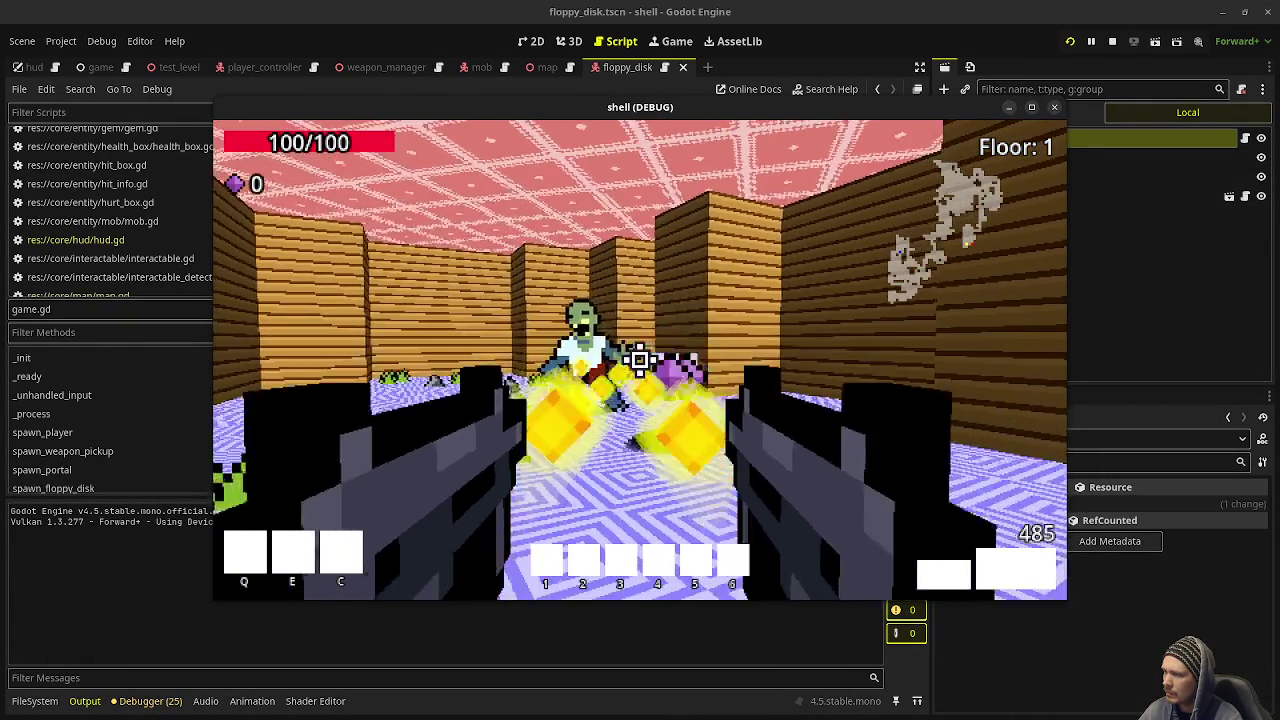
{"action": "key", "text": "w"}
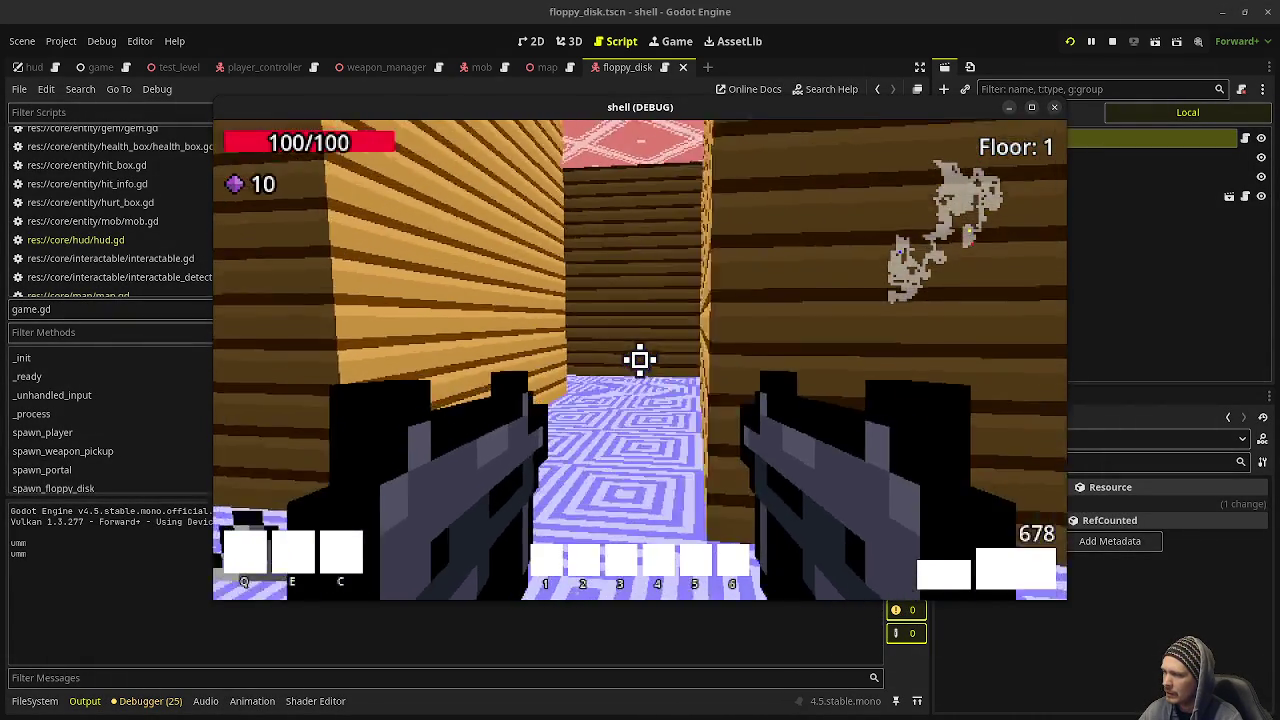
{"action": "key", "text": "w"}
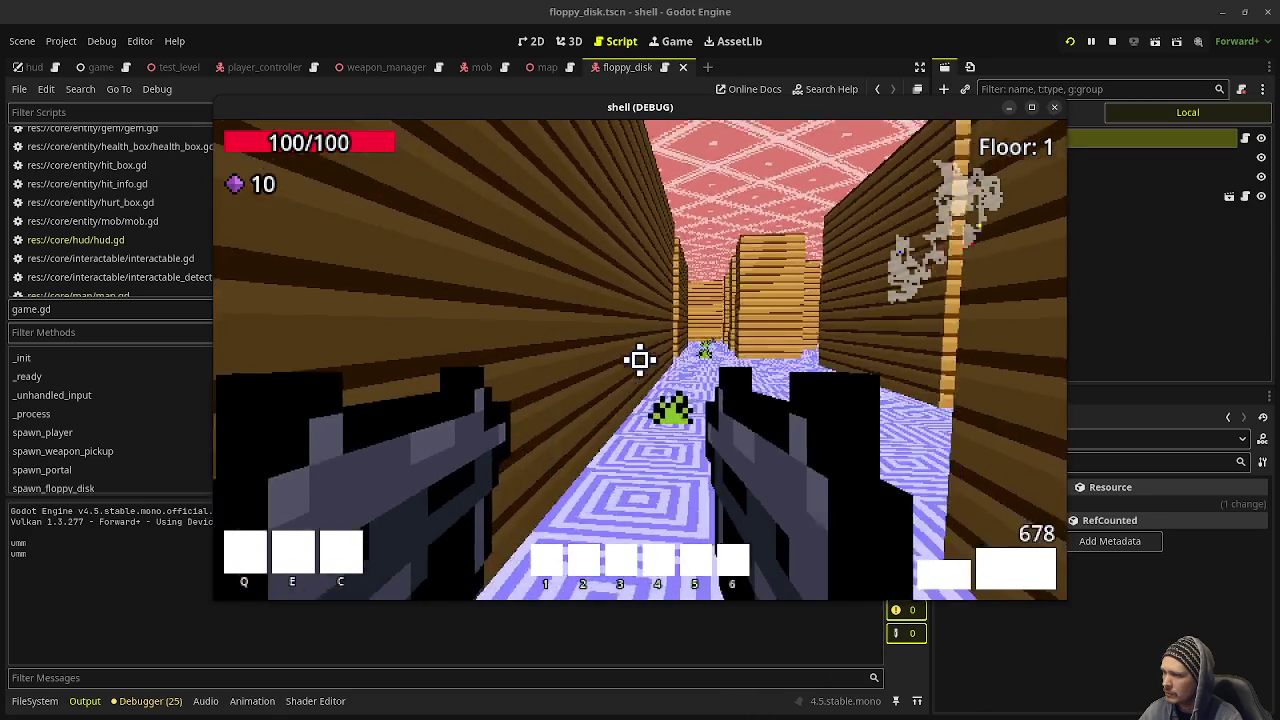
{"action": "key", "text": "w"}
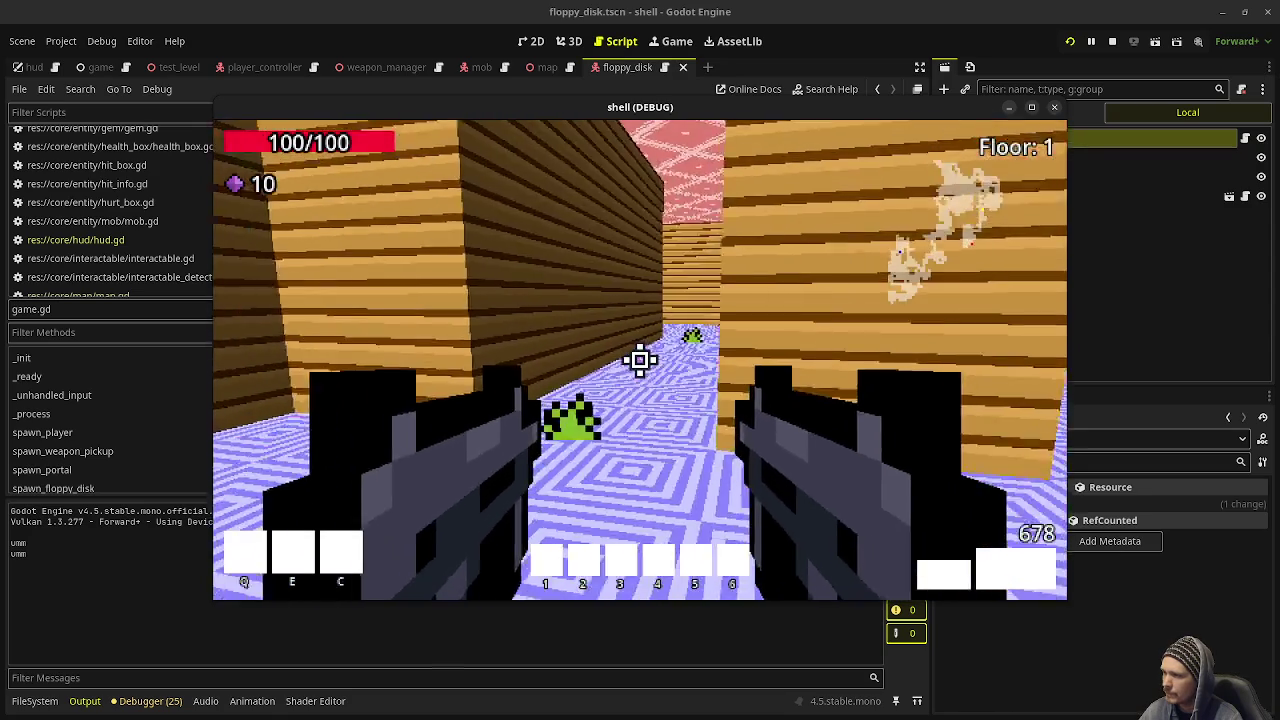
{"action": "key", "text": "w"}
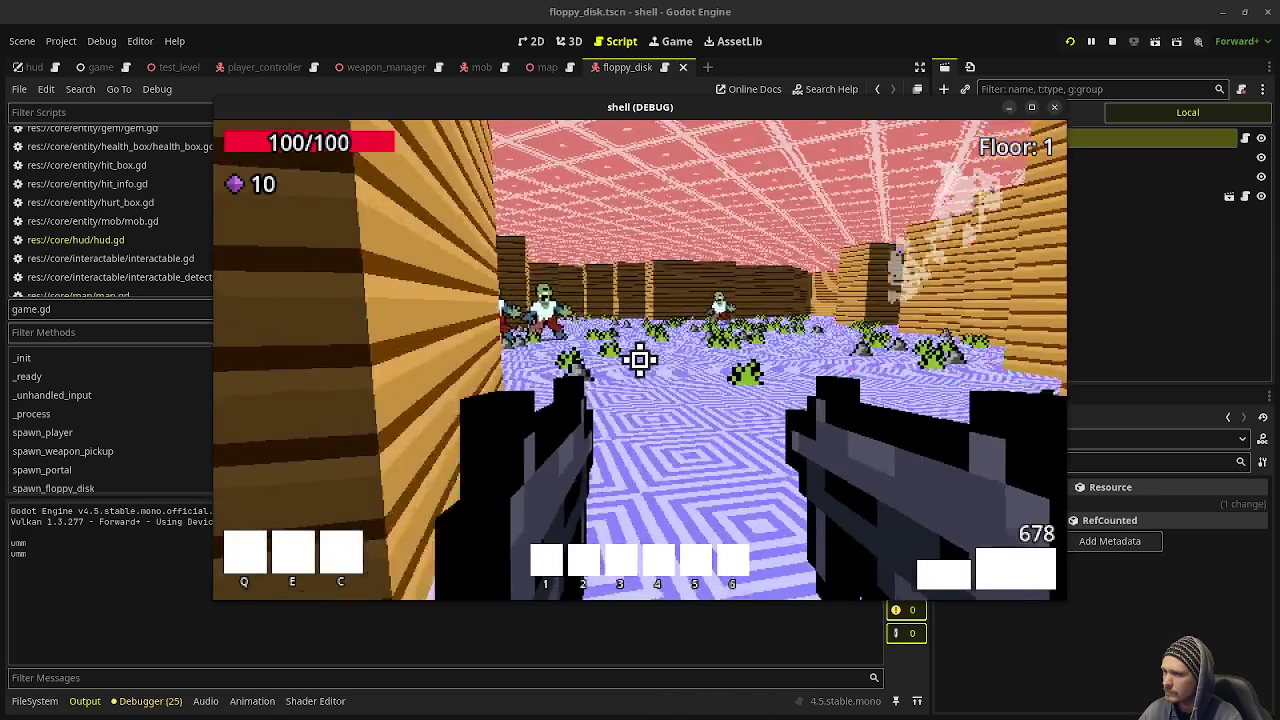
Step: Cross the room, kill the corner zombie for gems, and walk into the next portal
{"action": "key", "text": "w"}
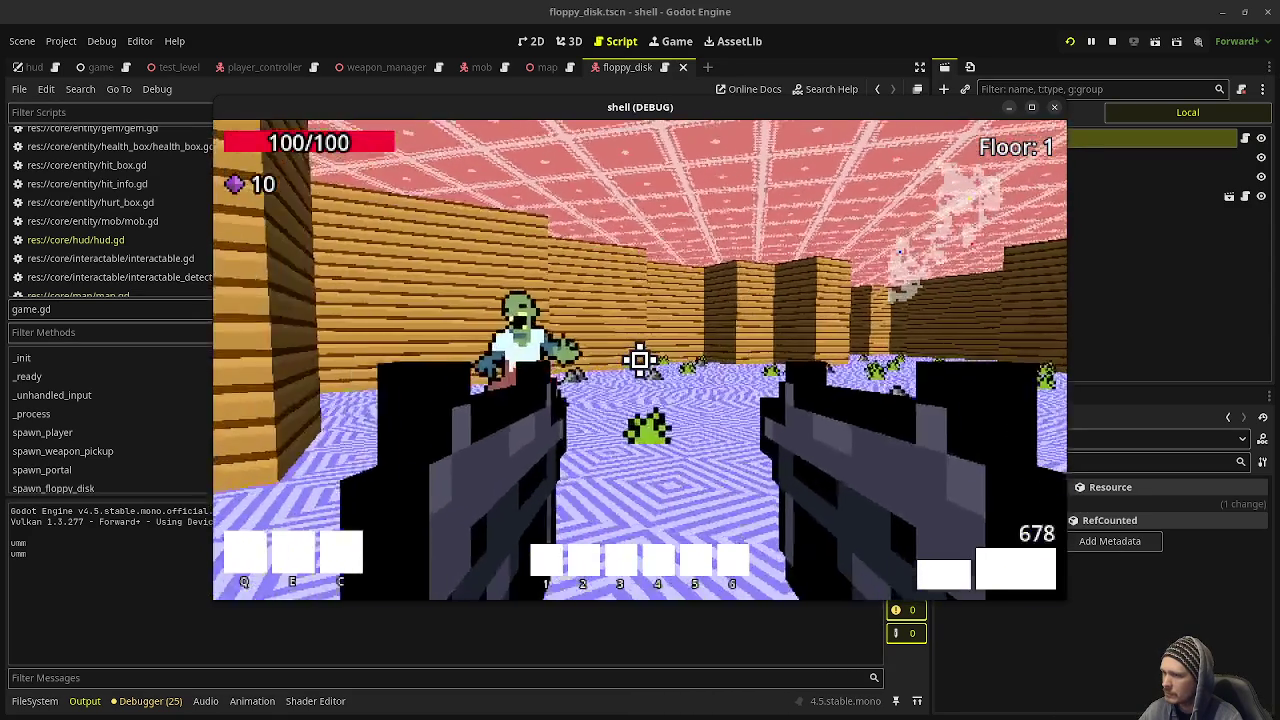
{"action": "key", "text": "w"}
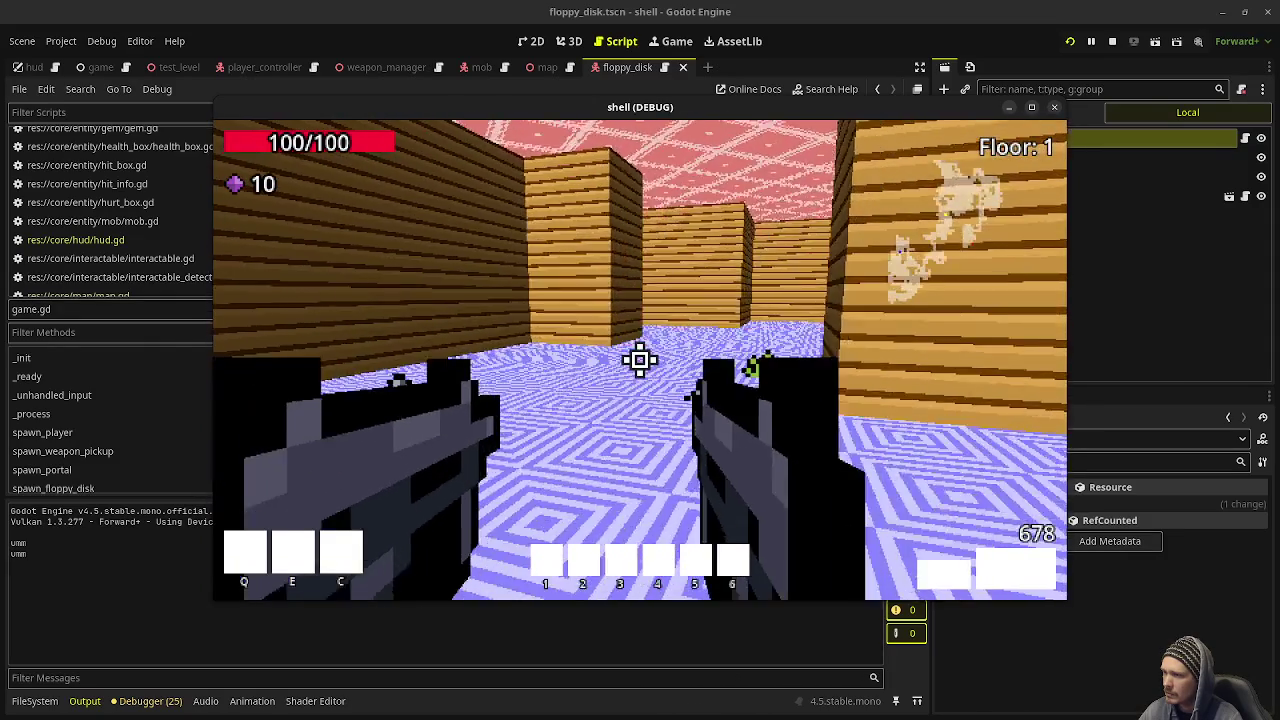
{"action": "key", "text": "w"}
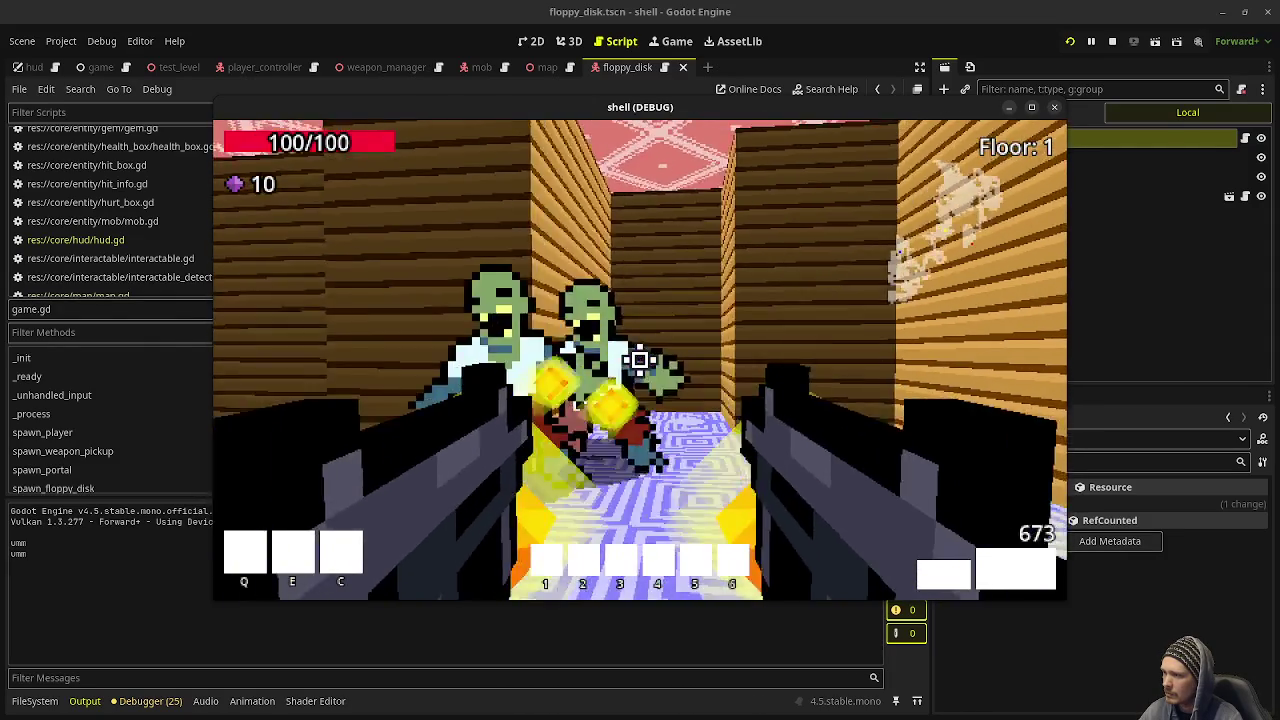
{"action": "key", "text": "w"}
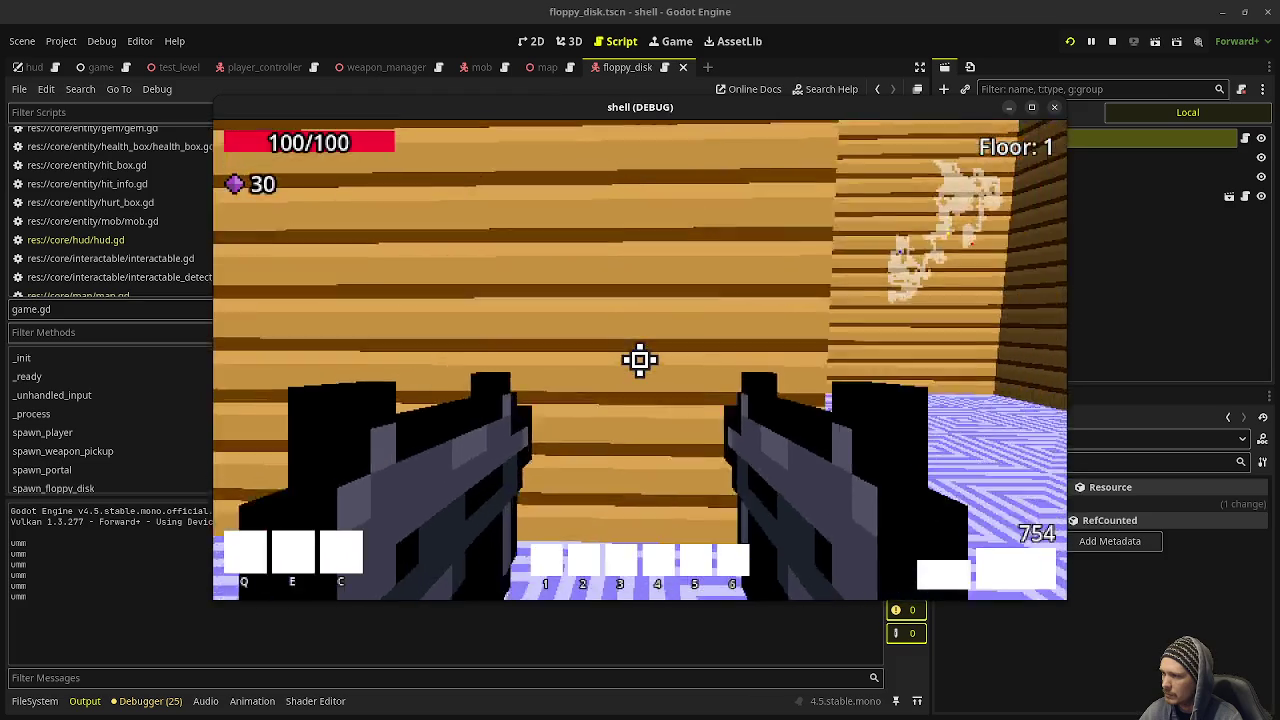
{"action": "key", "text": "w"}
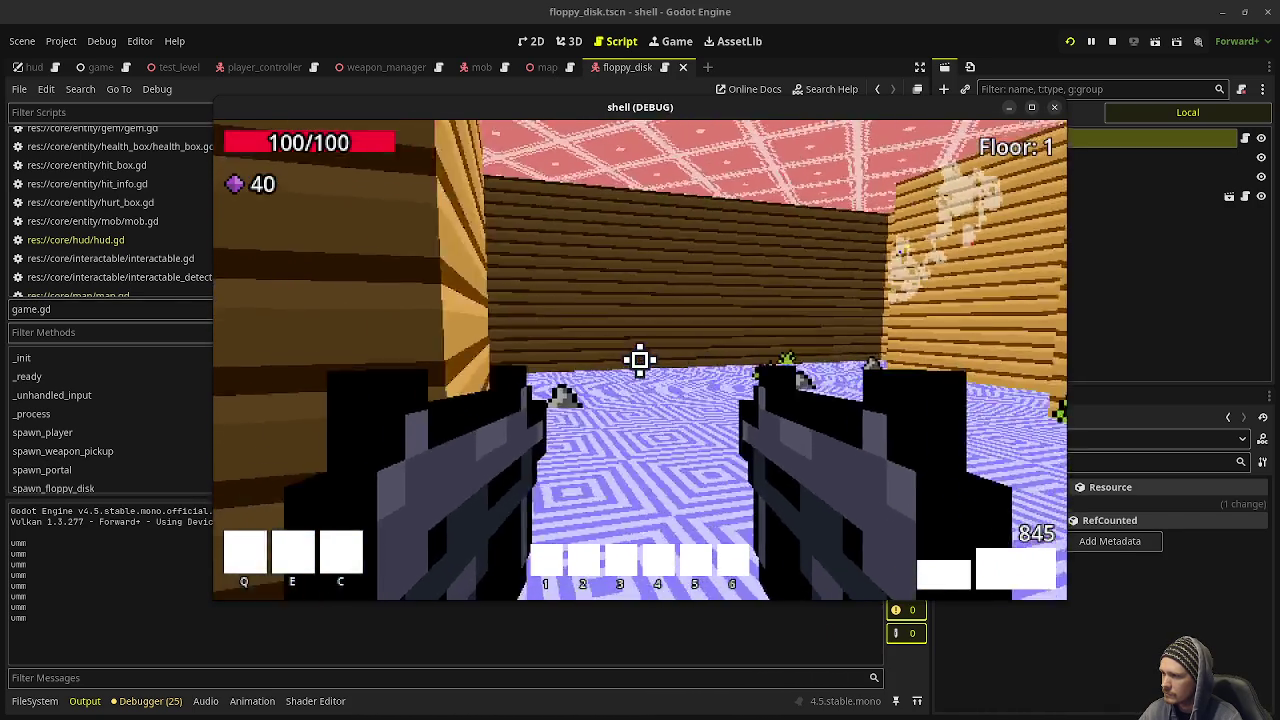
{"action": "mouse_move", "coordinate": [640, 360]}
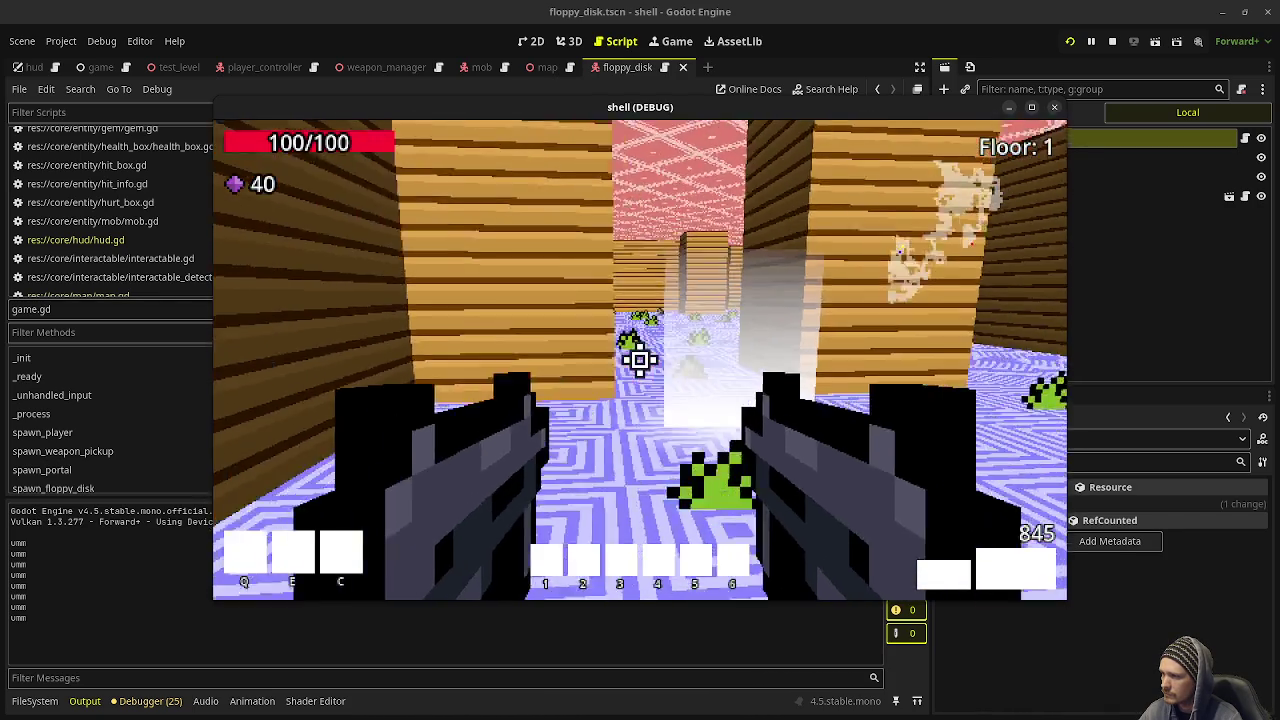
{"action": "key", "text": "w"}
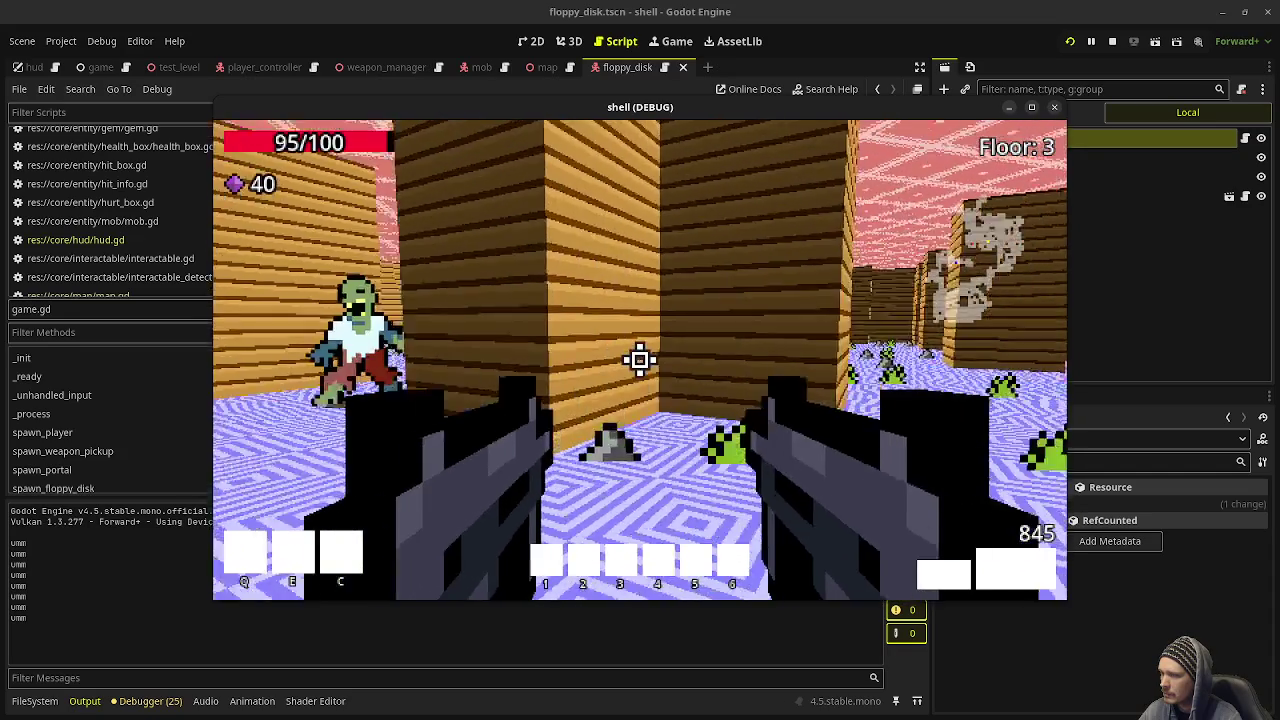
Step: Shoot the zombies through the next rooms toward the floppy disk, then stop the running game
{"action": "key", "text": "w"}
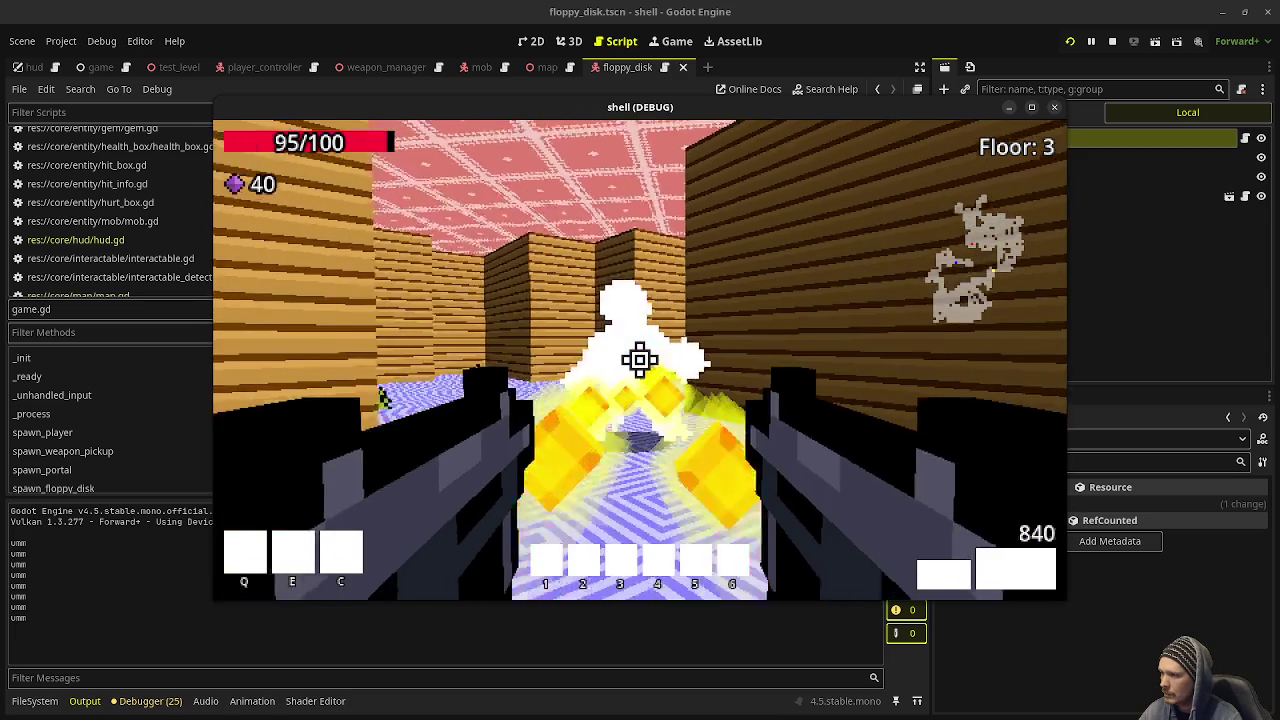
{"action": "left_click", "coordinate": [640, 360]}
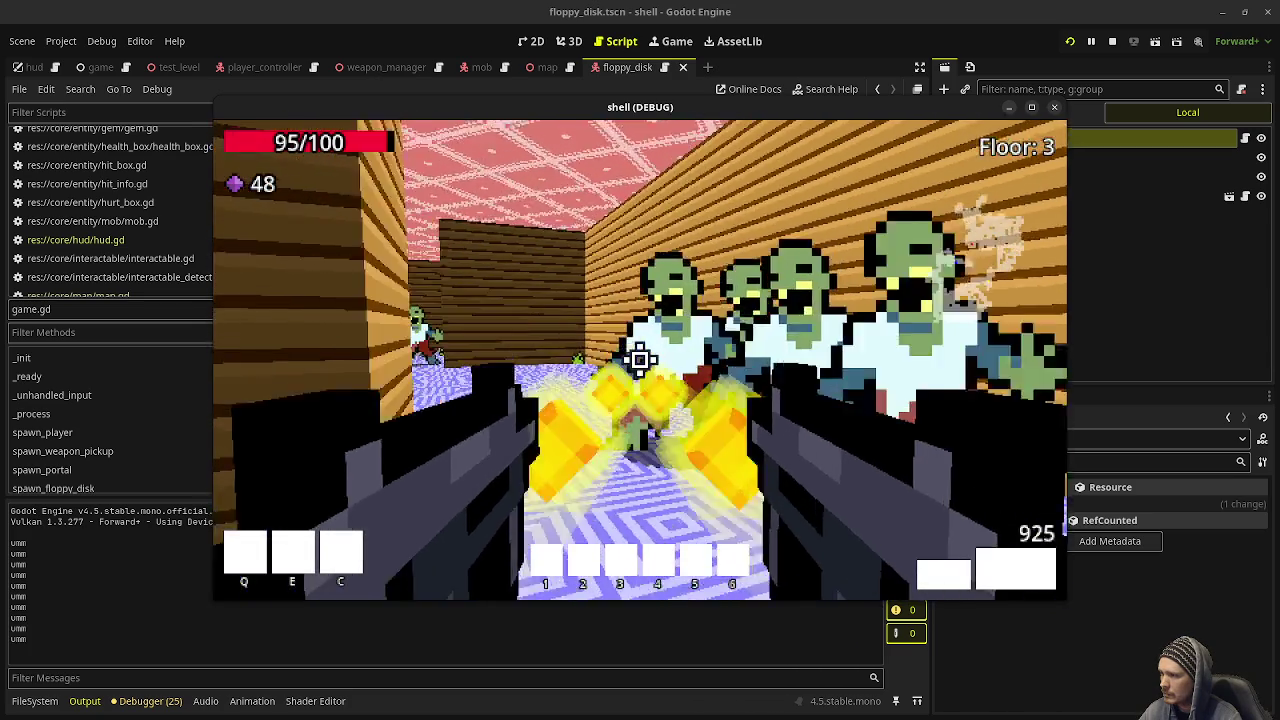
{"action": "left_click", "coordinate": [640, 360]}
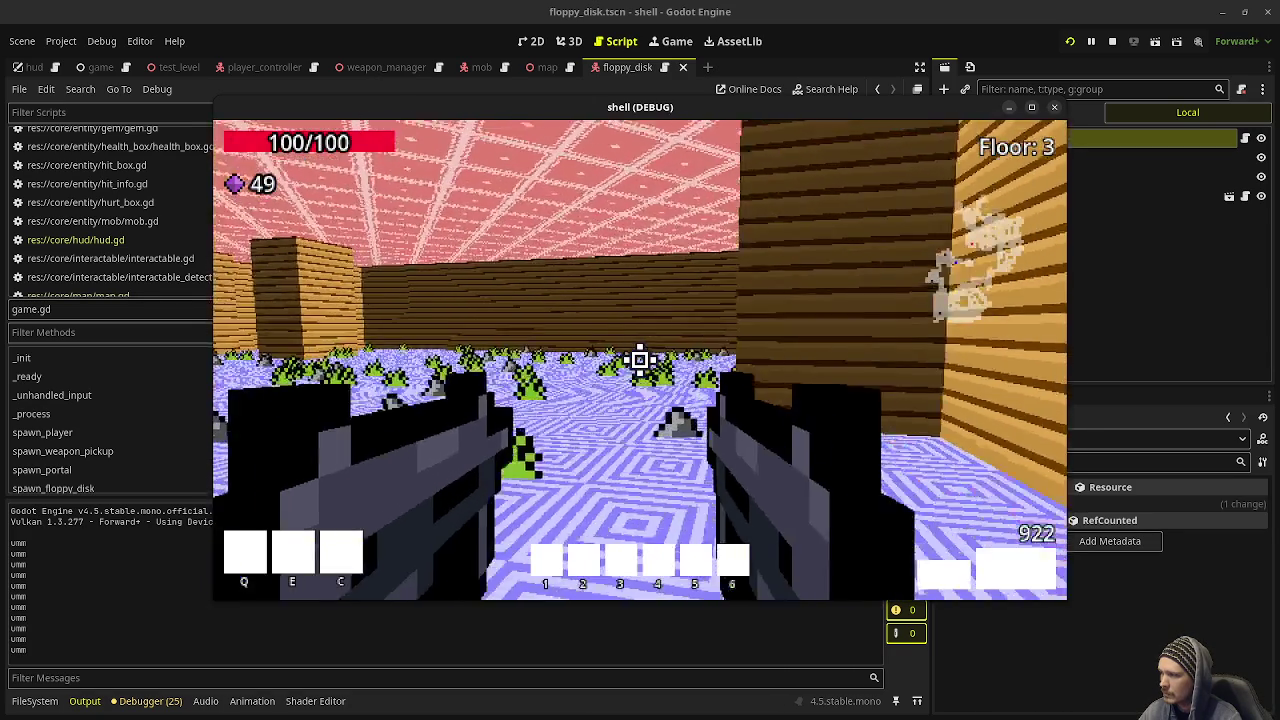
{"action": "mouse_move", "coordinate": [640, 360]}
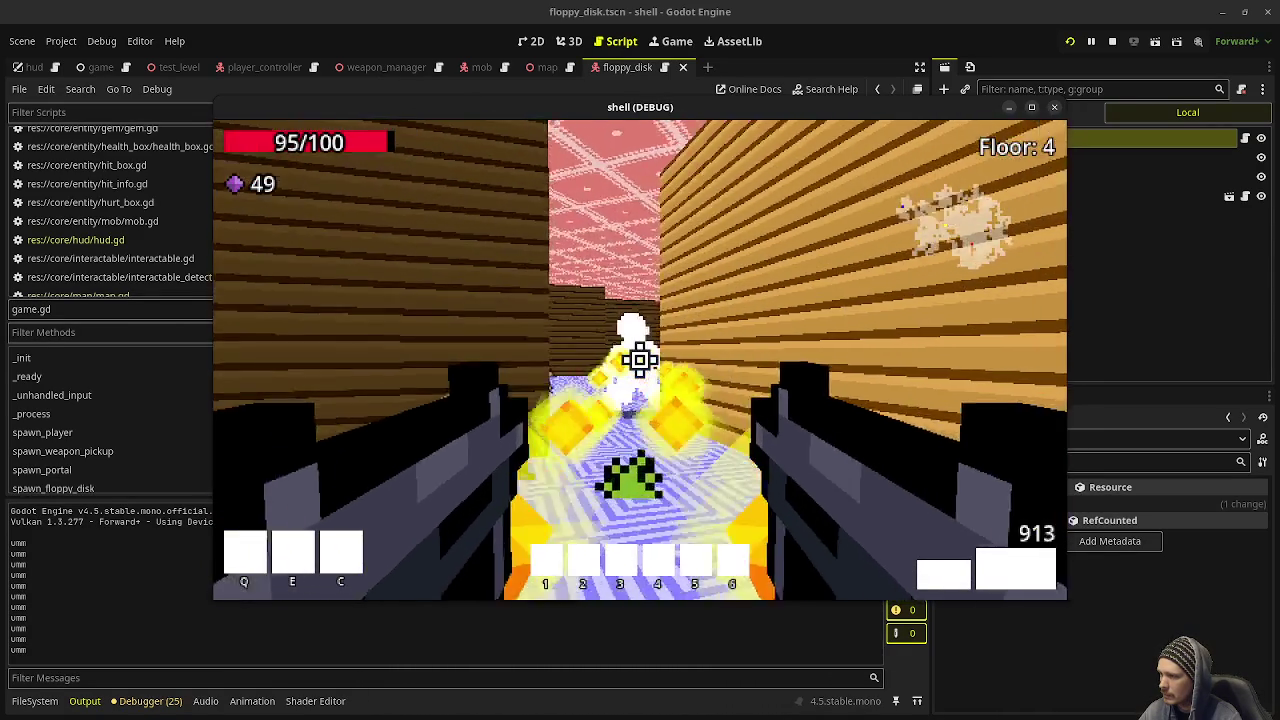
{"action": "left_click", "coordinate": [640, 360]}
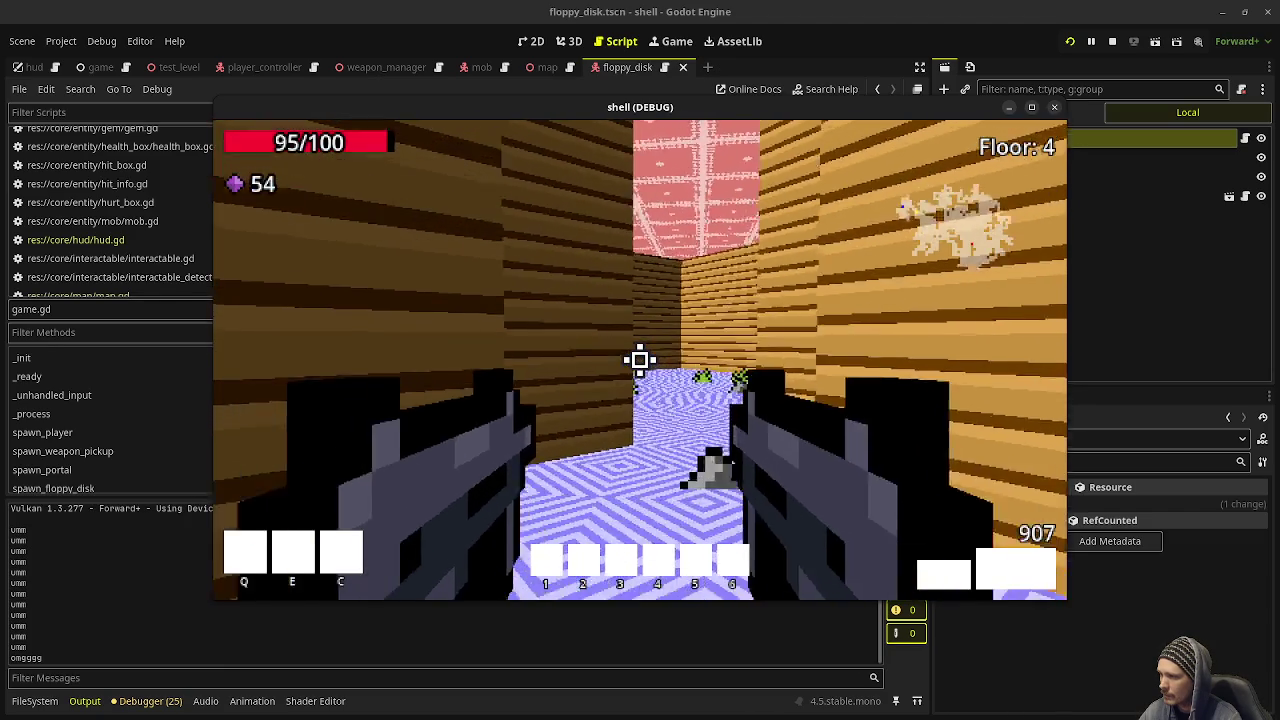
{"action": "key", "text": "w"}
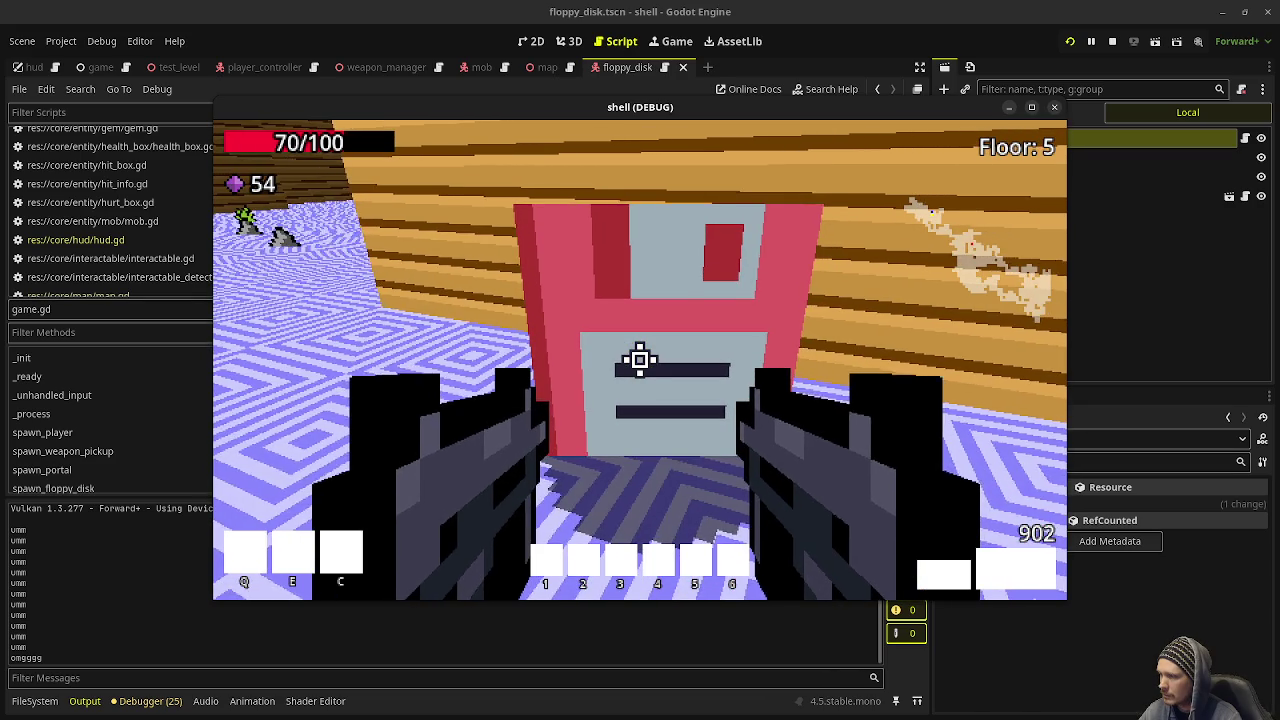
{"action": "left_click", "coordinate": [1112, 41]}
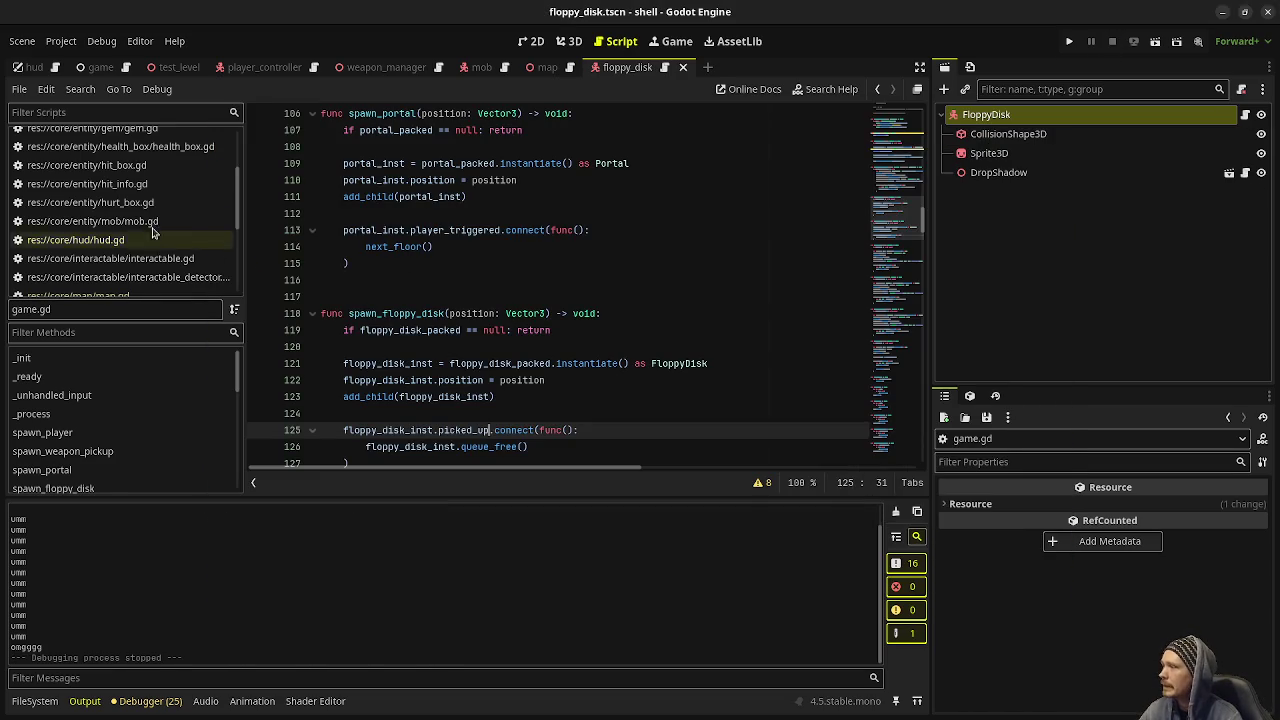
Step: Open player_controller.gd and scroll down to the gem attraction handler
{"action": "scroll", "coordinate": [152, 232], "scroll_direction": "down", "scroll_amount": 3}
{"action": "scroll", "coordinate": [150, 177], "scroll_direction": "up", "scroll_amount": 3}
{"action": "scroll", "coordinate": [150, 177], "scroll_direction": "down", "scroll_amount": 2}
{"action": "left_click", "coordinate": [120, 231]}
{"action": "scroll", "coordinate": [519, 270], "scroll_direction": "down", "scroll_amount": 5}
{"action": "scroll", "coordinate": [519, 270], "scroll_direction": "down", "scroll_amount": 15}
{"action": "scroll", "coordinate": [519, 270], "scroll_direction": "down", "scroll_amount": 13}
{"action": "scroll", "coordinate": [519, 270], "scroll_direction": "down", "scroll_amount": 5}
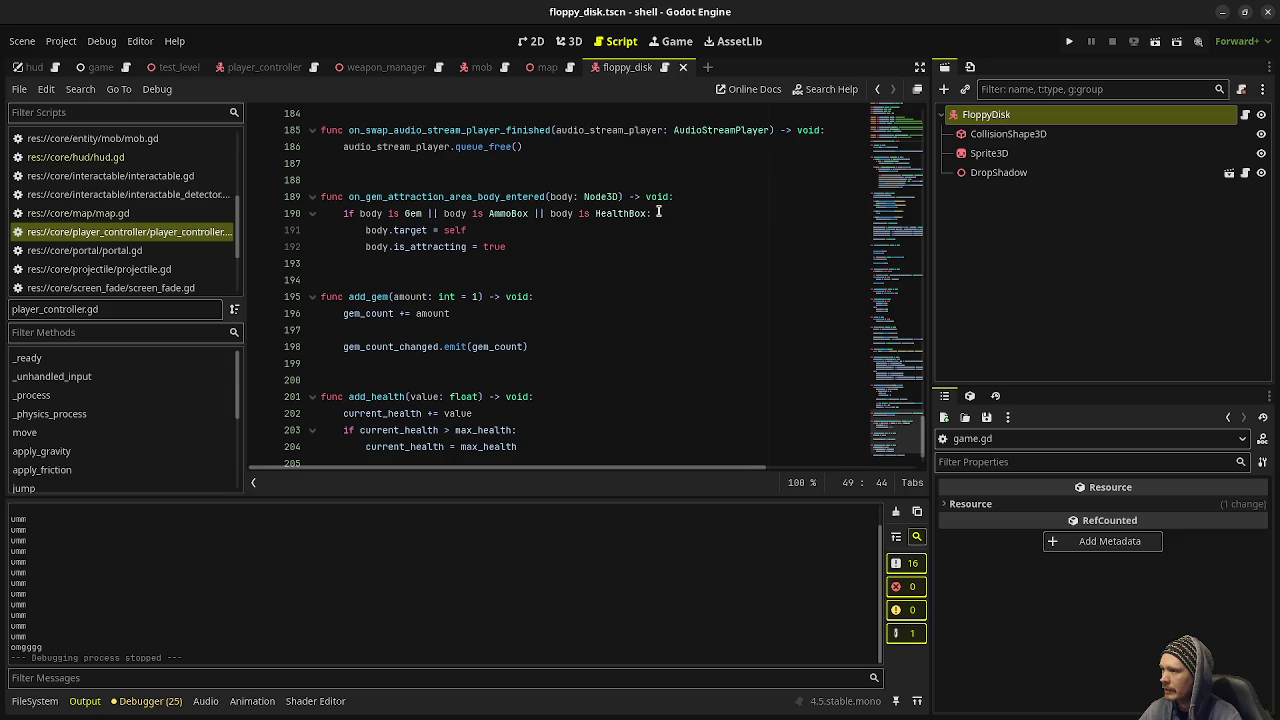
Step: Append '|| body is FloppyDisk' to the line 190 attraction condition and save
{"action": "left_click", "coordinate": [658, 213]}
{"action": "key", "text": "BackSpace"}
{"action": "type", "text": "||"}
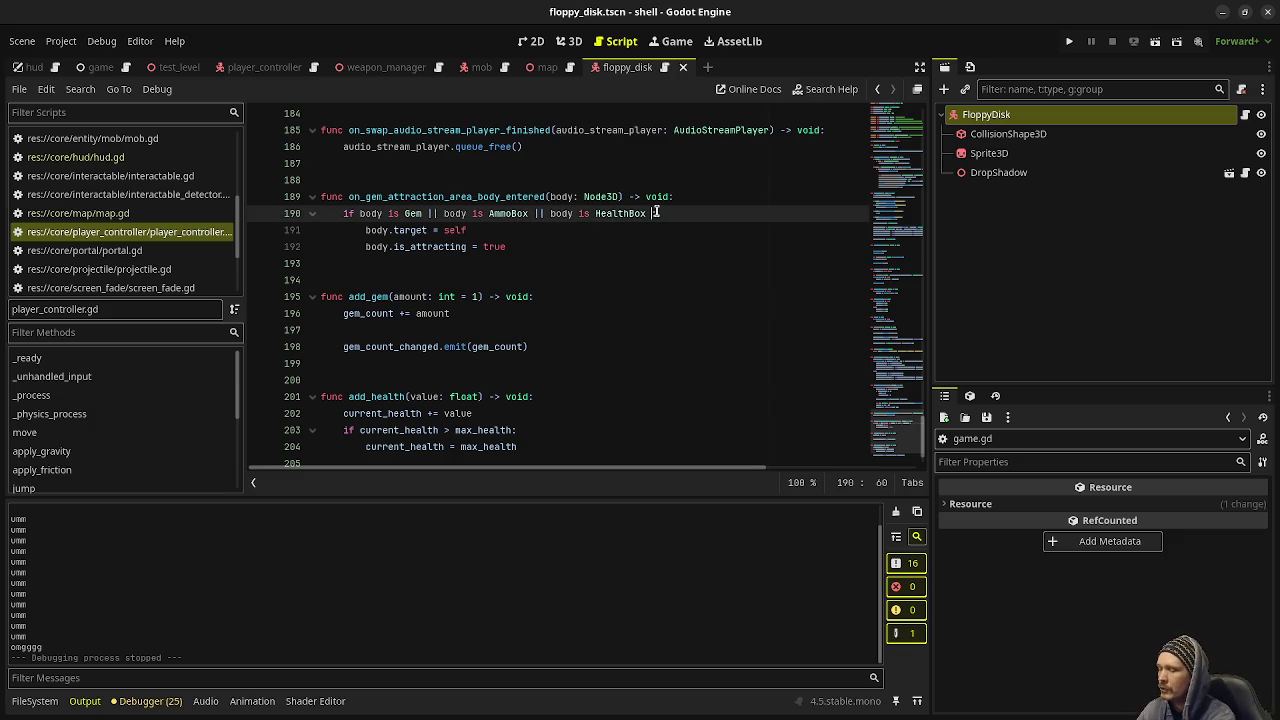
{"action": "type", "text": " bo"}
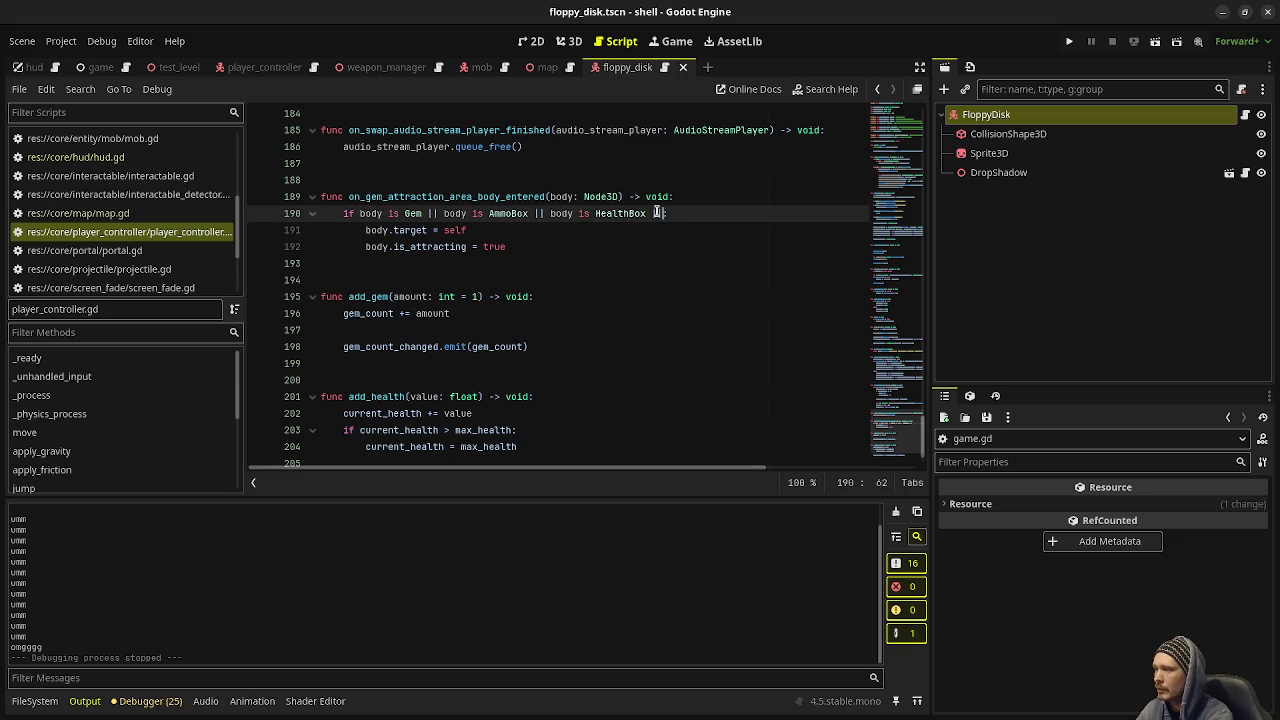
{"action": "type", "text": "dy is"}
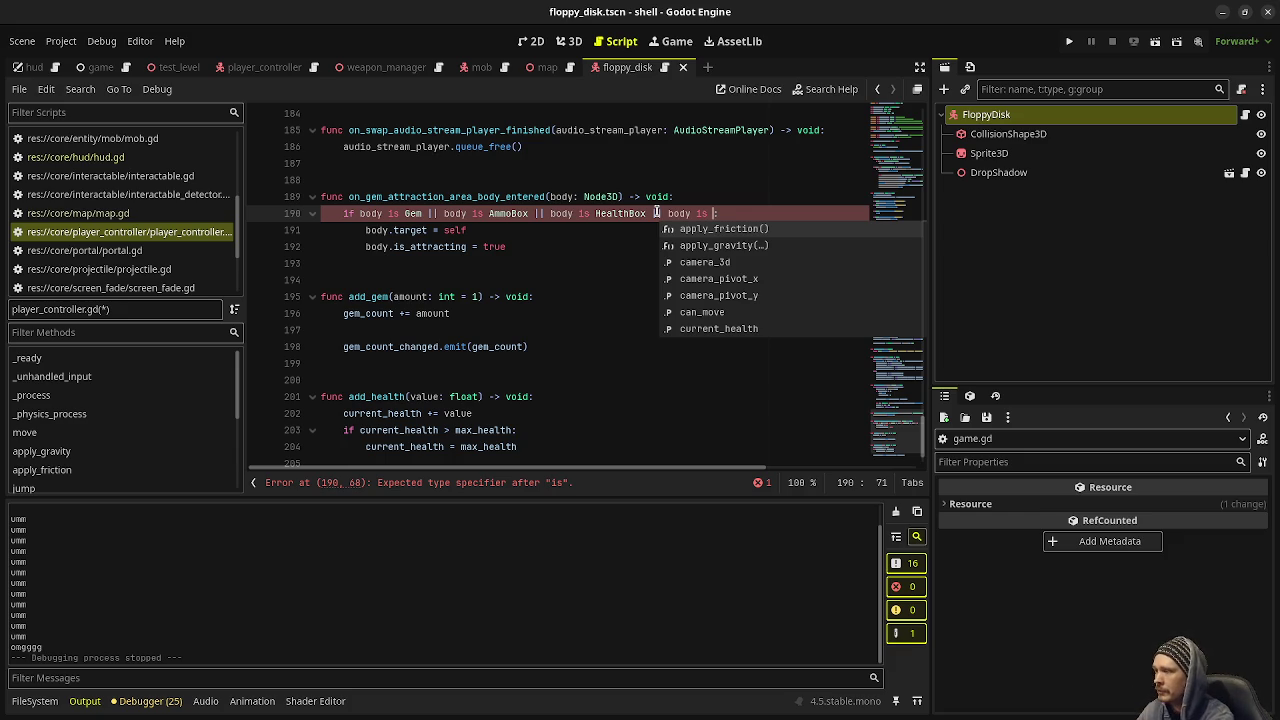
{"action": "type", "text": "FloppyDisk"}
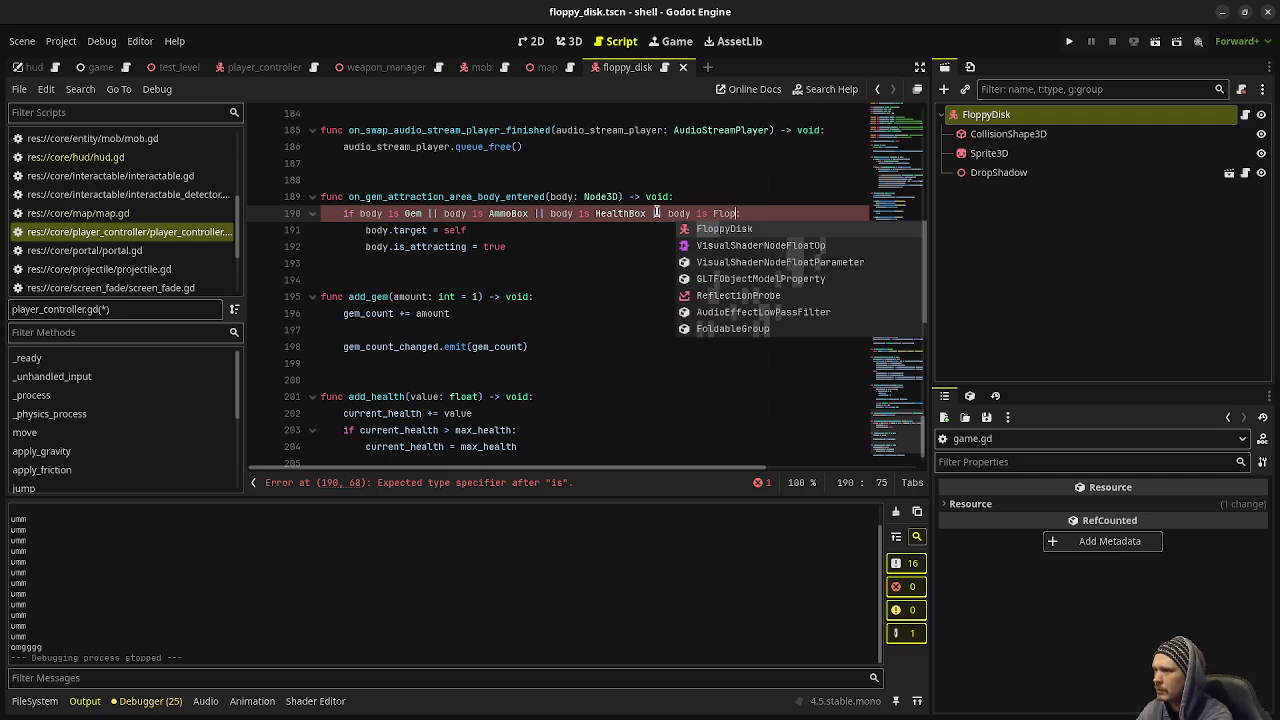
{"action": "key", "text": "ctrl+s"}
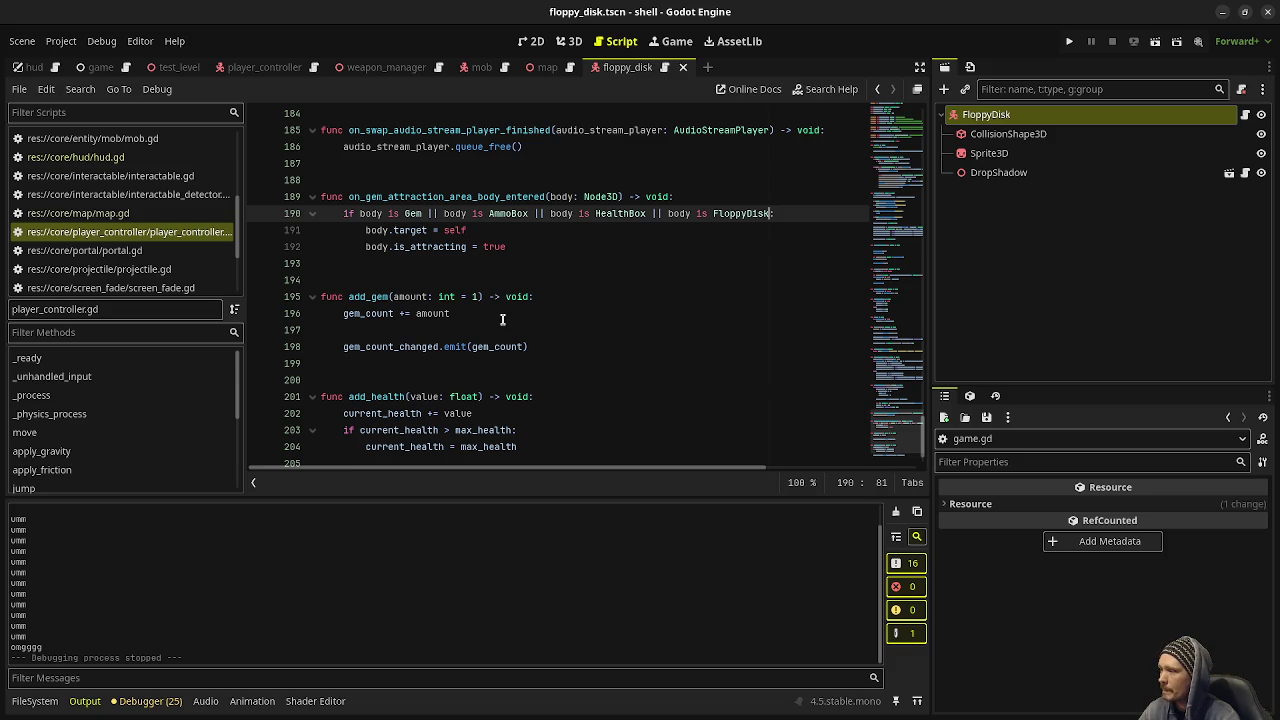
{"action": "left_click", "coordinate": [84, 92]}
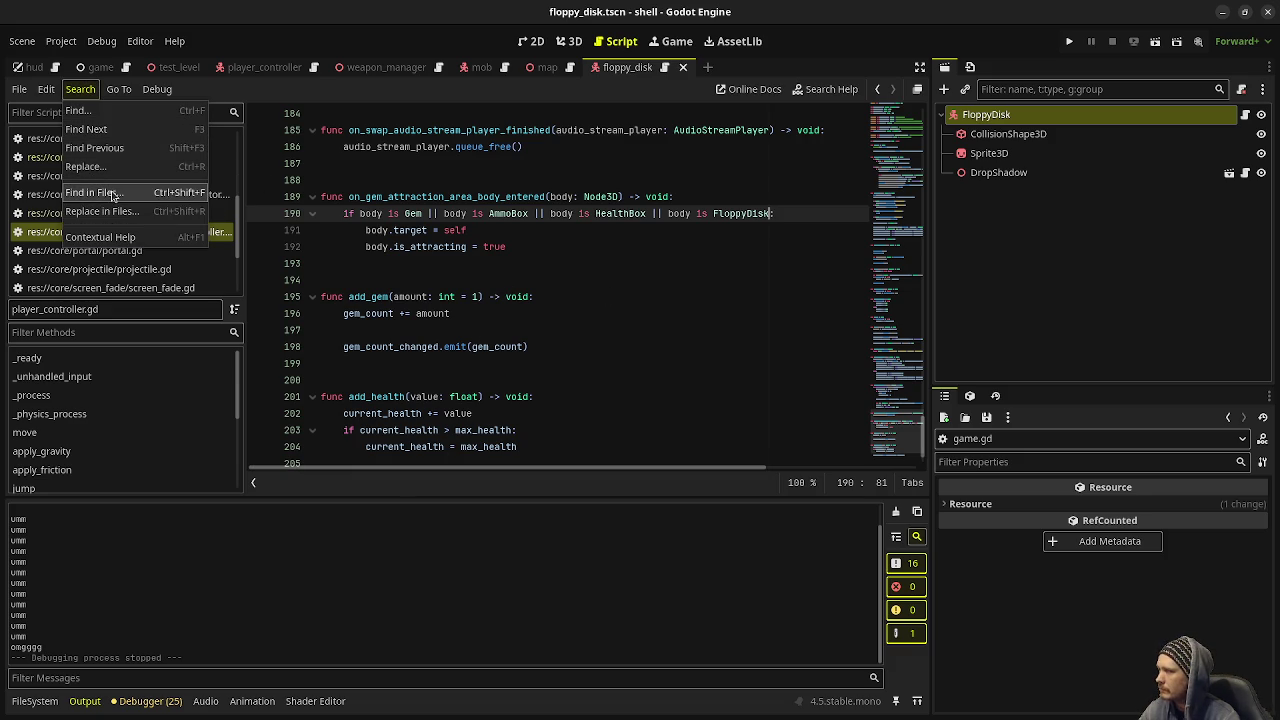
Step: Search all project files for 'print' and go to the print("umm") line in game.gd
{"action": "left_click", "coordinate": [113, 195]}
{"action": "type", "text": "print"}
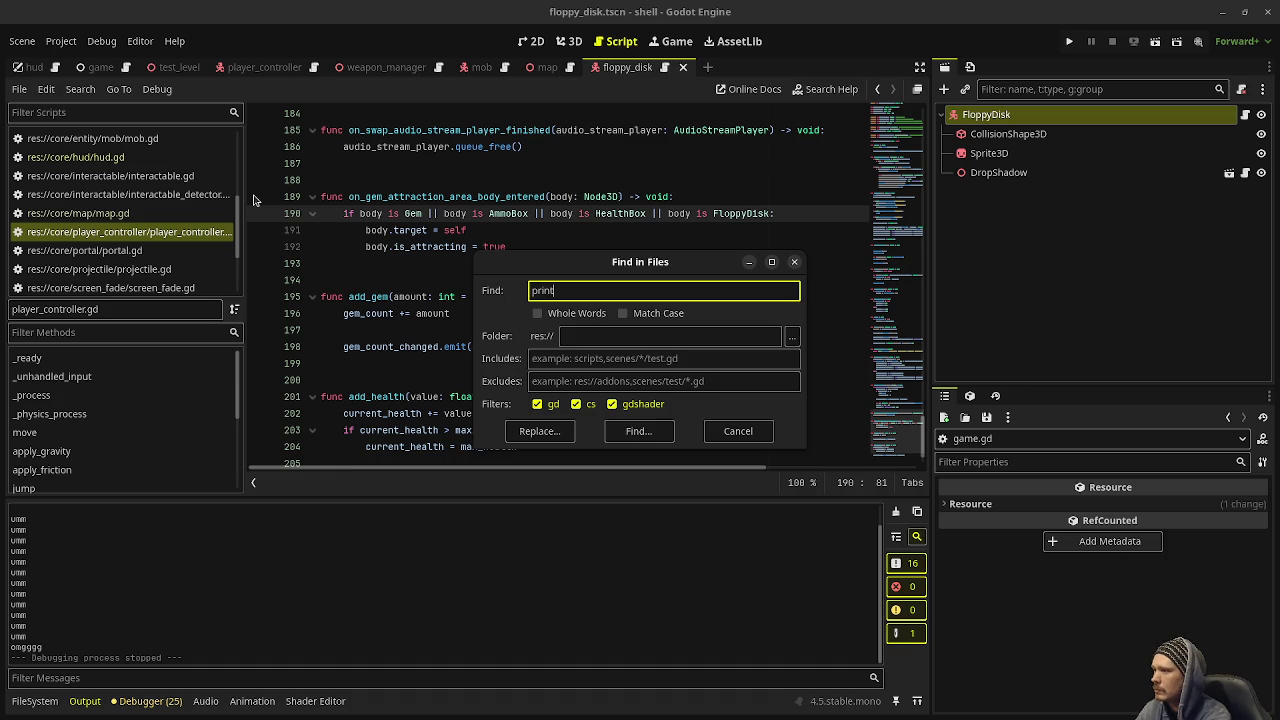
{"action": "left_click", "coordinate": [638, 431]}
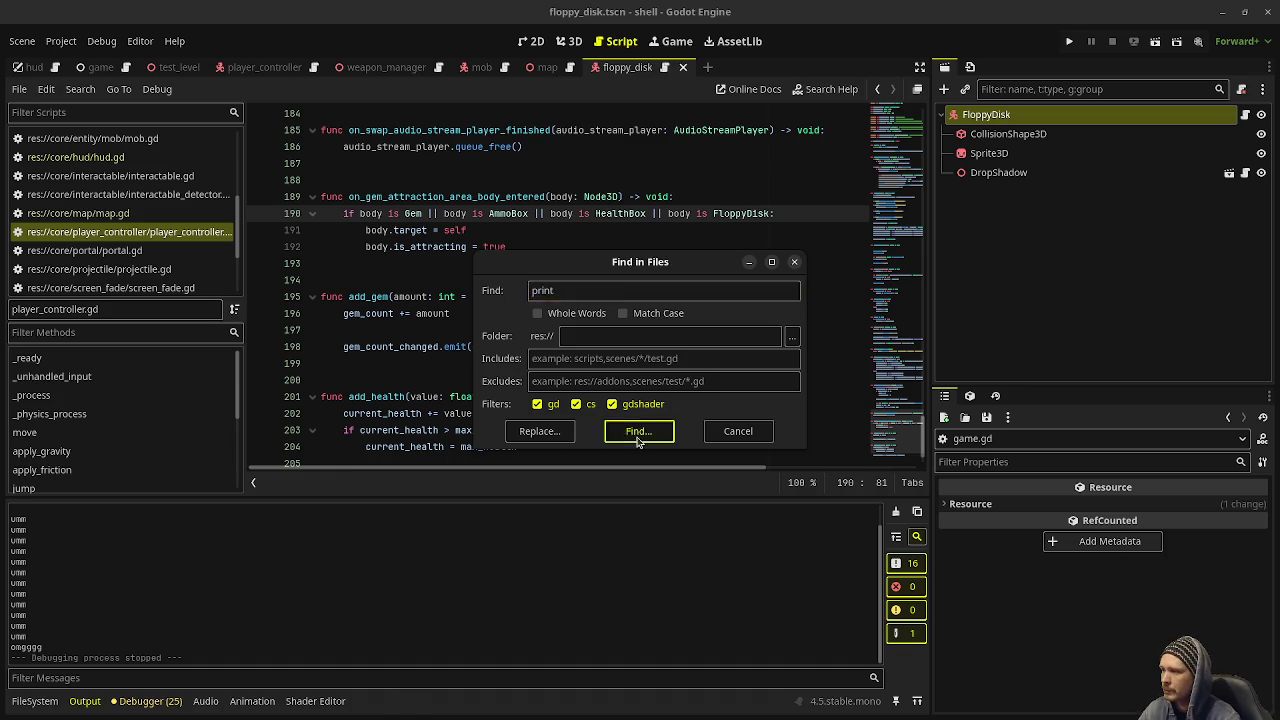
{"action": "left_click", "coordinate": [200, 557]}
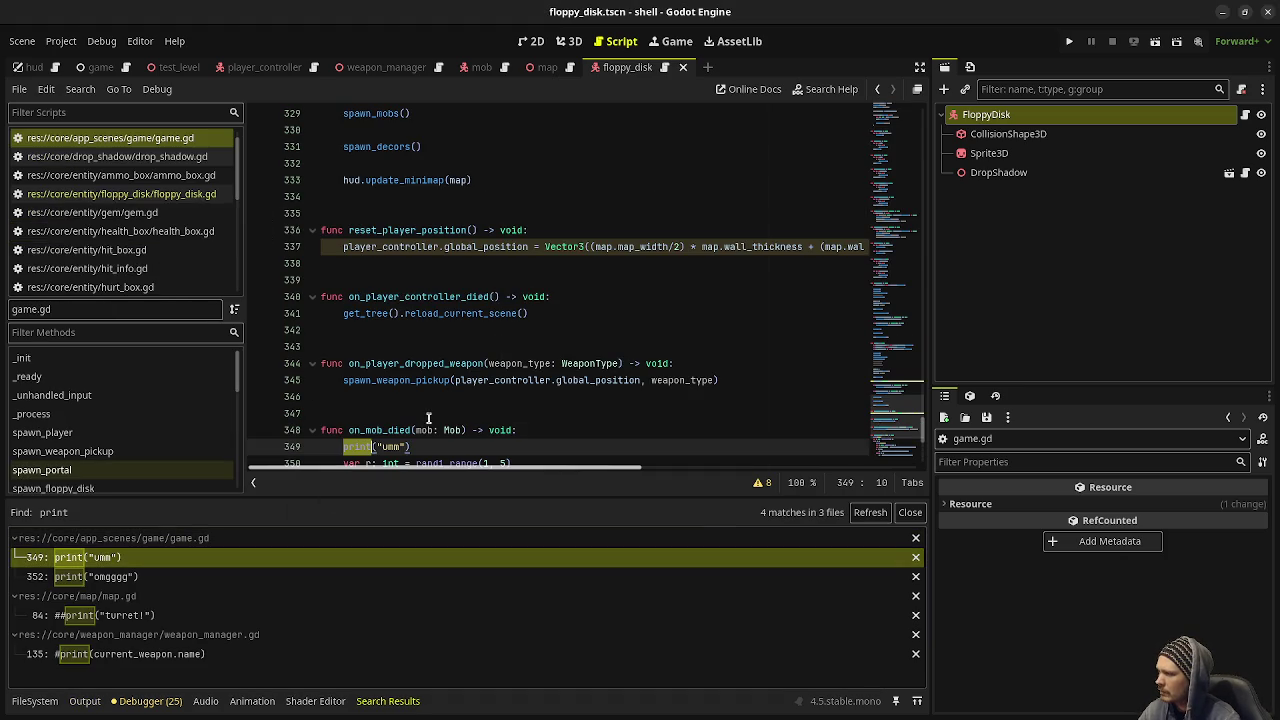
Step: Delete the print("umm") and print("omgggg") debug lines from game.gd's on_mob_died
{"action": "left_click_drag", "start_coordinate": [522, 446], "coordinate": [548, 432]}
{"action": "key", "text": "BackSpace"}
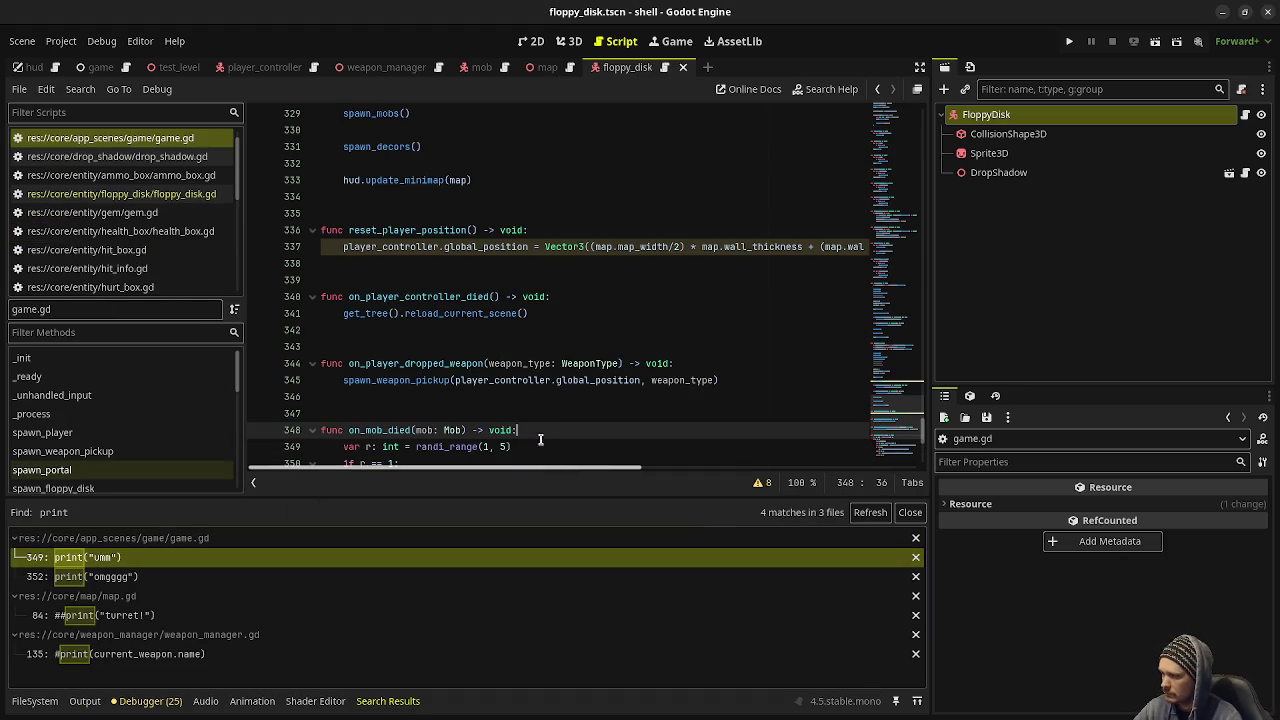
{"action": "scroll", "coordinate": [524, 436], "scroll_direction": "down", "scroll_amount": 1}
{"action": "scroll", "coordinate": [524, 436], "scroll_direction": "down", "scroll_amount": 2}
{"action": "left_click_drag", "start_coordinate": [479, 329], "coordinate": [478, 314]}
{"action": "key", "text": "BackSpace"}
{"action": "scroll", "coordinate": [479, 391], "scroll_direction": "down", "scroll_amount": 1}
{"action": "scroll", "coordinate": [485, 405], "scroll_direction": "down", "scroll_amount": 1}
Step: Check the commented prints in map.gd and weapon_manager.gd, then run the game with F5
{"action": "left_click", "coordinate": [100, 615]}
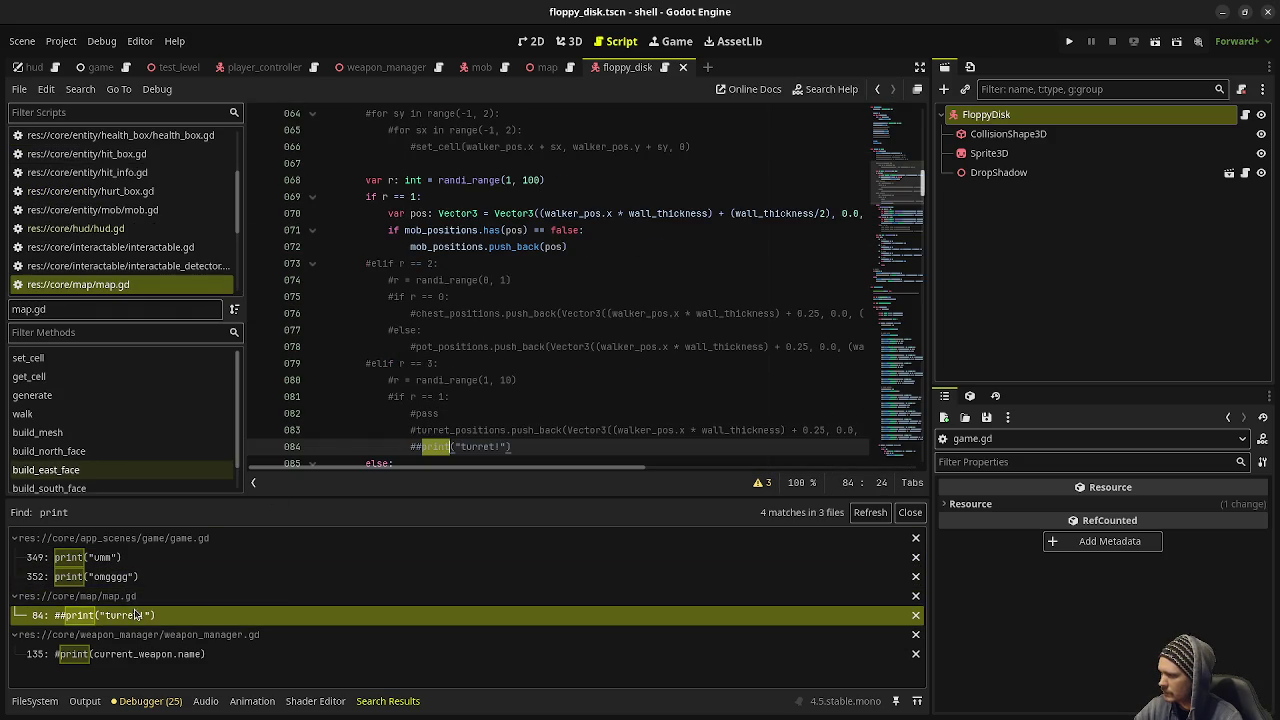
{"action": "left_click", "coordinate": [170, 656]}
{"action": "left_click", "coordinate": [597, 366]}
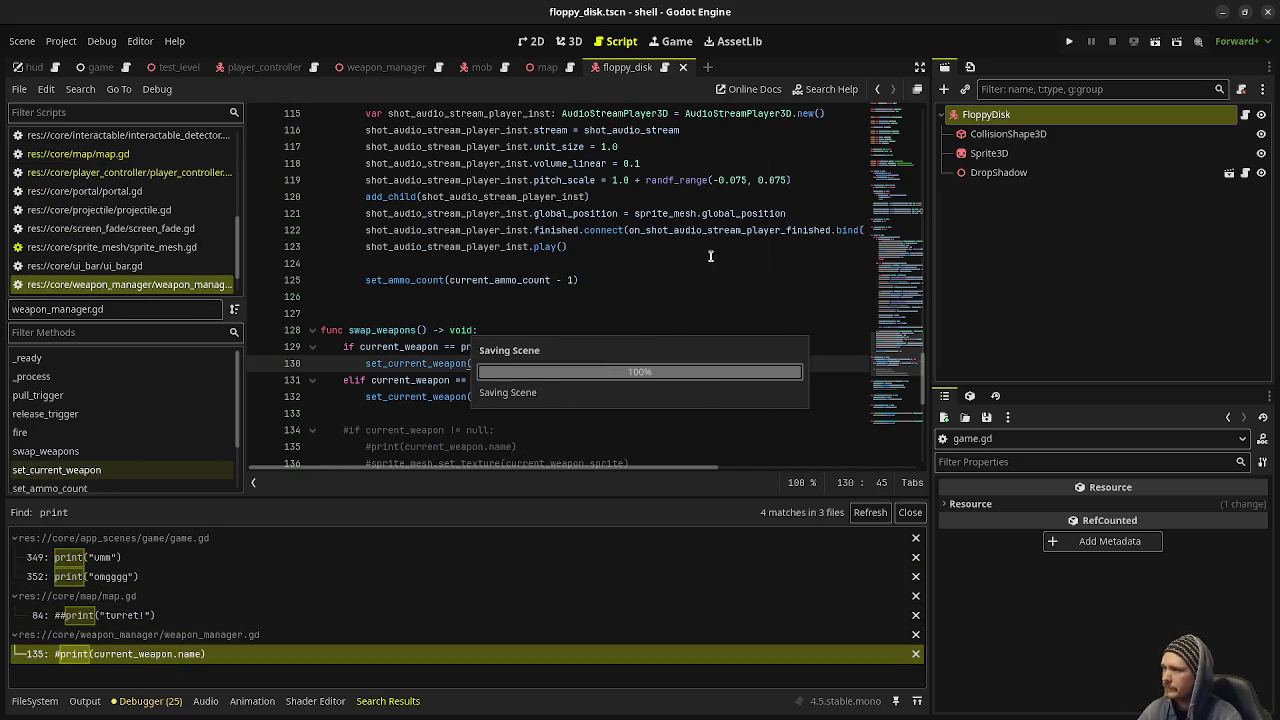
{"action": "key", "text": "F5"}
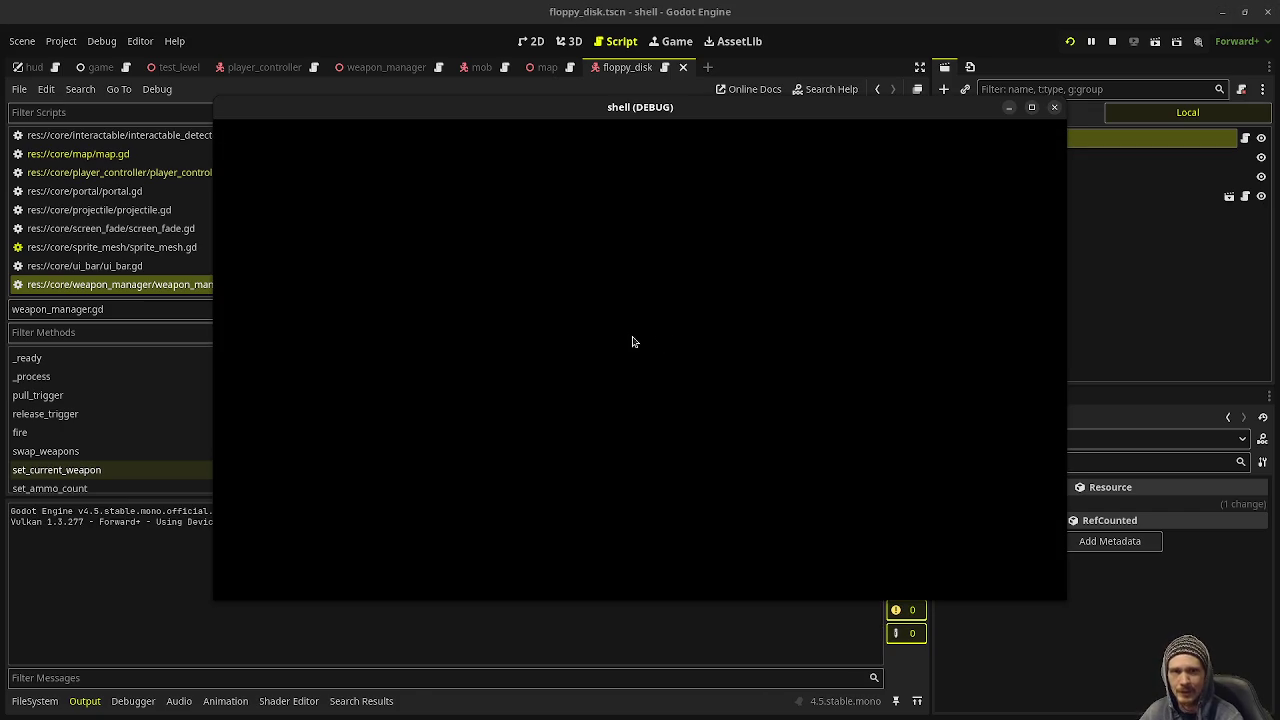
Step: Cross Floor 1's room of spiky enemies and take the portal to Floor 2
{"action": "key", "text": "w"}
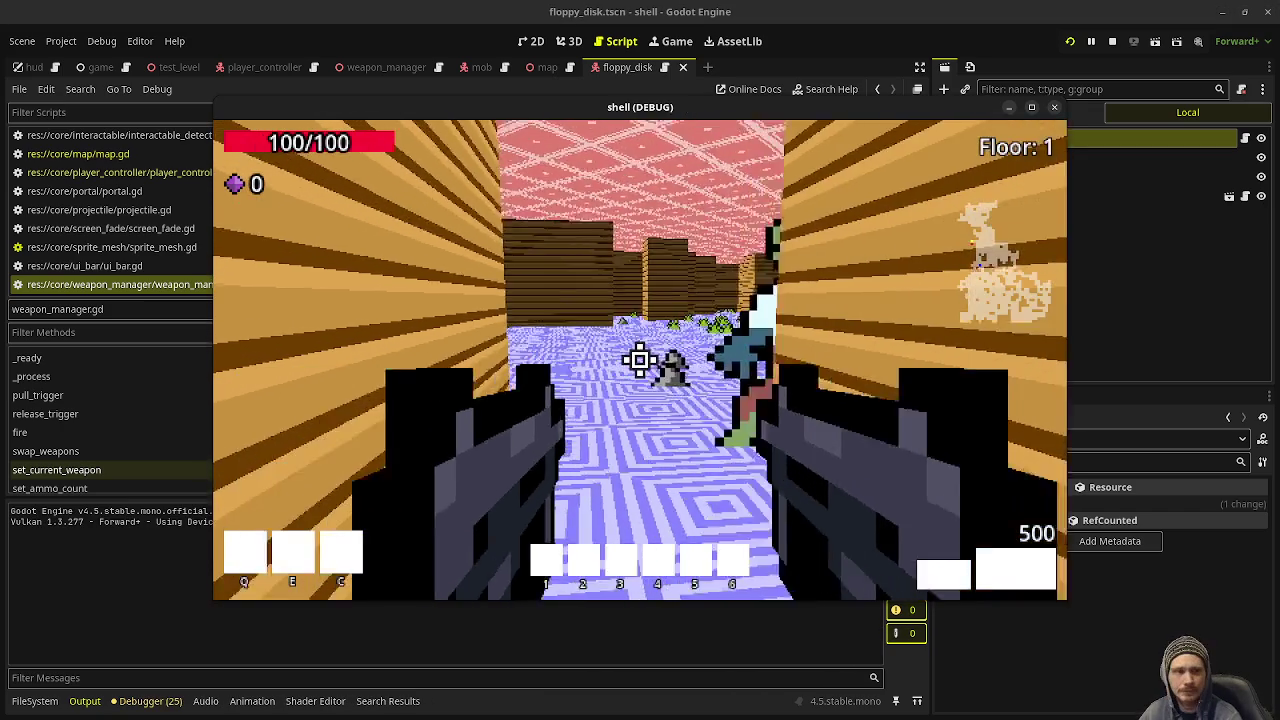
{"action": "key", "text": "w"}
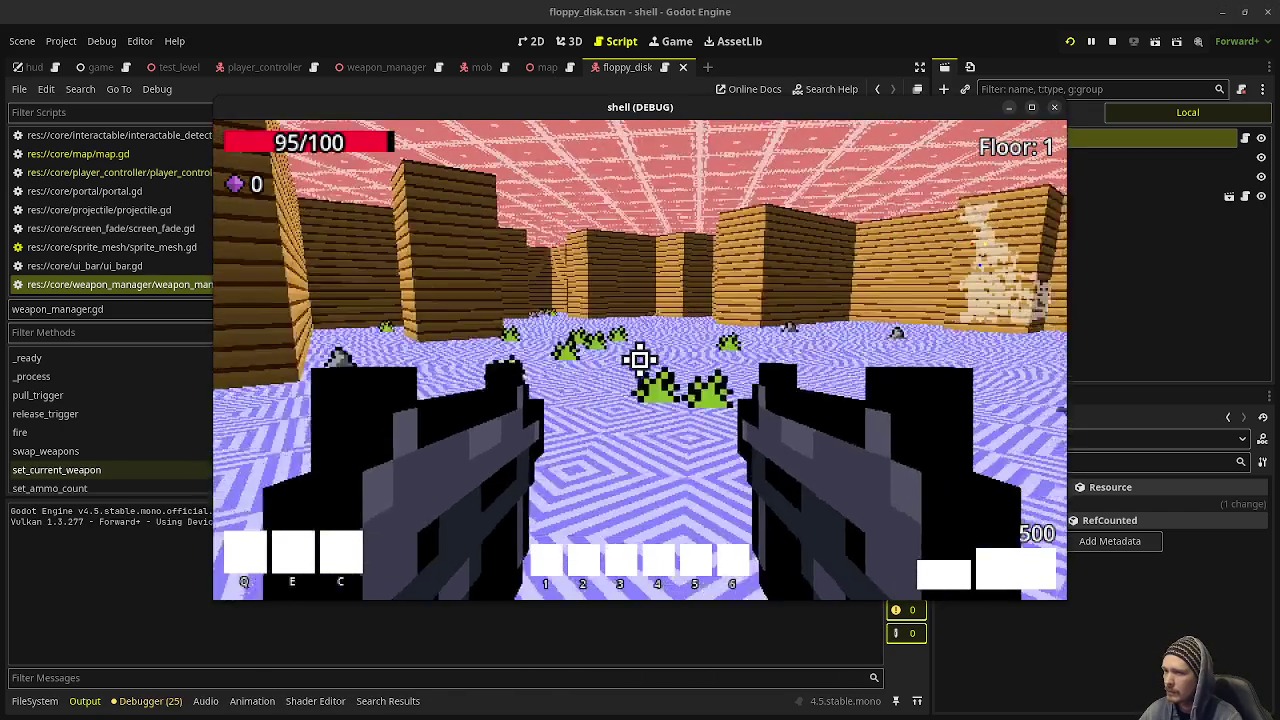
{"action": "key", "text": "w"}
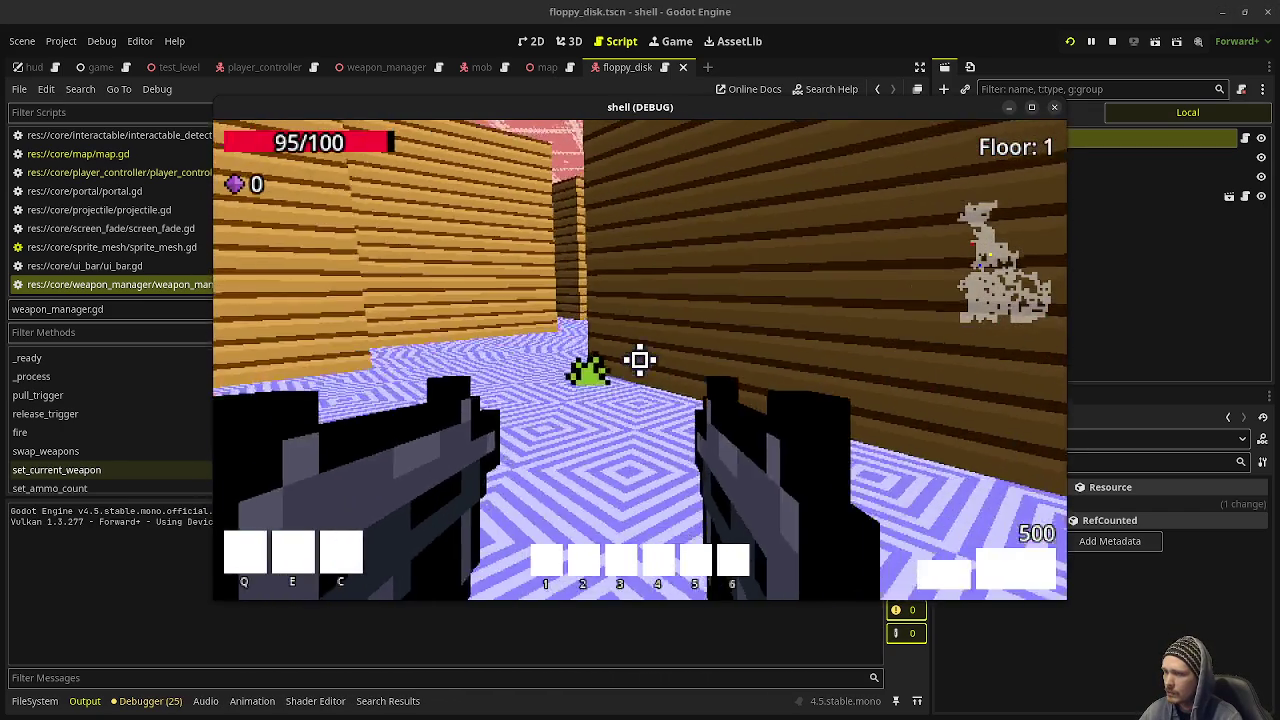
{"action": "key", "text": "w"}
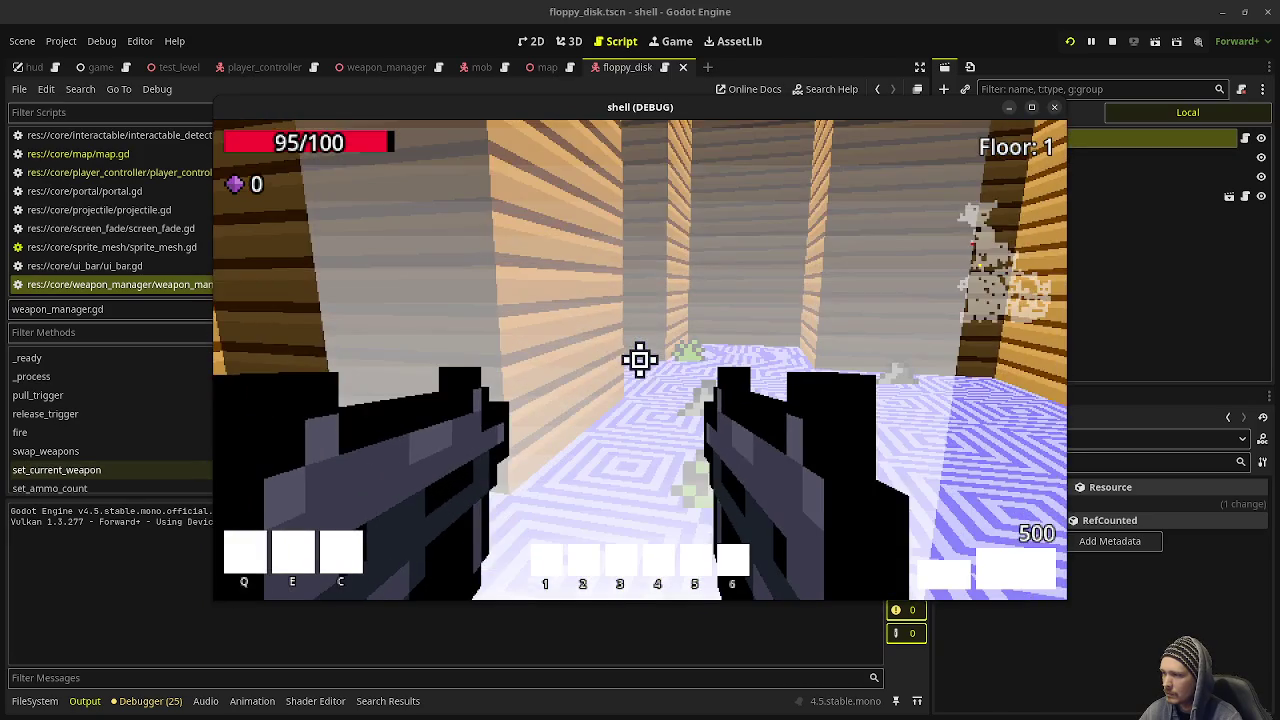
Step: On Floor 2, shoot the first corridor zombie and collect its dropped gems
{"action": "key", "text": "w"}
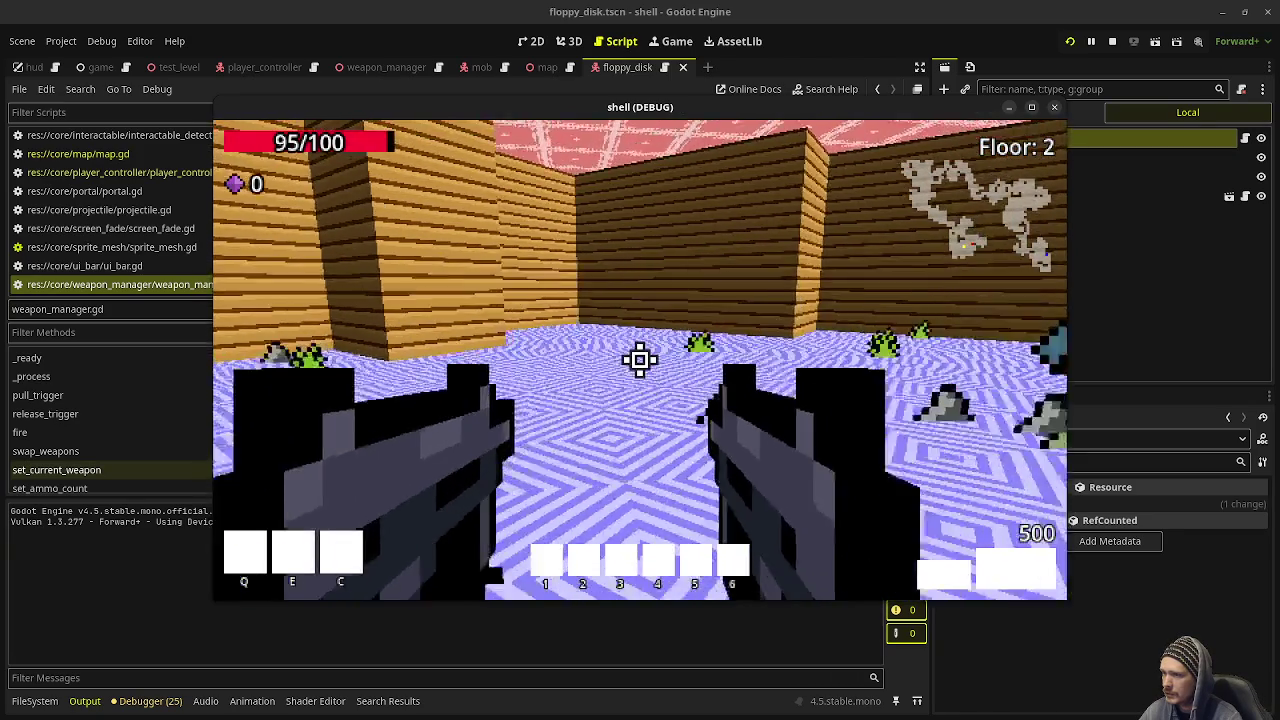
{"action": "key", "text": "w"}
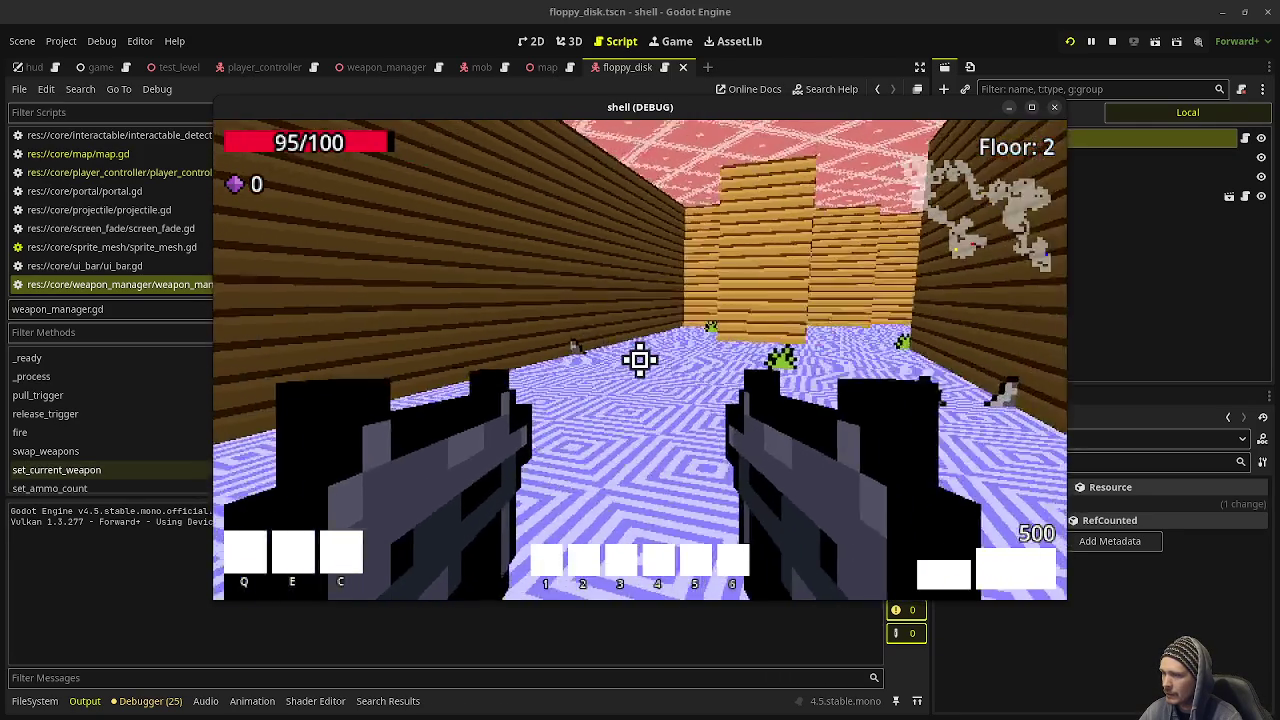
{"action": "key", "text": "w"}
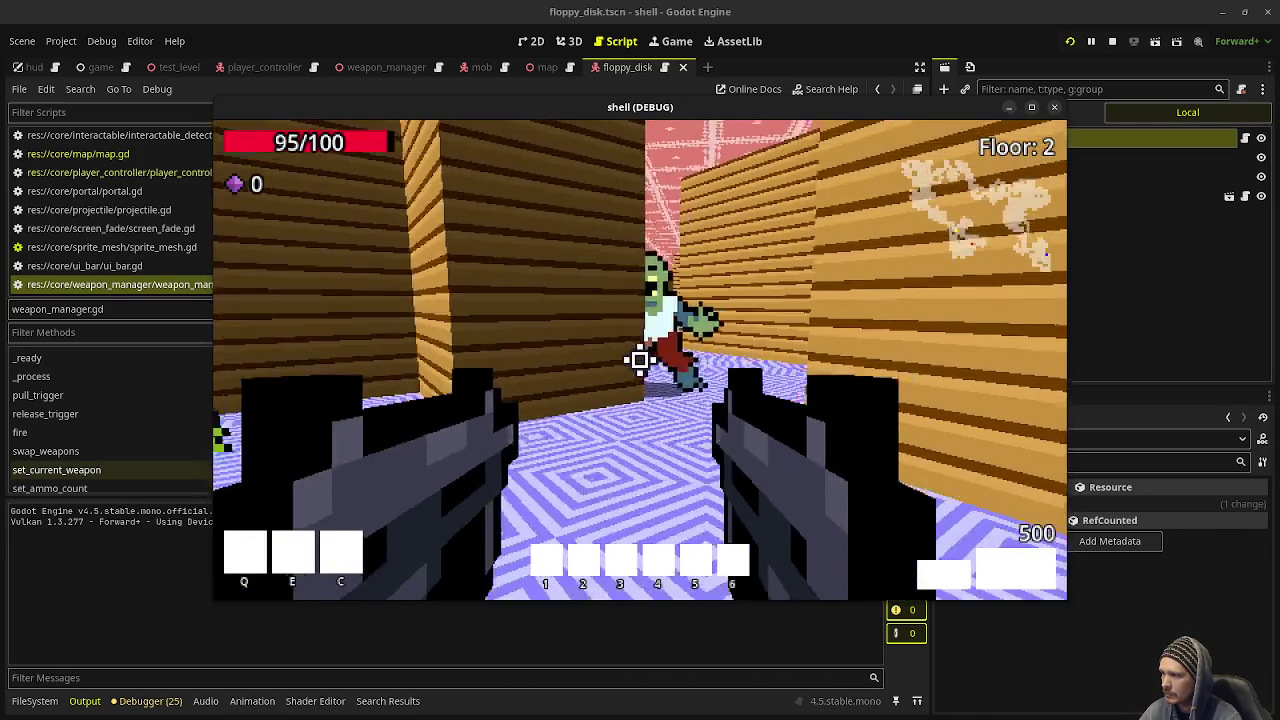
{"action": "left_click", "coordinate": [640, 360]}
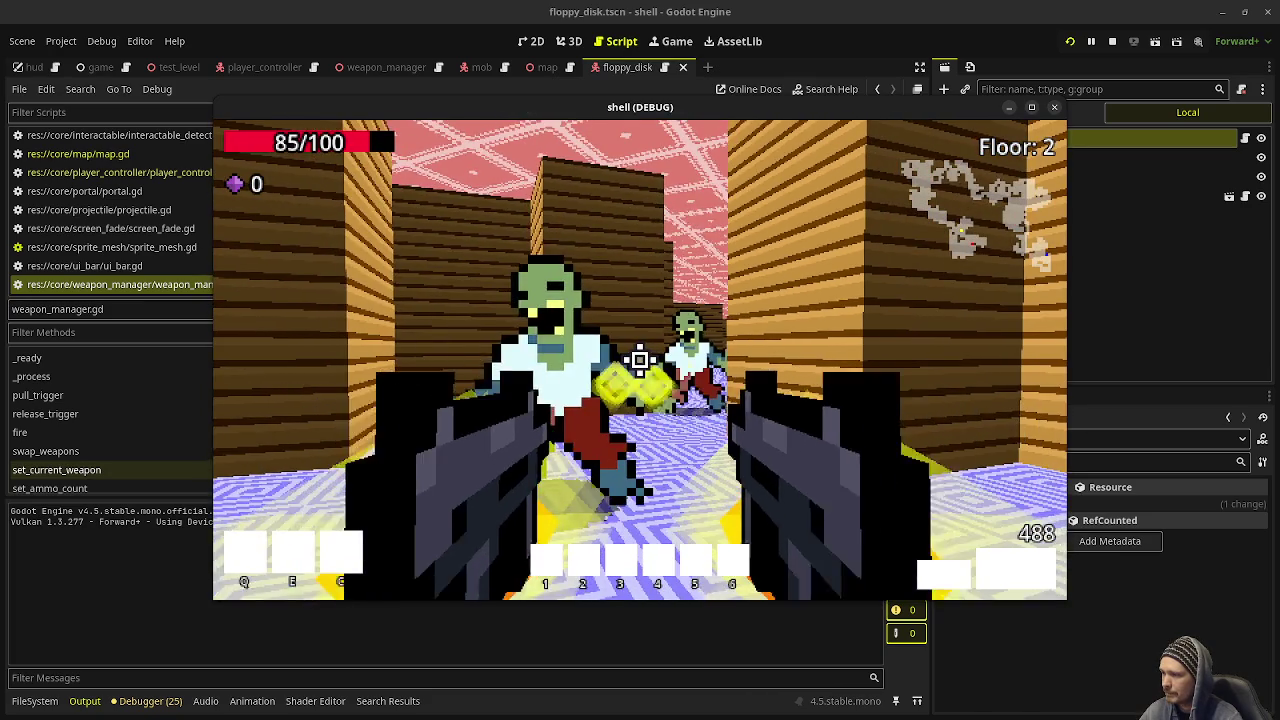
{"action": "left_click", "coordinate": [640, 360]}
{"action": "key", "text": "w"}
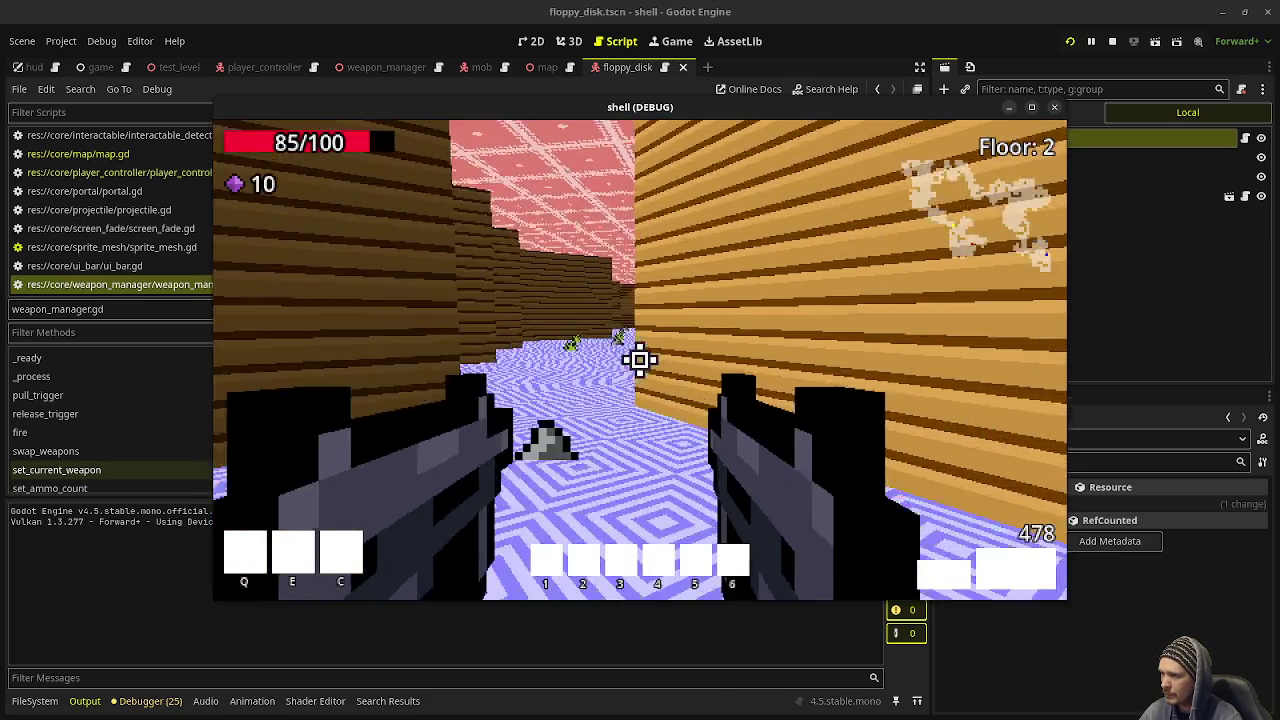
{"action": "key", "text": "w"}
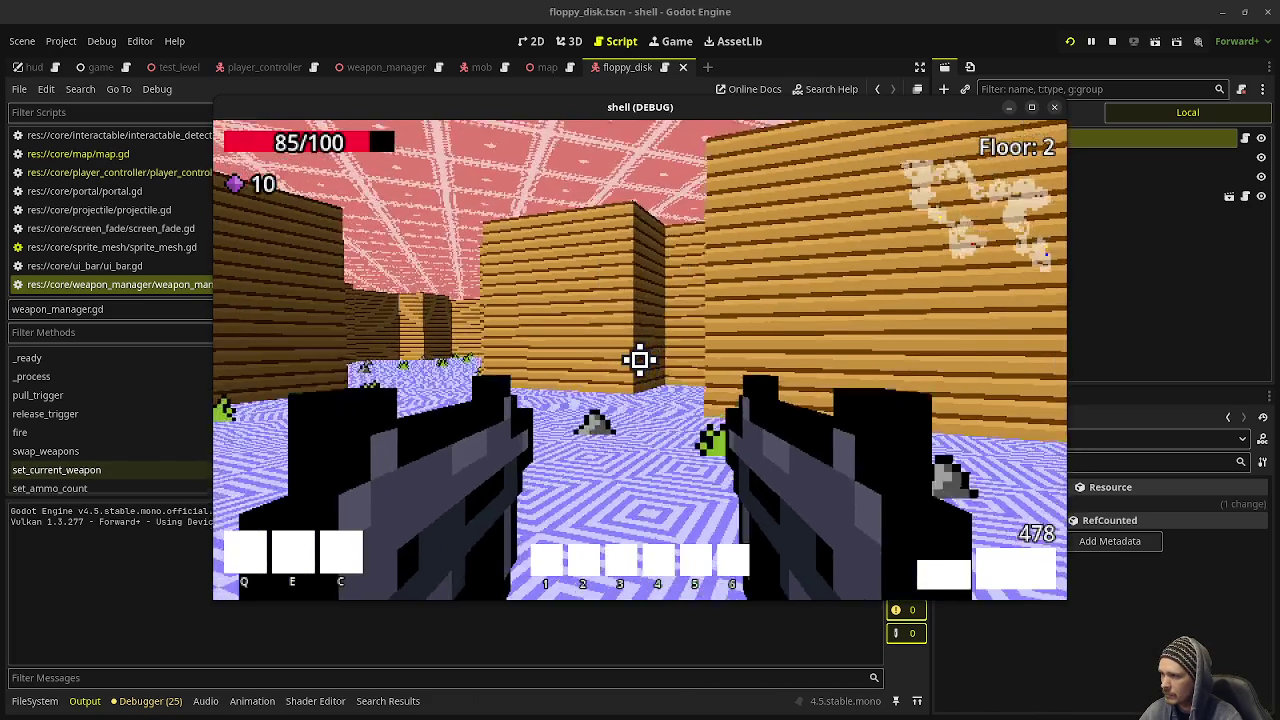
{"action": "key", "text": "w"}
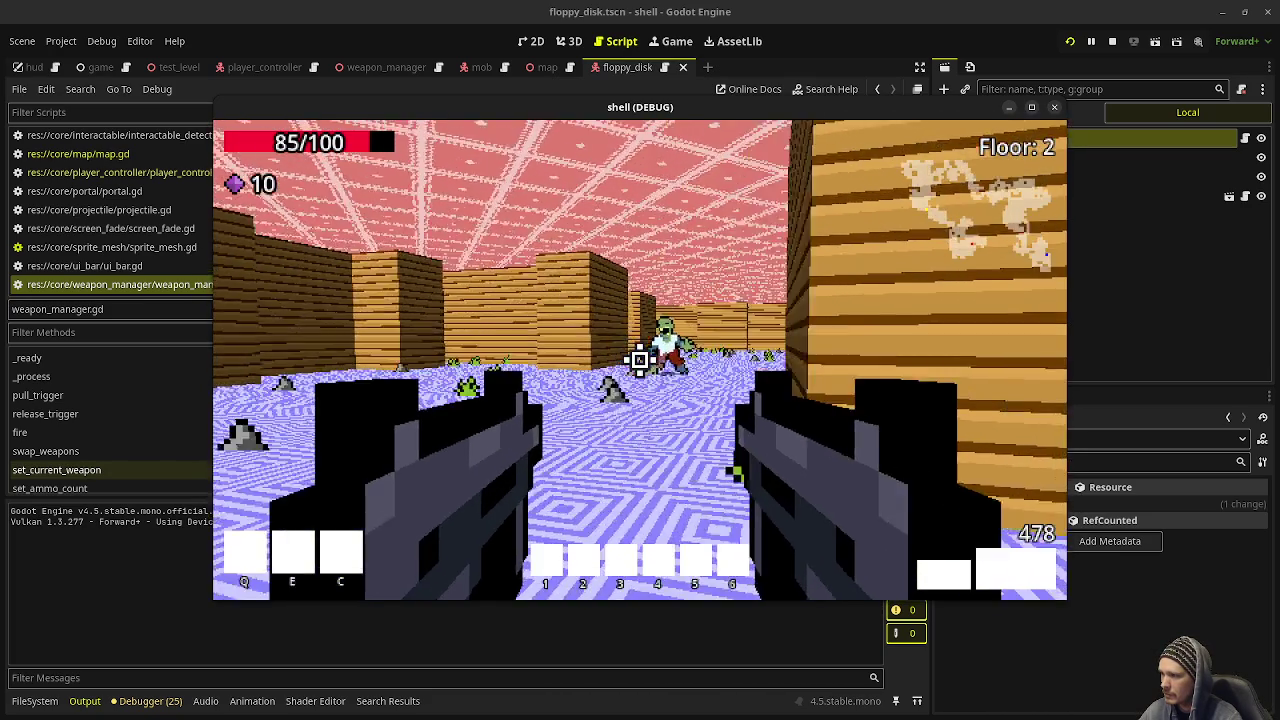
Step: Kill the zombie group, pick up the purple gems, and move through the wooden corridors
{"action": "left_click", "coordinate": [640, 360]}
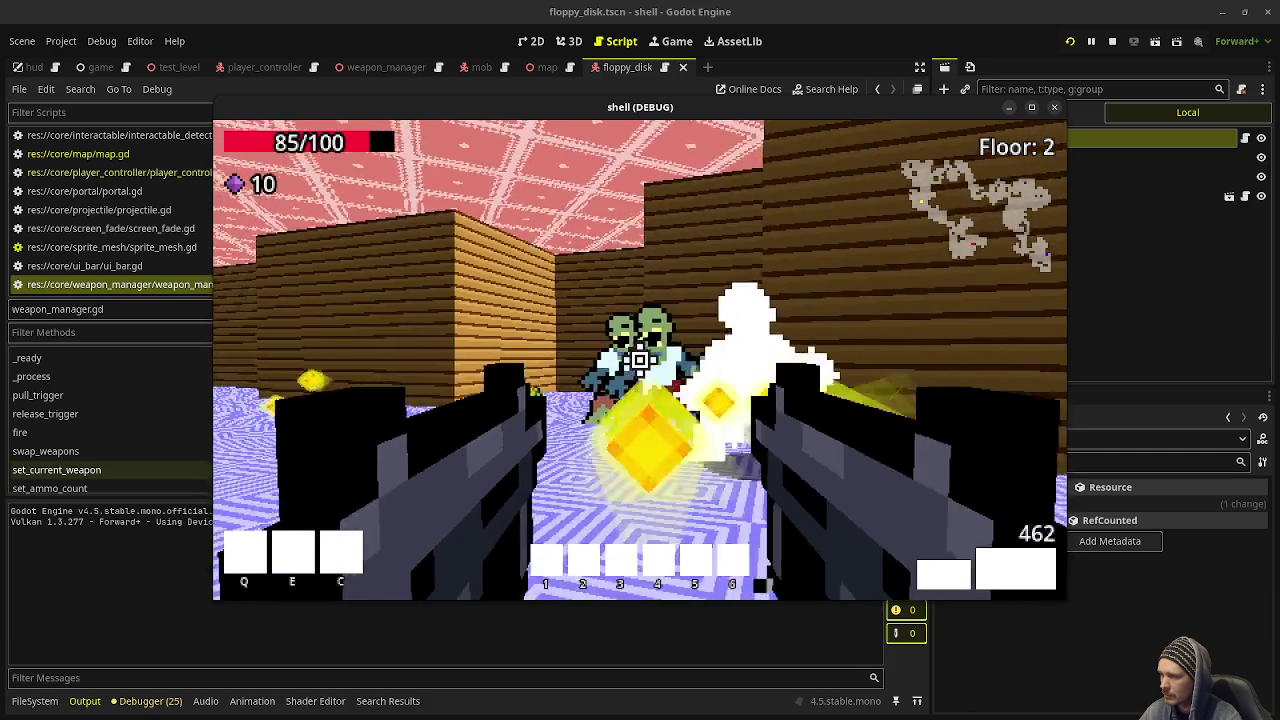
{"action": "left_click", "coordinate": [640, 360]}
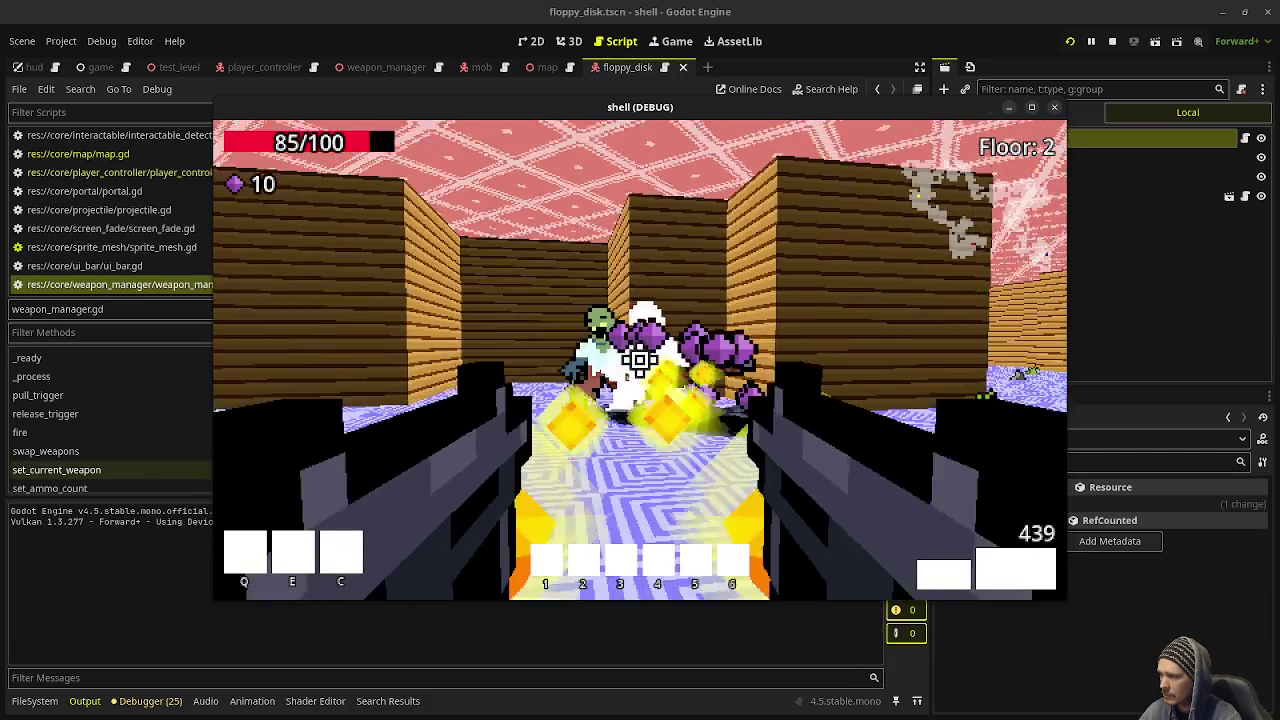
{"action": "key", "text": "w"}
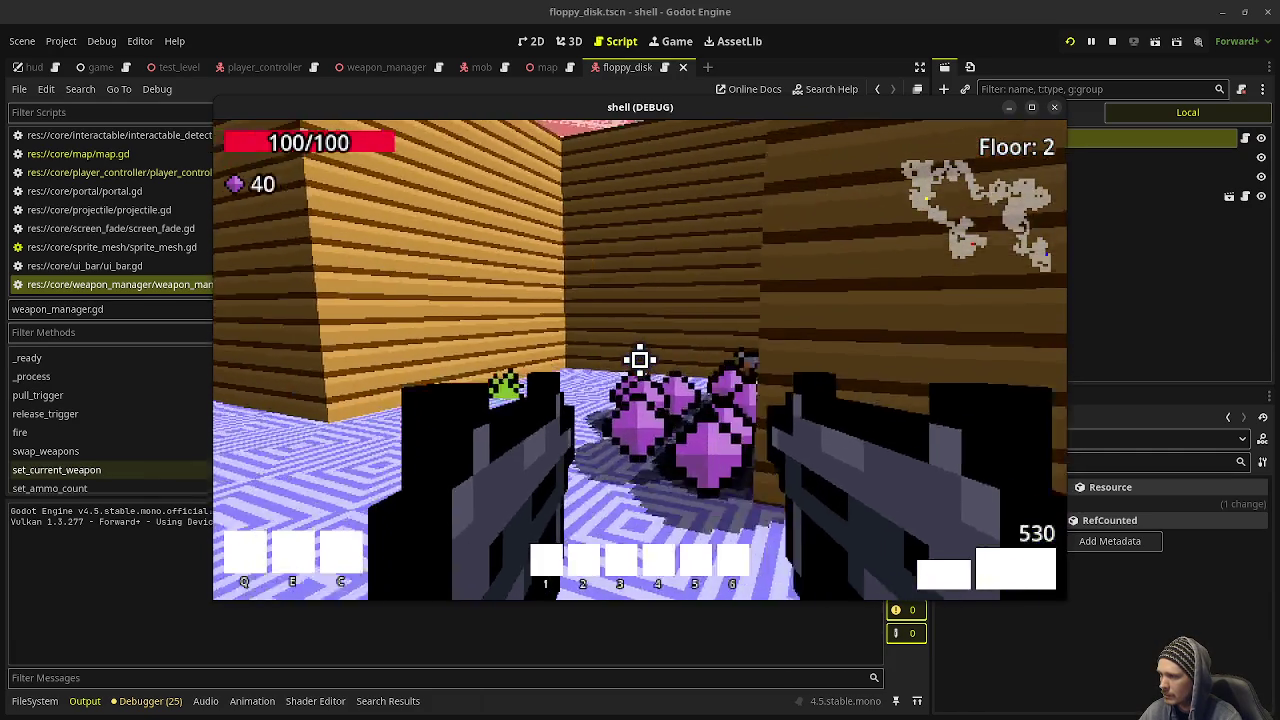
{"action": "key", "text": "w"}
{"action": "left_click", "coordinate": [640, 360]}
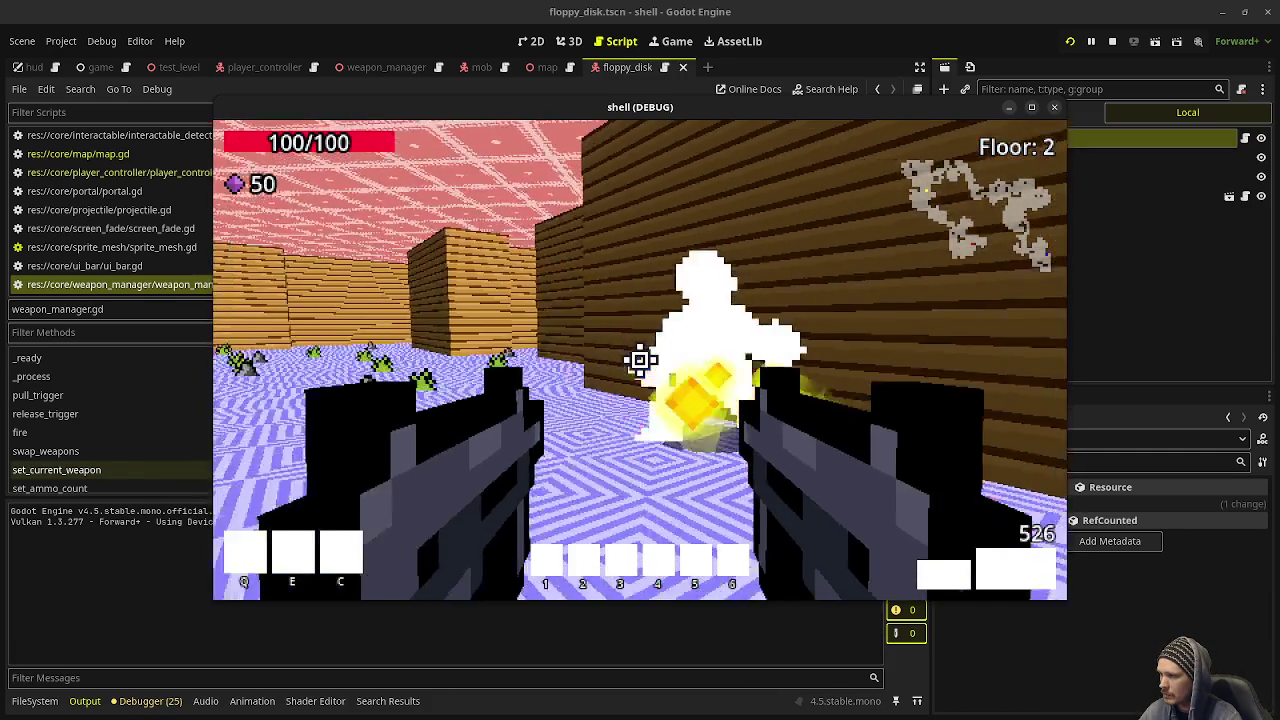
{"action": "left_click", "coordinate": [640, 360]}
{"action": "key", "text": "w"}
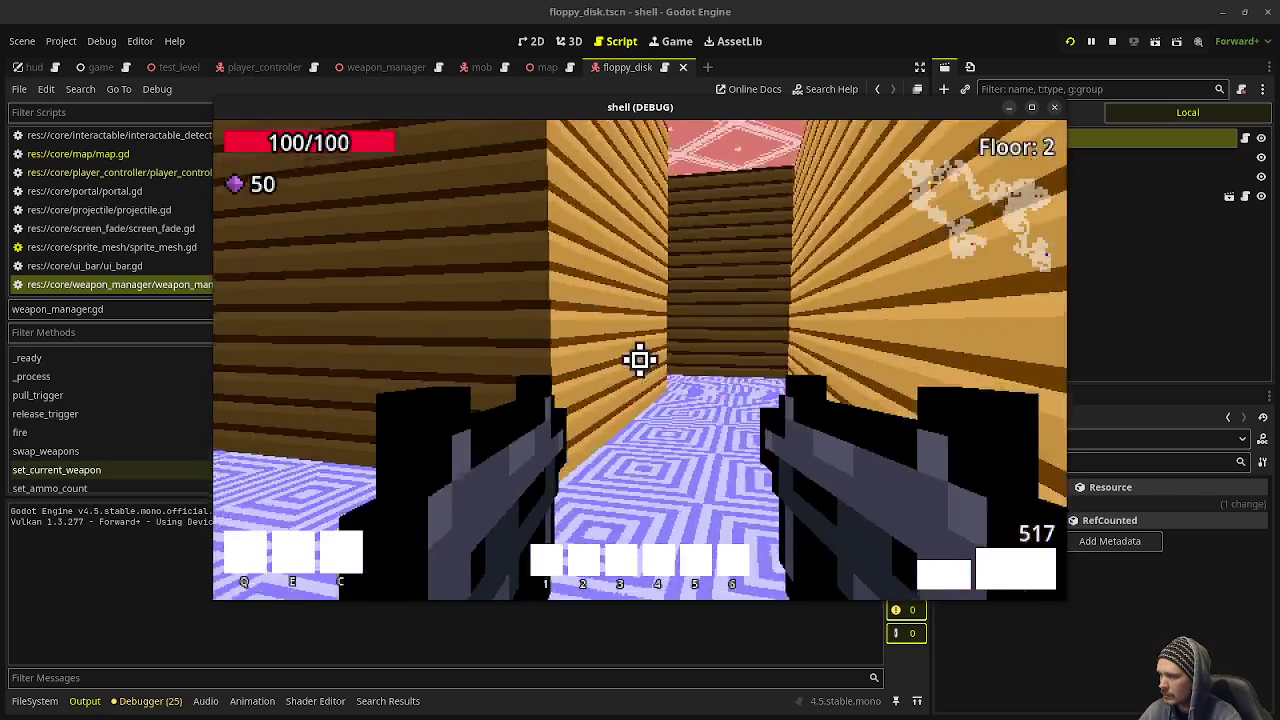
{"action": "key", "text": "w"}
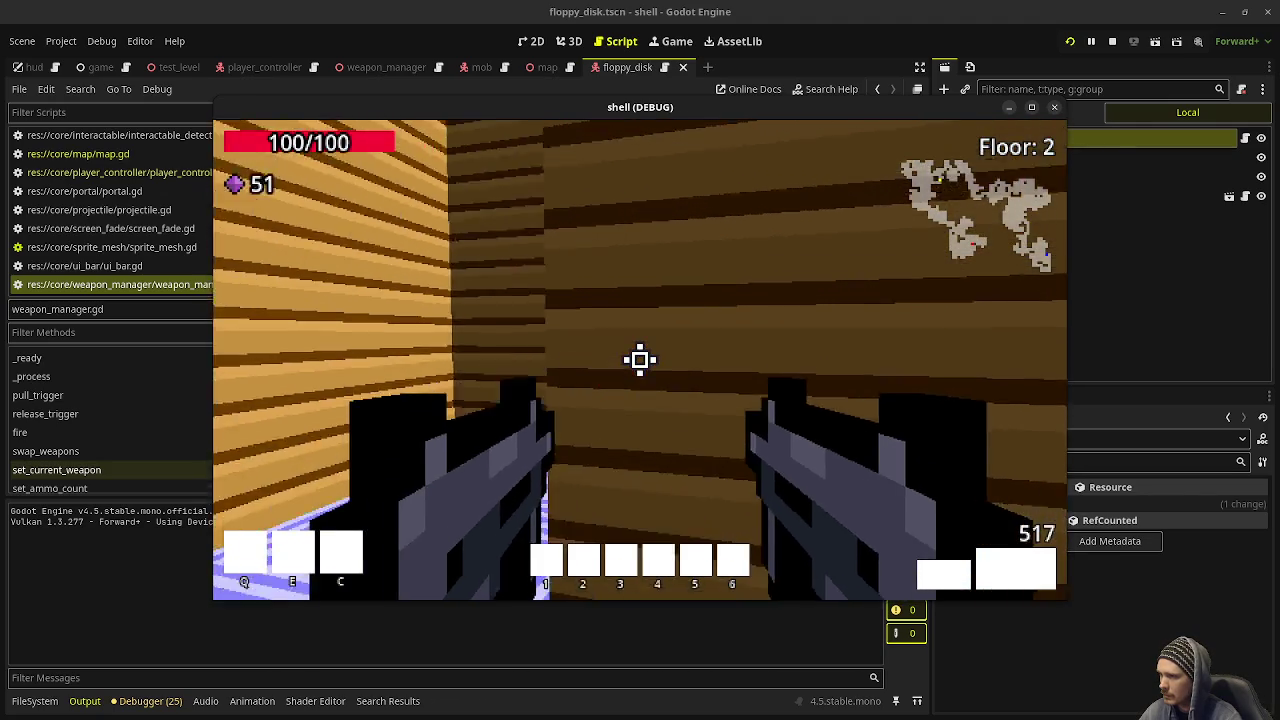
{"action": "key", "text": "w"}
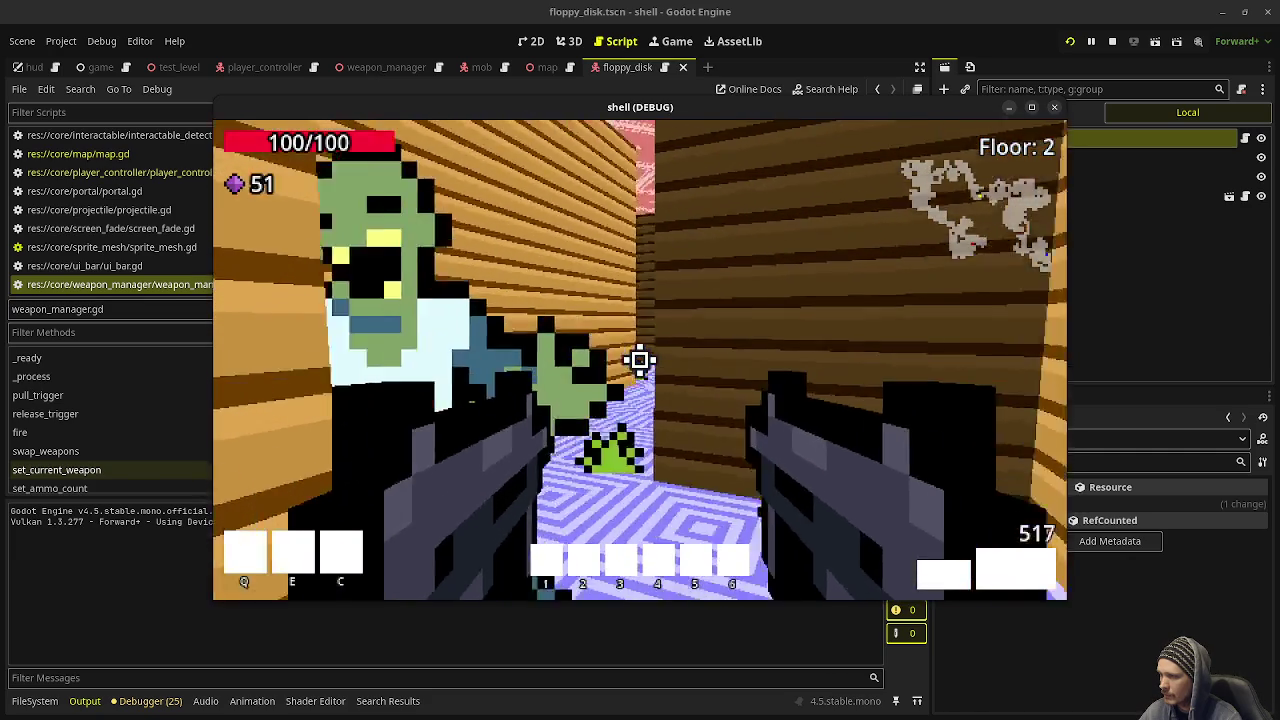
Step: Shoot the zombie on the left and advance through the corridors to Floor 3
{"action": "left_click", "coordinate": [640, 360]}
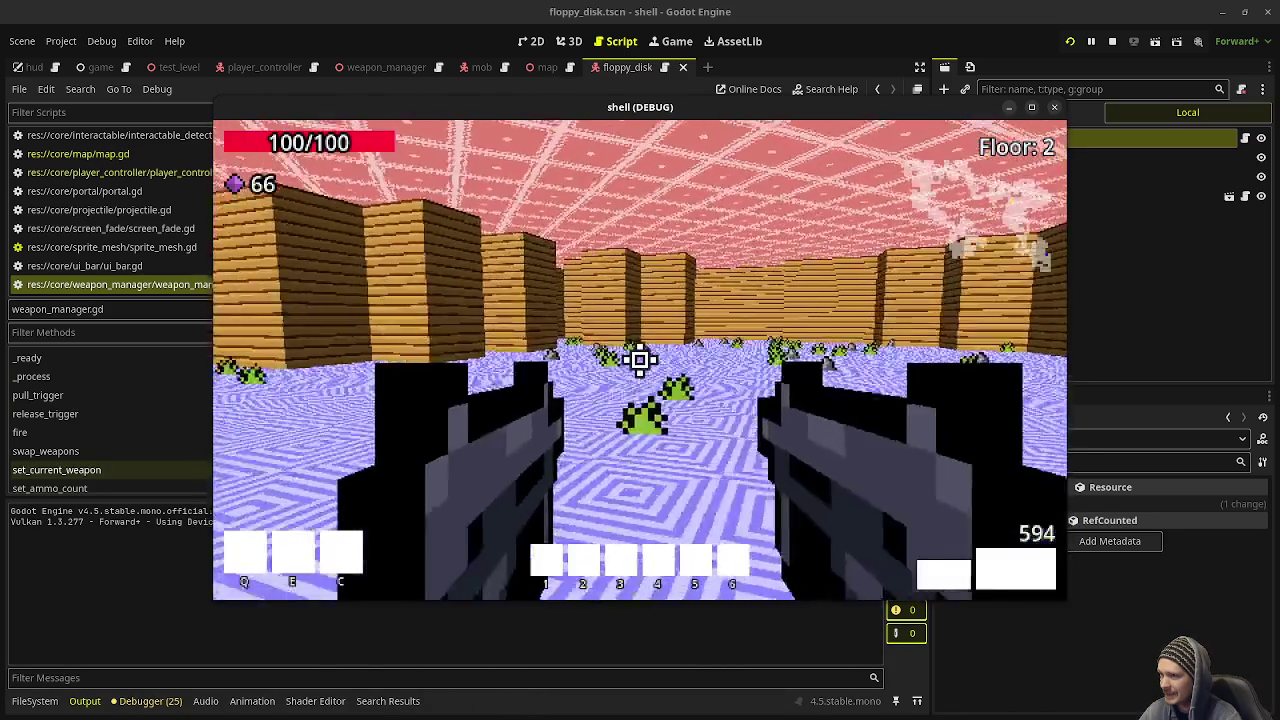
{"action": "key", "text": "w"}
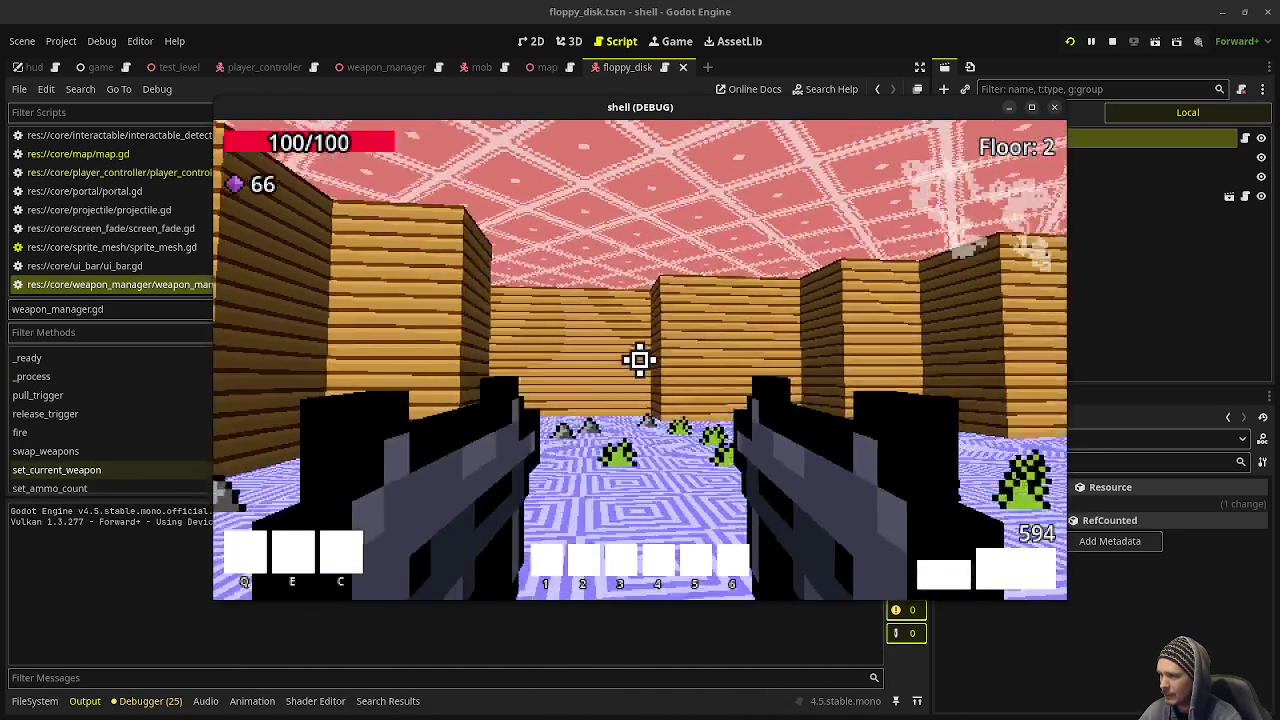
{"action": "key", "text": "w"}
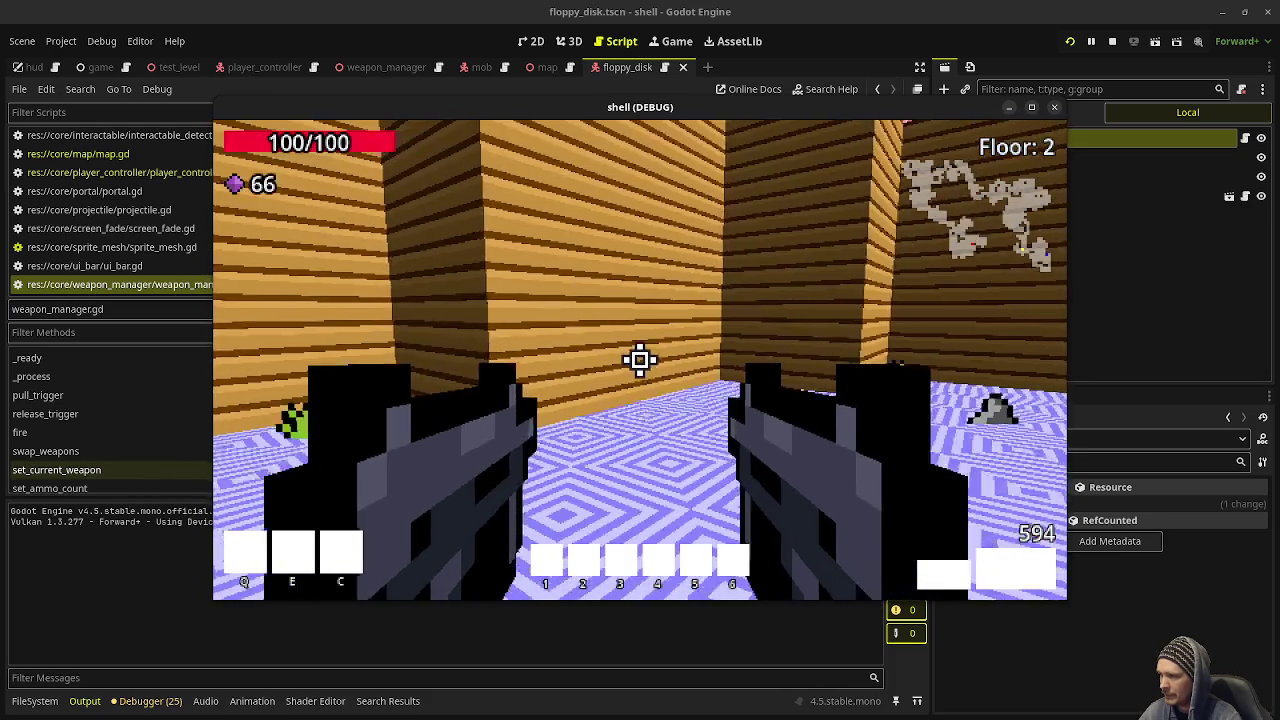
{"action": "key", "text": "w"}
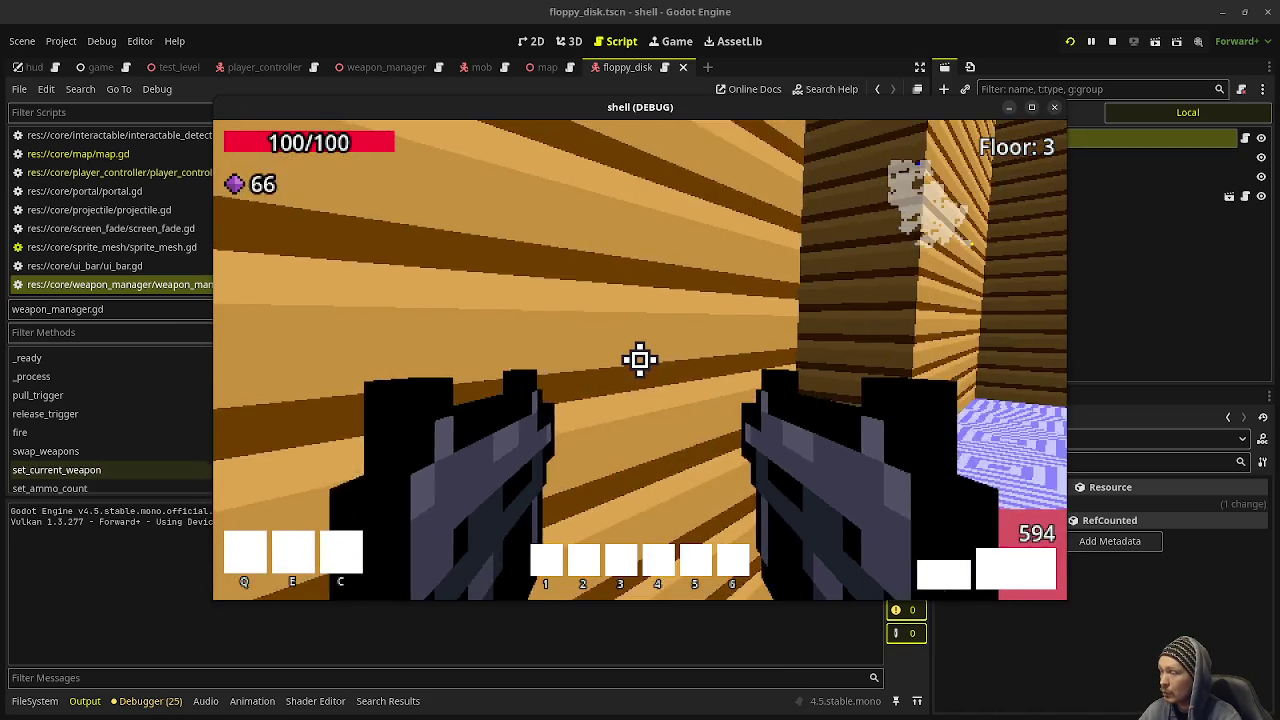
Step: Advance down the corridor, shoot the two enemies and grab their drops to reach Floor 5
{"action": "key", "text": "w"}
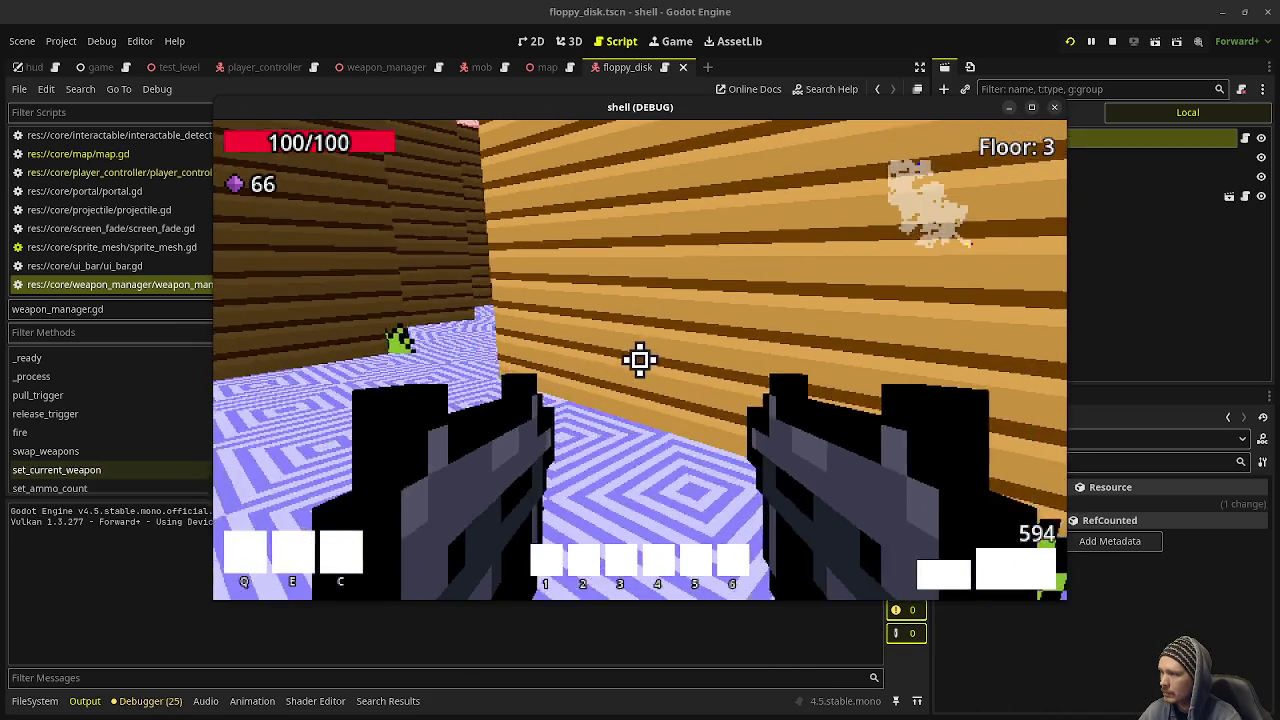
{"action": "key", "text": "w"}
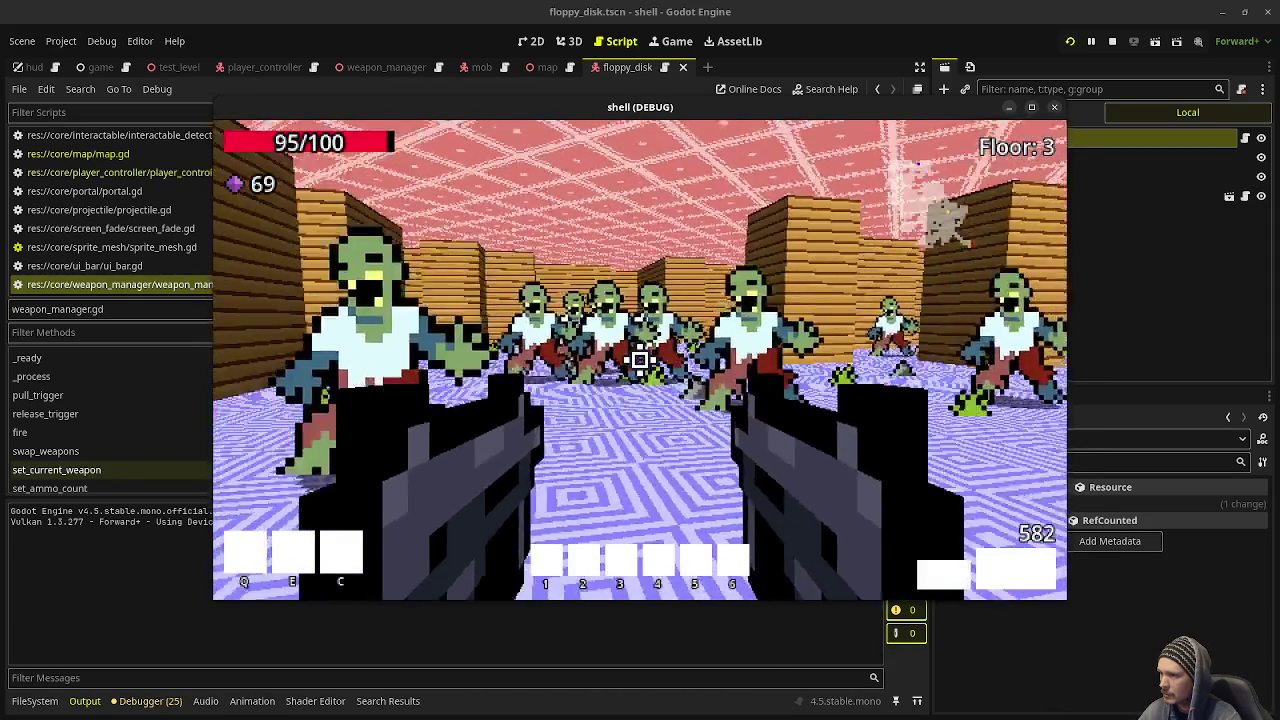
{"action": "mouse_move", "coordinate": [640, 360]}
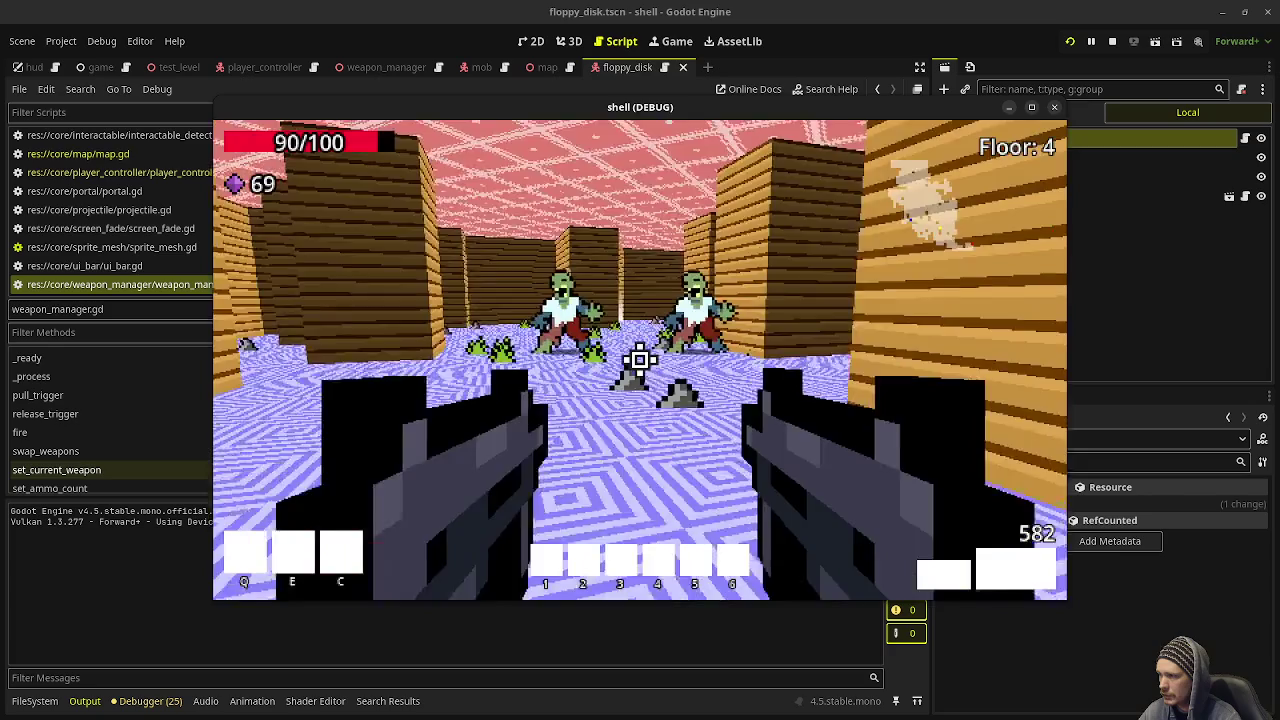
{"action": "left_click", "coordinate": [640, 360]}
{"action": "left_click", "coordinate": [640, 360]}
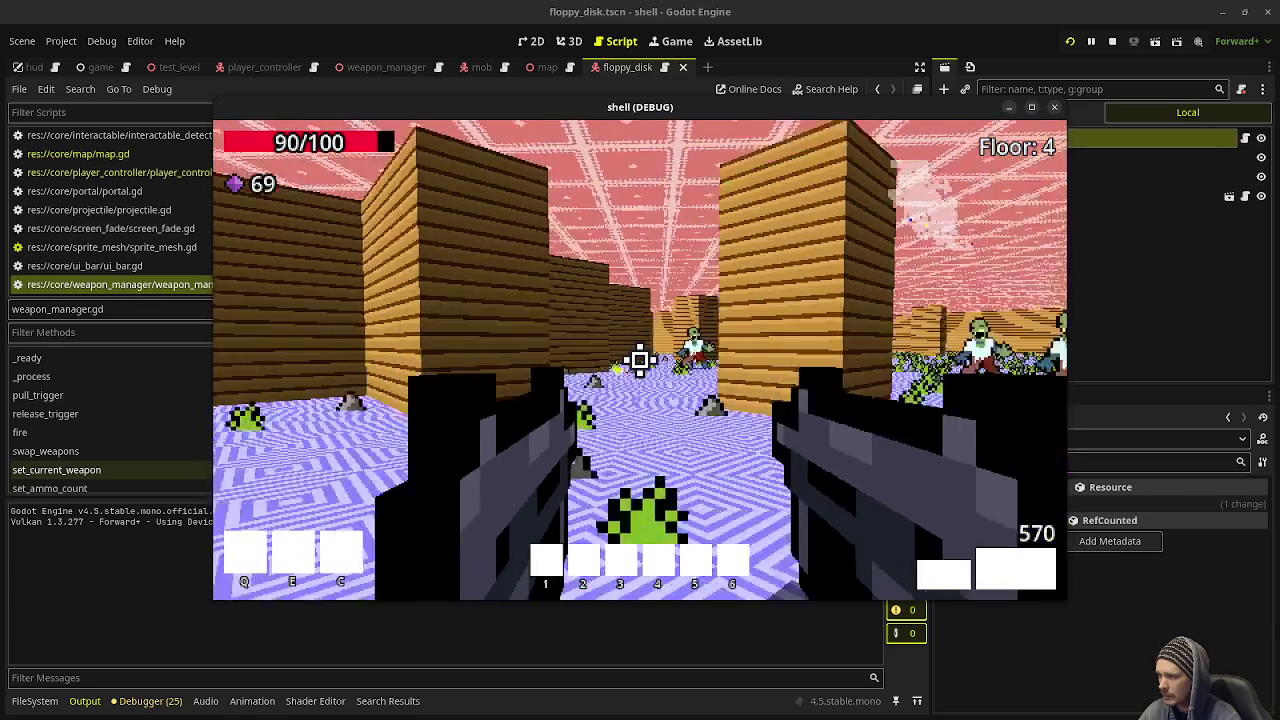
Step: Walk into the wooden room, kill the corridor zombies and collect their gems
{"action": "key", "text": "w"}
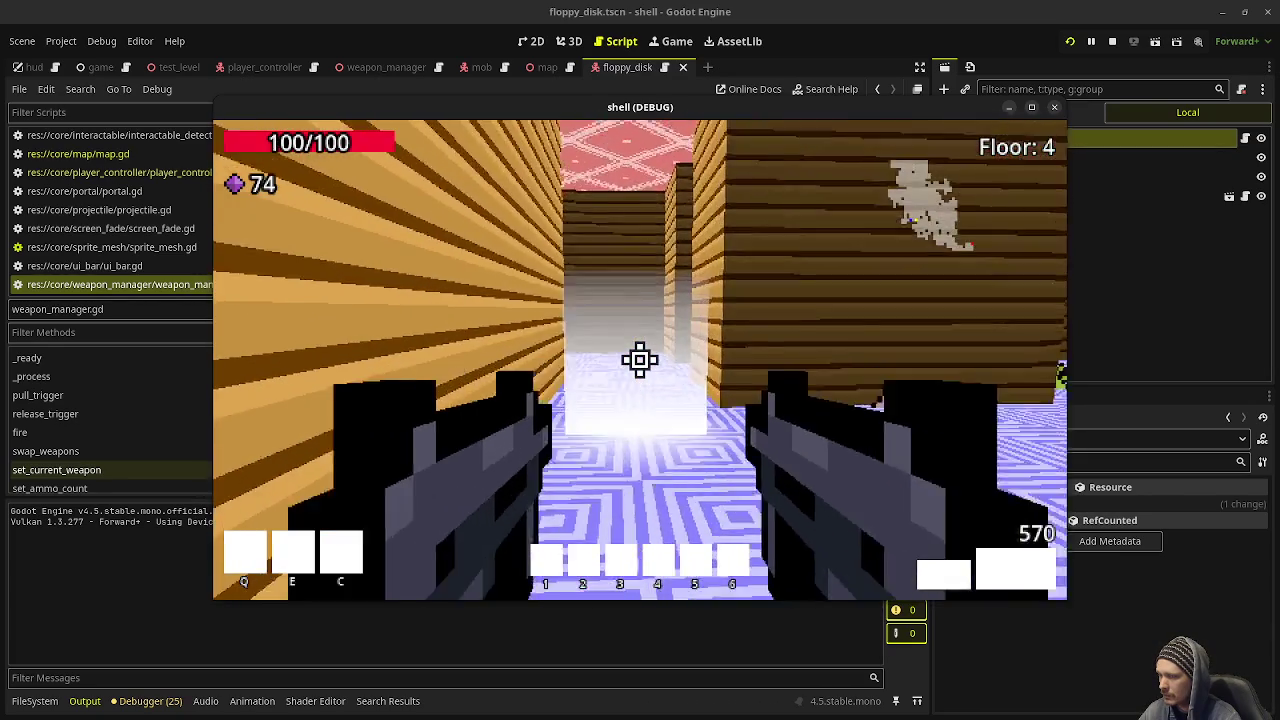
{"action": "key", "text": "w"}
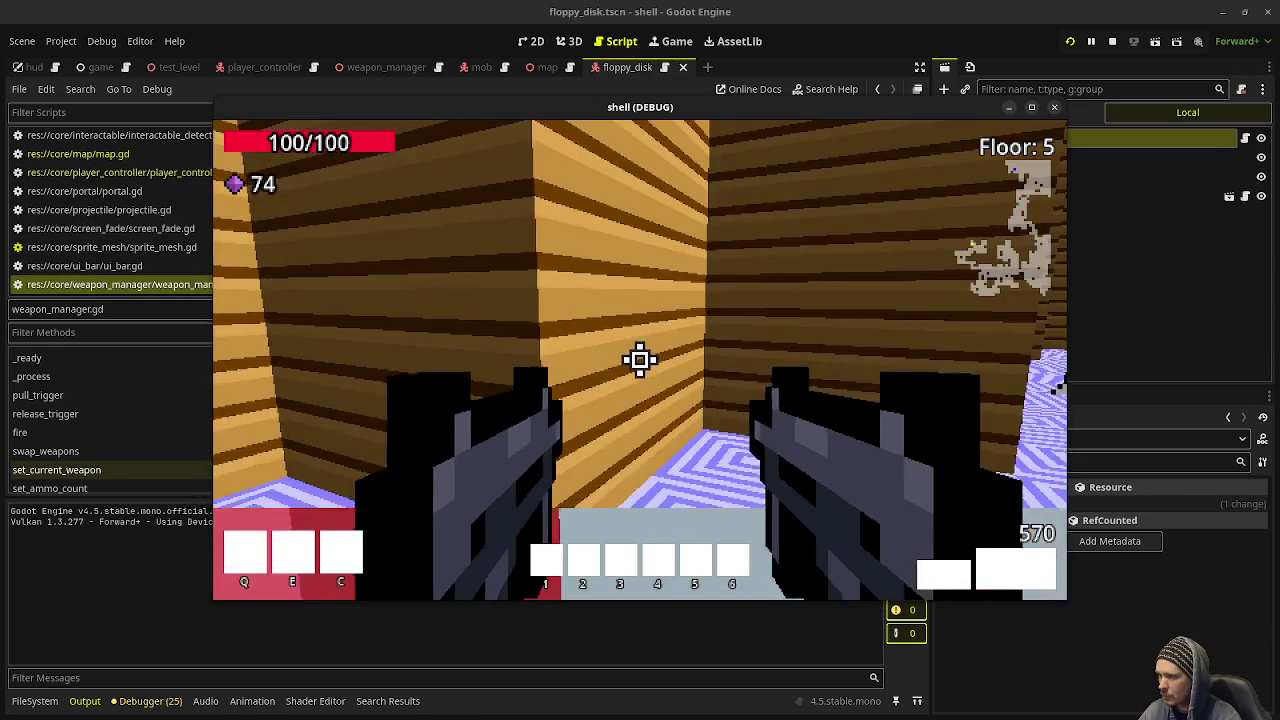
{"action": "key", "text": "w"}
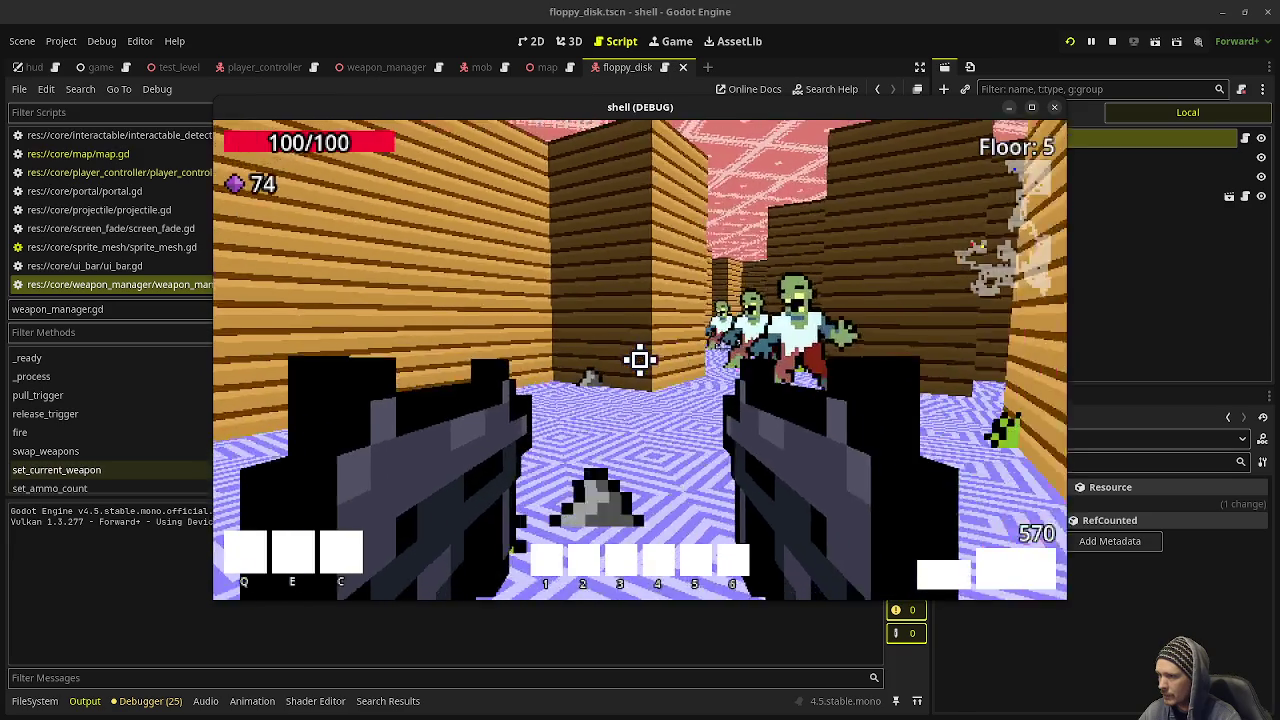
{"action": "left_click", "coordinate": [640, 360]}
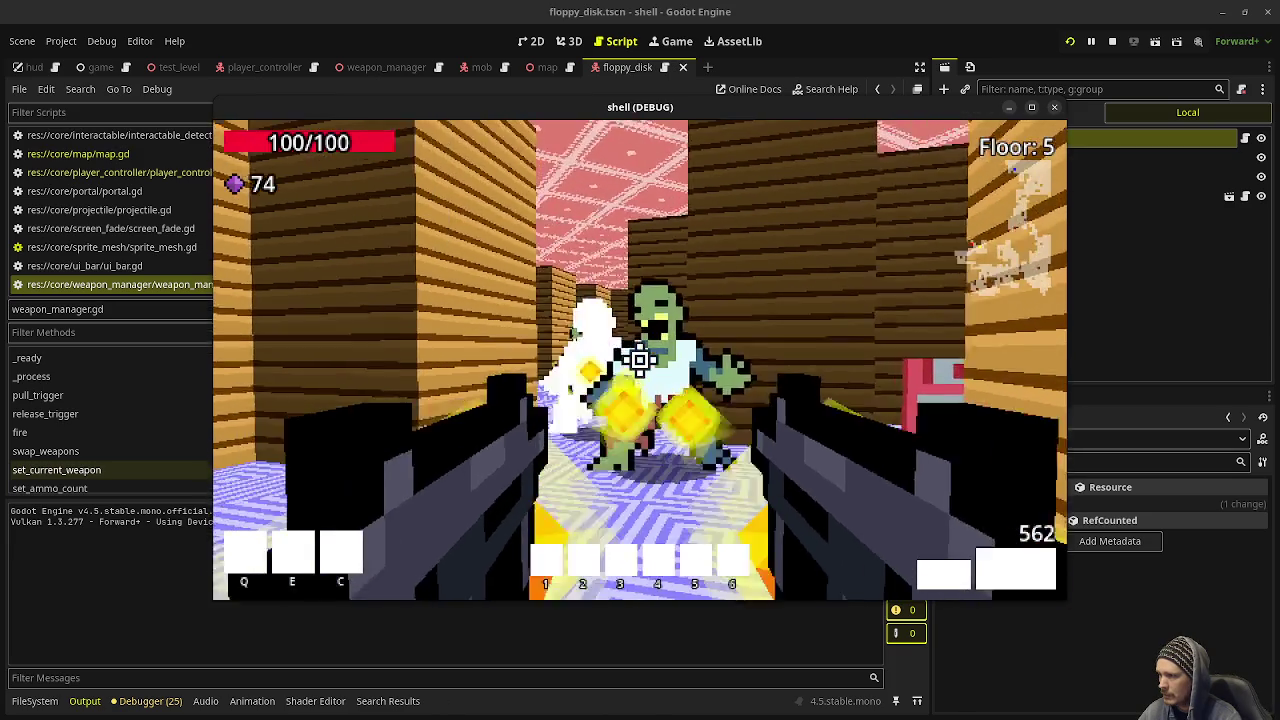
{"action": "left_click", "coordinate": [640, 360]}
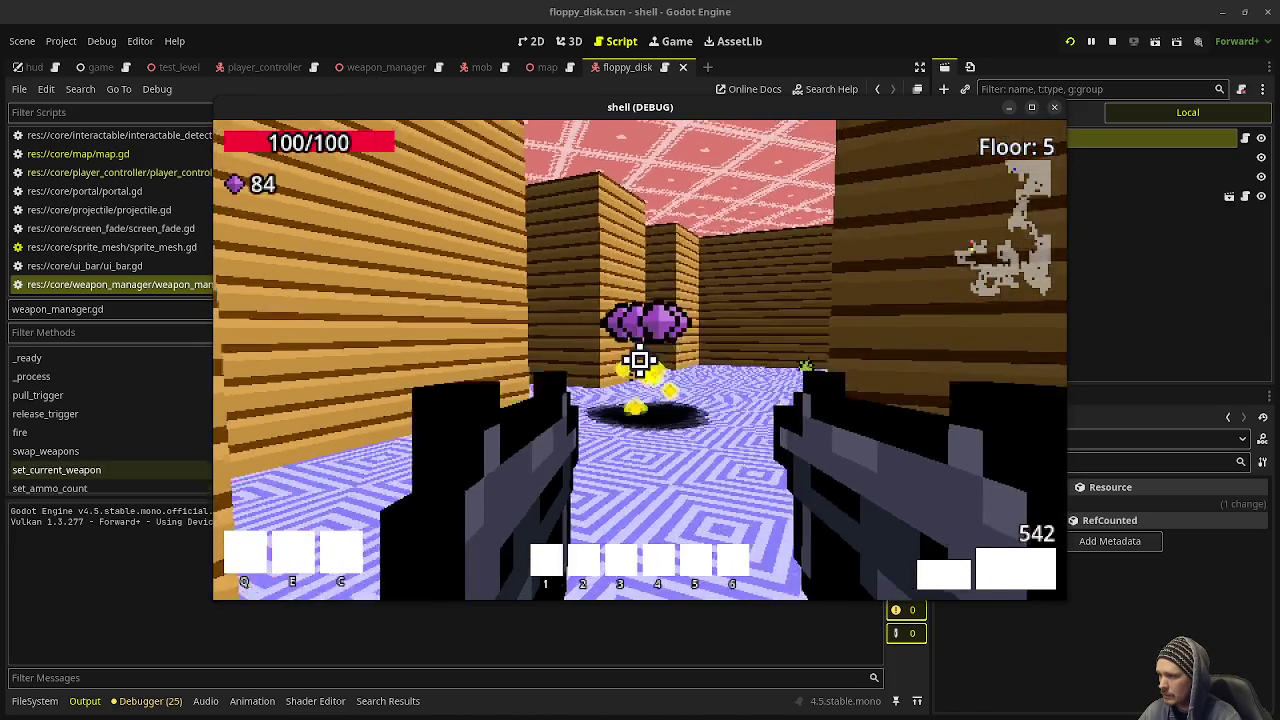
{"action": "key", "text": "w"}
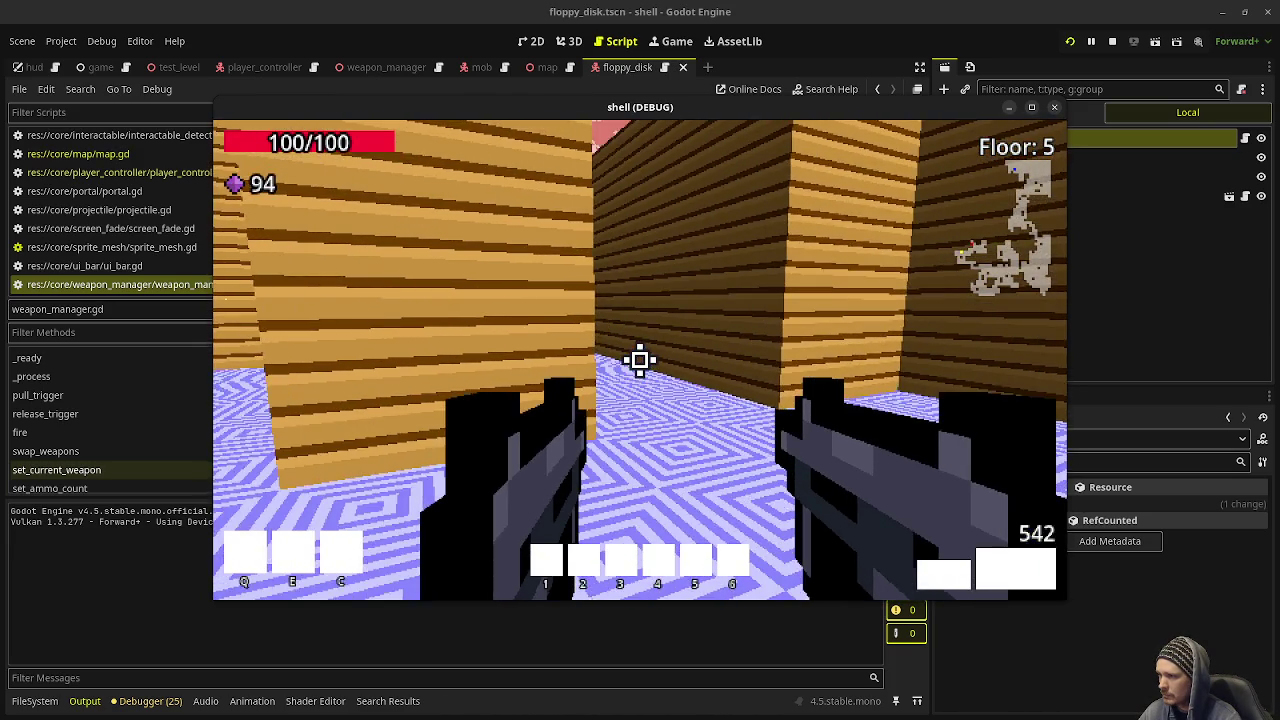
{"action": "key", "text": "w"}
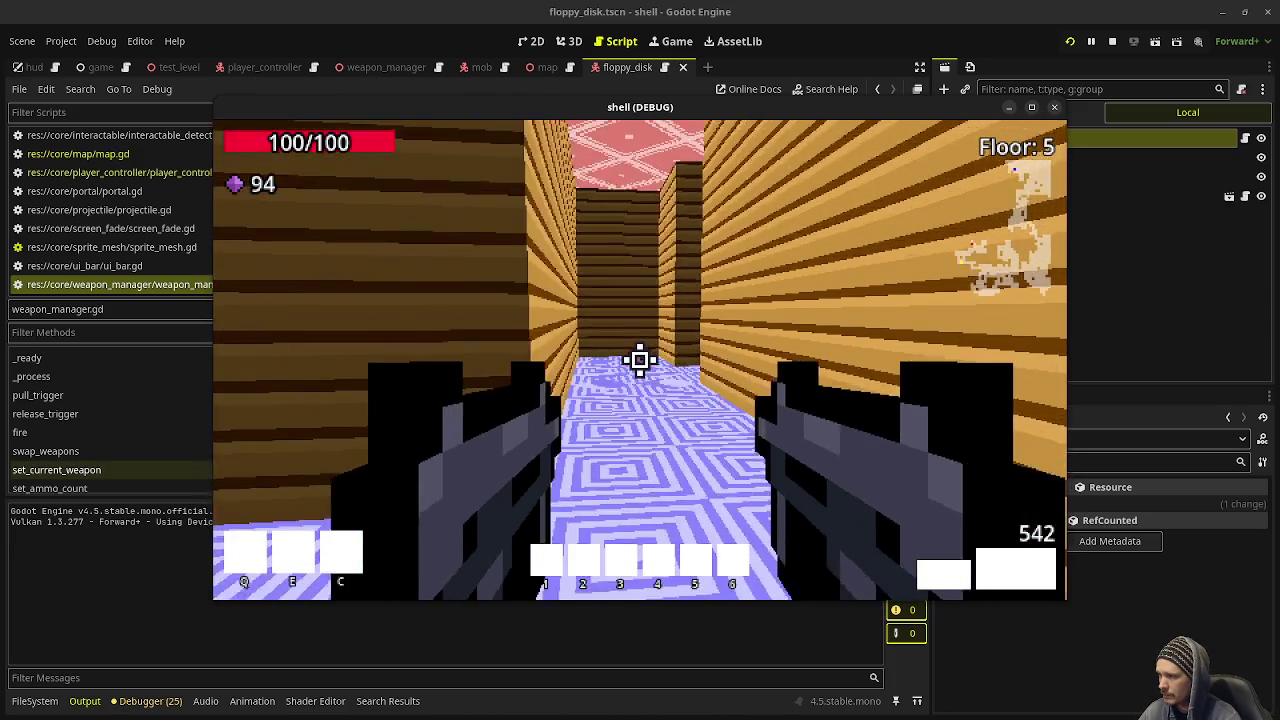
{"action": "key", "text": "w"}
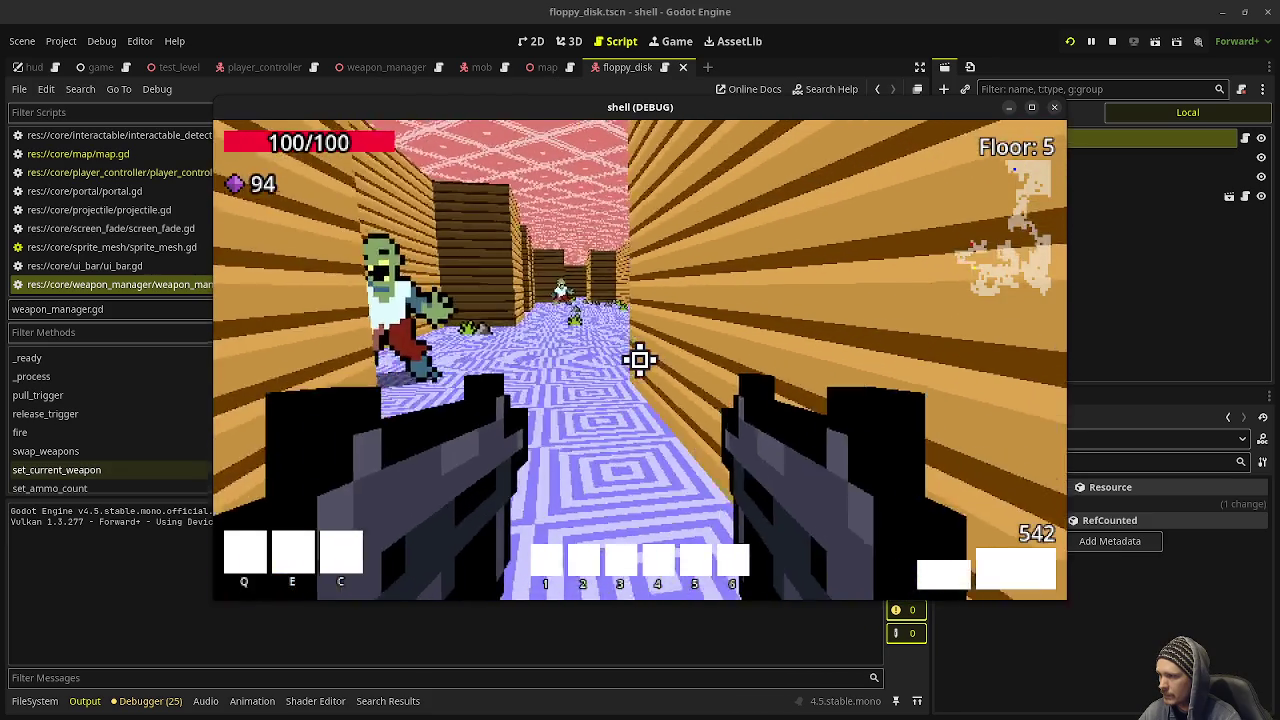
Step: Move through the maze to the green-plant room and kill its three zombies, picking up gems
{"action": "key", "text": "w"}
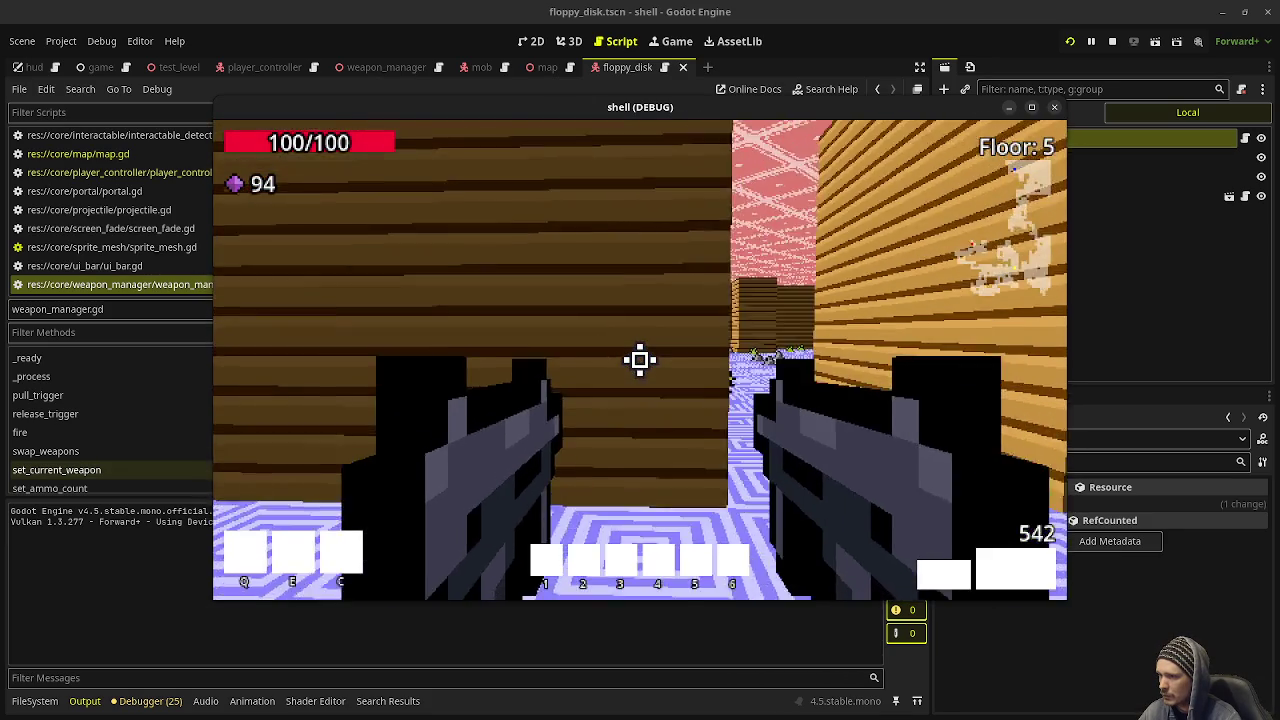
{"action": "key", "text": "w"}
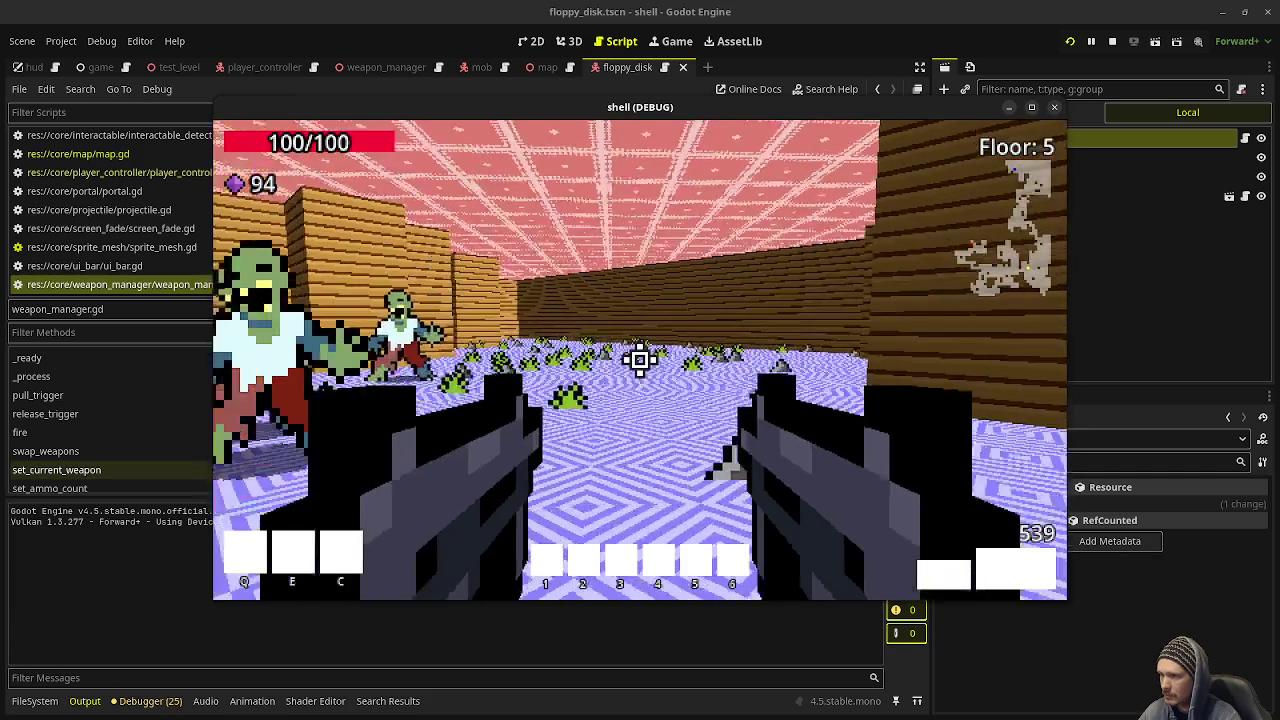
{"action": "key", "text": "w"}
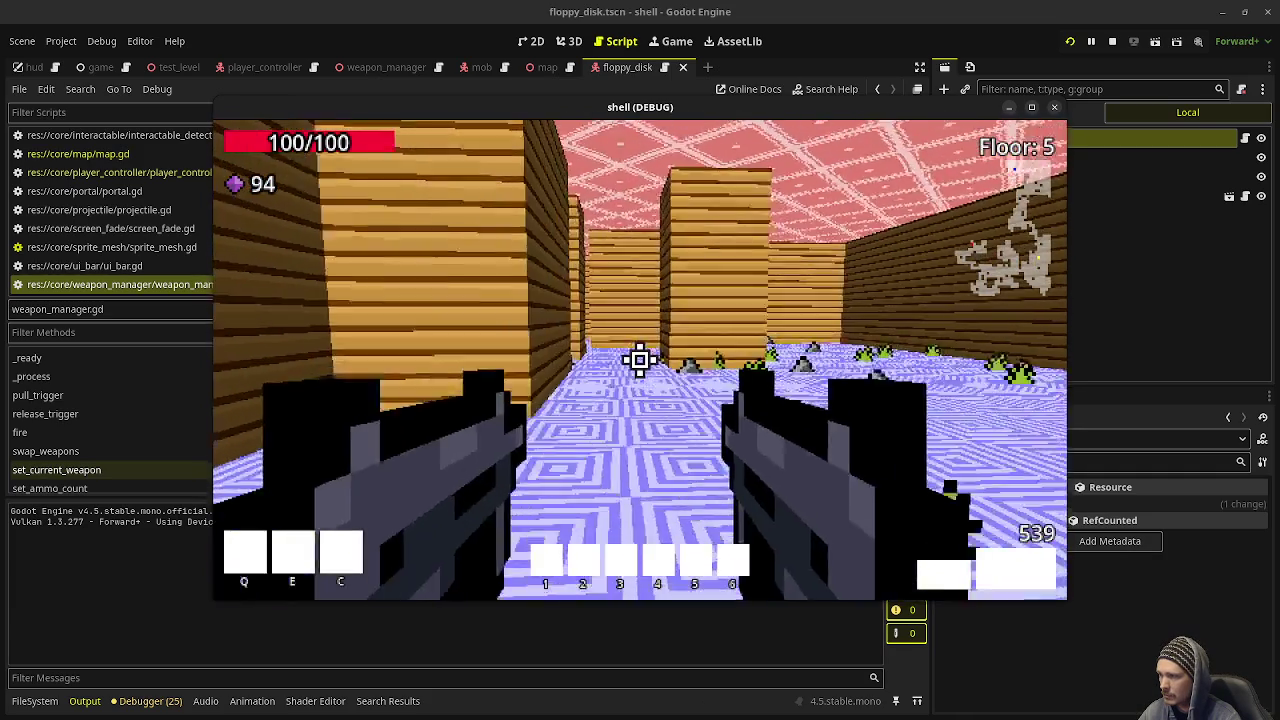
{"action": "key", "text": "w"}
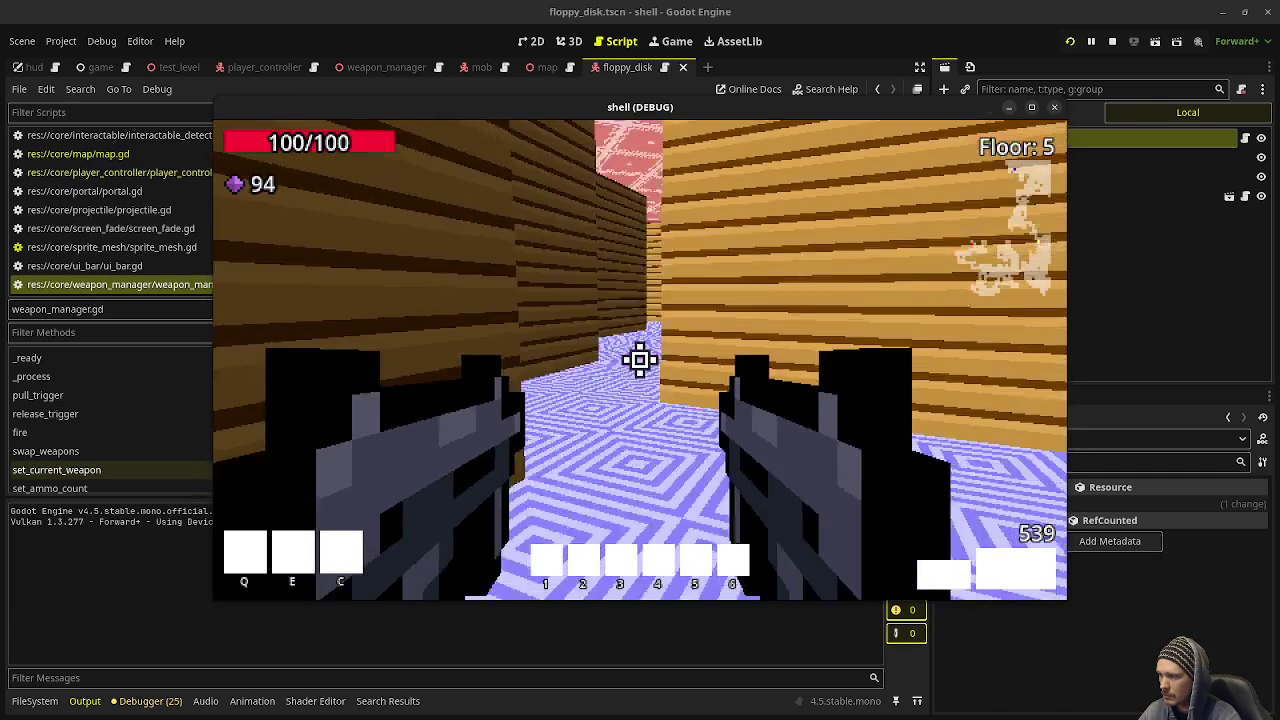
{"action": "key", "text": "w"}
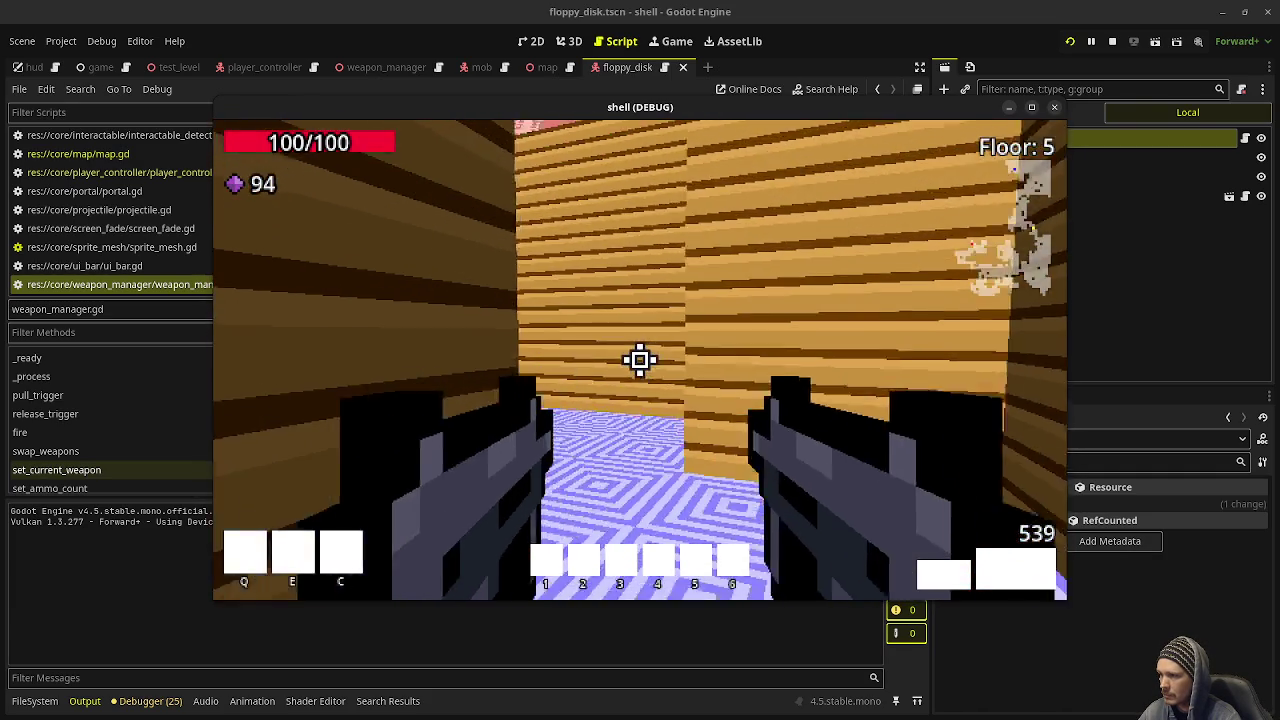
{"action": "key", "text": "w"}
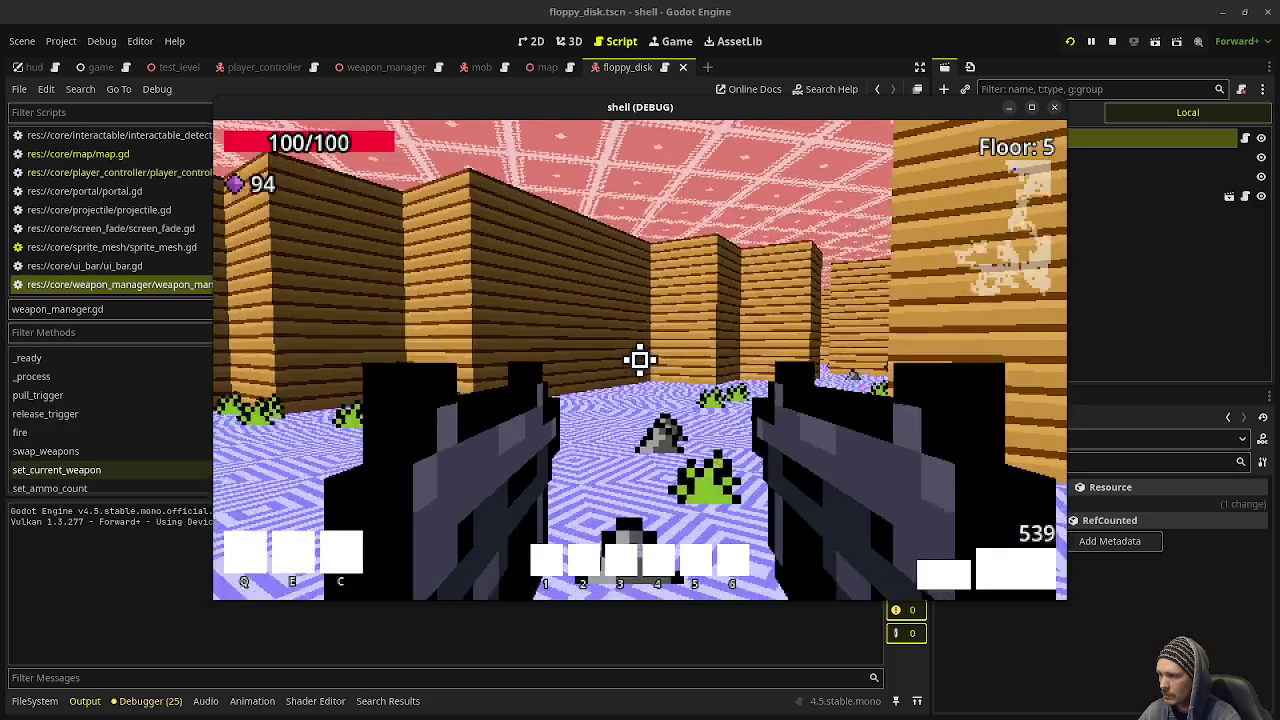
{"action": "left_click", "coordinate": [640, 360]}
{"action": "left_click", "coordinate": [640, 360]}
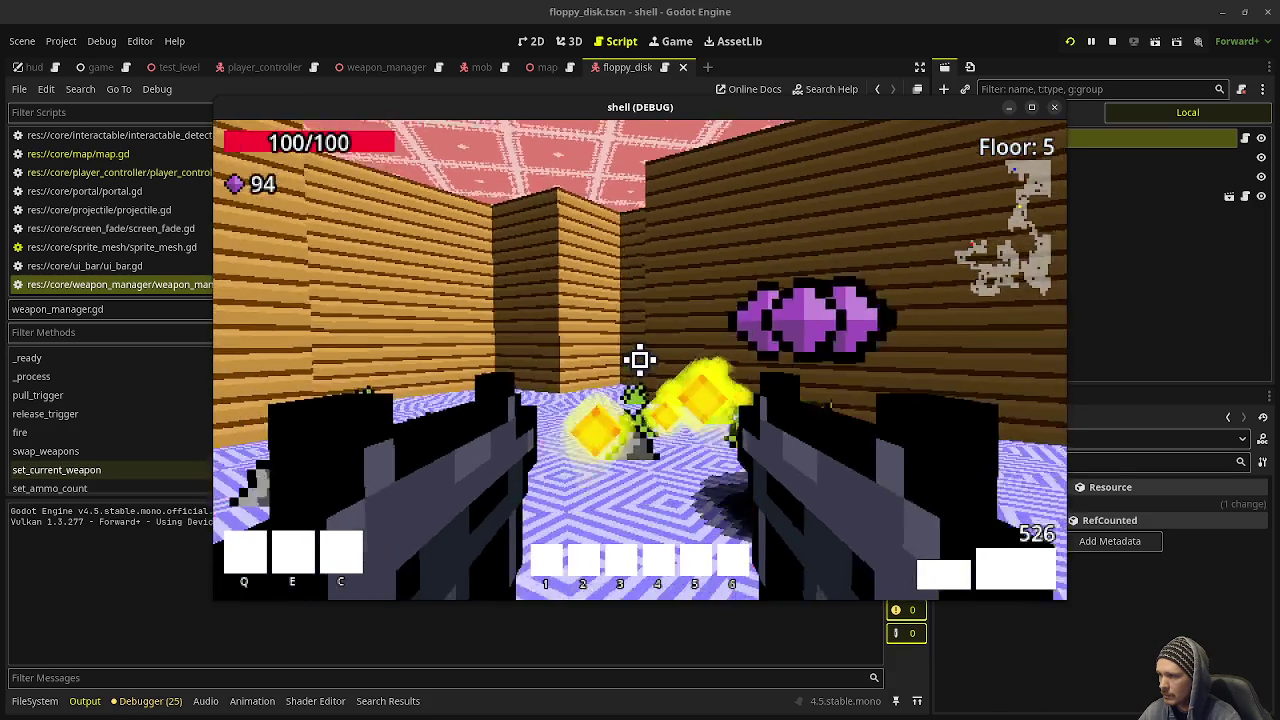
{"action": "key", "text": "w"}
{"action": "key", "text": "w"}
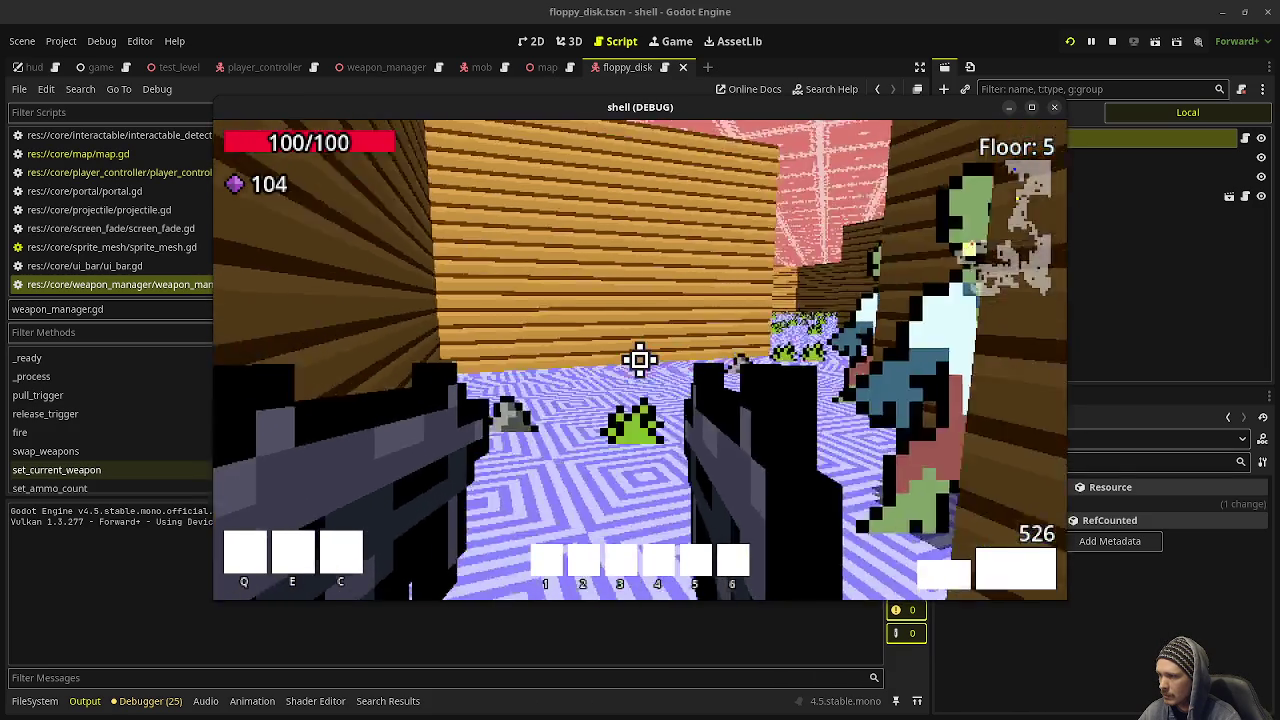
Step: In the floppy disk room, shoot the two zombies and collect gems and the health pickup
{"action": "key", "text": "w"}
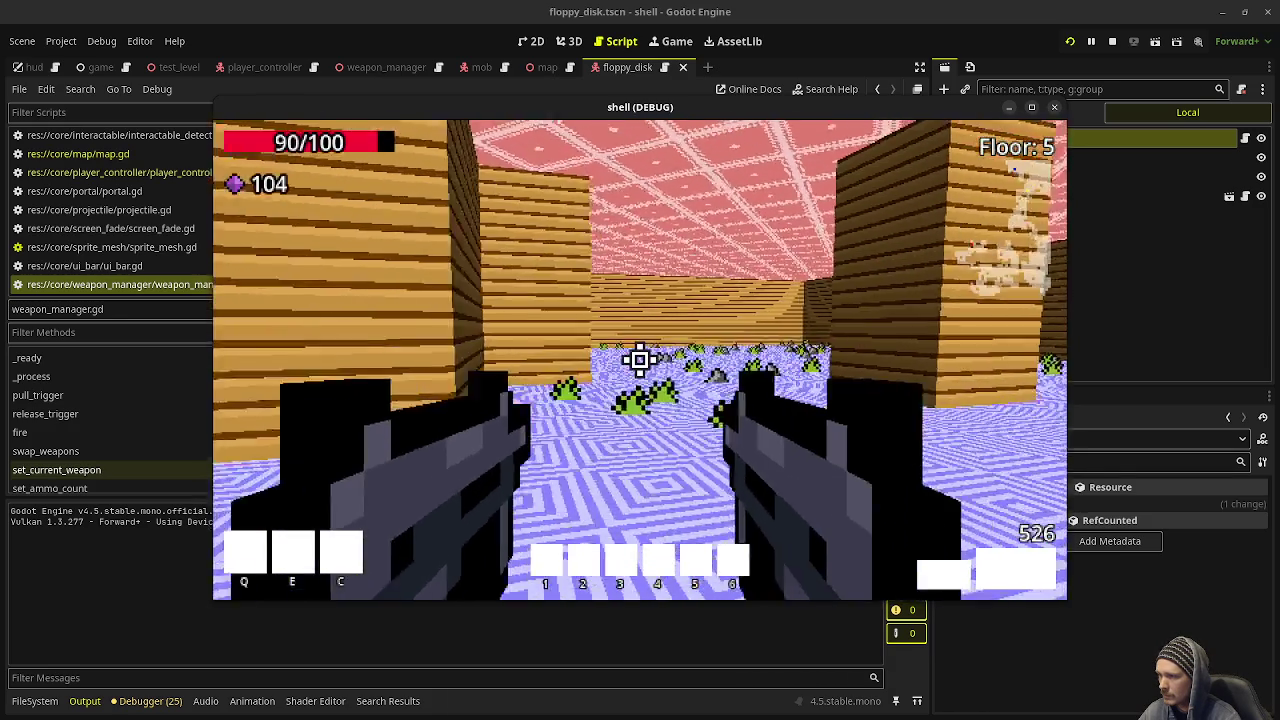
{"action": "key", "text": "w"}
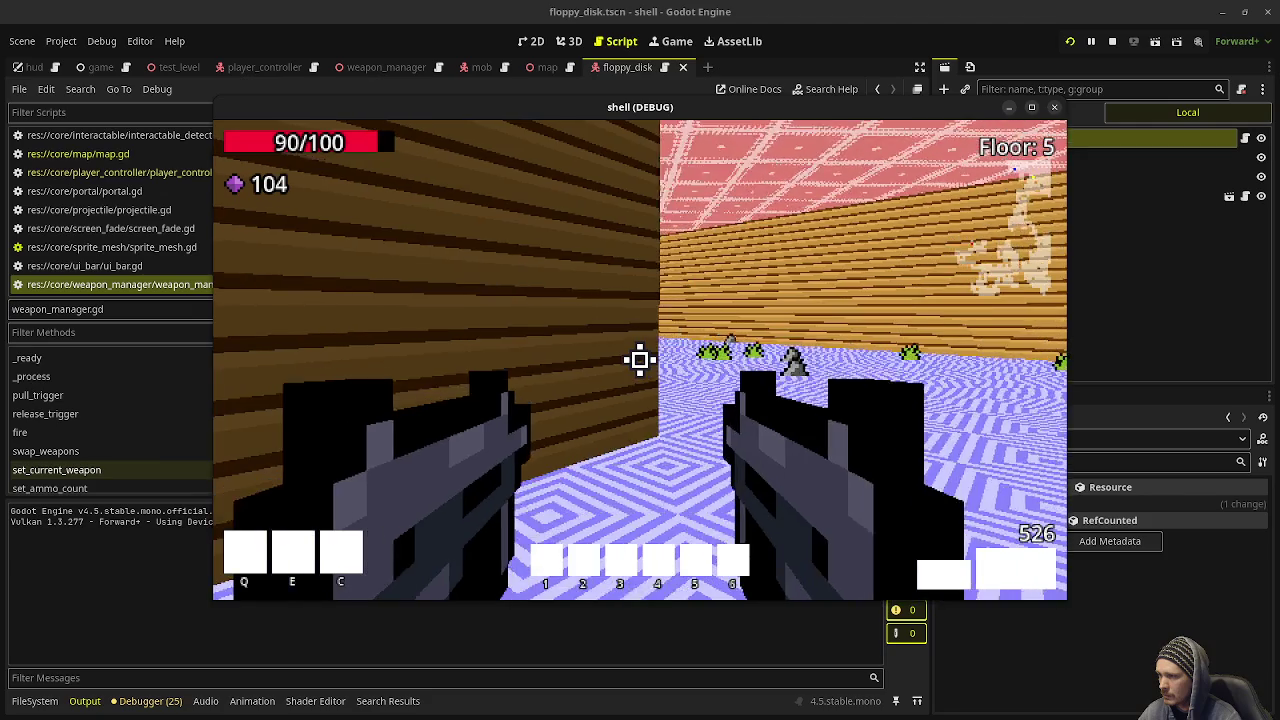
{"action": "key", "text": "w"}
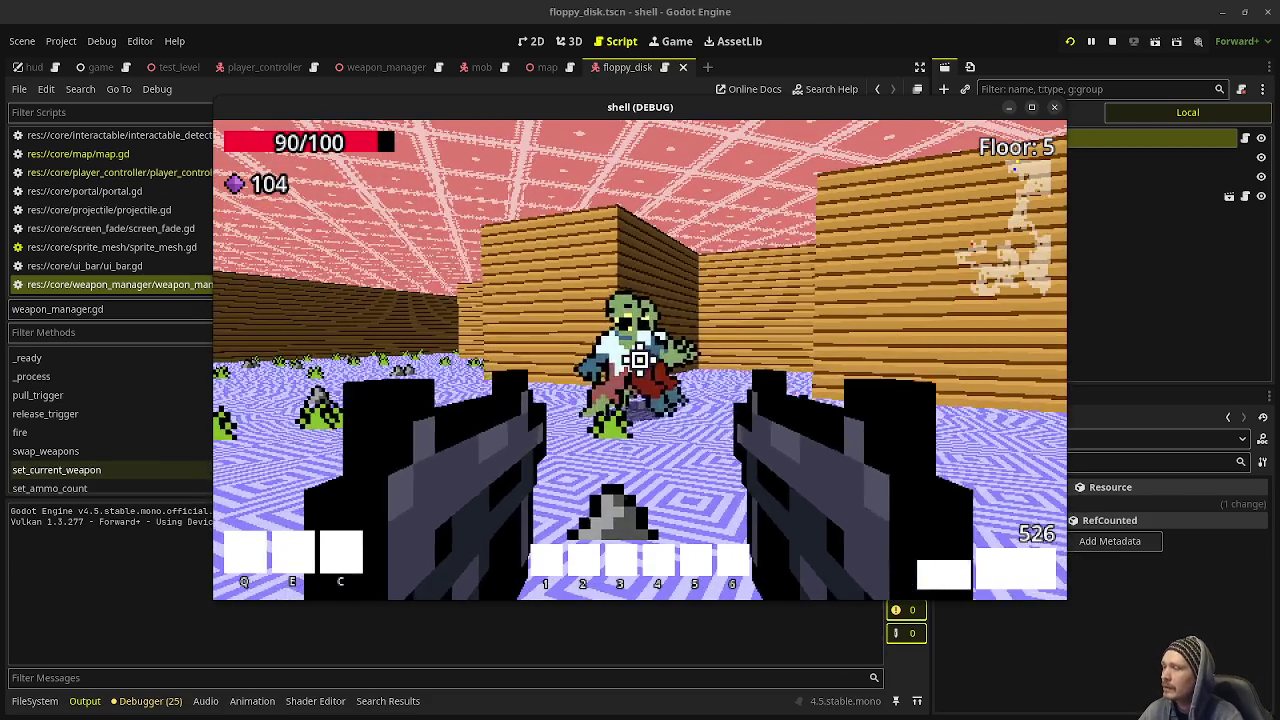
{"action": "left_click", "coordinate": [640, 360]}
{"action": "left_click", "coordinate": [640, 360]}
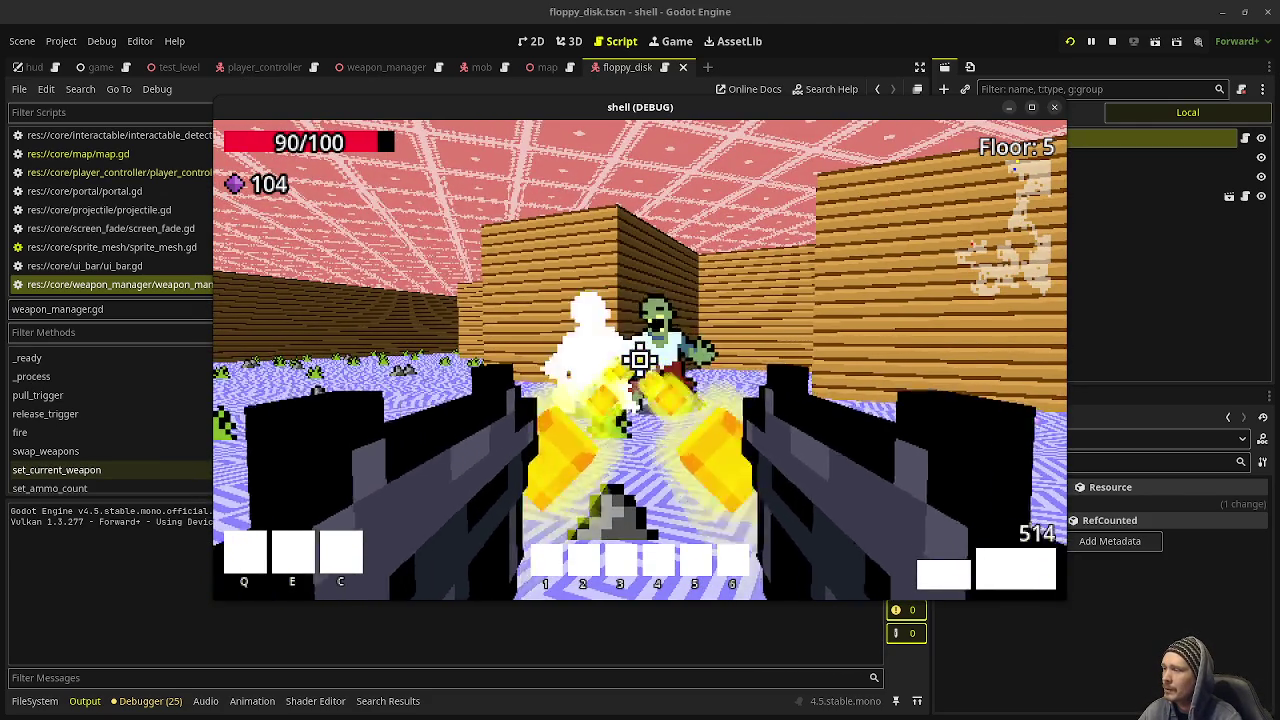
{"action": "key", "text": "w"}
{"action": "key", "text": "w"}
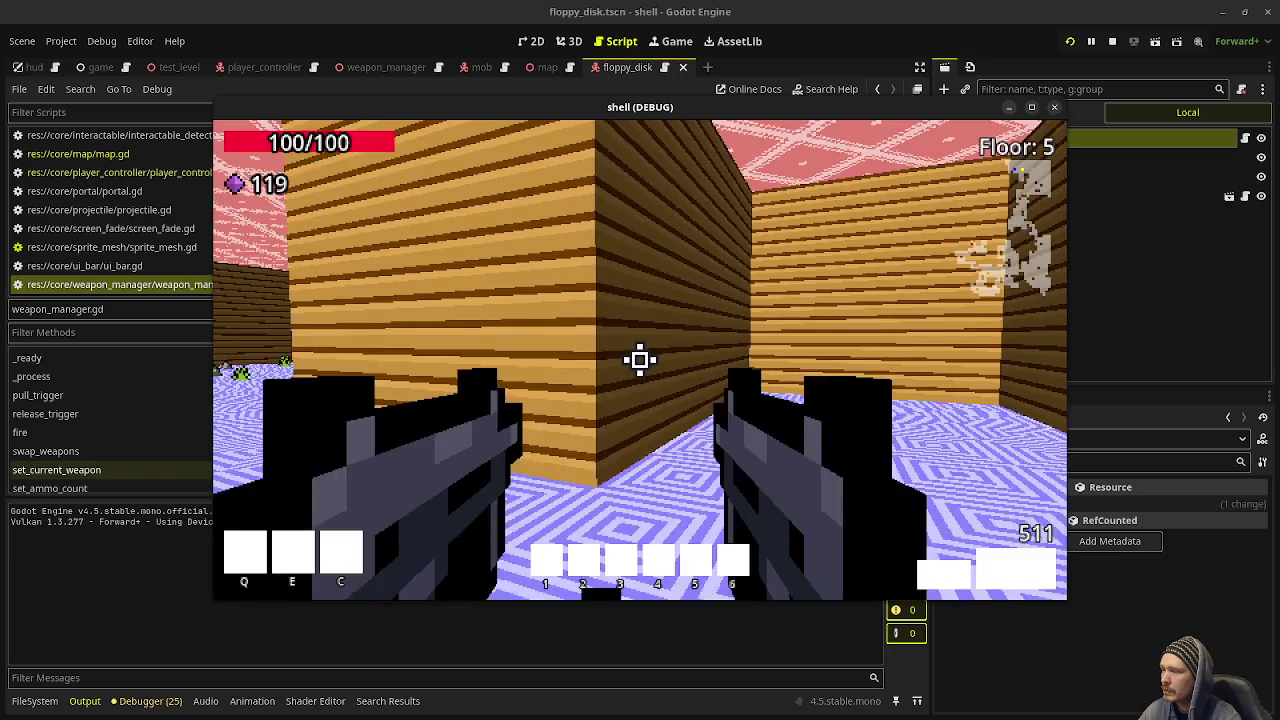
Step: Head down the corridor toward the mobs and collect the gem pile
{"action": "key", "text": "w"}
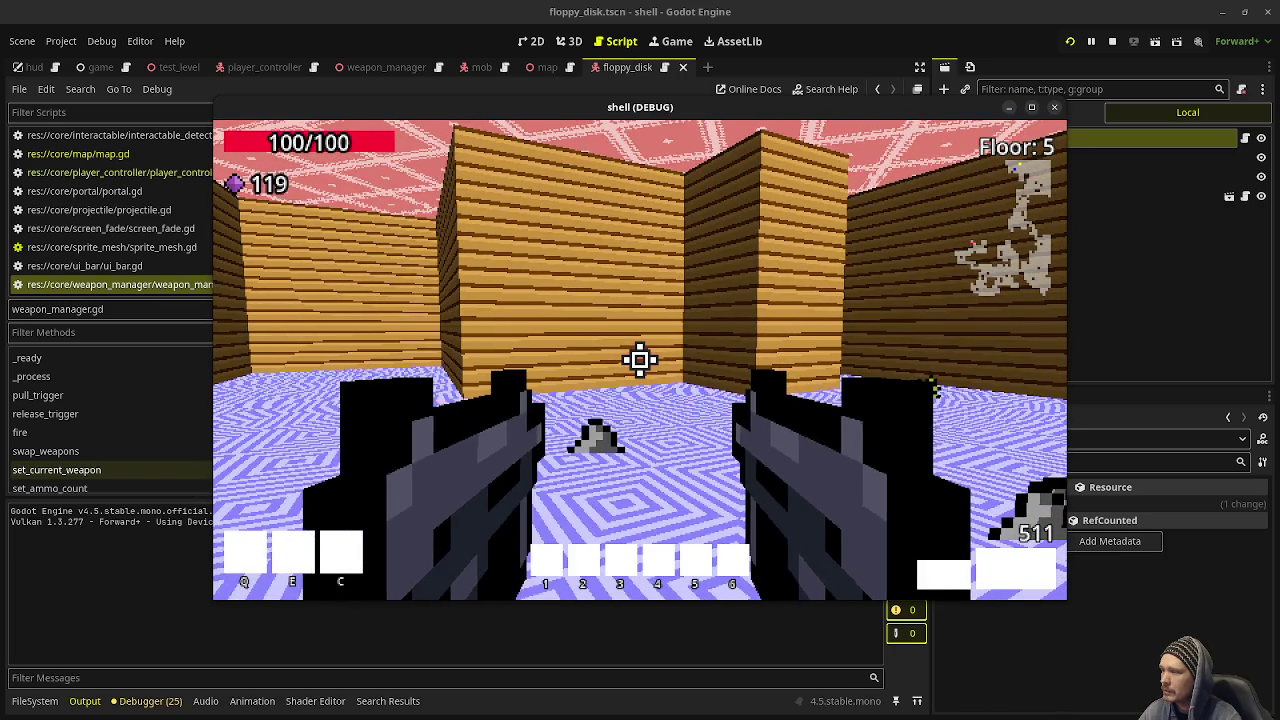
{"action": "key", "text": "w"}
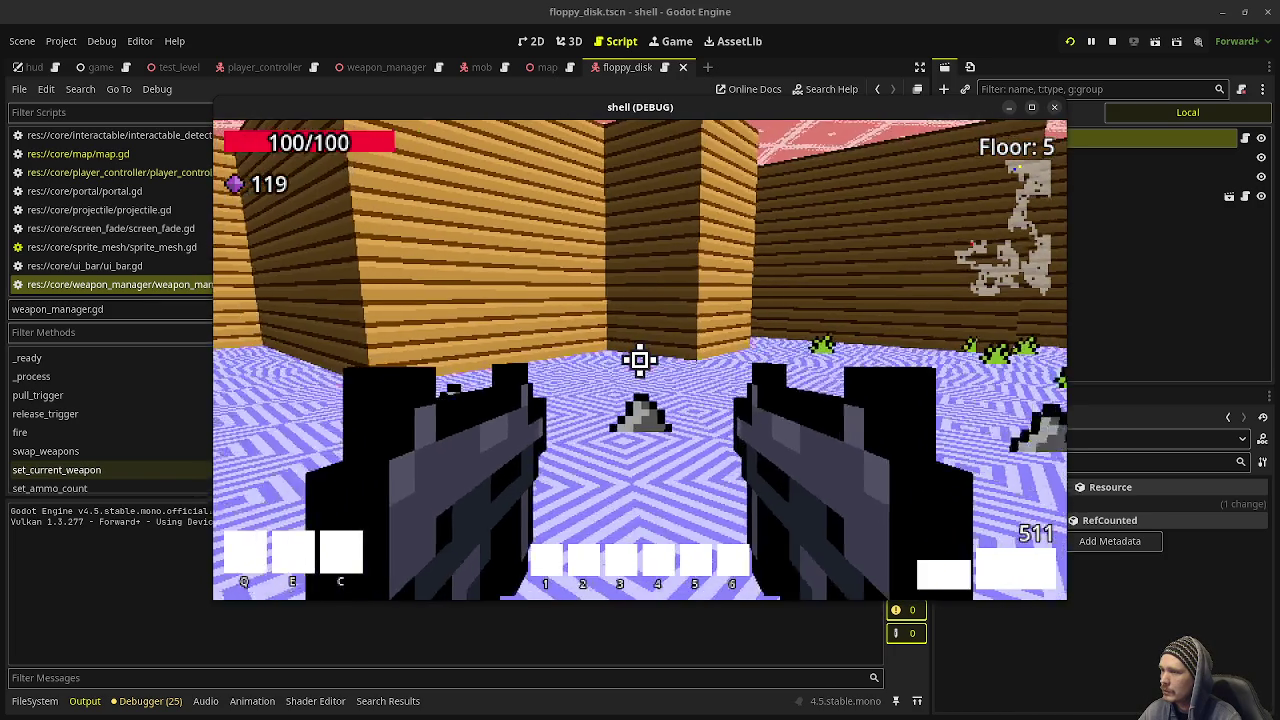
{"action": "key", "text": "w"}
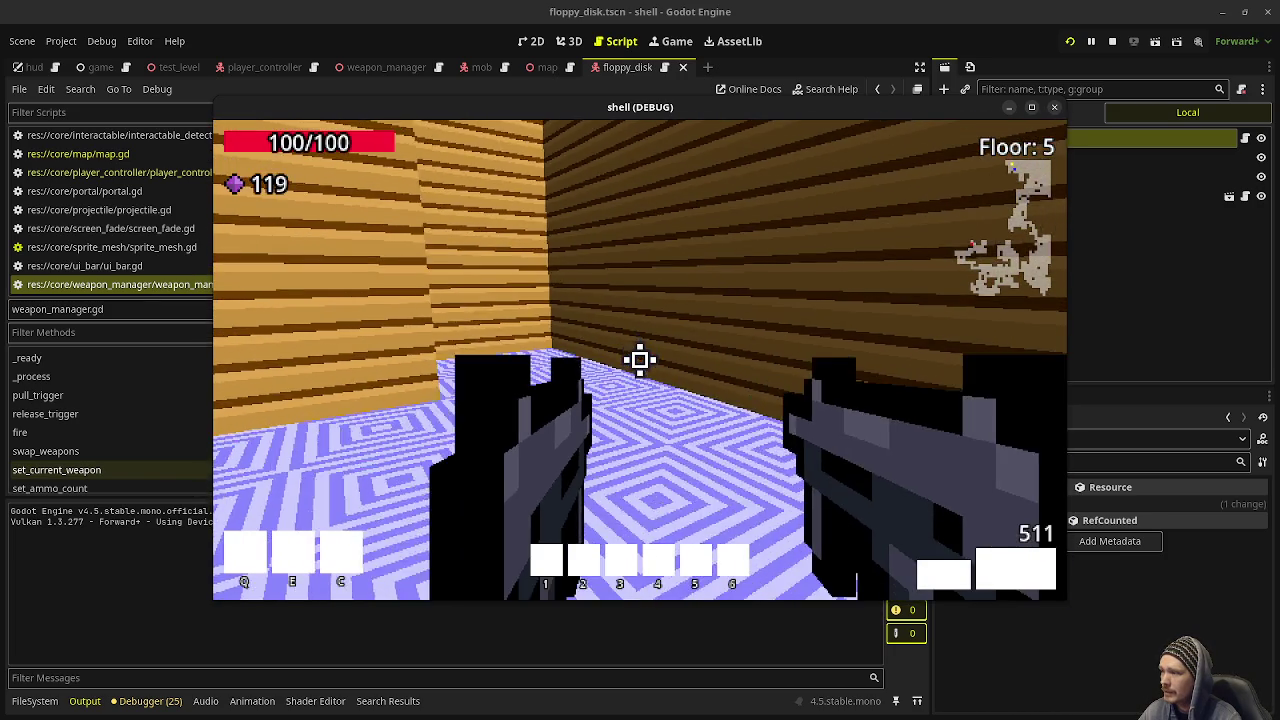
{"action": "key", "text": "w"}
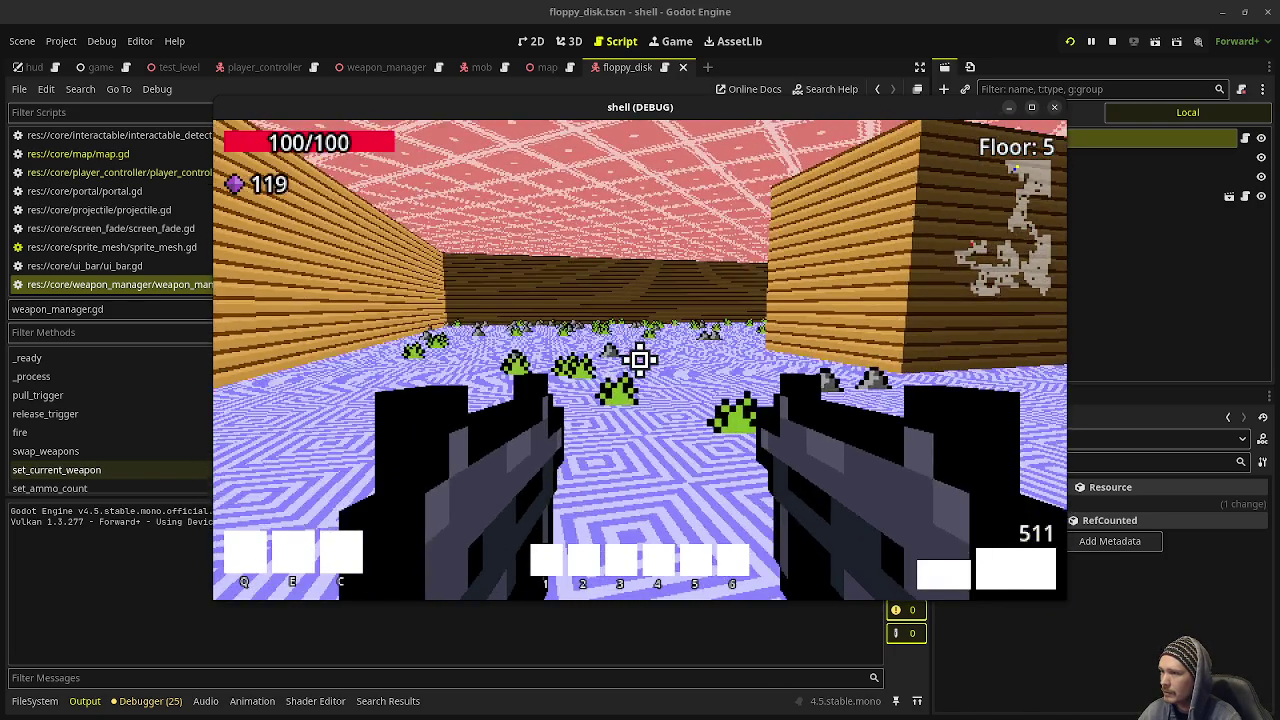
{"action": "key", "text": "w"}
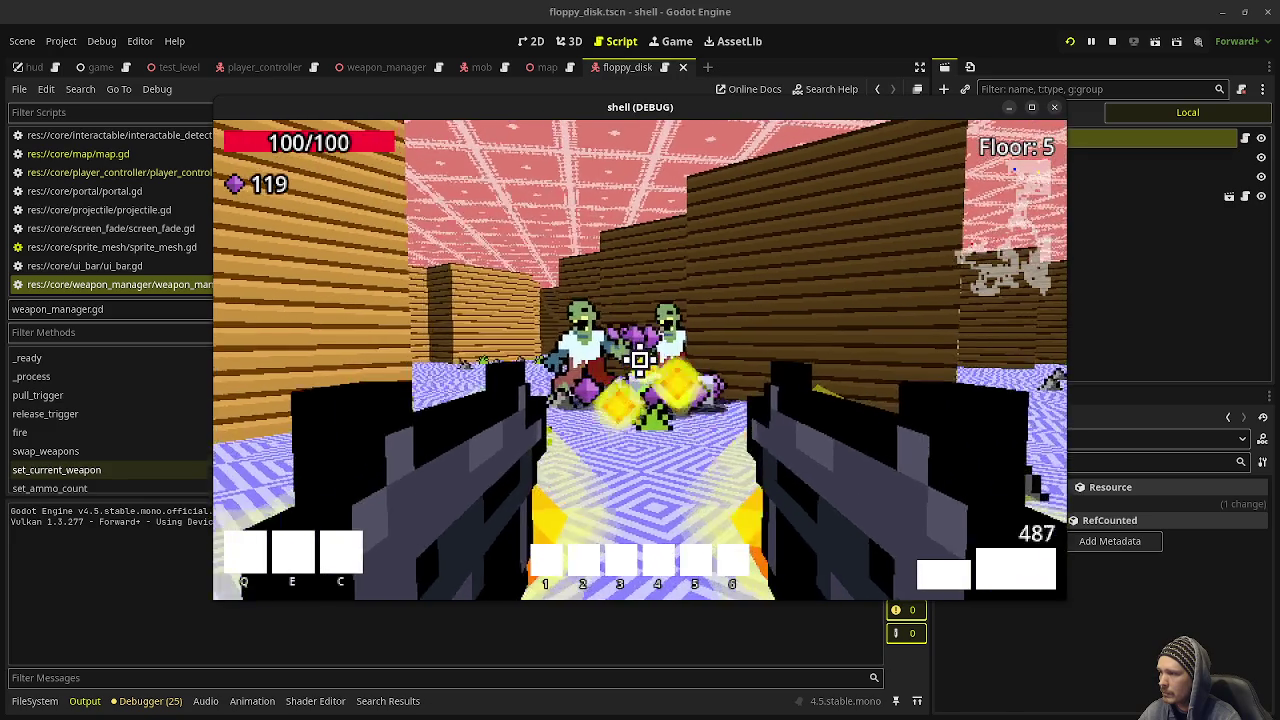
{"action": "key", "text": "w"}
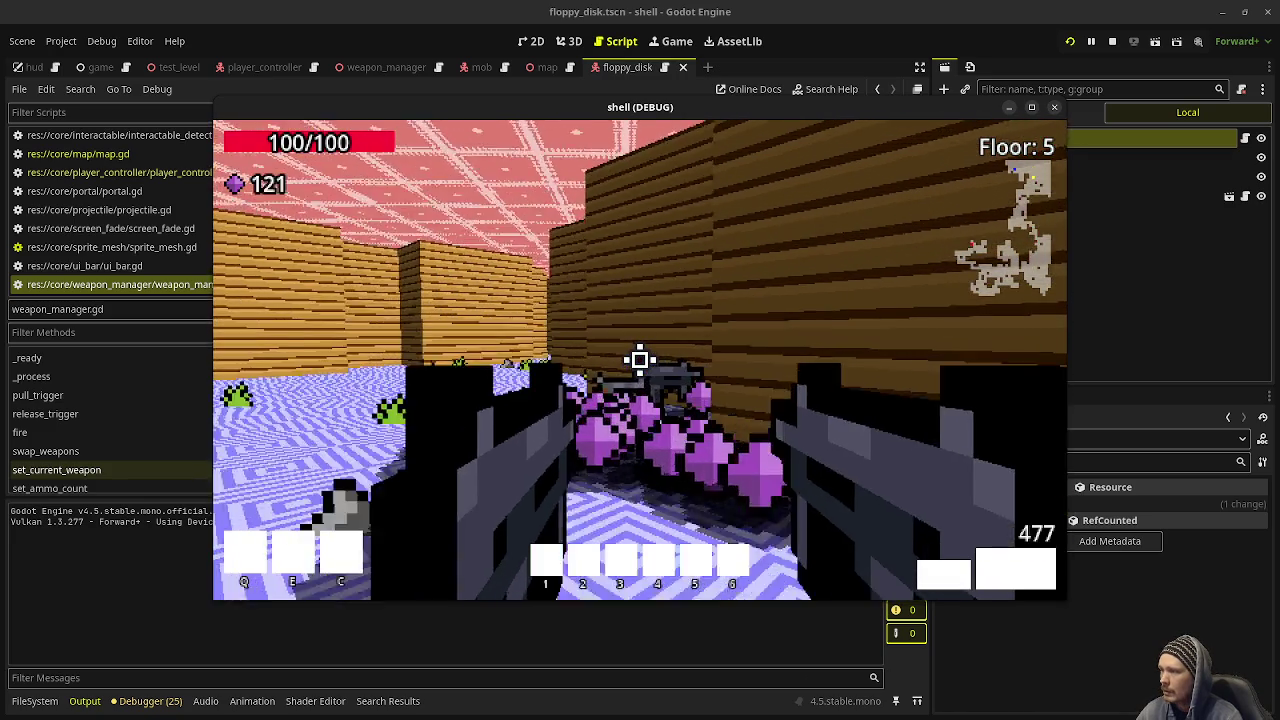